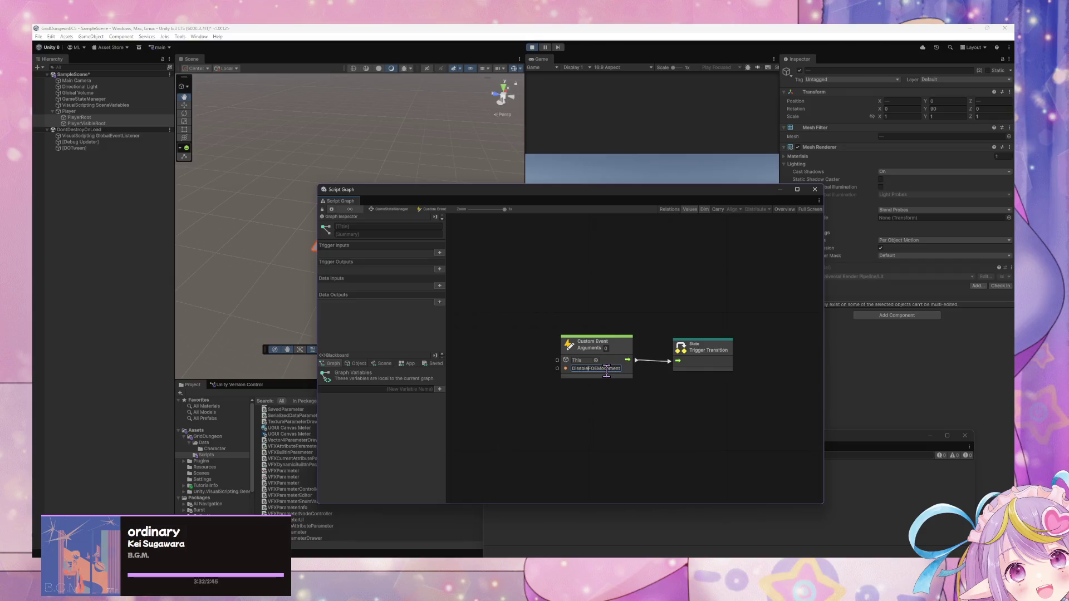
# Step: Go back to the GameStateManager state graph, exit Play mode and centre the State Graph window
pyautogui.click(395, 209)
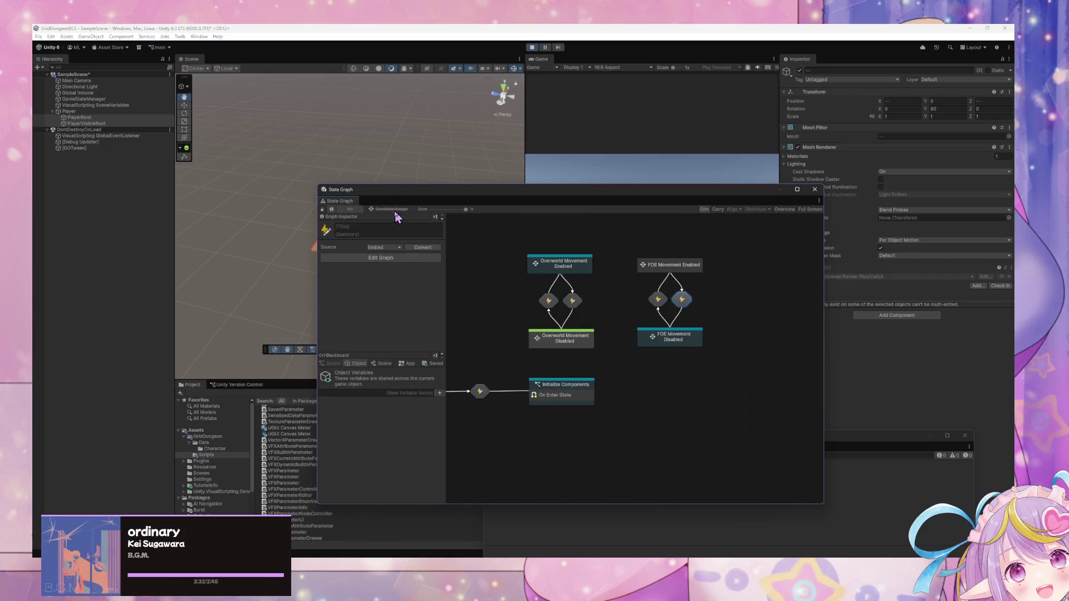
pyautogui.rightClick(671, 341)
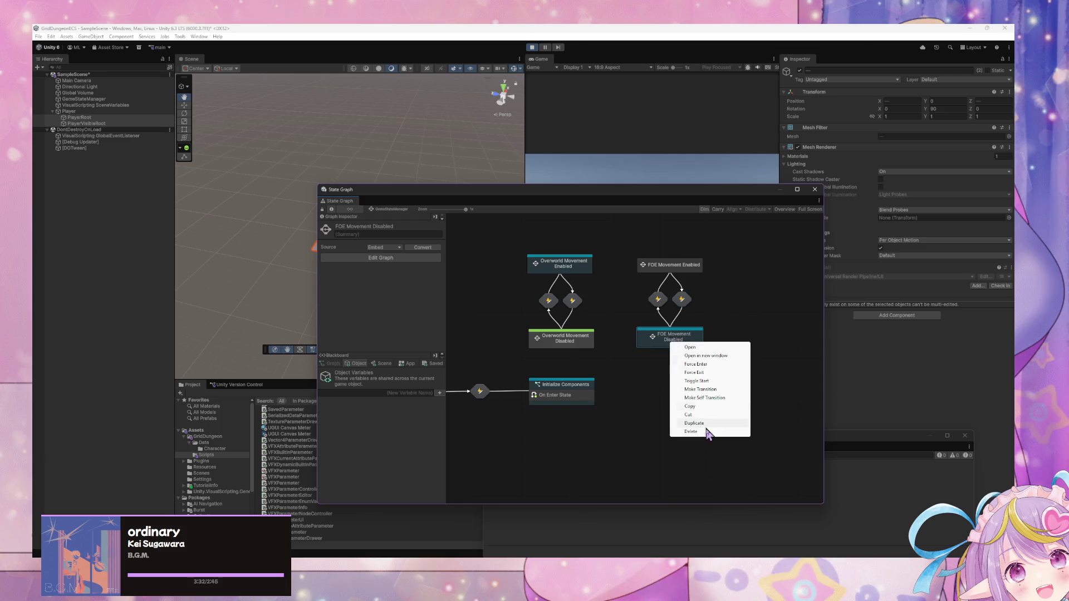
pyautogui.click(533, 48)
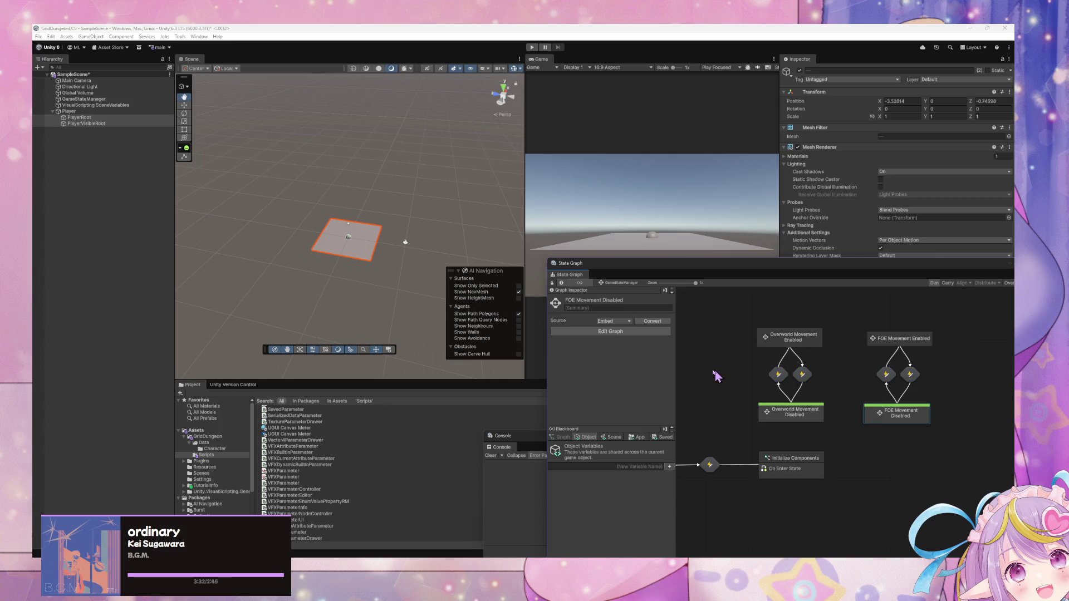
pyautogui.moveTo(866, 262)
pyautogui.mouseDown()
pyautogui.moveTo(640, 249)
pyautogui.moveTo(709, 163)
pyautogui.moveTo(667, 105)
pyautogui.moveTo(768, 339)
pyautogui.moveTo(680, 155)
pyautogui.moveTo(711, 143)
pyautogui.moveTo(674, 118)
pyautogui.moveTo(675, 303)
pyautogui.moveTo(642, 205)
pyautogui.moveTo(656, 227)
pyautogui.mouseUp()
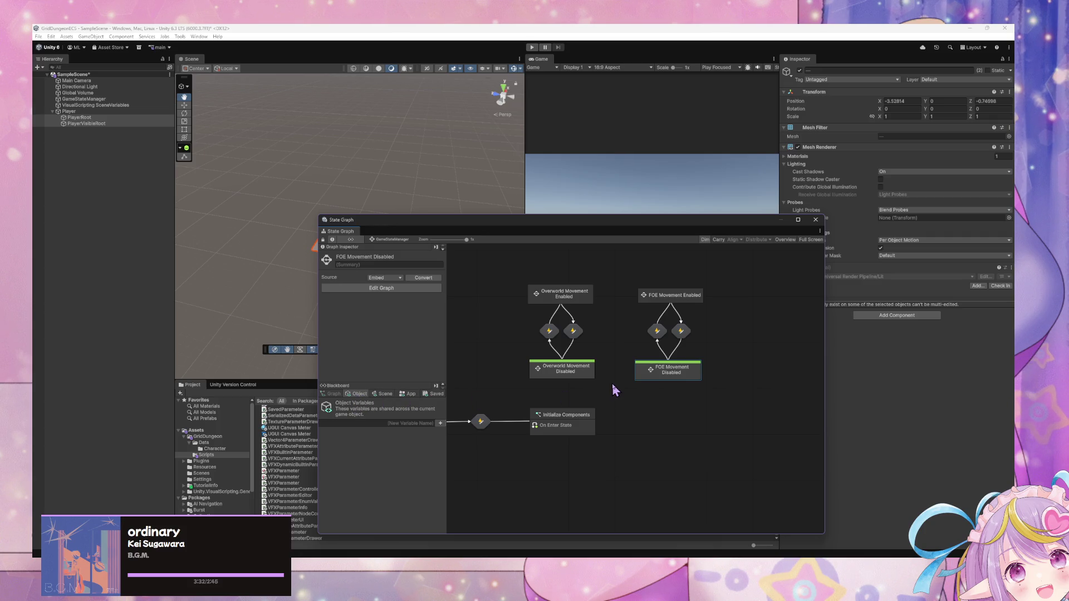
# Step: Select FOE Movement Enabled and show the PlayerRootTransform and PlayerVisibleRootTransform Scene variables in the Blackboard
pyautogui.click(655, 293)
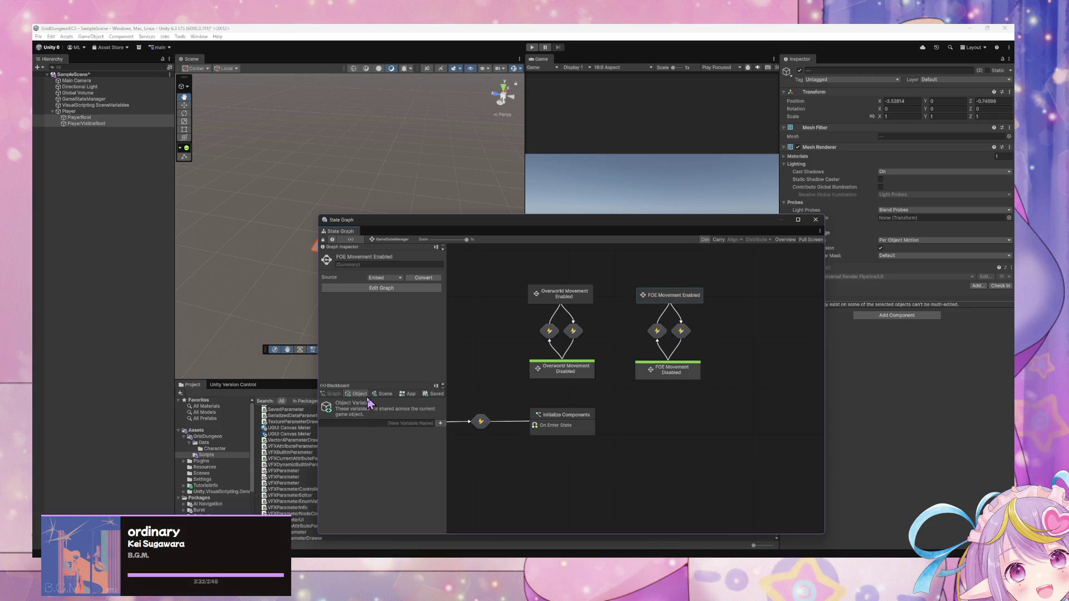
pyautogui.click(386, 394)
pyautogui.click(358, 394)
pyautogui.click(371, 395)
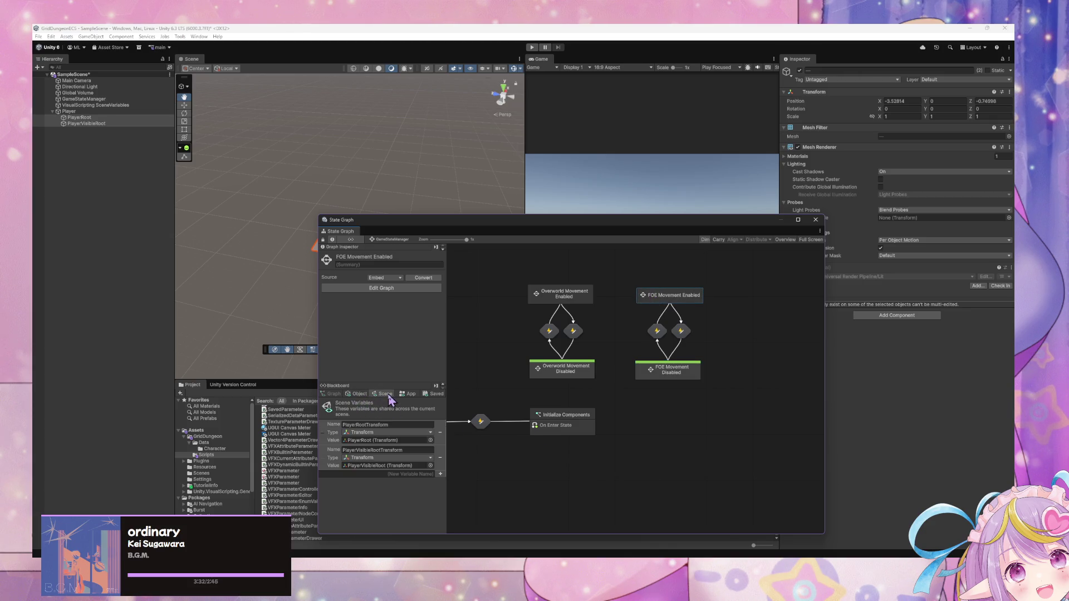
pyautogui.click(358, 394)
pyautogui.click(385, 394)
pyautogui.scroll(-3, 623, 294)
pyautogui.moveTo(623, 291); pyautogui.dragTo(610, 340)
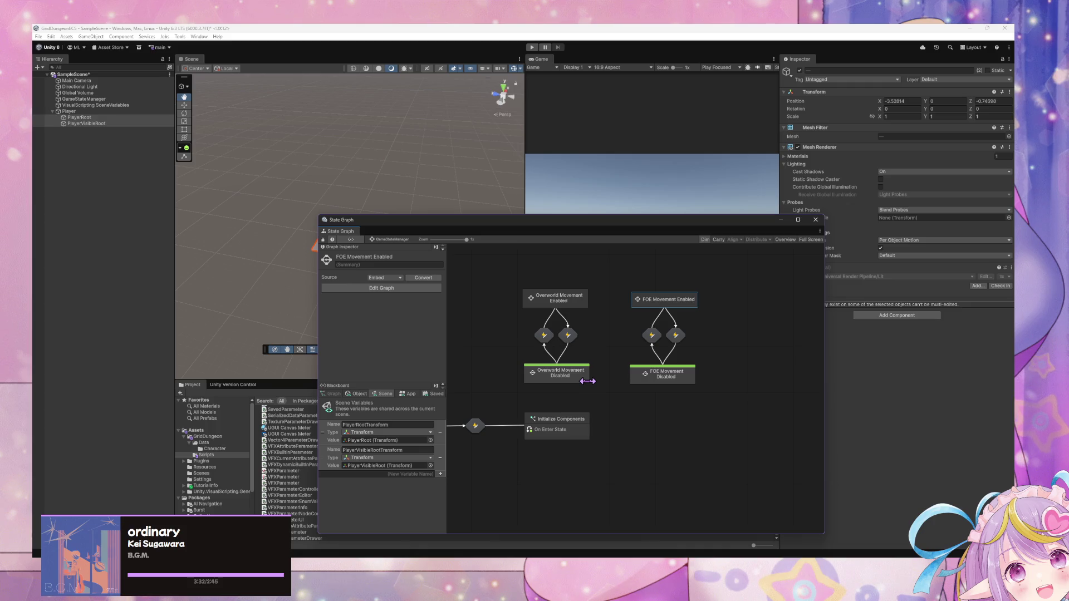
# Step: Duplicate the Player object with Ctrl+D and rename the copy FOE
pyautogui.click(77, 112)
pyautogui.moveTo(429, 220); pyautogui.dragTo(671, 314)
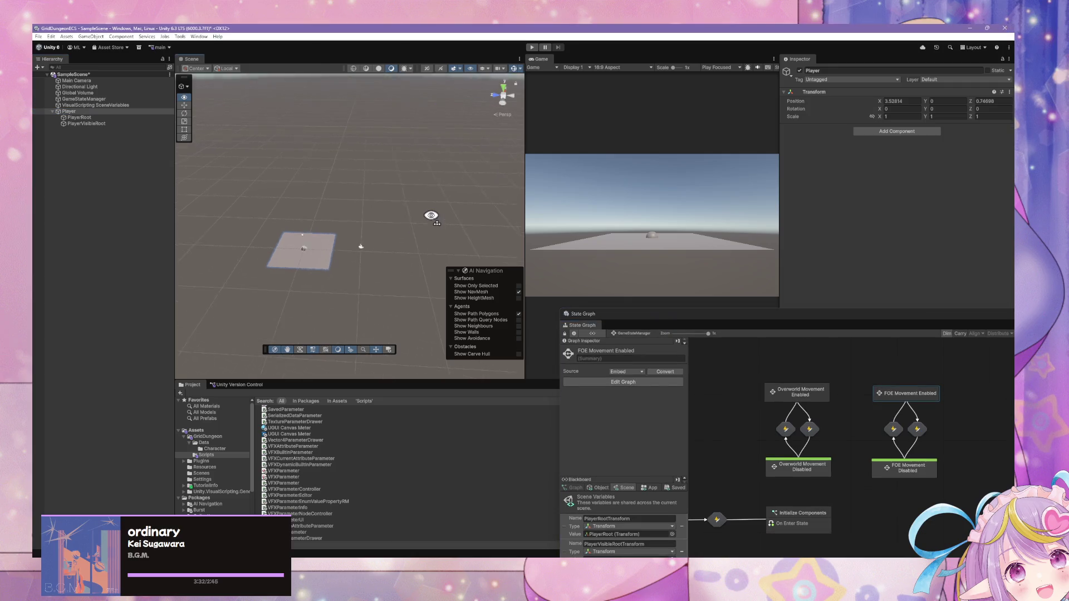
pyautogui.moveTo(408, 210)
pyautogui.mouseDown()
pyautogui.moveTo(400, 222)
pyautogui.moveTo(403, 192)
pyautogui.moveTo(422, 220)
pyautogui.mouseUp()
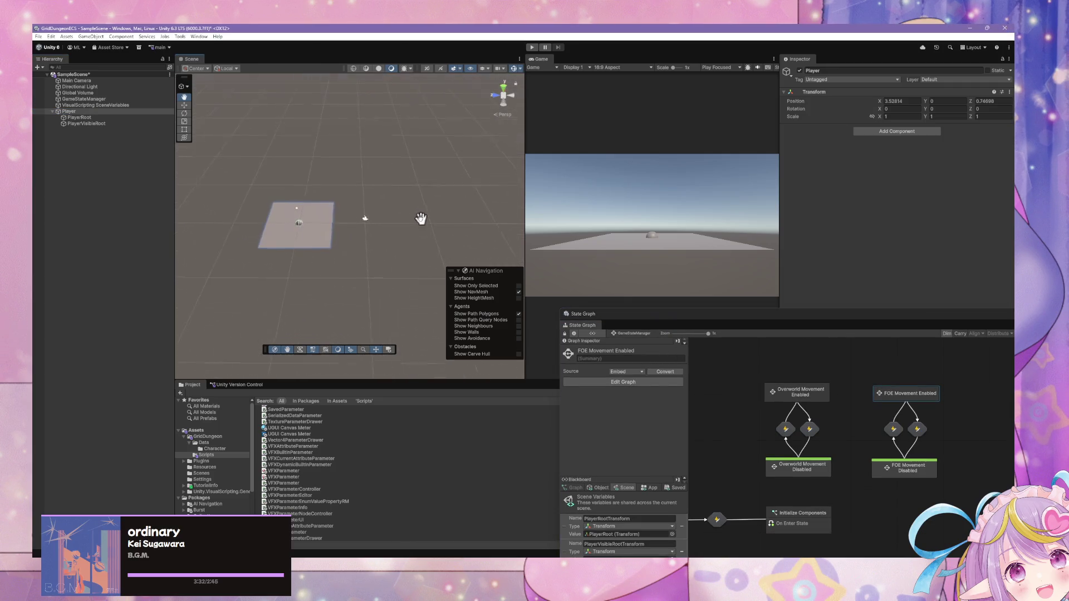
pyautogui.click(79, 112)
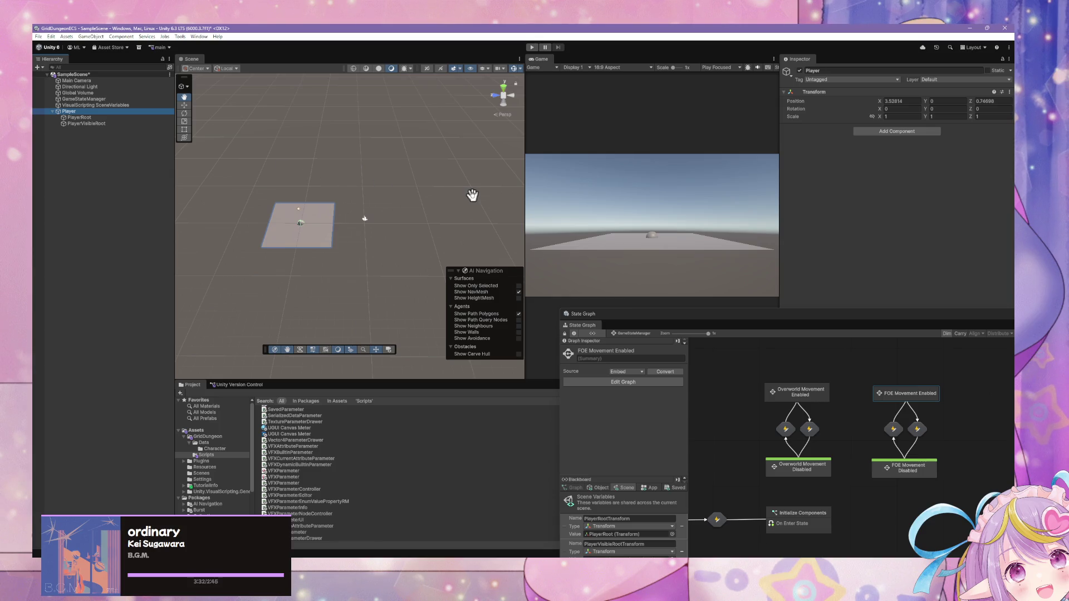
pyautogui.hotkey('ctrl', 'd')
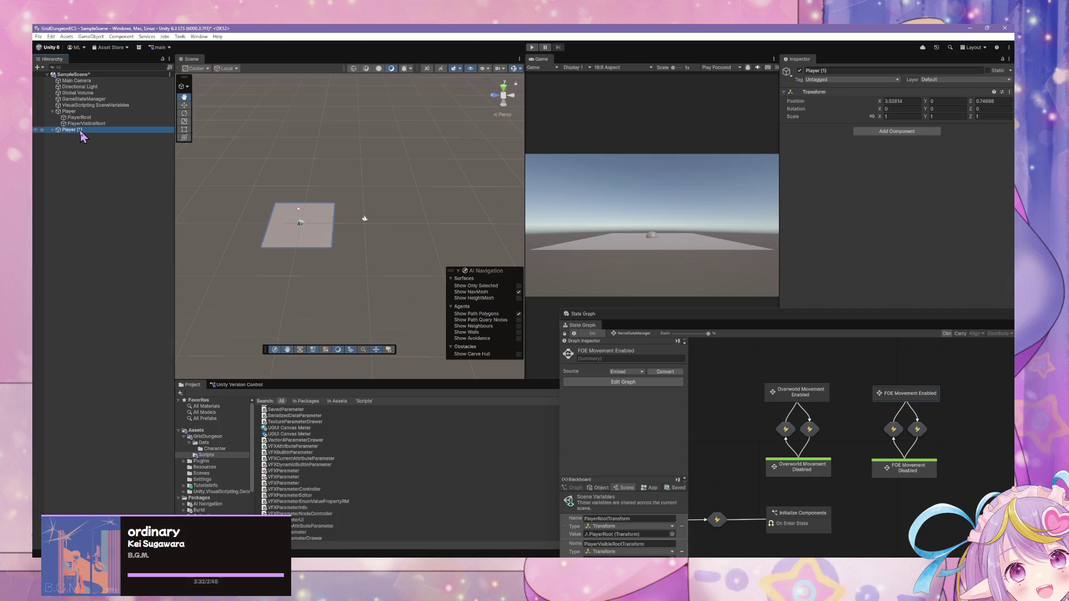
pyautogui.click(82, 132)
pyautogui.write('FOE')
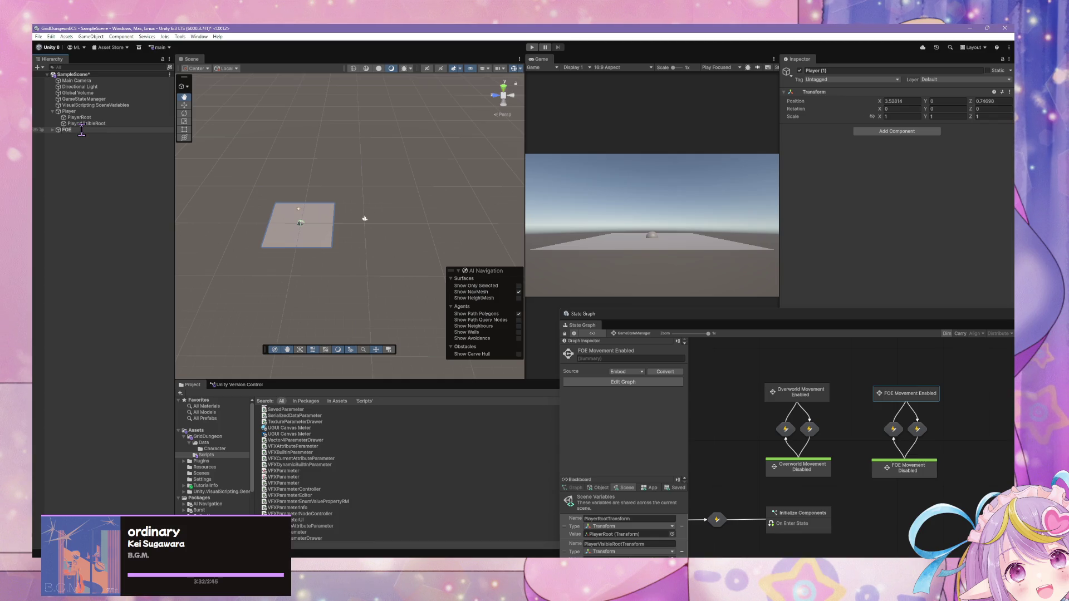
pyautogui.press('Return')
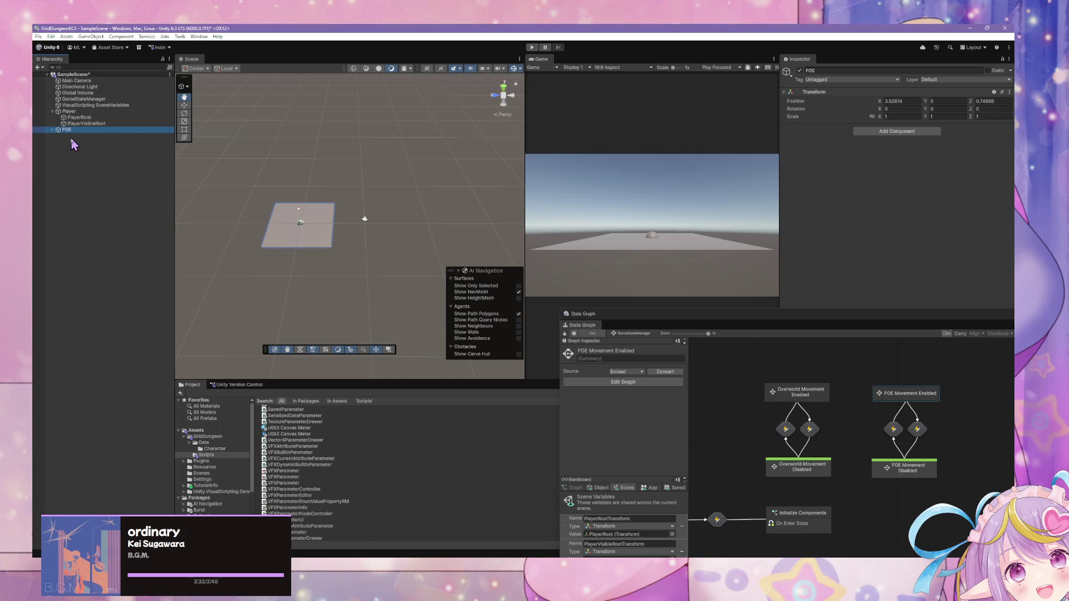
# Step: Rename FOE's child objects to FOERoot and FOEVisibleRoot
pyautogui.click(53, 130)
pyautogui.click(79, 136)
pyautogui.click(84, 137)
pyautogui.write('oot')
pyautogui.press('Return')
pyautogui.click(89, 142)
pyautogui.click(90, 142)
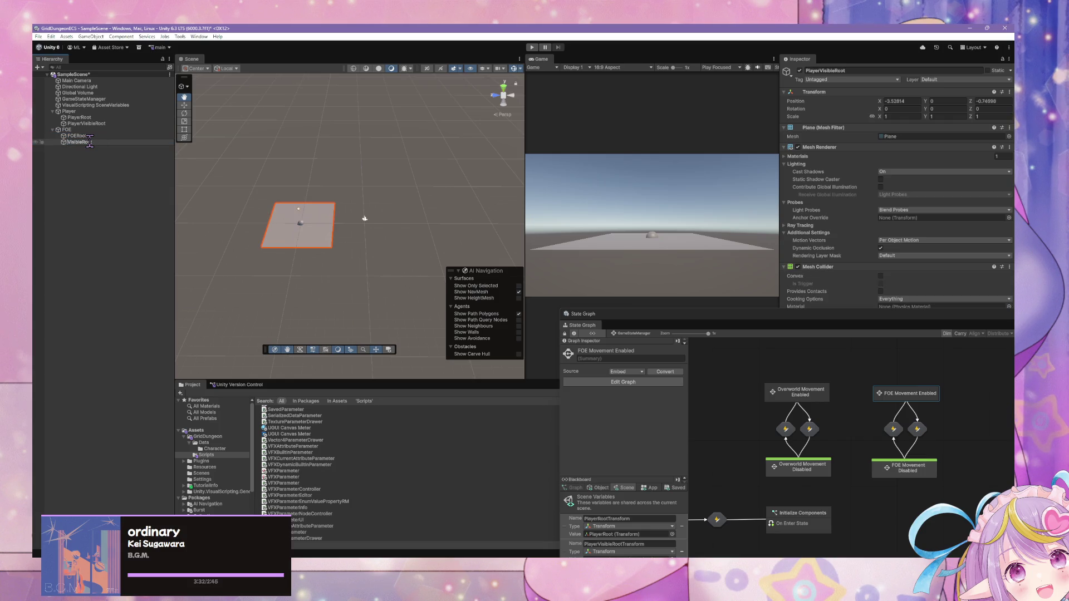
pyautogui.write('OE')
pyautogui.press('Return')
# Step: Move the FOEVisibleRoot plane to X -5, Z -25 and check it from the top view
pyautogui.click(185, 105)
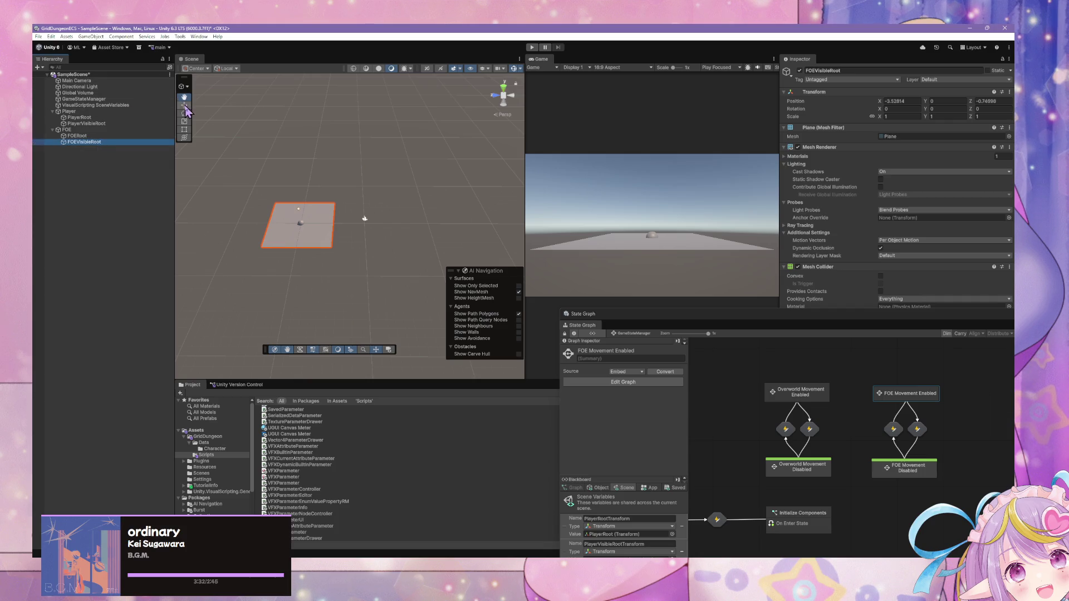
pyautogui.moveTo(280, 229)
pyautogui.mouseDown()
pyautogui.moveTo(444, 261)
pyautogui.moveTo(408, 272)
pyautogui.mouseUp()
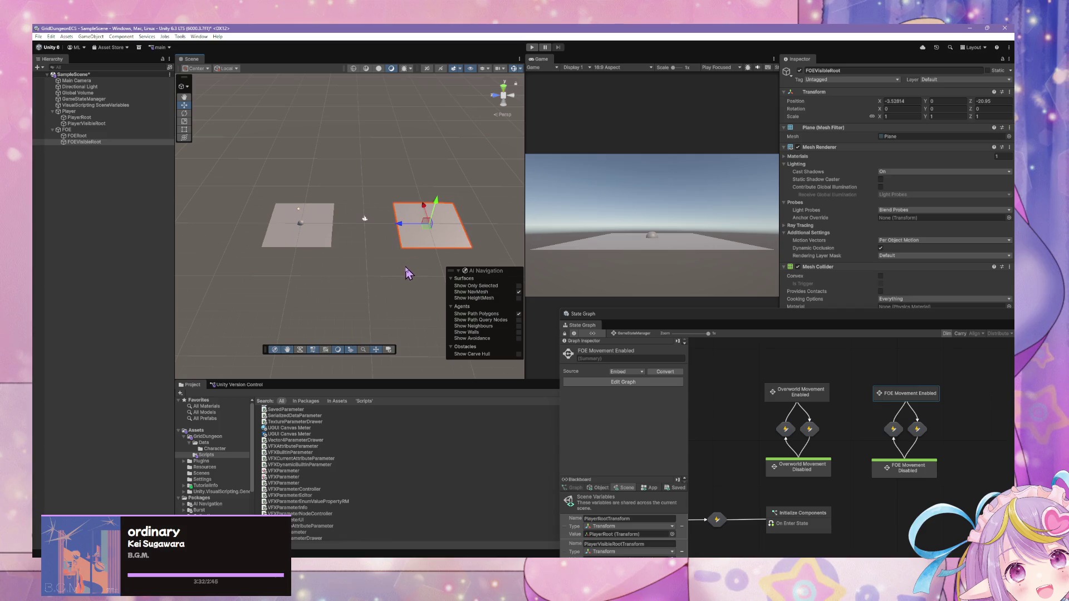
pyautogui.click(909, 101)
pyautogui.write('-5')
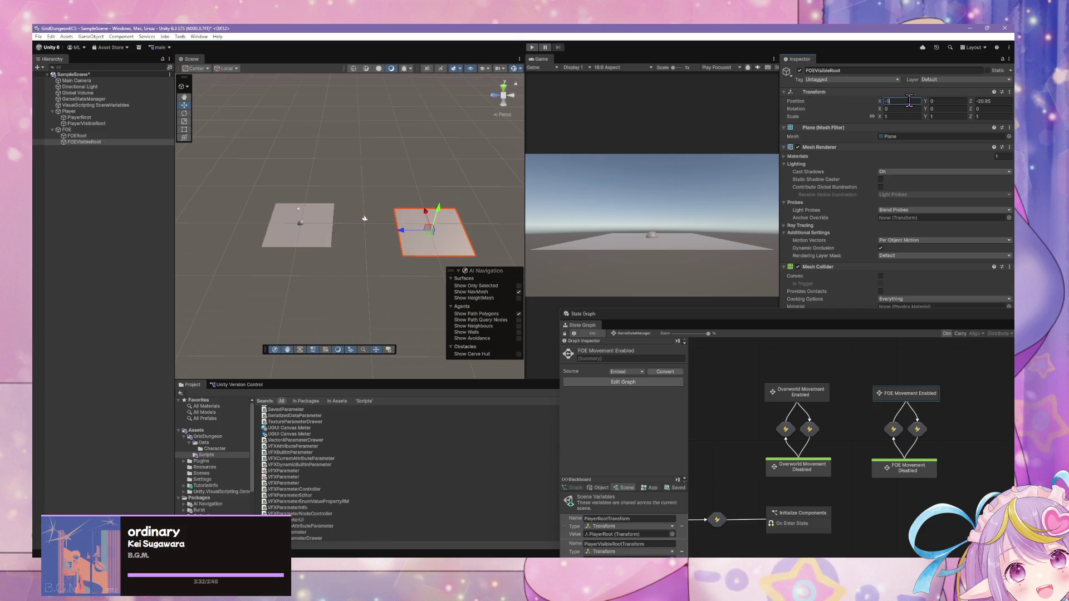
pyautogui.write('-20')
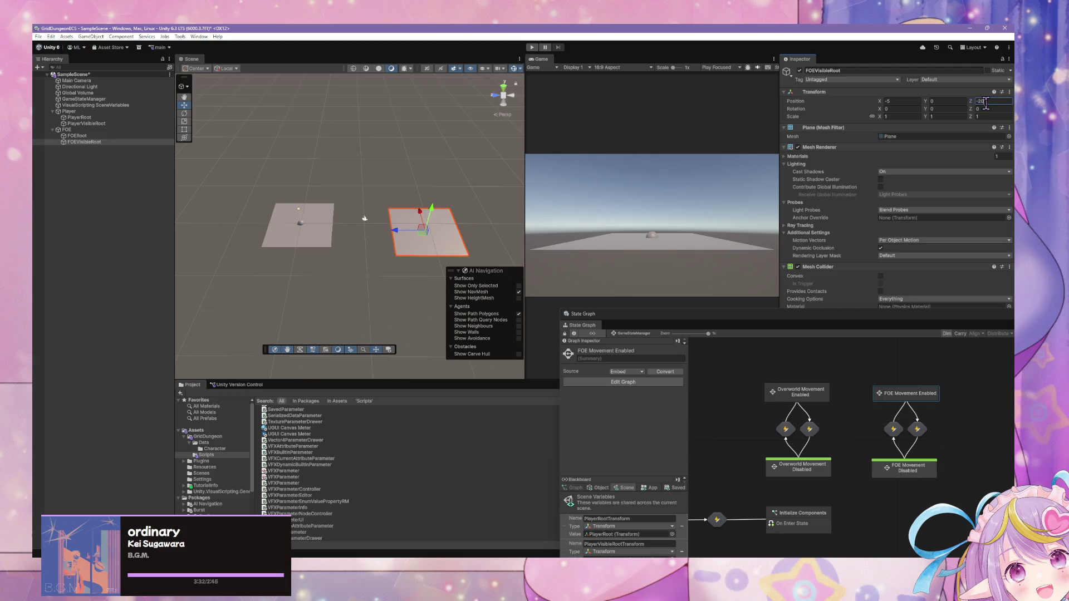
pyautogui.moveTo(415, 156); pyautogui.dragTo(401, 226)
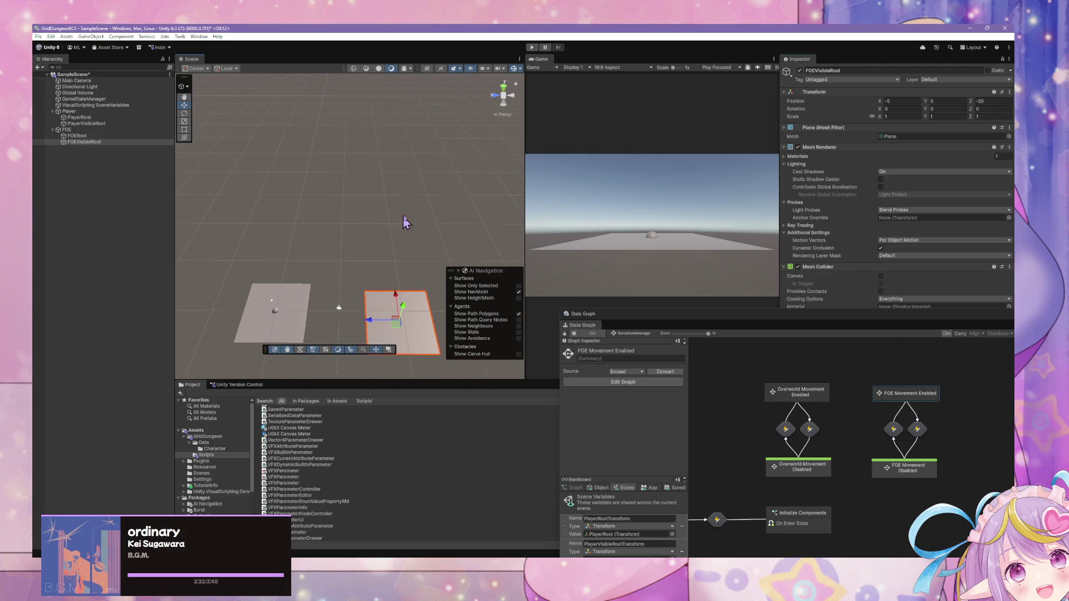
pyautogui.write('-25')
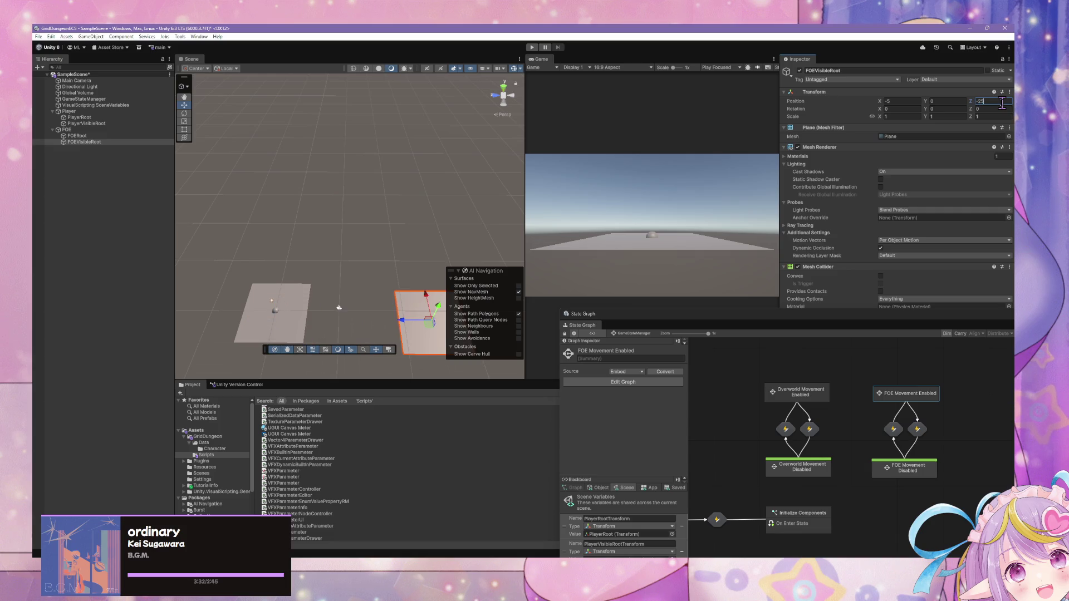
pyautogui.click(503, 88)
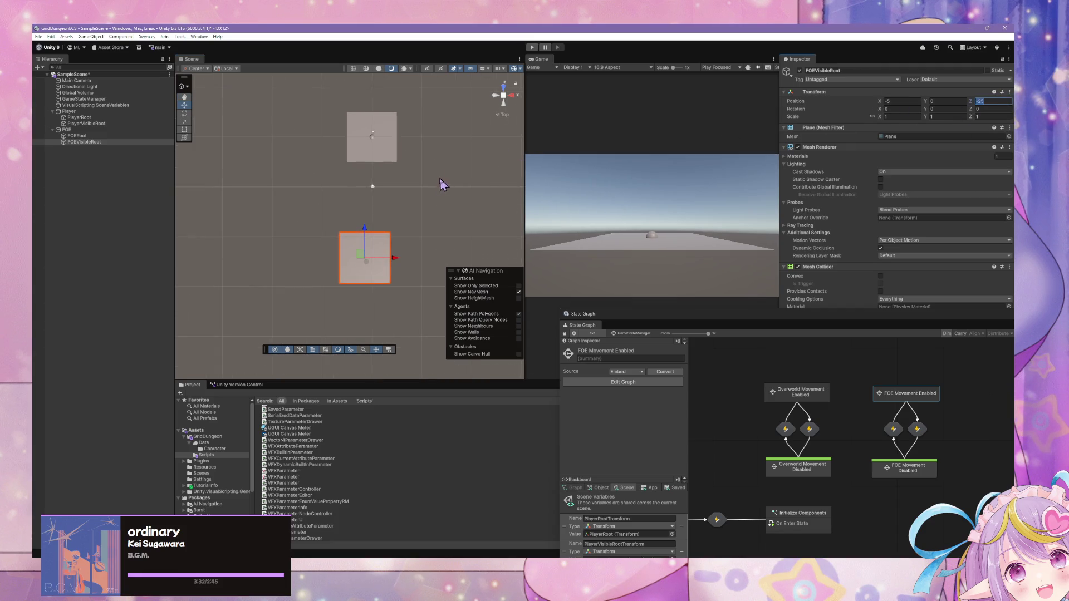
pyautogui.click(503, 96)
pyautogui.click(502, 96)
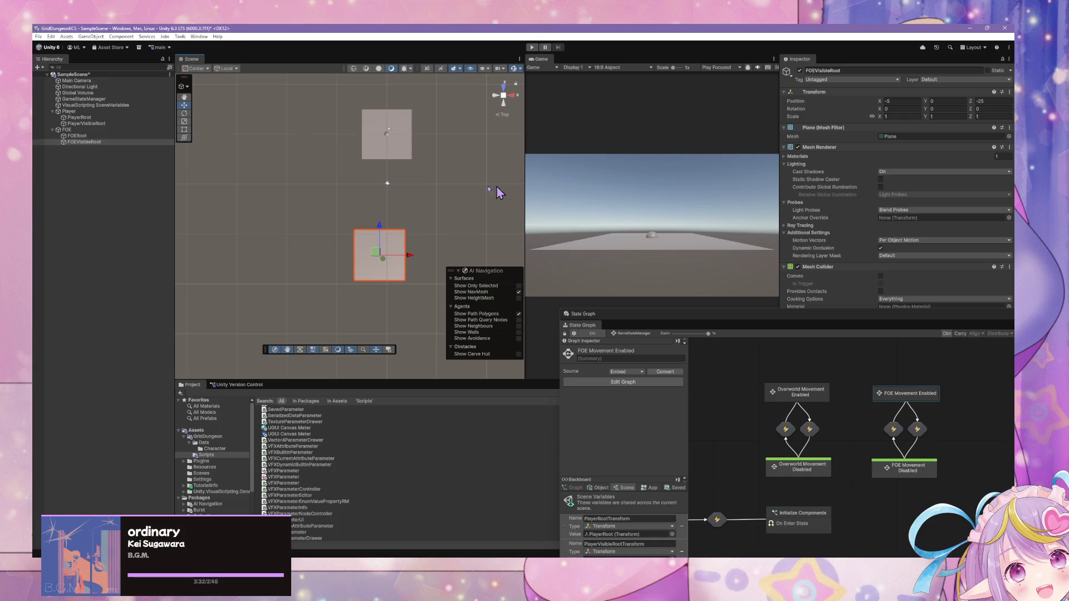
# Step: Reset the FOEVisibleRoot plane's and FOERoot's positions to 0
pyautogui.hotkey('ctrl', 'z')
pyautogui.write('0')
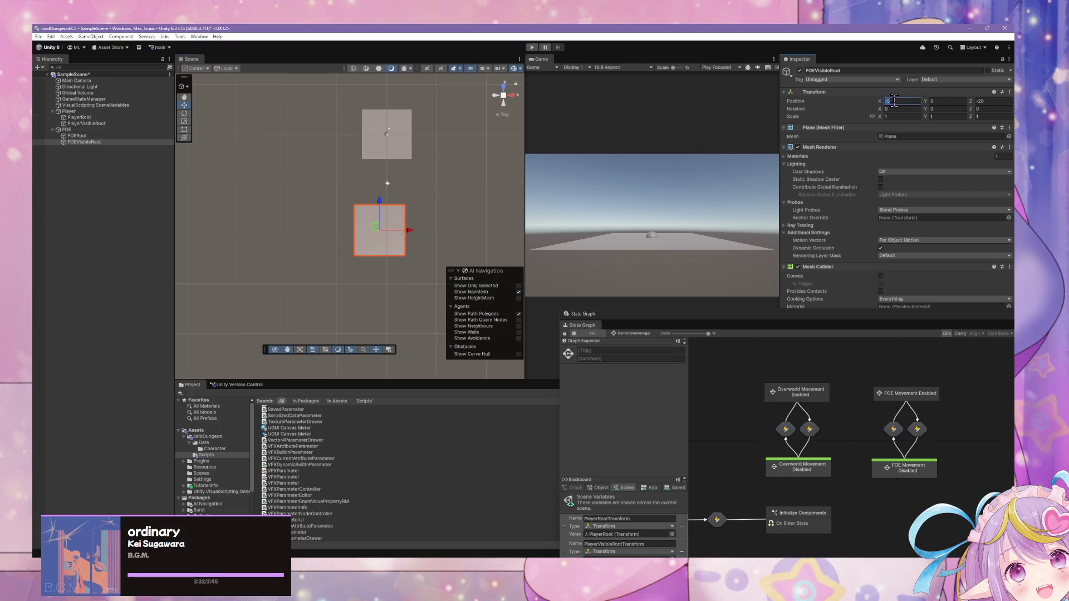
pyautogui.press('Tab')
pyautogui.click(76, 135)
pyautogui.click(903, 101)
pyautogui.write('0')
pyautogui.press('Tab')
pyautogui.press('Tab')
pyautogui.write('0')
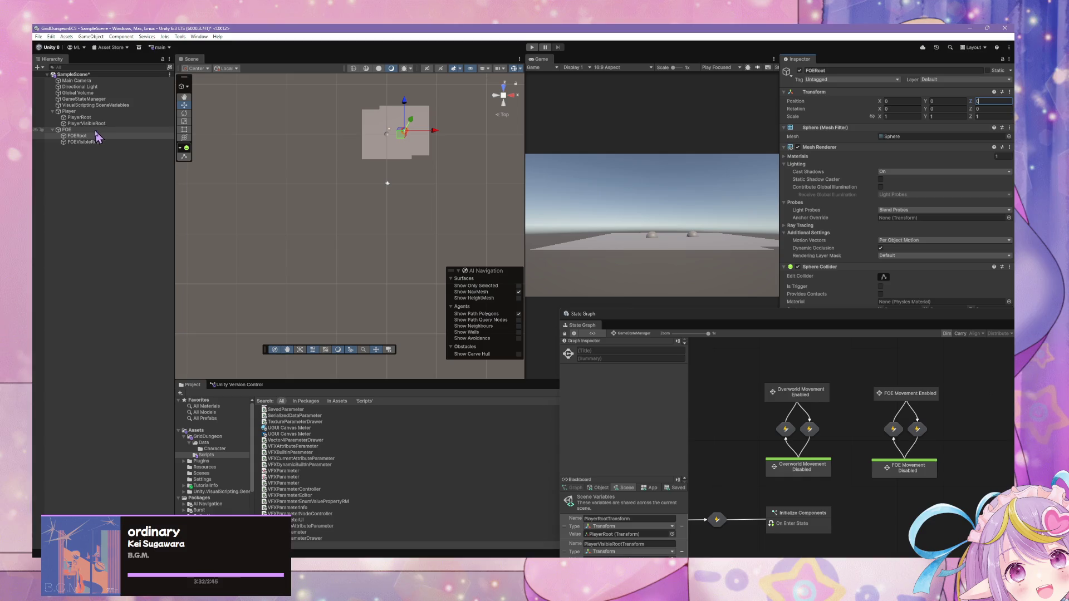
# Step: Place the FOE parent object at X -5, Z -25
pyautogui.click(96, 132)
pyautogui.click(901, 101)
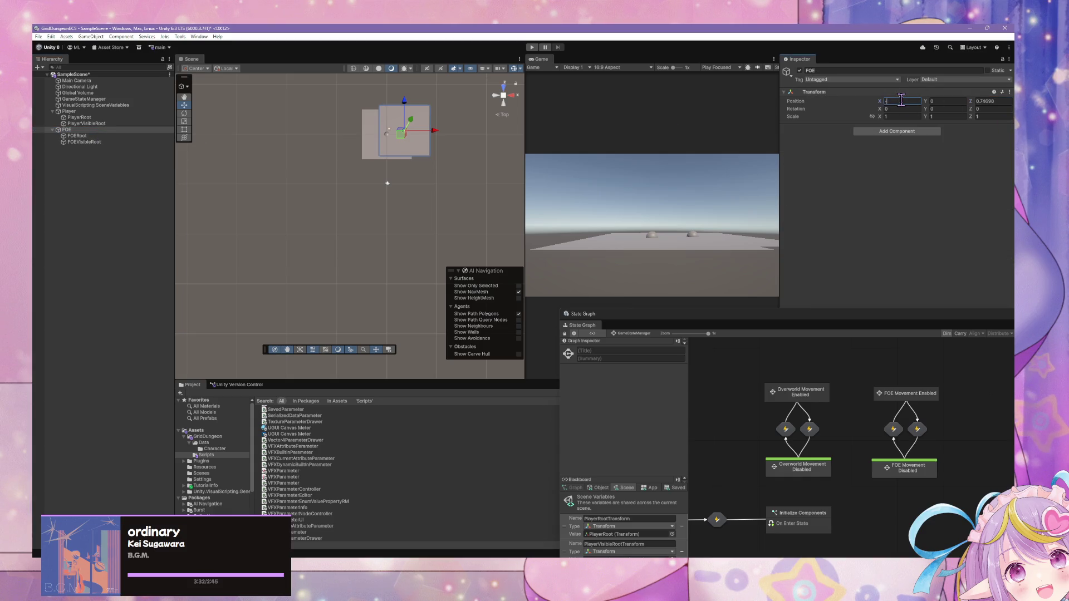
pyautogui.write('-5')
pyautogui.press('Tab')
pyautogui.write('25')
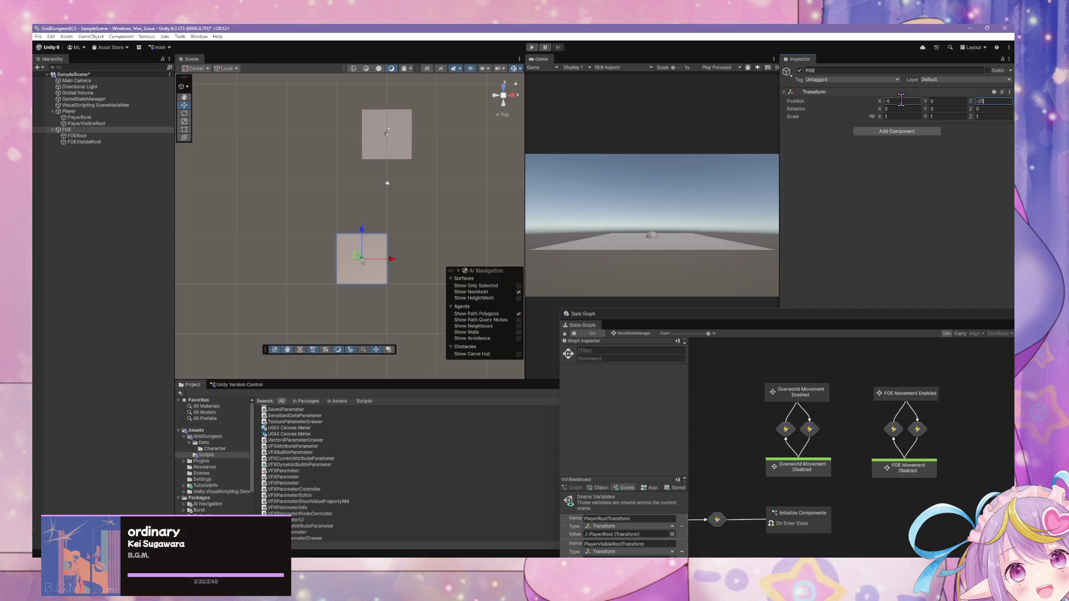
# Step: Set the Player object's position to X 5, Z 5
pyautogui.click(98, 113)
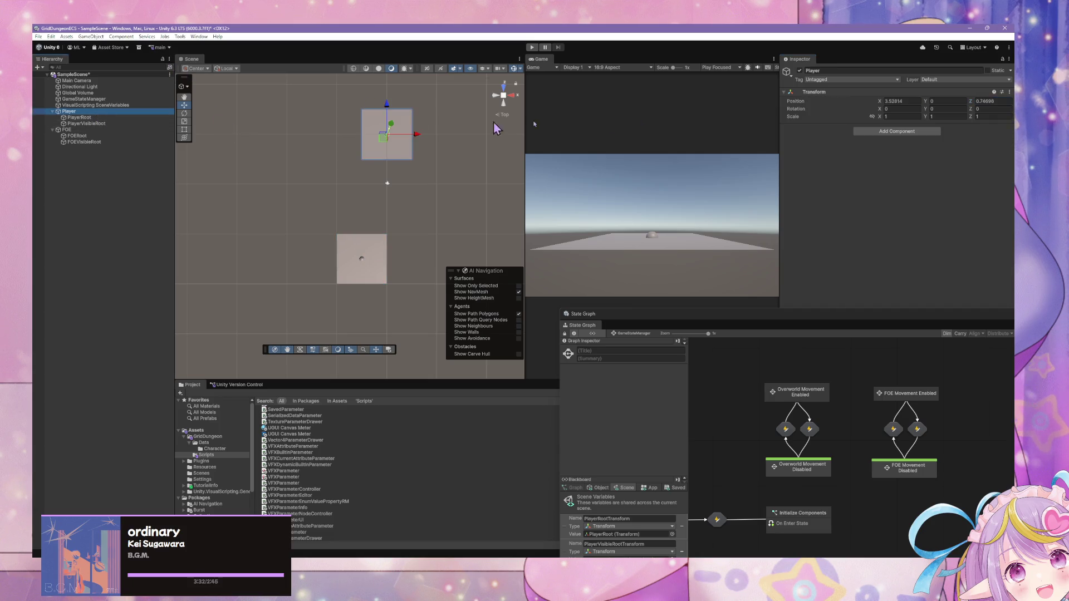
pyautogui.click(909, 106)
pyautogui.write('5')
pyautogui.press('Tab')
pyautogui.hotkey('shift', 'Tab')
pyautogui.click(998, 101)
pyautogui.write('5')
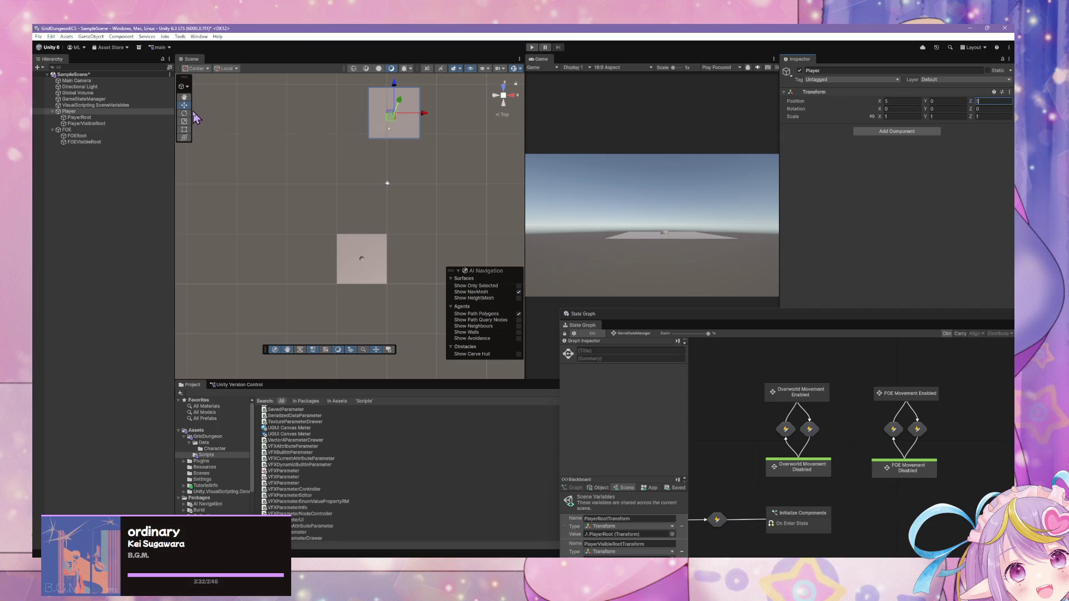
# Step: Set PlayerRoot's and PlayerVisibleRoot's X, Y and Z positions to 0
pyautogui.click(126, 118)
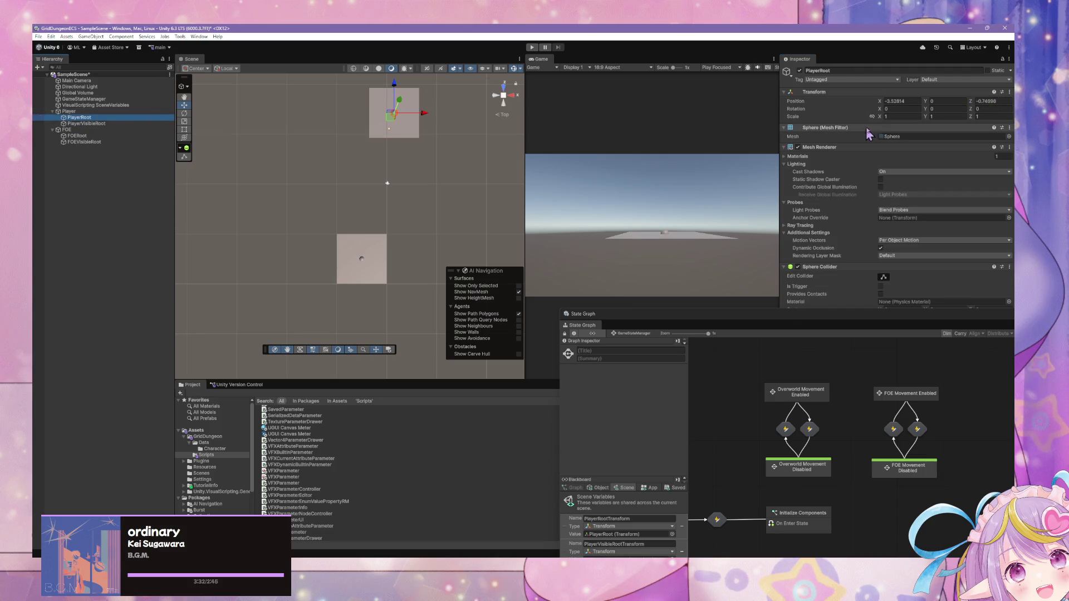
pyautogui.click(905, 101)
pyautogui.write('0')
pyautogui.press('Tab')
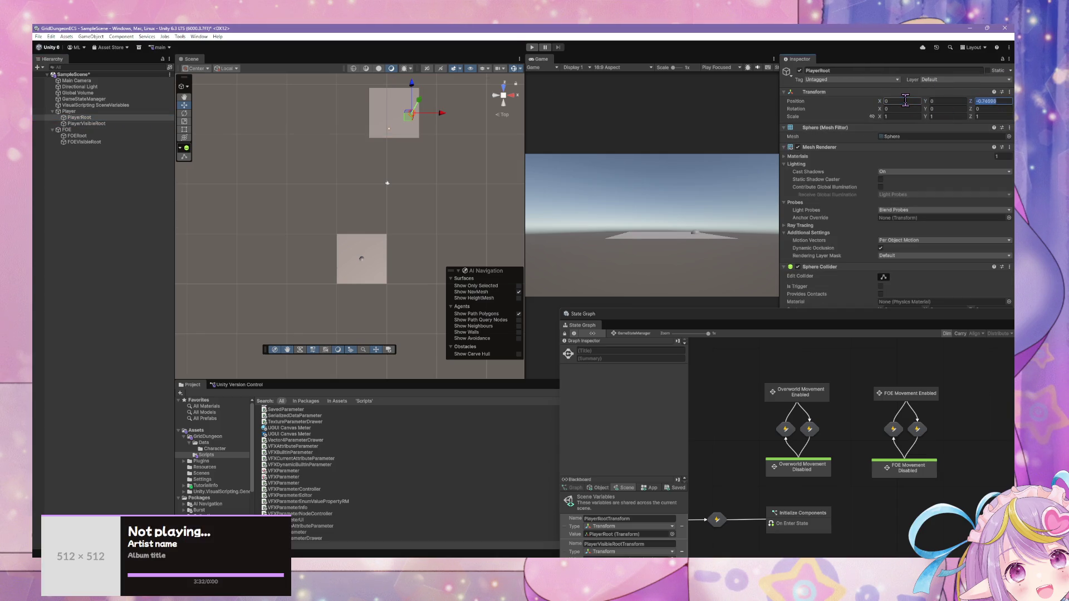
pyautogui.click(142, 124)
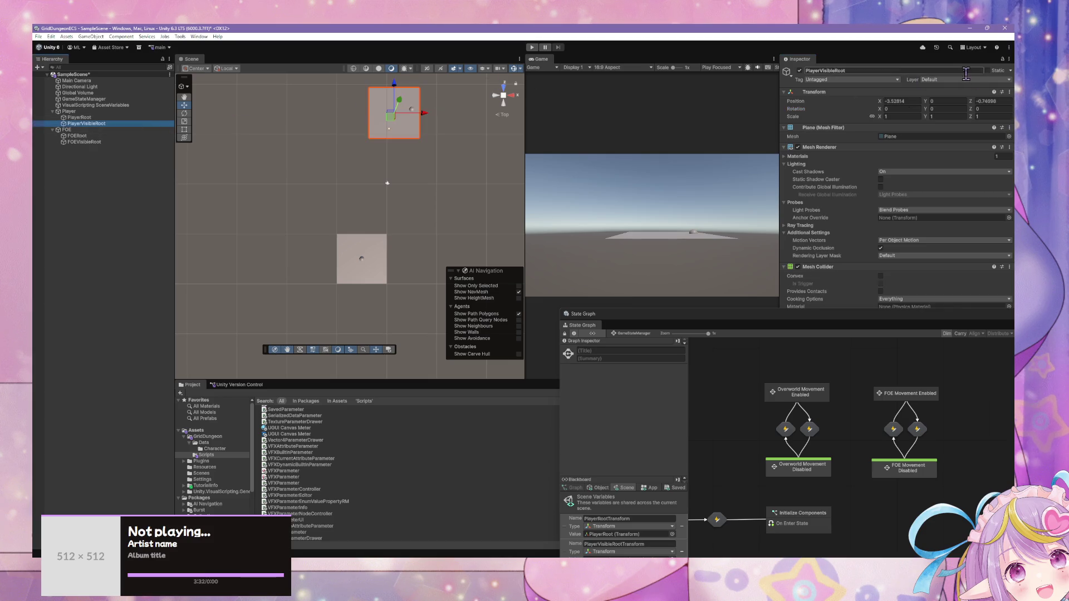
pyautogui.click(897, 100)
pyautogui.write('0')
pyautogui.press('Tab')
pyautogui.press('Tab')
pyautogui.write('0')
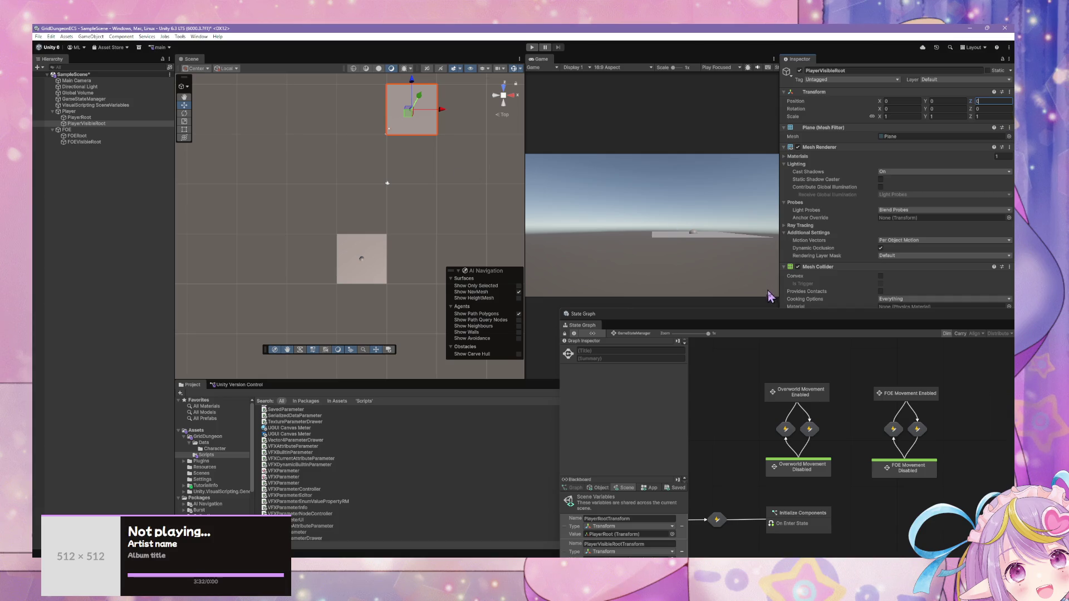
# Step: Rearrange the State Graph so Cache GameStateManager sits beside Initialize Components
pyautogui.moveTo(773, 321)
pyautogui.mouseDown()
pyautogui.moveTo(497, 268)
pyautogui.moveTo(555, 171)
pyautogui.mouseUp()
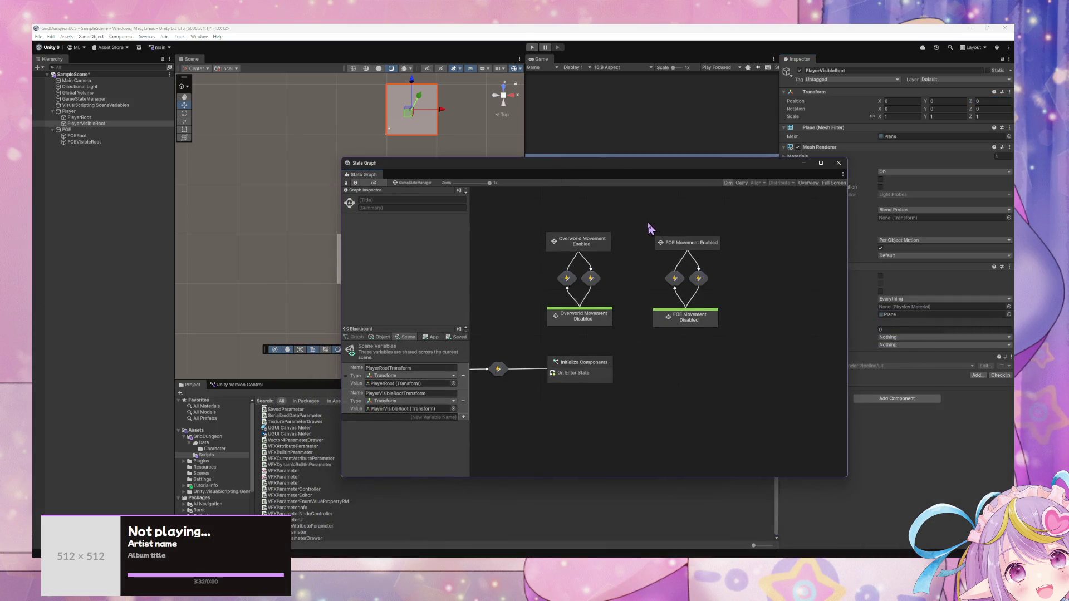
pyautogui.moveTo(758, 339); pyautogui.dragTo(814, 324)
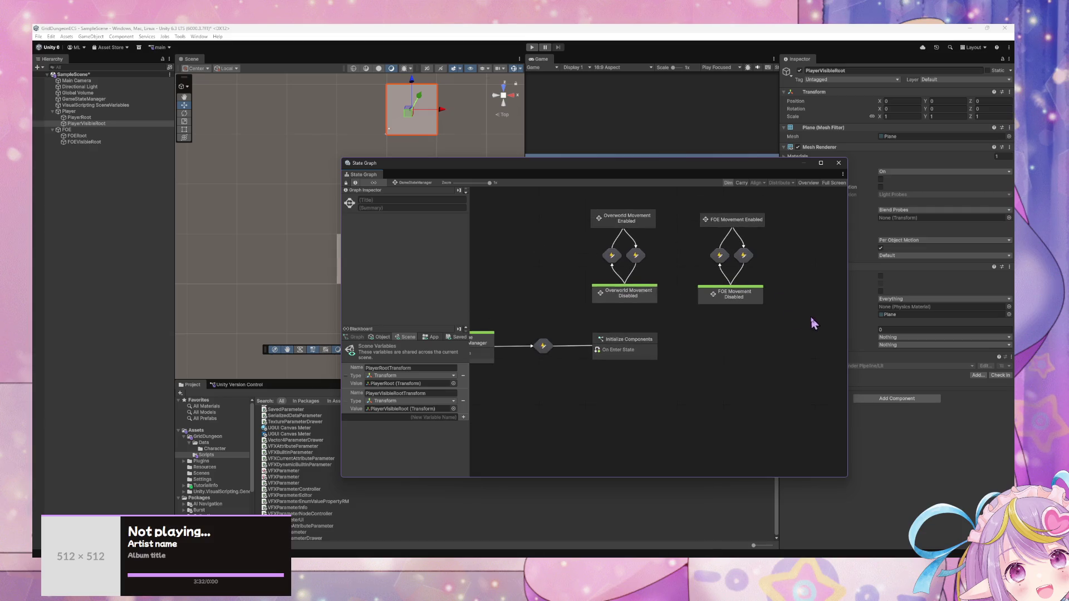
pyautogui.moveTo(693, 399); pyautogui.dragTo(470, 329)
pyautogui.moveTo(635, 351)
pyautogui.mouseDown()
pyautogui.moveTo(629, 402)
pyautogui.moveTo(721, 386)
pyautogui.mouseUp()
pyautogui.moveTo(551, 323); pyautogui.dragTo(536, 377)
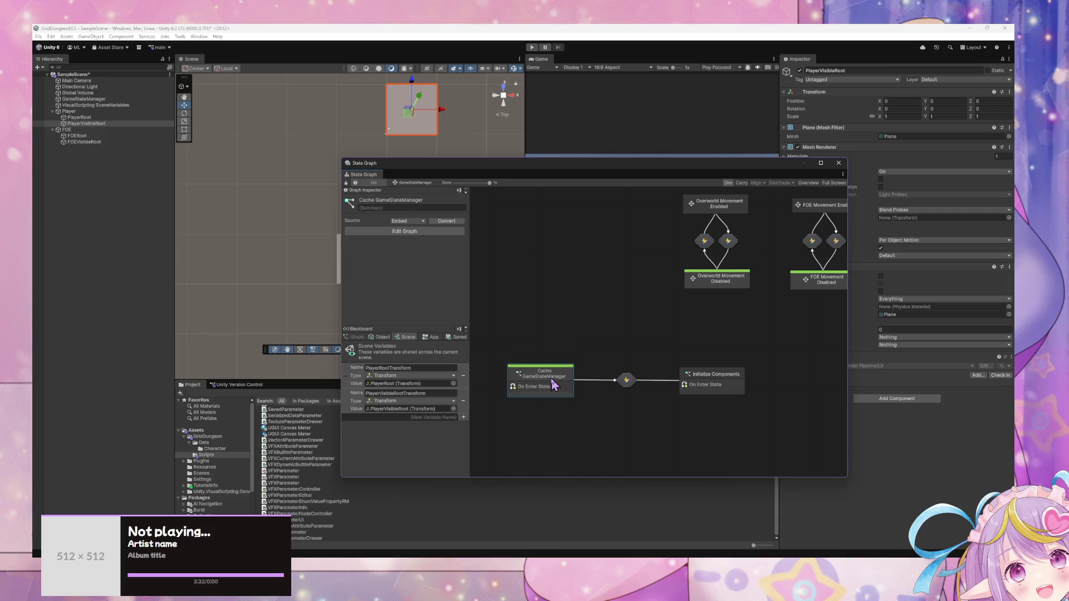
# Step: Add a Variables component to the FOE object
pyautogui.click(37, 130)
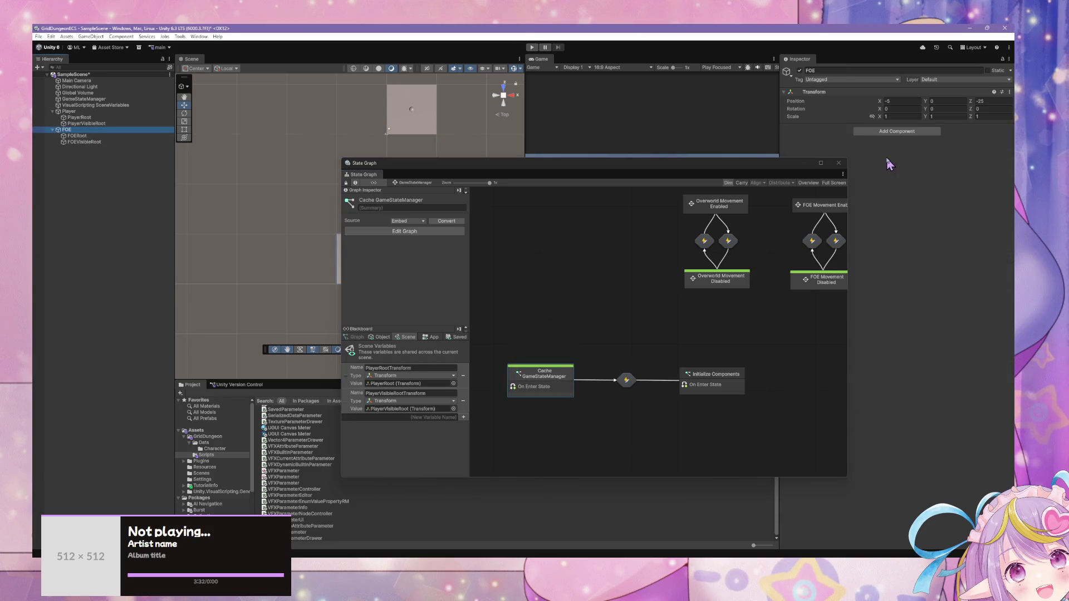
pyautogui.click(897, 129)
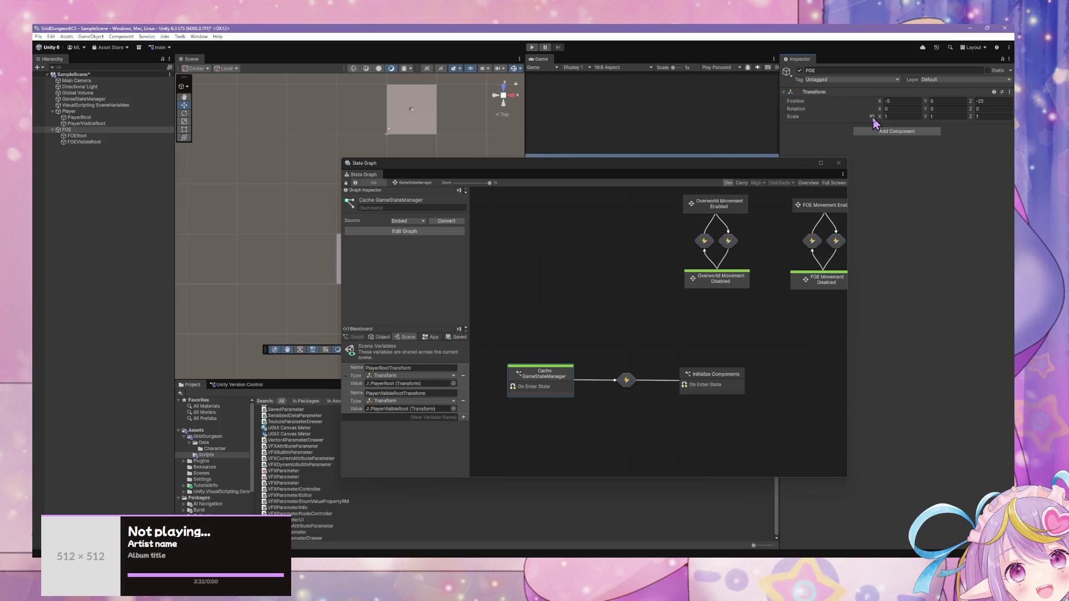
pyautogui.moveTo(652, 174)
pyautogui.mouseDown()
pyautogui.moveTo(636, 265)
pyautogui.moveTo(718, 339)
pyautogui.moveTo(602, 318)
pyautogui.mouseUp()
pyautogui.click(911, 132)
pyautogui.write('variables')
pyautogui.click(900, 159)
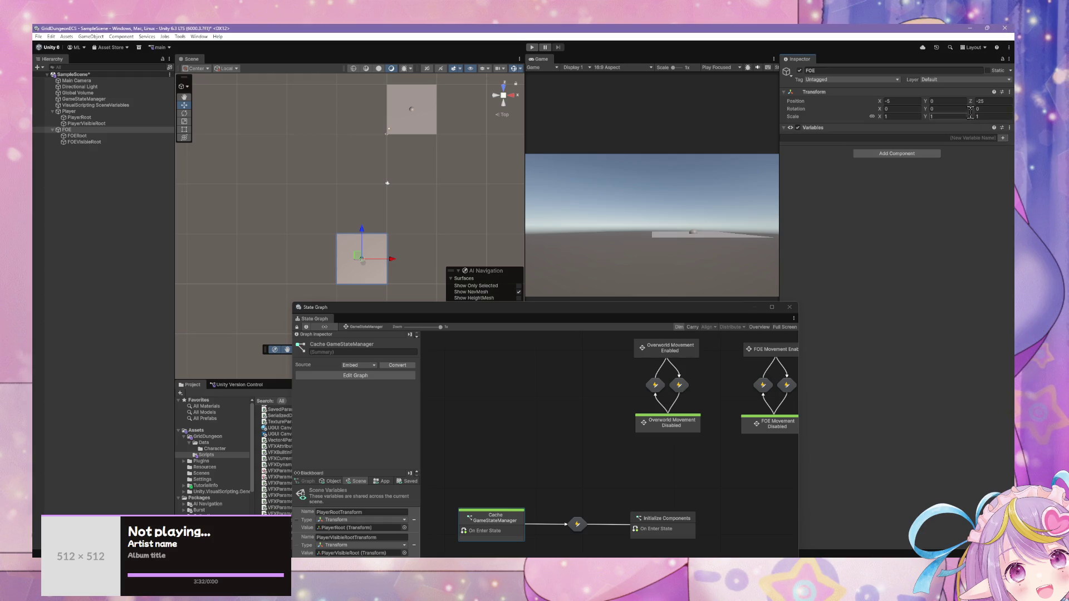
# Step: Review the Player, PlayerRoot and PlayerVisibleRoot components in the Inspector
pyautogui.click(129, 112)
pyautogui.click(128, 118)
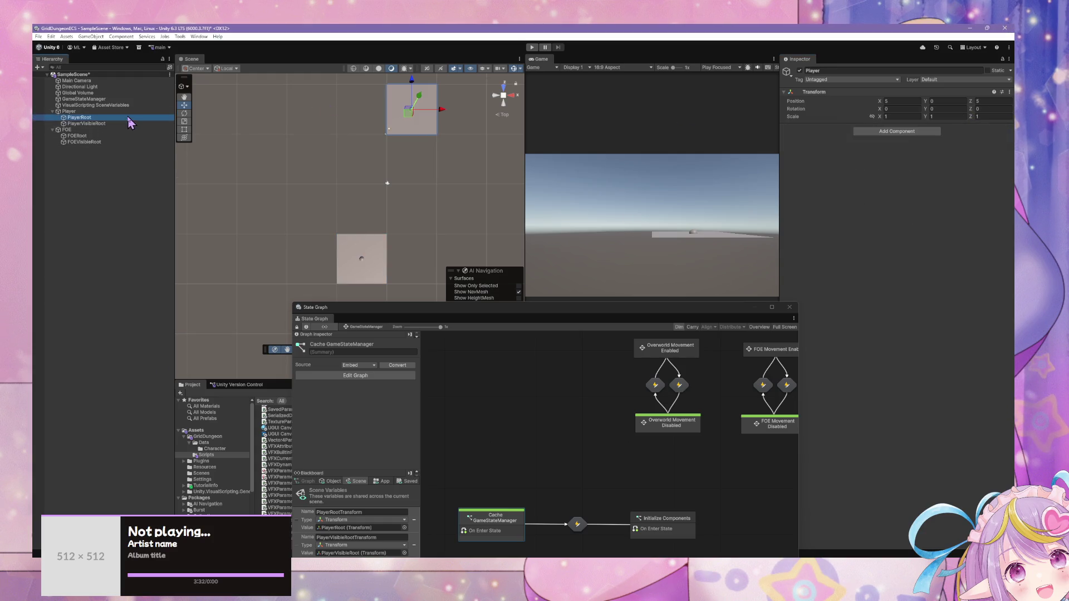
pyautogui.click(114, 123)
pyautogui.click(108, 112)
pyautogui.click(106, 123)
pyautogui.click(100, 118)
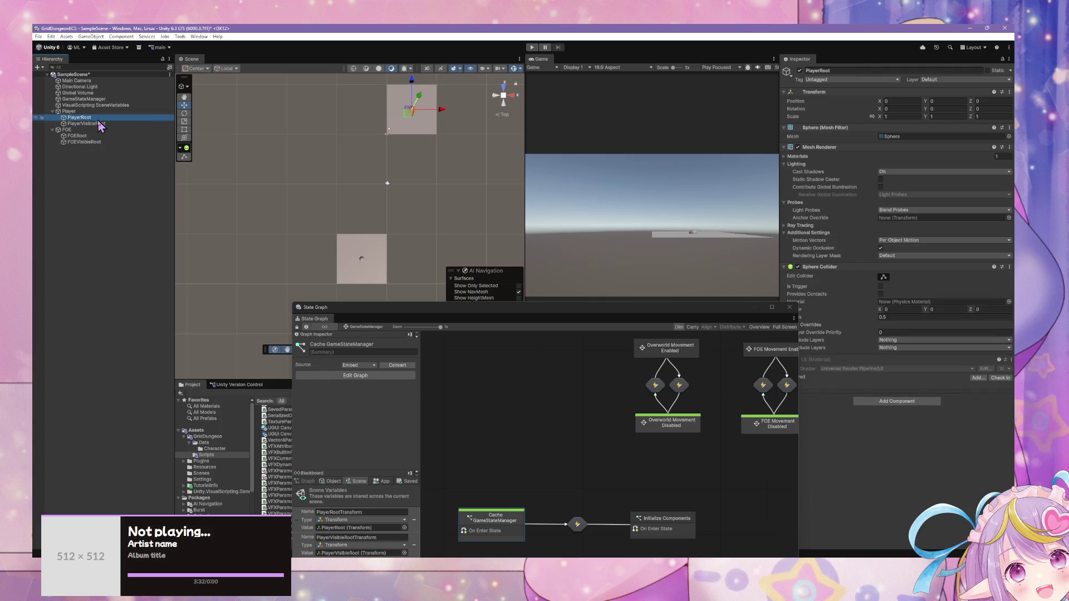
pyautogui.click(100, 123)
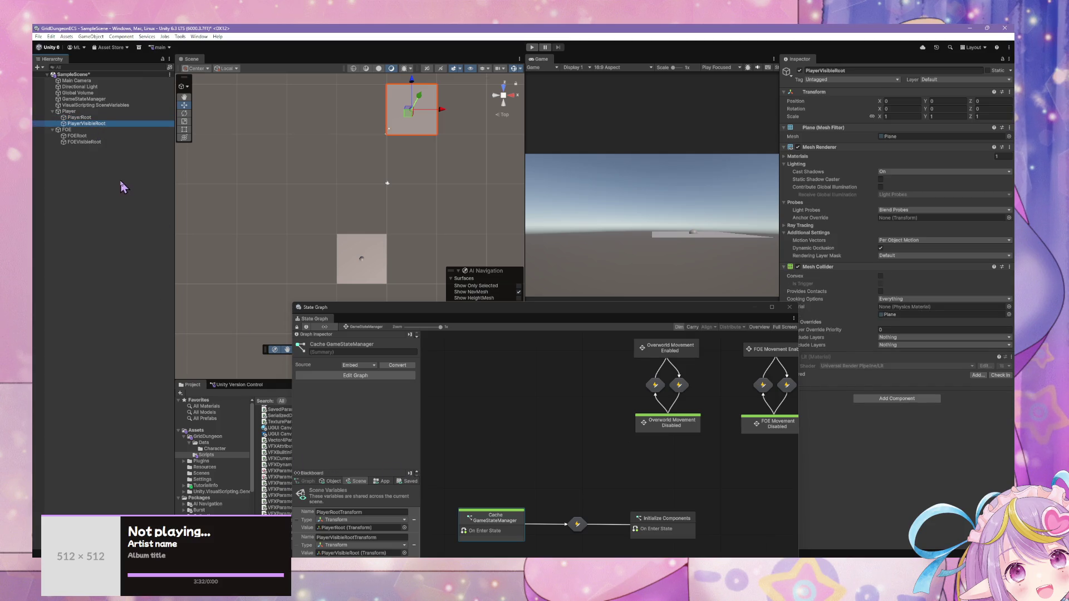
# Step: Reselect FOE and begin naming a new variable in its Variables component
pyautogui.click(116, 130)
pyautogui.moveTo(445, 307)
pyautogui.mouseDown()
pyautogui.moveTo(439, 245)
pyautogui.moveTo(488, 260)
pyautogui.mouseUp()
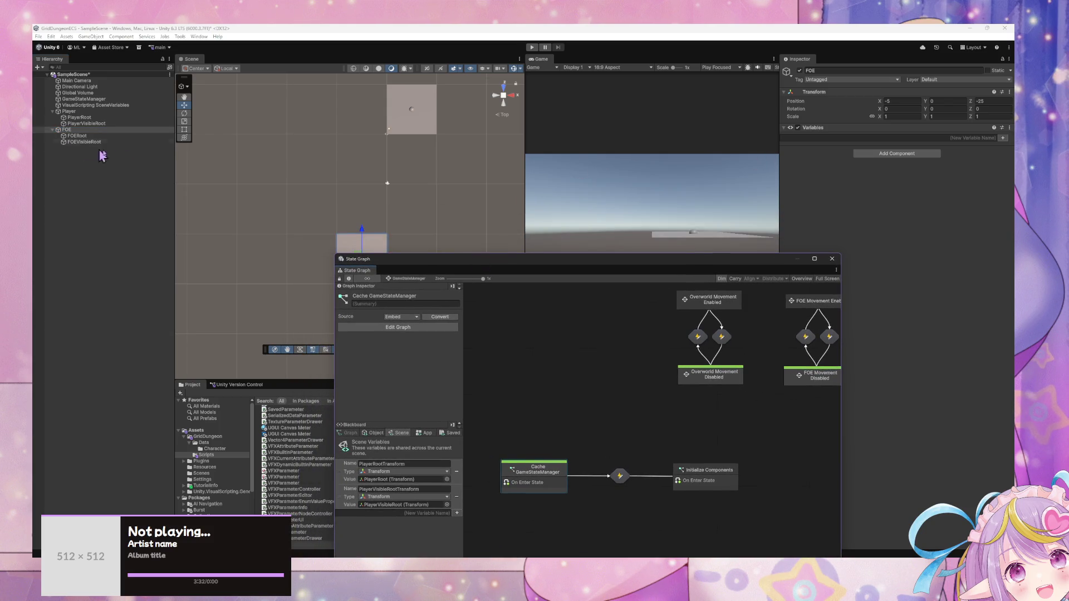
pyautogui.click(986, 138)
pyautogui.write('RootTransform')
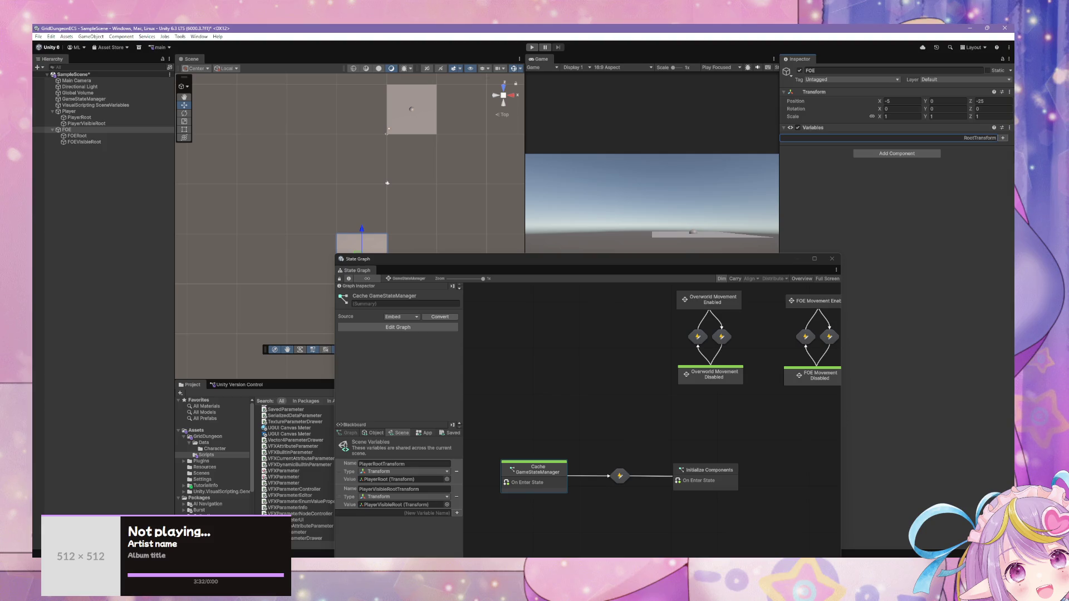
# Step: Add RootTransform and VisibleRootTransform variables of type Transform to FOE
pyautogui.press('Return')
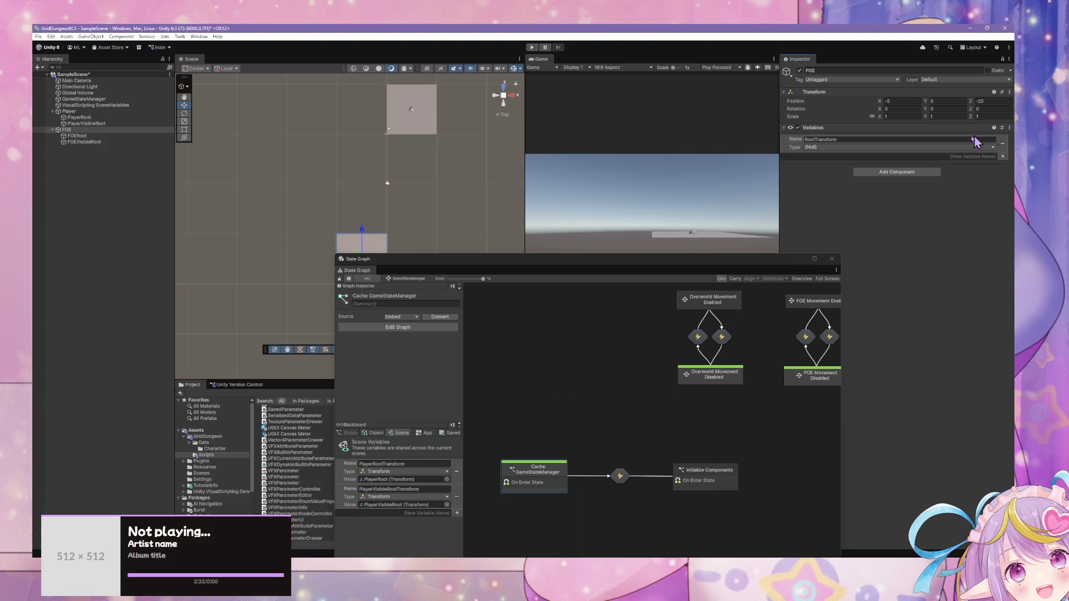
pyautogui.click(880, 148)
pyautogui.write('tra')
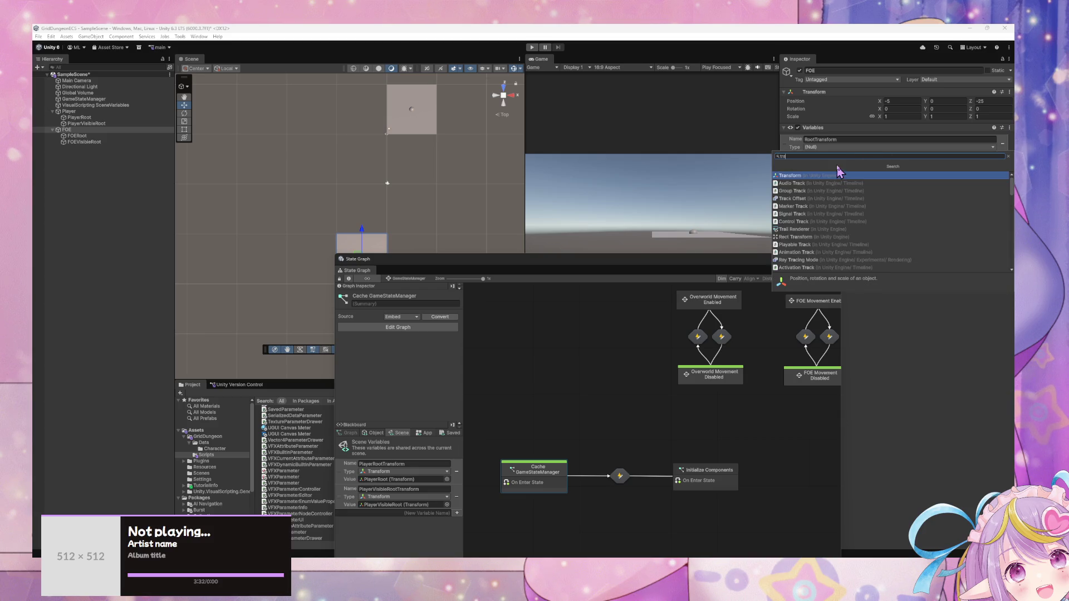
pyautogui.click(838, 174)
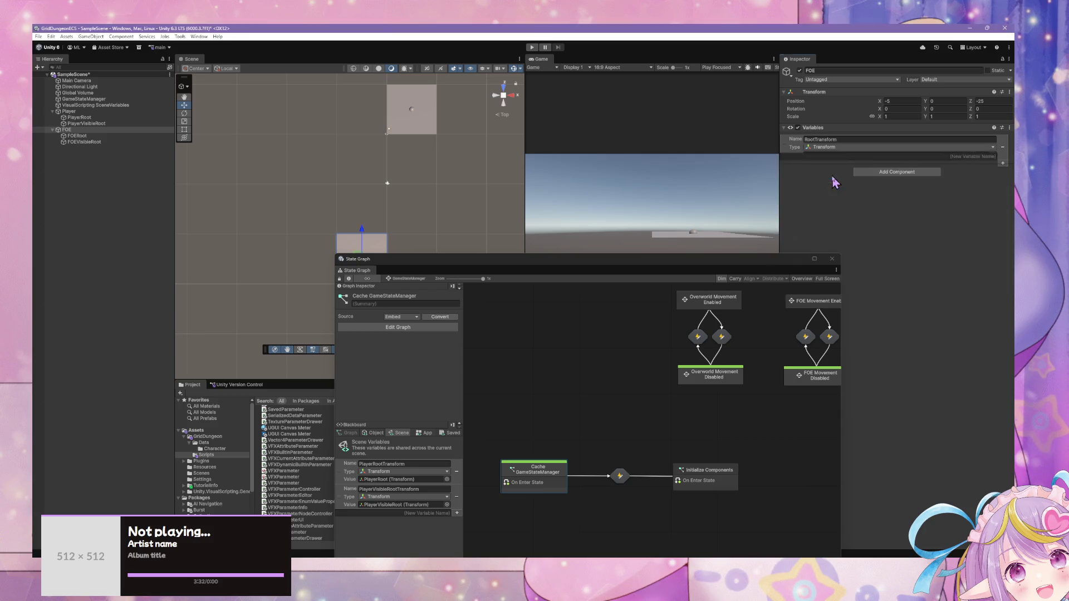
pyautogui.click(990, 163)
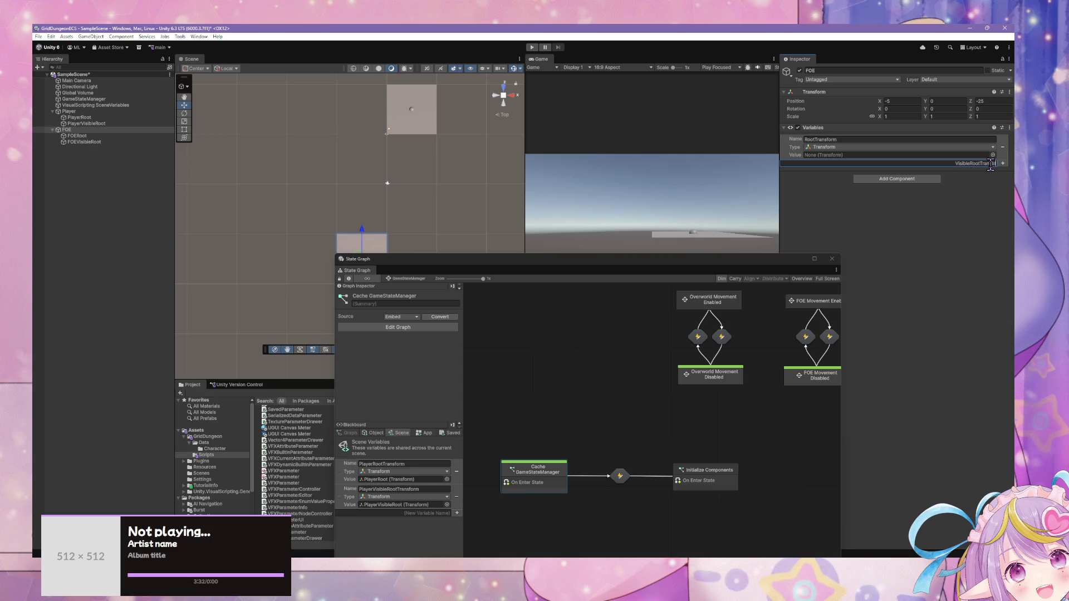
pyautogui.press('Return')
pyautogui.click(832, 172)
pyautogui.write('tra')
pyautogui.press('Return')
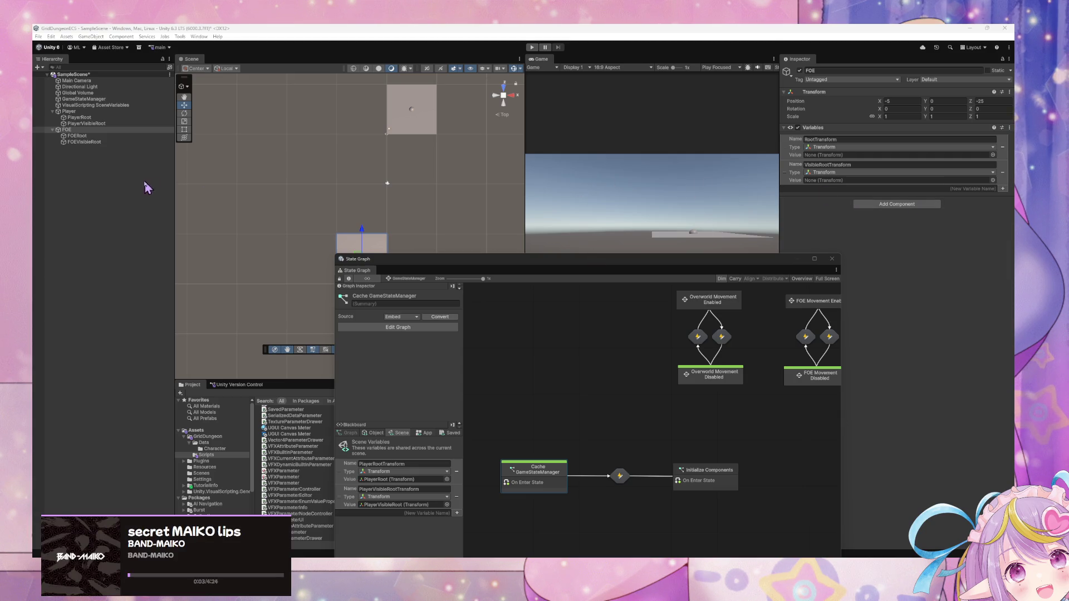
# Step: Assign FOERoot and FOEVisibleRoot to the two variables' Value fields
pyautogui.moveTo(77, 136)
pyautogui.mouseDown()
pyautogui.moveTo(928, 159)
pyautogui.moveTo(833, 155)
pyautogui.mouseUp()
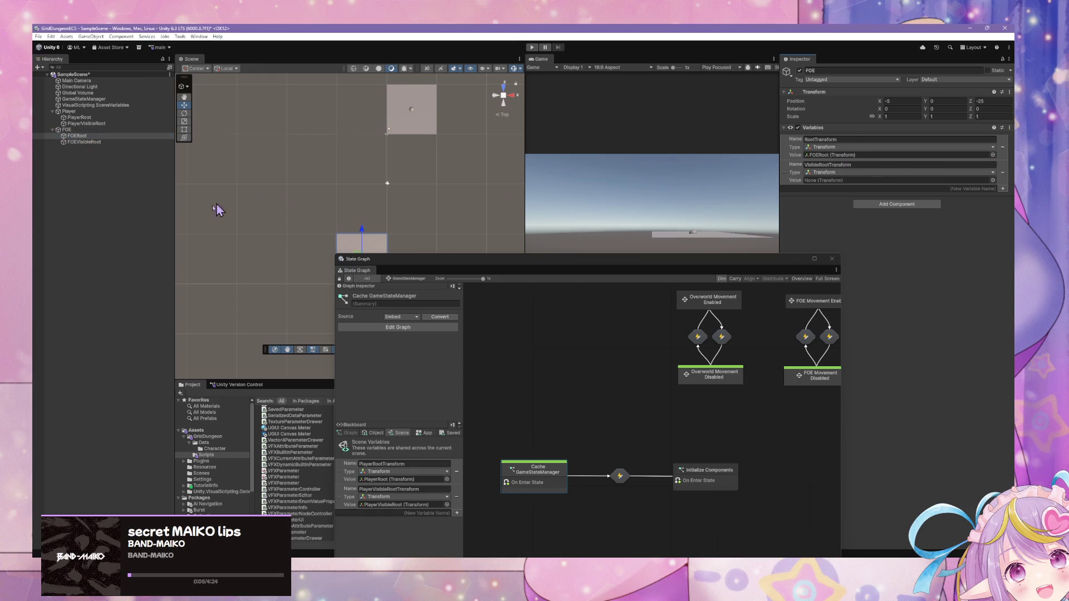
pyautogui.moveTo(80, 142)
pyautogui.mouseDown()
pyautogui.moveTo(245, 139)
pyautogui.moveTo(838, 186)
pyautogui.mouseUp()
pyautogui.moveTo(732, 268)
pyautogui.mouseDown()
pyautogui.moveTo(581, 246)
pyautogui.moveTo(611, 186)
pyautogui.mouseUp()
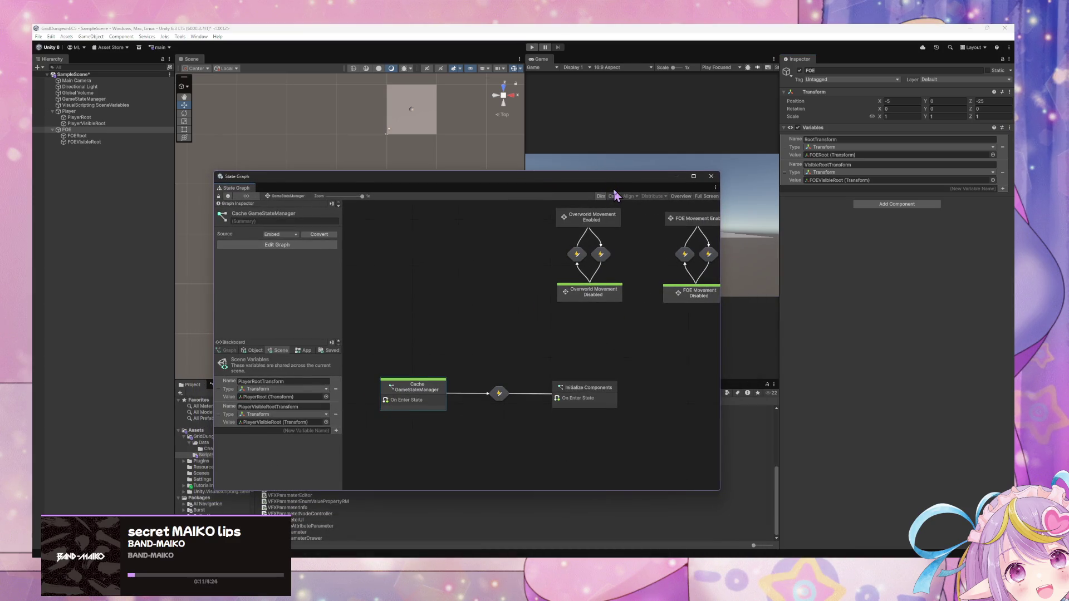
# Step: Create a new FOE tag and assign it to the FOE object
pyautogui.click(851, 79)
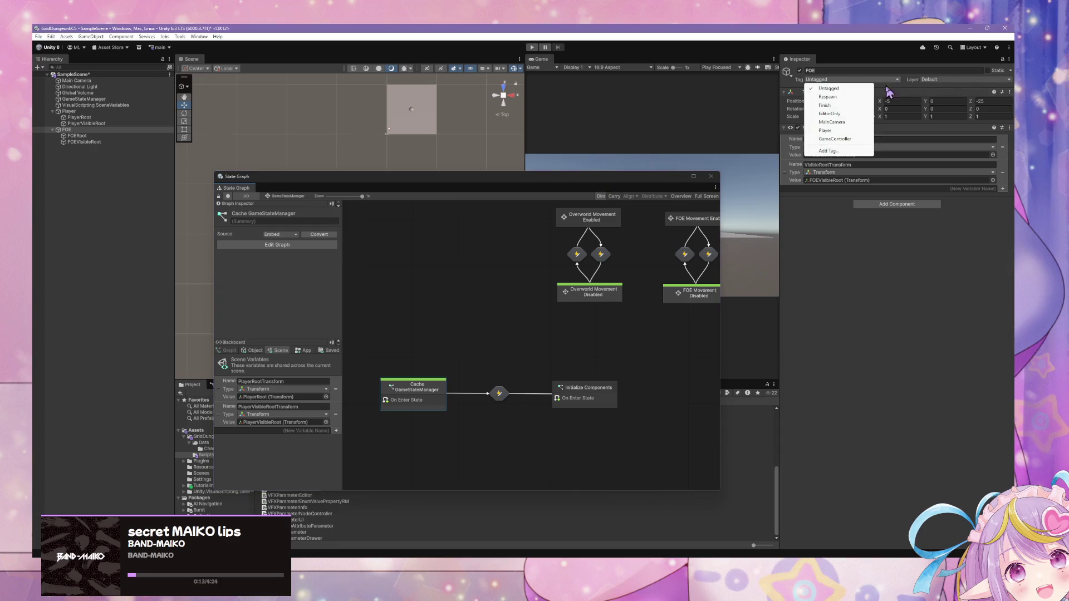
pyautogui.click(829, 150)
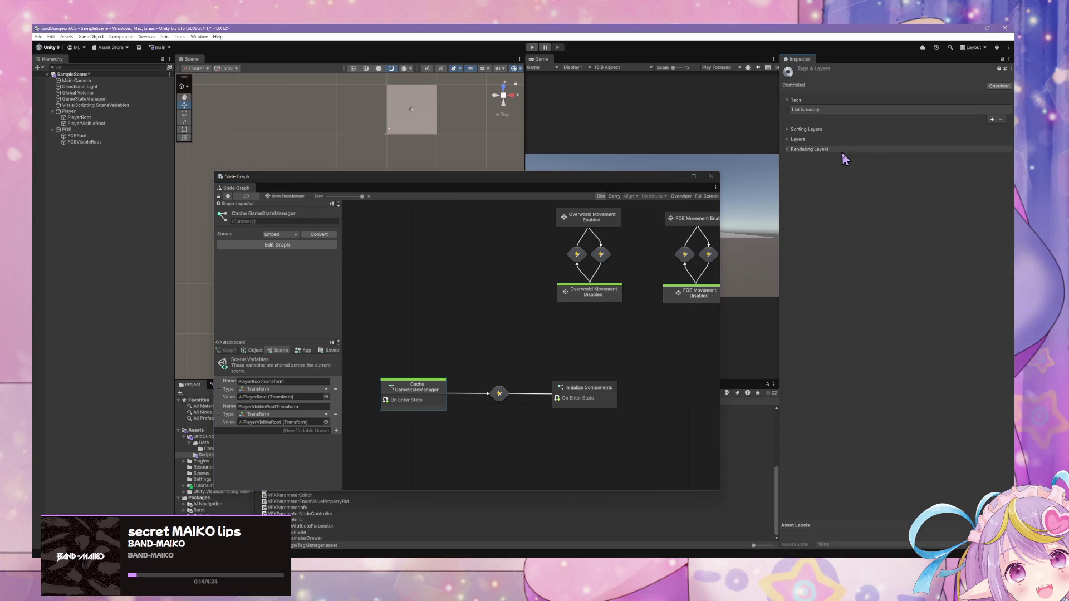
pyautogui.click(992, 119)
pyautogui.write('FOE')
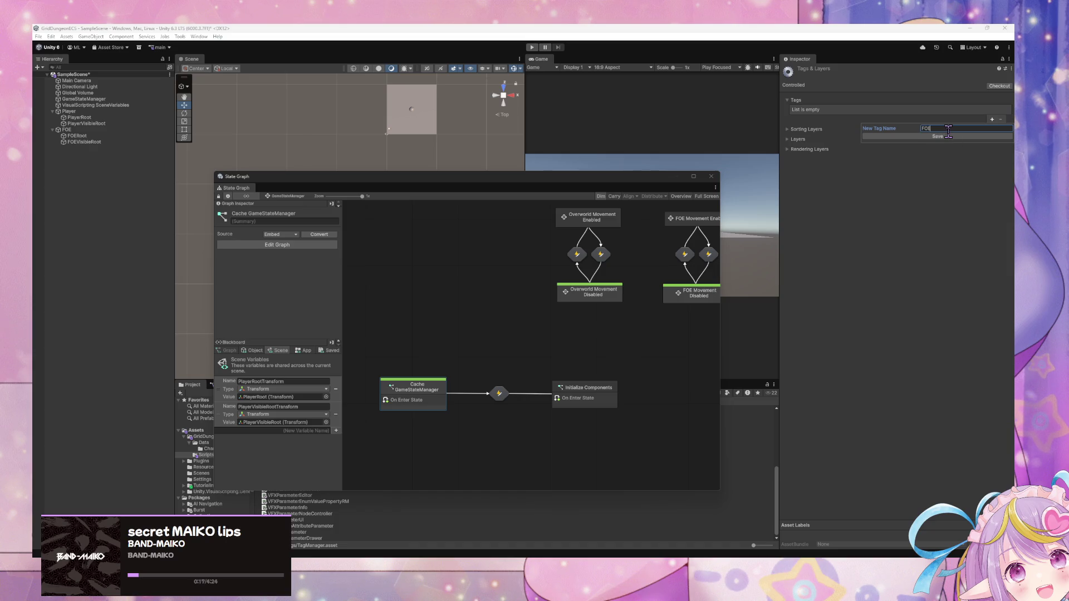
pyautogui.click(950, 139)
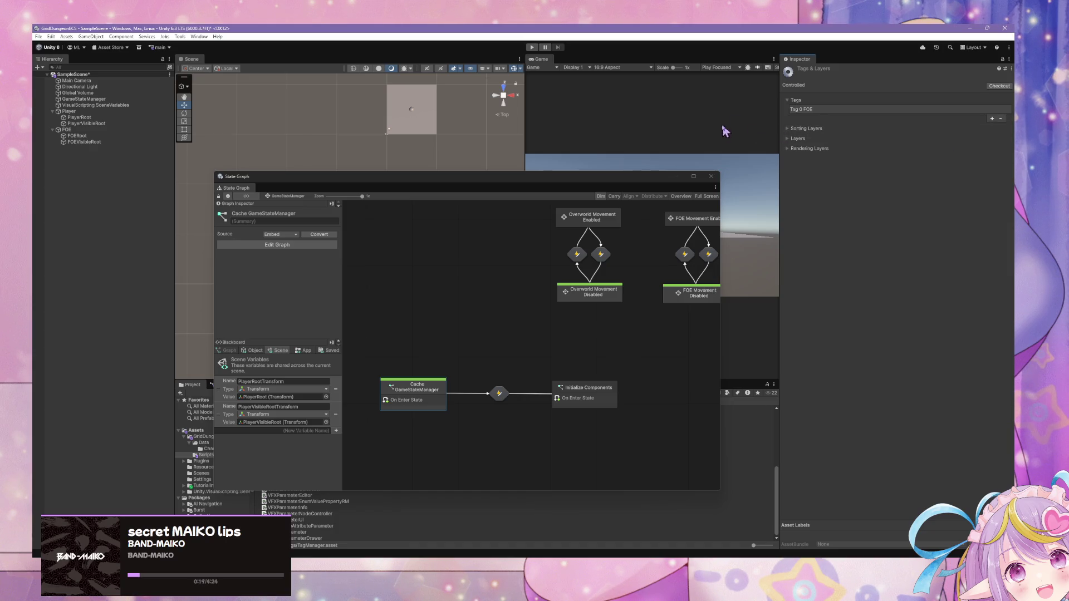
pyautogui.click(66, 130)
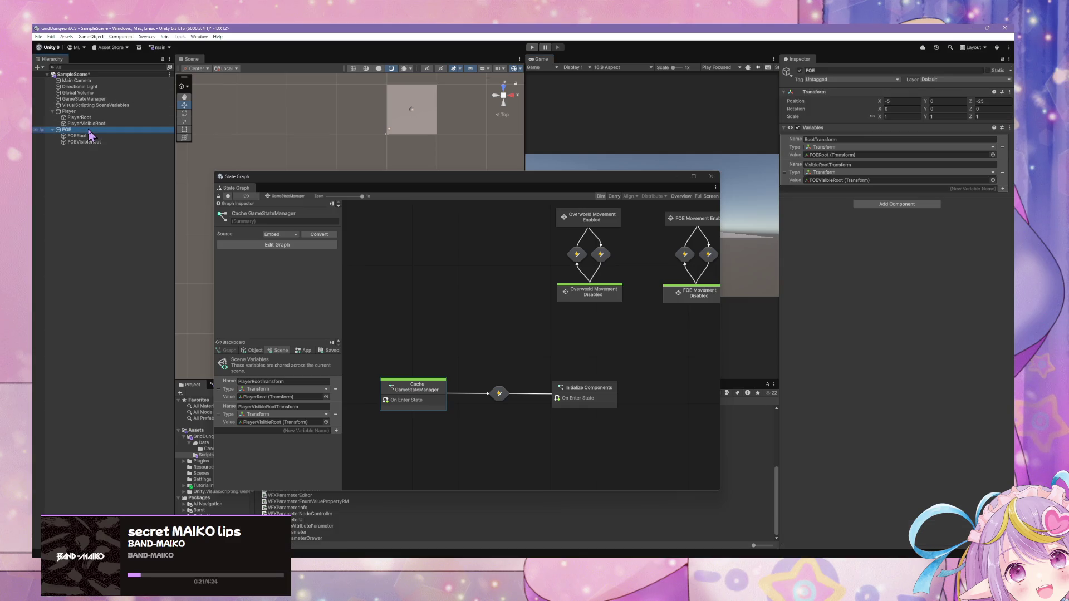
pyautogui.click(851, 79)
pyautogui.click(840, 148)
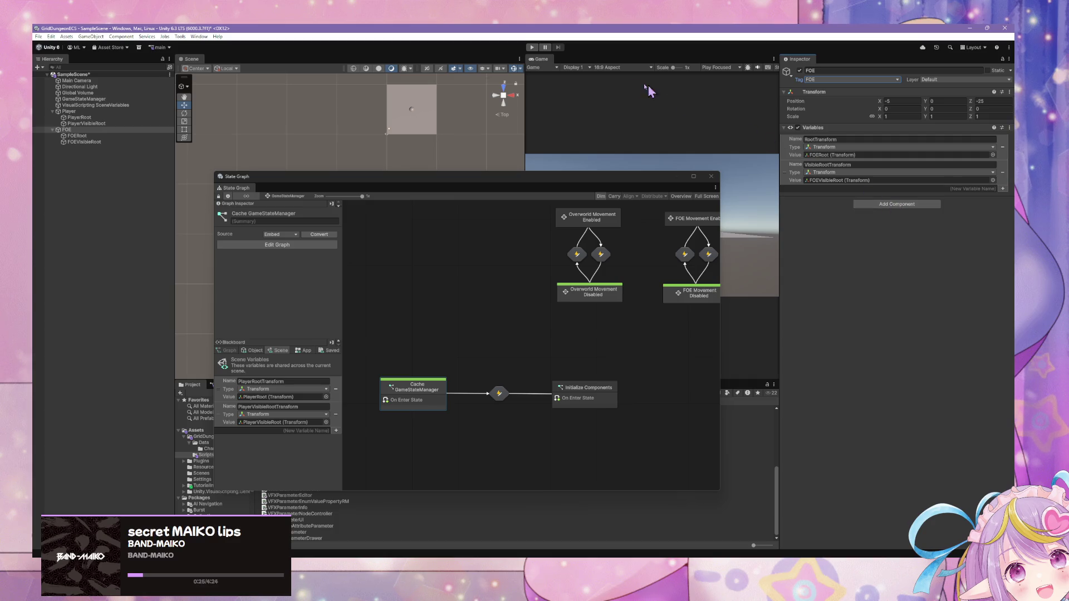
# Step: Reposition FOE Movement Enabled, check FOE's Layer options unchanged, and deselect the state
pyautogui.moveTo(655, 221); pyautogui.dragTo(602, 250)
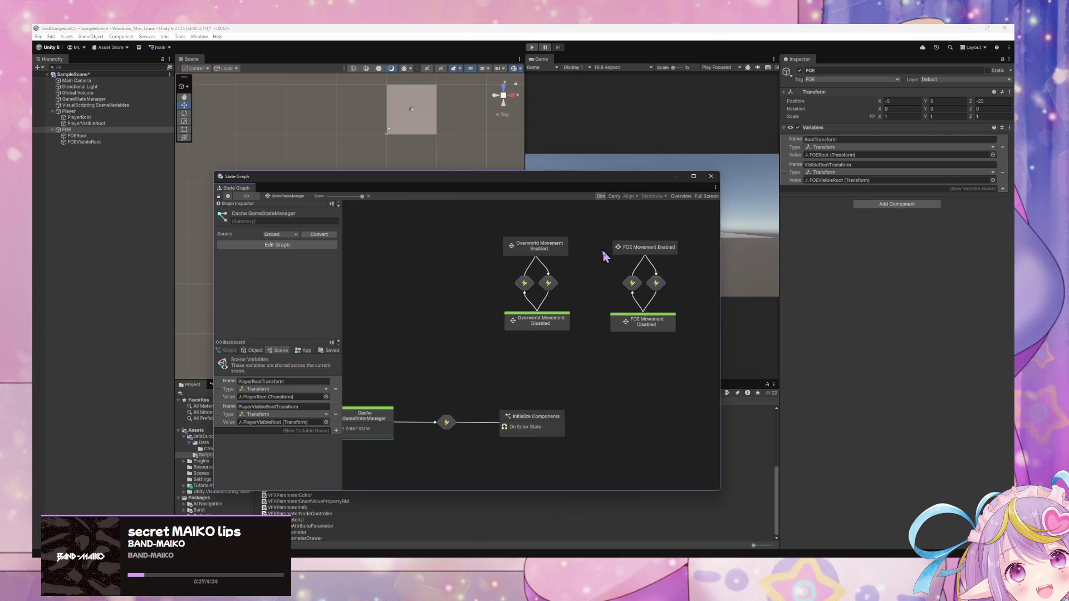
pyautogui.moveTo(668, 252)
pyautogui.mouseDown()
pyautogui.moveTo(656, 242)
pyautogui.moveTo(664, 250)
pyautogui.mouseUp()
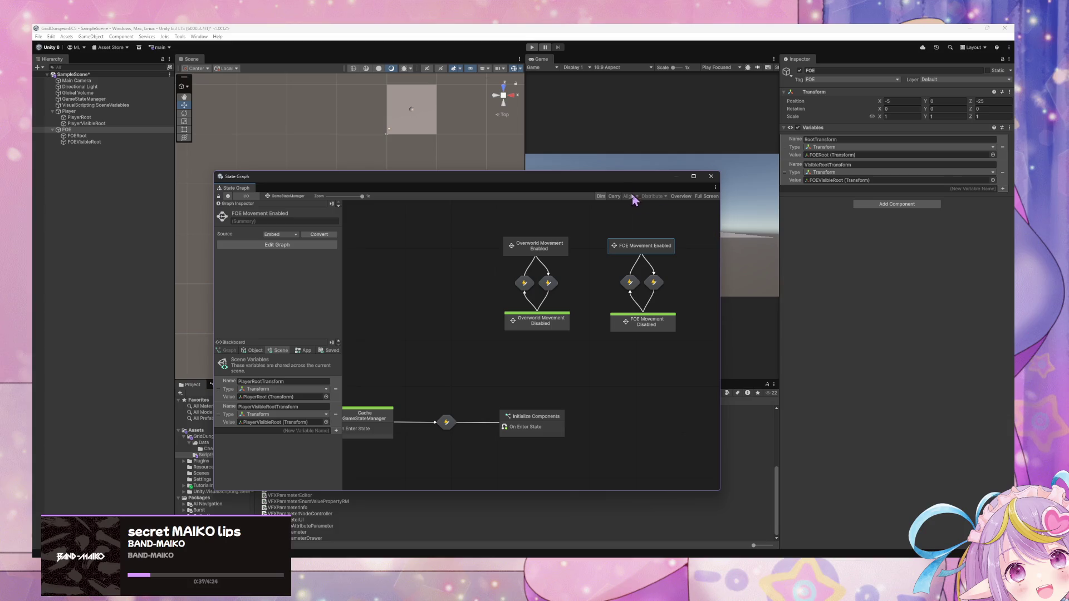
pyautogui.moveTo(627, 180)
pyautogui.mouseDown()
pyautogui.moveTo(615, 131)
pyautogui.moveTo(398, 107)
pyautogui.moveTo(585, 162)
pyautogui.moveTo(698, 215)
pyautogui.moveTo(627, 171)
pyautogui.mouseUp()
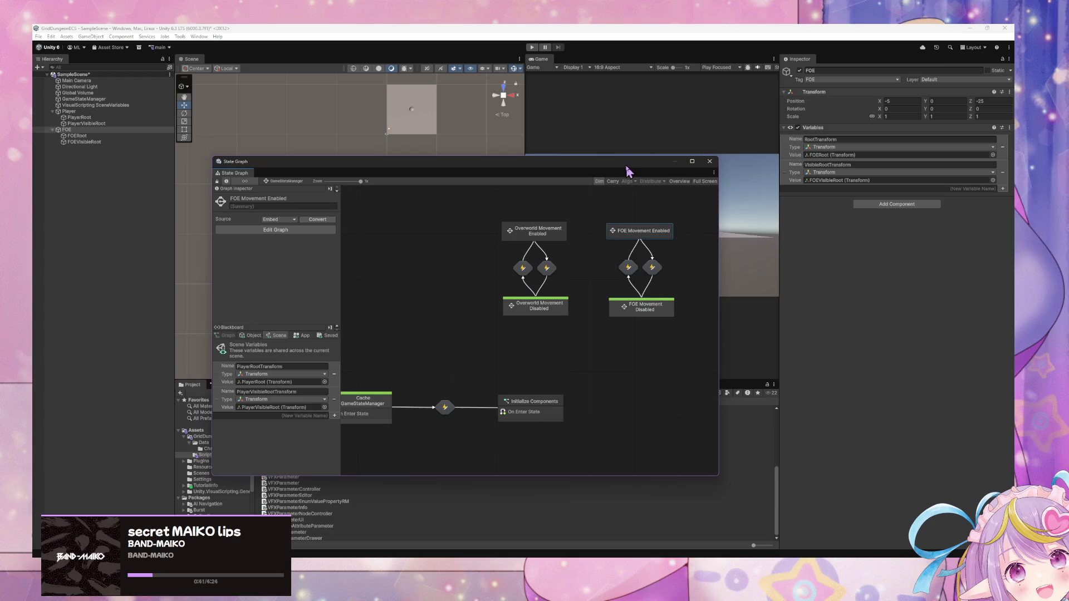
pyautogui.rightClick(965, 94)
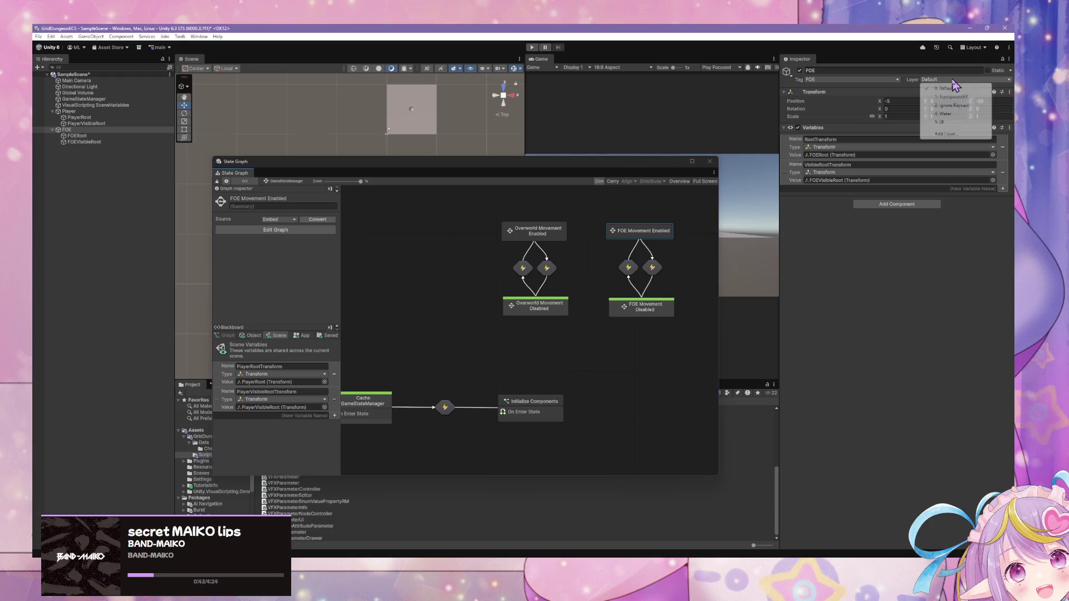
pyautogui.click(930, 290)
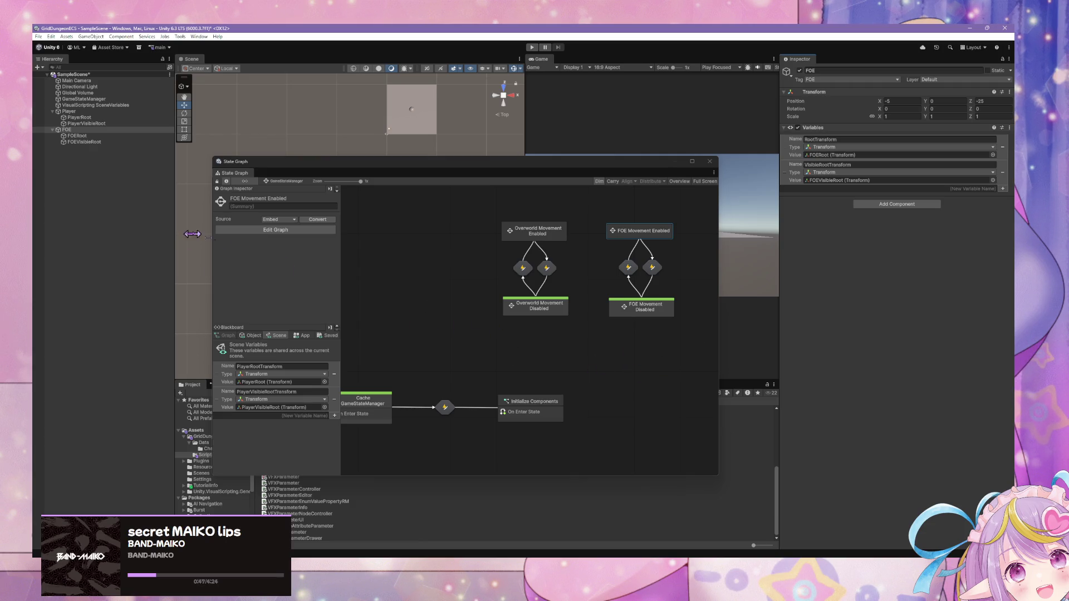
pyautogui.rightClick(522, 372)
pyautogui.click(504, 365)
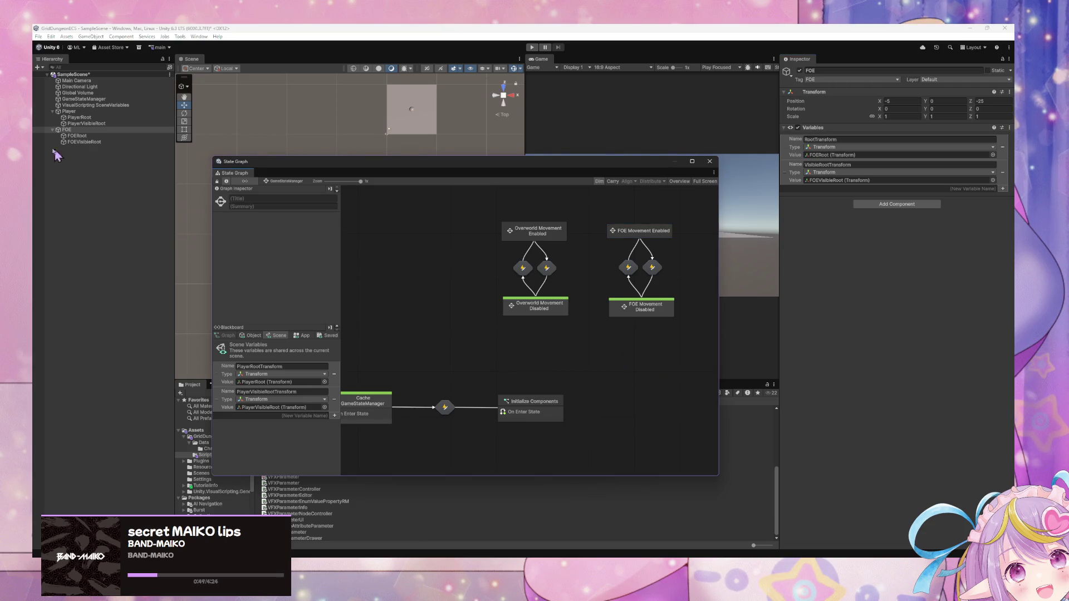
# Step: Create a script state titled RegisterFOE with a self-transition and open that transition
pyautogui.rightClick(512, 354)
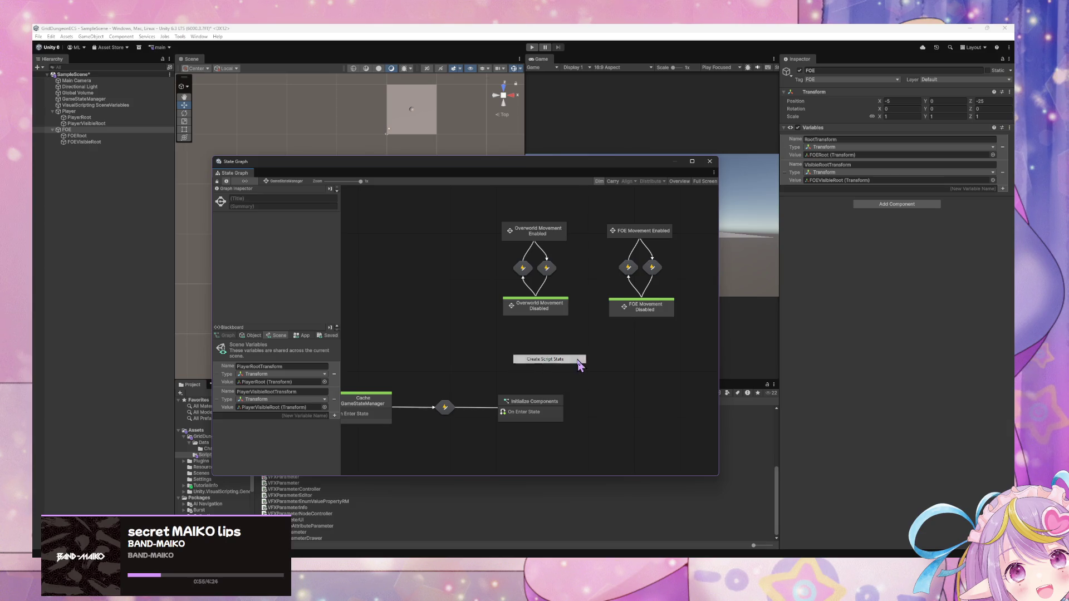
pyautogui.click(577, 360)
pyautogui.rightClick(410, 301)
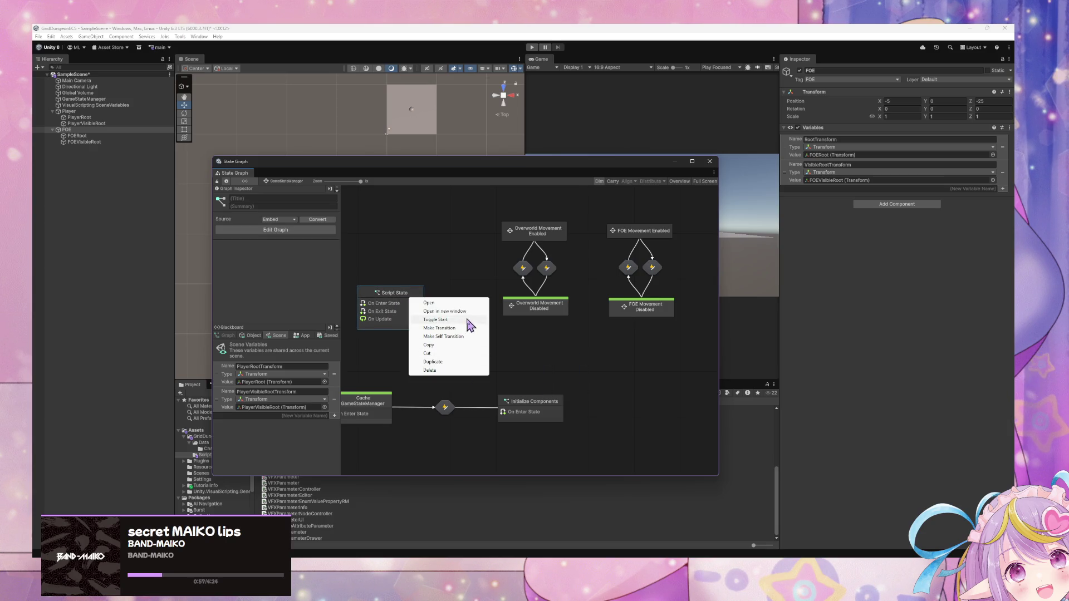
pyautogui.click(460, 336)
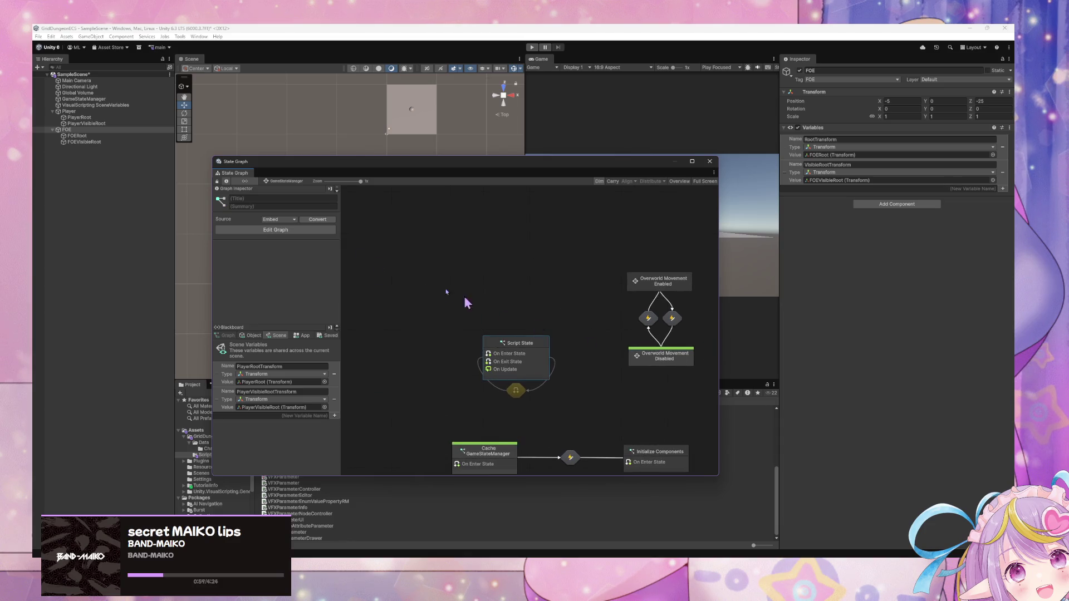
pyautogui.write('RegisterFOE')
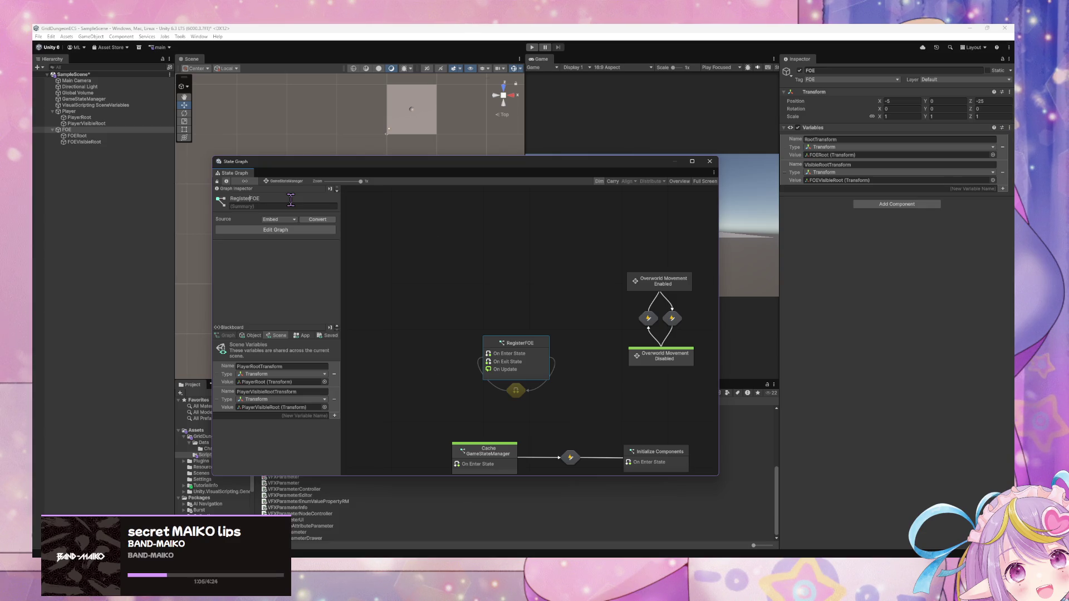
pyautogui.click(517, 391)
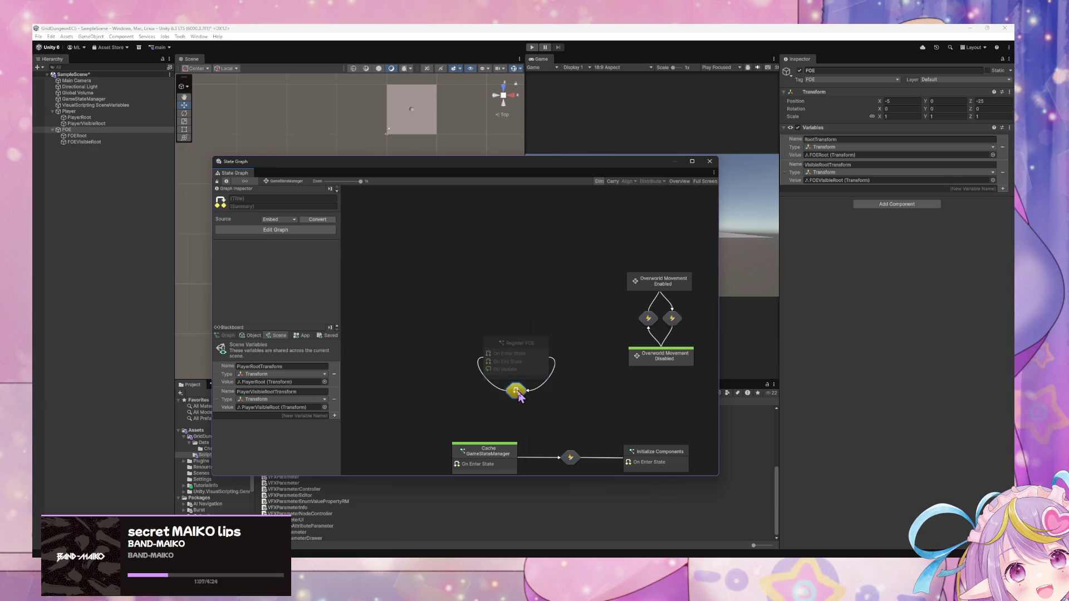
pyautogui.doubleClick(517, 390)
# Step: Wire a Custom Event node named RegisterSceneFOE into the Trigger Transition
pyautogui.moveTo(574, 333); pyautogui.dragTo(514, 331)
pyautogui.write('trigger')
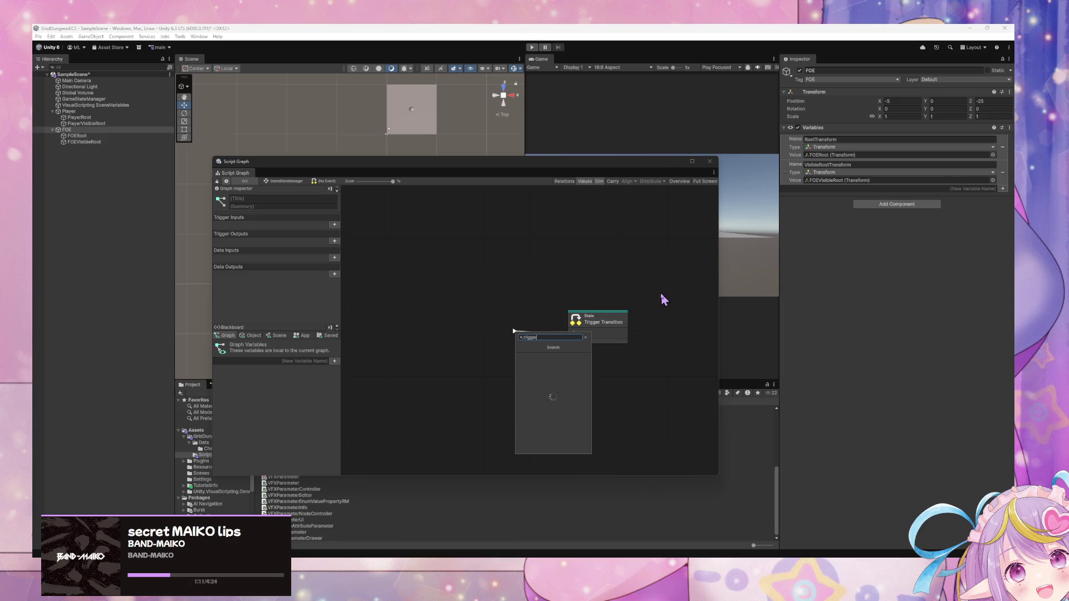
pyautogui.press('Down')
pyautogui.press('Down')
pyautogui.press('Down')
pyautogui.press('Down')
pyautogui.press('Down')
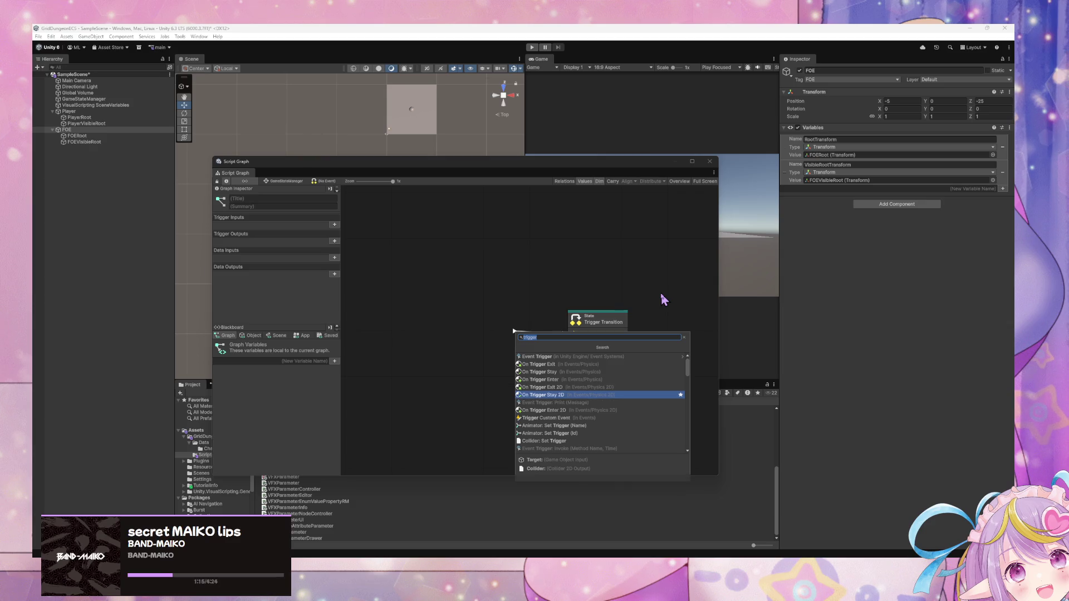
pyautogui.press('Escape')
pyautogui.click(616, 334)
pyautogui.write('custom')
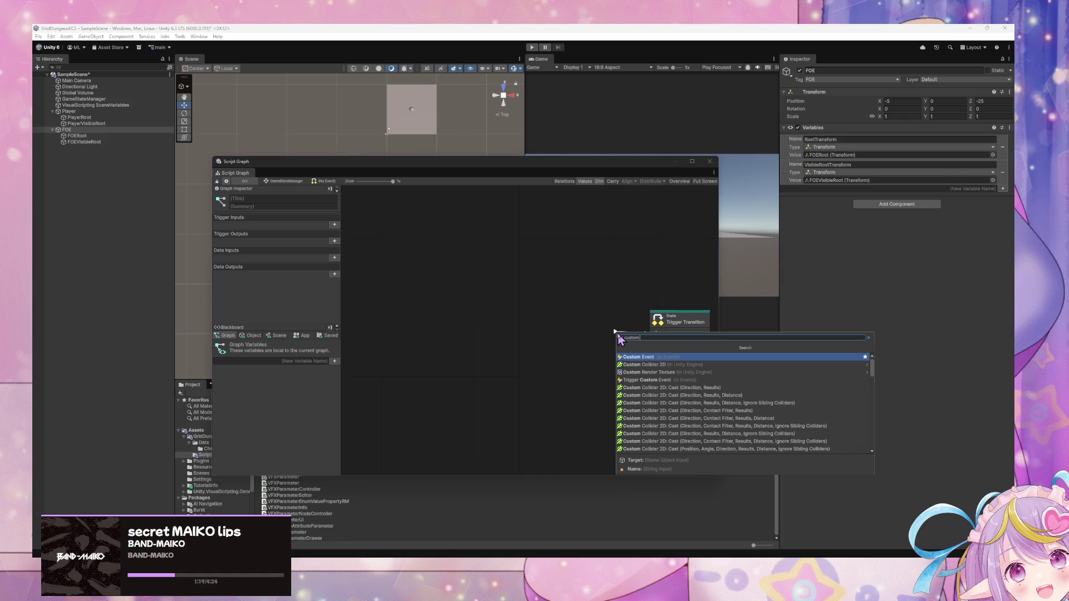
pyautogui.press('Return')
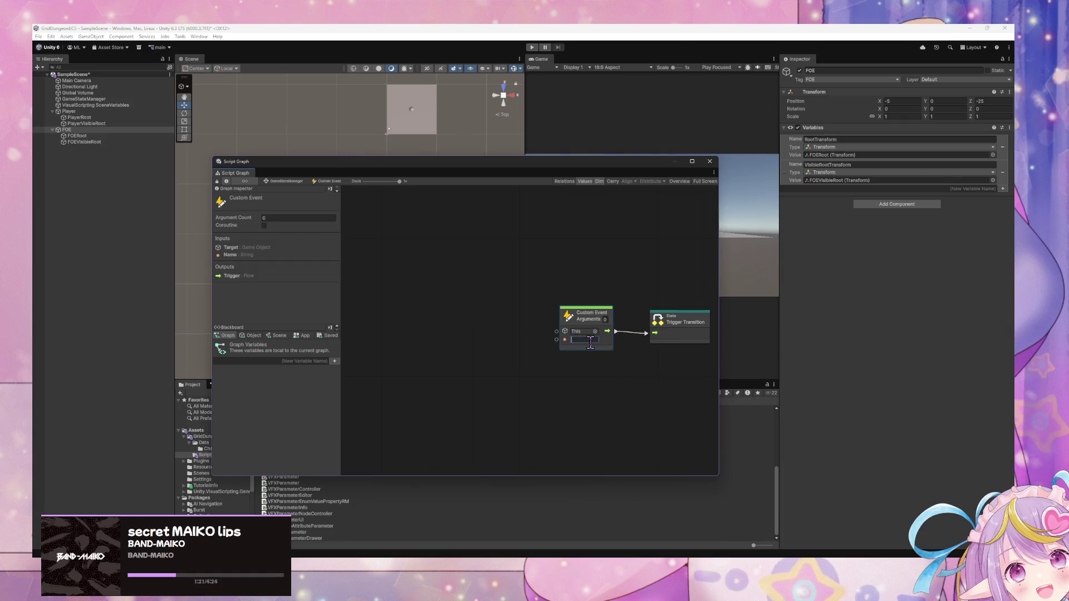
pyautogui.write('RegisterSt')
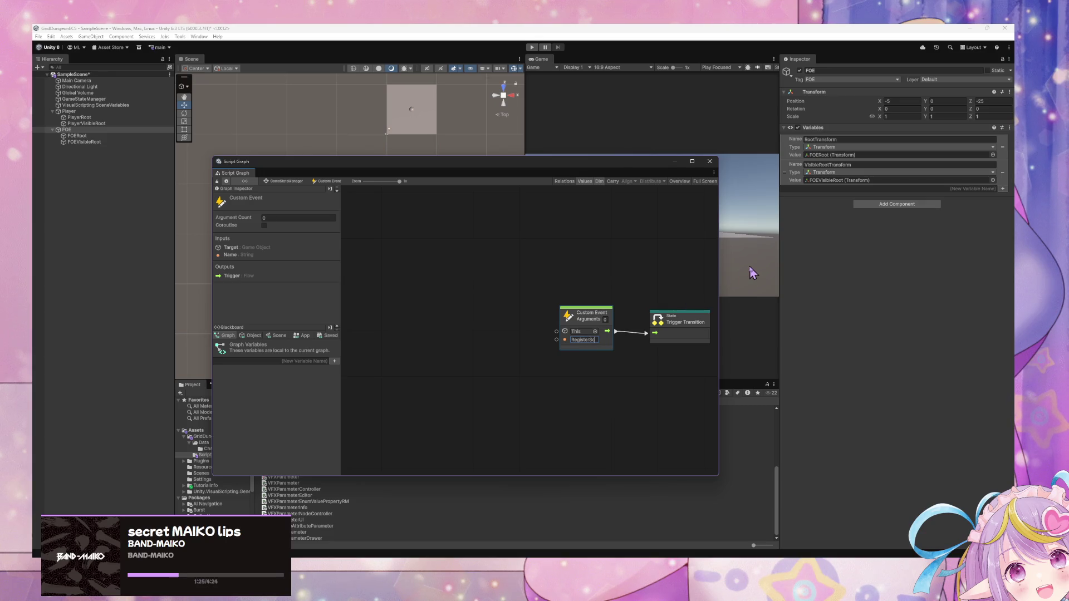
pyautogui.write('SceneFOE')
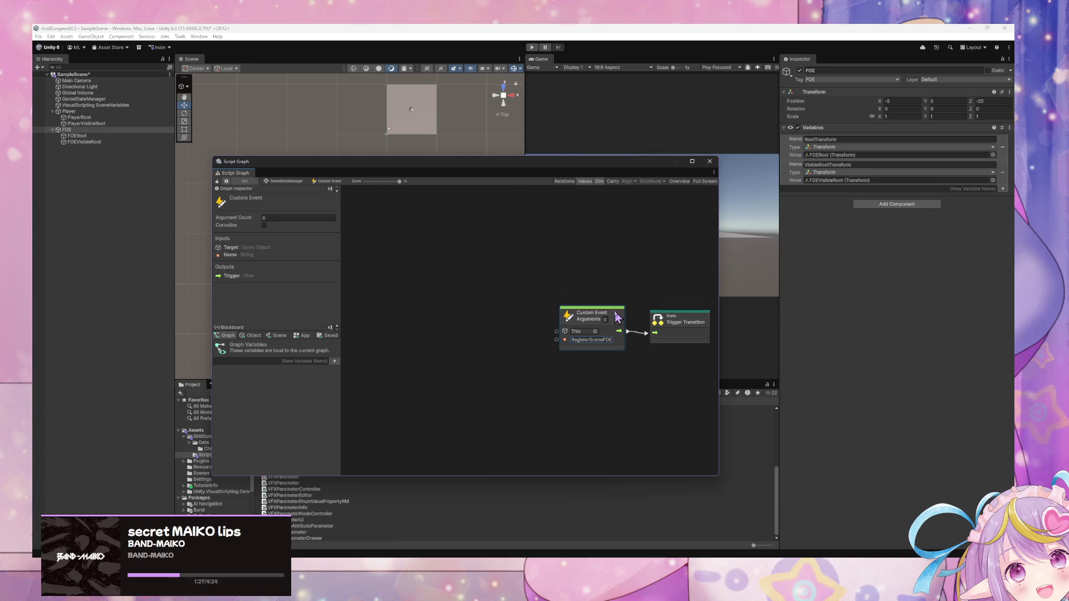
pyautogui.click(683, 319)
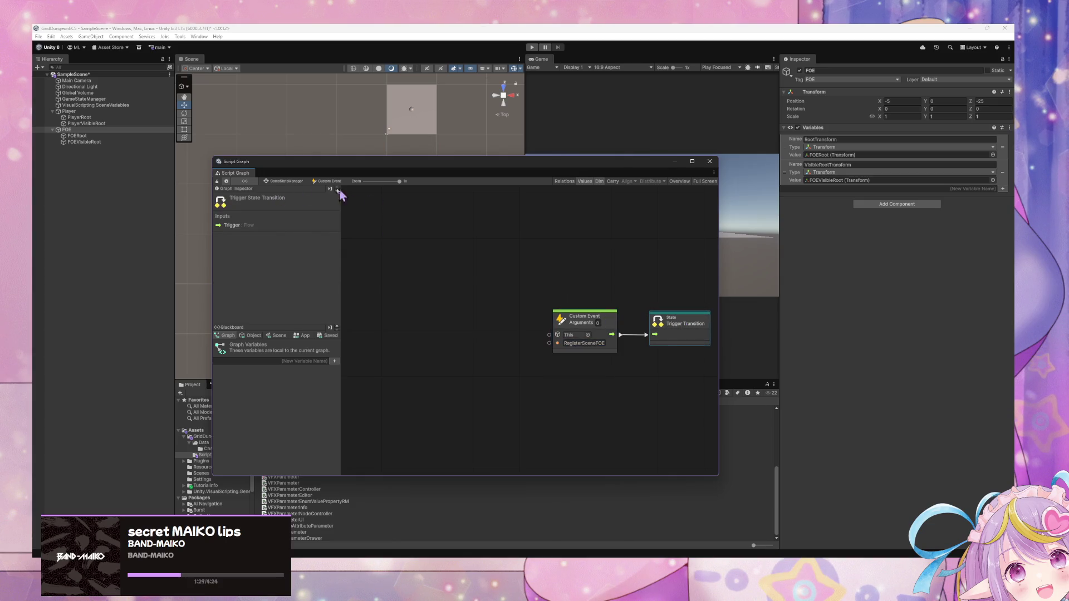
# Step: Back in the GameStateManager graph, retitle the state Register Scene FOE
pyautogui.click(291, 181)
pyautogui.click(536, 360)
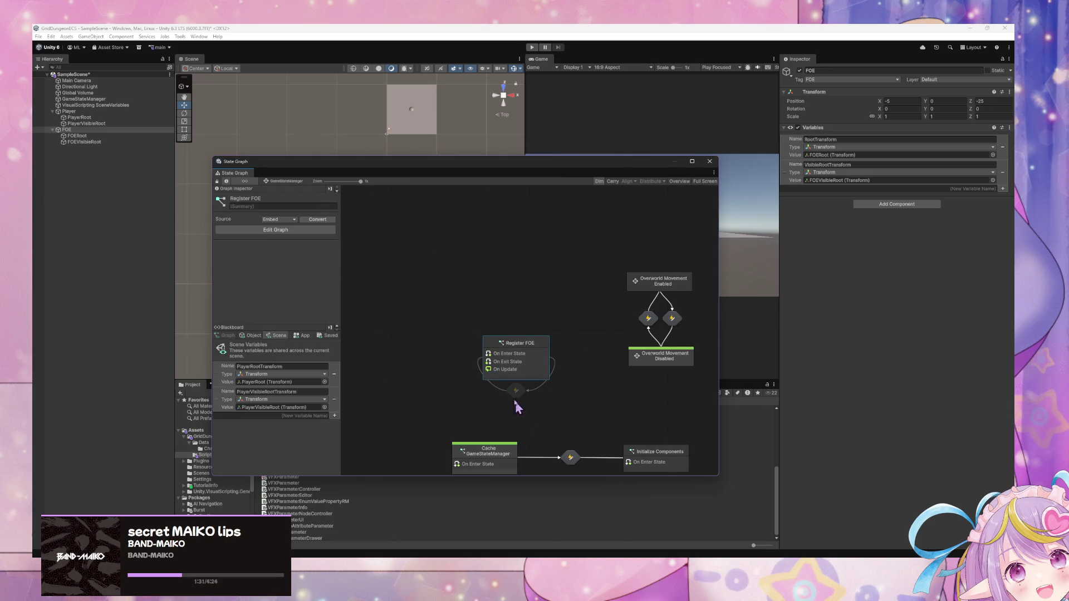
pyautogui.click(268, 199)
pyautogui.click(267, 200)
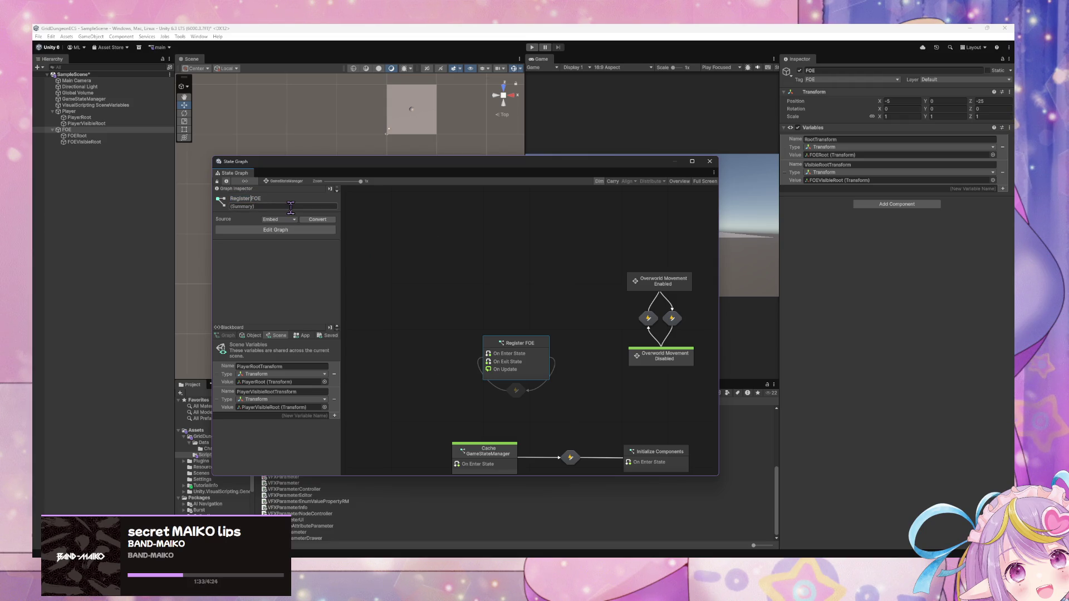
pyautogui.write('Scene')
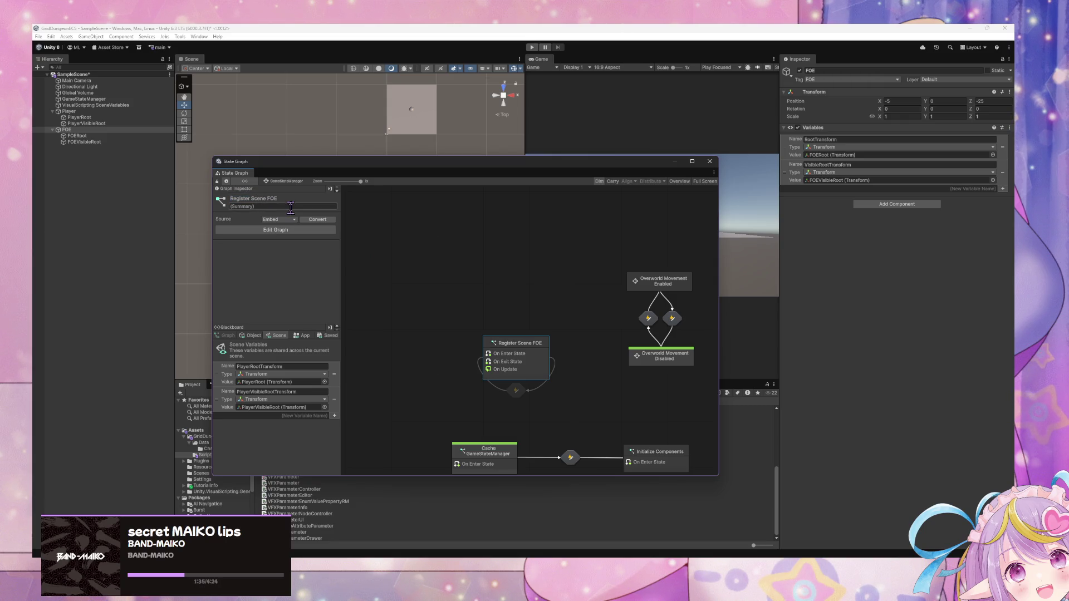
pyautogui.click(487, 294)
pyautogui.moveTo(581, 393); pyautogui.dragTo(490, 338)
pyautogui.moveTo(627, 382)
pyautogui.mouseDown()
pyautogui.moveTo(503, 344)
pyautogui.moveTo(558, 338)
pyautogui.mouseUp()
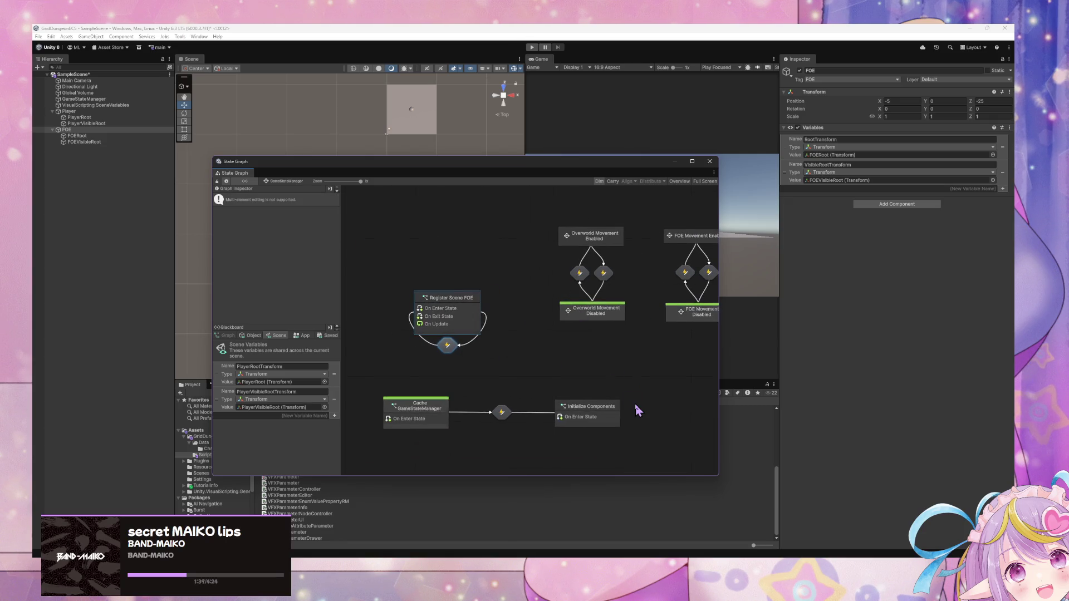
# Step: In Initialize Components, duplicate the EnableFOEMovement trigger and rename the copy RegisterSceneFOE
pyautogui.doubleClick(605, 415)
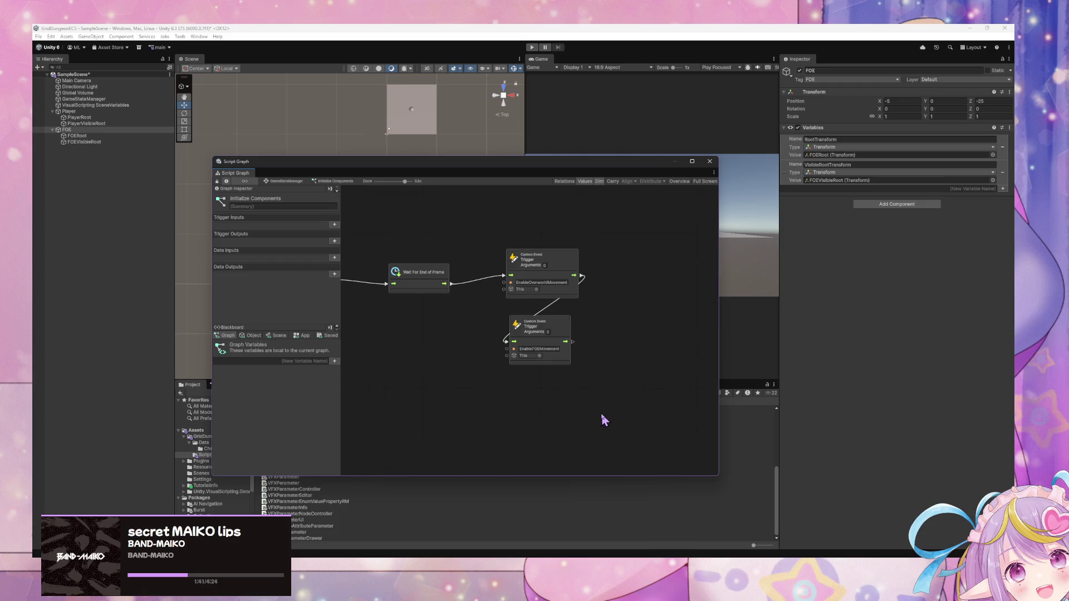
pyautogui.click(560, 333)
pyautogui.hotkey('ctrl', 'd')
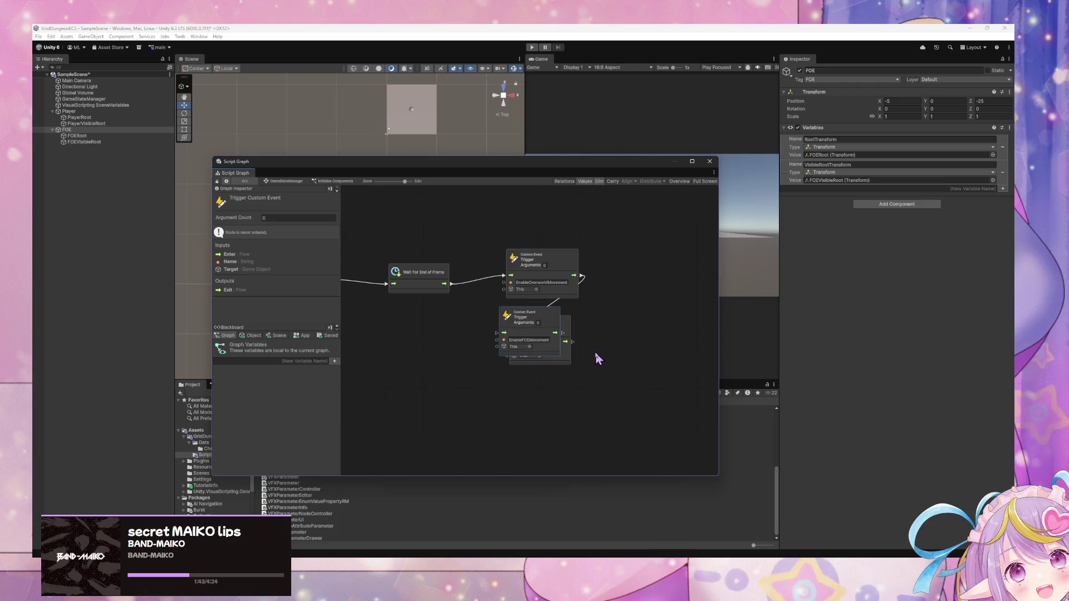
pyautogui.moveTo(531, 320)
pyautogui.mouseDown()
pyautogui.moveTo(554, 394)
pyautogui.moveTo(539, 389)
pyautogui.mouseUp()
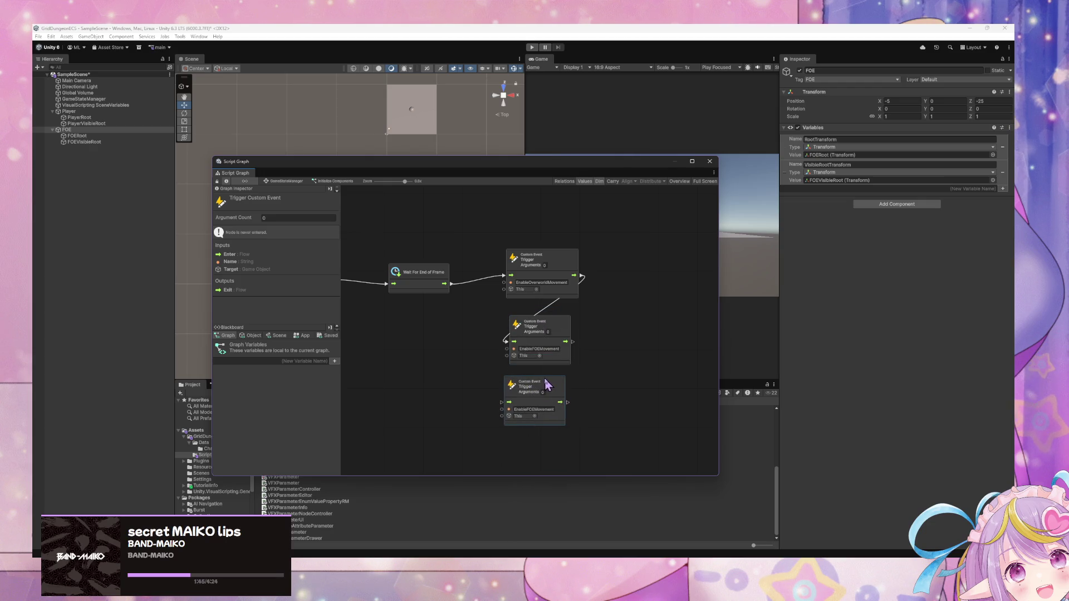
pyautogui.moveTo(573, 342)
pyautogui.mouseDown()
pyautogui.moveTo(501, 410)
pyautogui.moveTo(506, 402)
pyautogui.mouseUp()
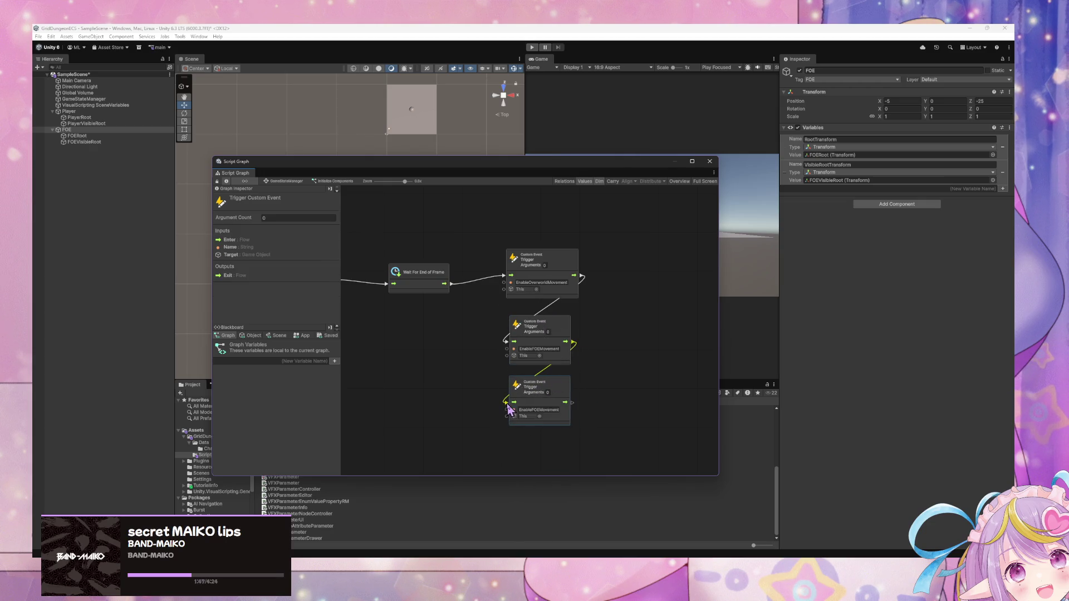
pyautogui.click(535, 409)
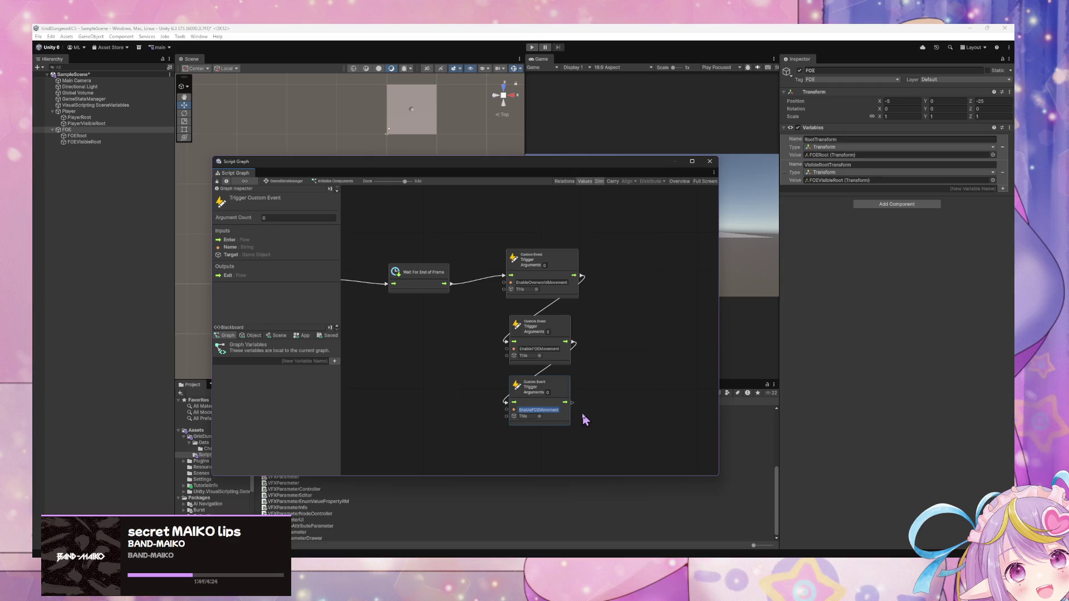
pyautogui.write('E')
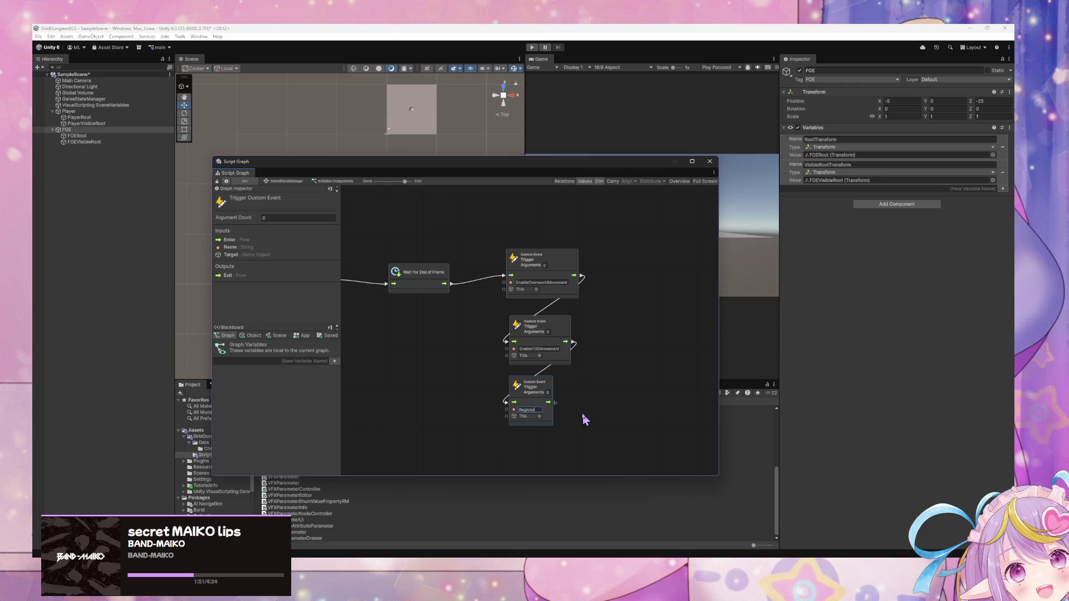
pyautogui.write('SceneFOE')
pyautogui.click(582, 415)
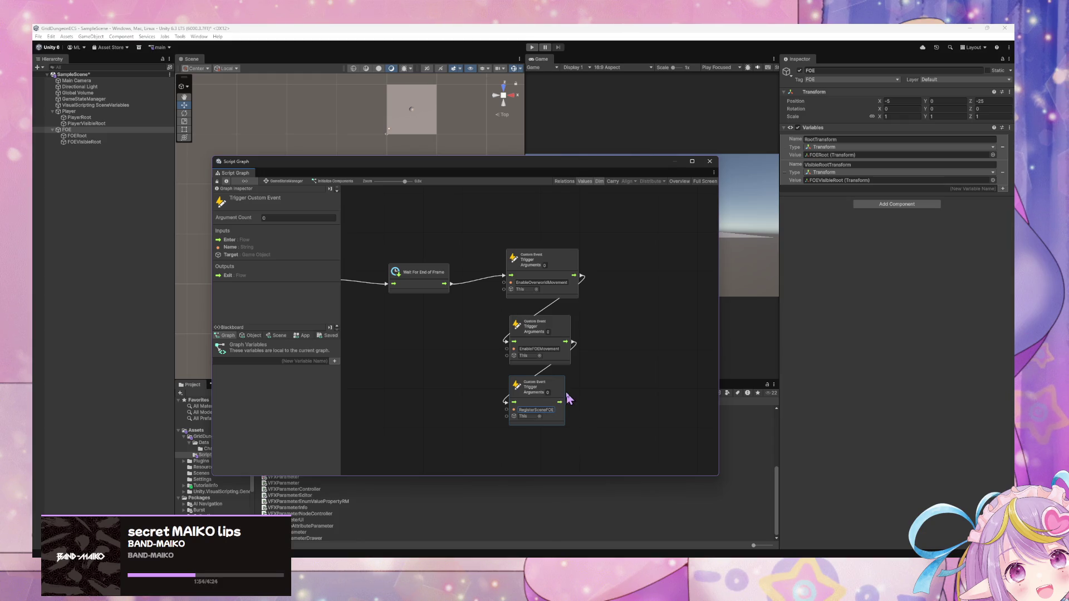
# Step: Rewire the triggers so EnableOverworldMovement flows into RegisterSceneFOE, then into EnableFOEMovement
pyautogui.click(291, 182)
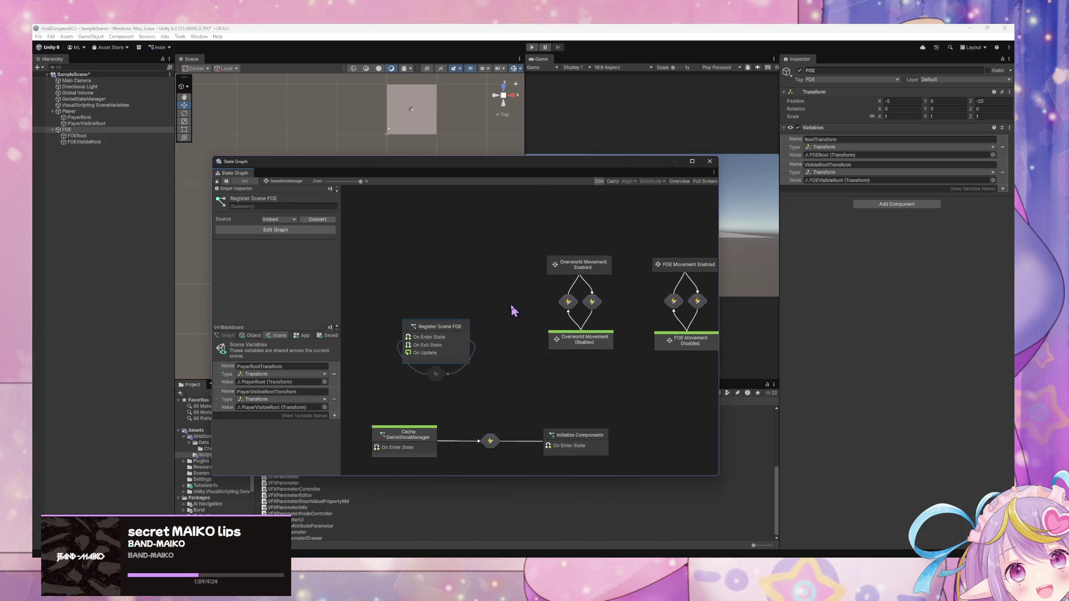
pyautogui.moveTo(511, 305); pyautogui.dragTo(477, 296)
pyautogui.doubleClick(565, 439)
pyautogui.moveTo(581, 275)
pyautogui.mouseDown()
pyautogui.moveTo(505, 401)
pyautogui.moveTo(514, 342)
pyautogui.moveTo(547, 446)
pyautogui.mouseUp()
pyautogui.moveTo(555, 406)
pyautogui.mouseDown()
pyautogui.moveTo(555, 334)
pyautogui.moveTo(554, 459)
pyautogui.moveTo(549, 408)
pyautogui.mouseUp()
pyautogui.moveTo(552, 313)
pyautogui.mouseDown()
pyautogui.moveTo(577, 329)
pyautogui.moveTo(533, 318)
pyautogui.moveTo(514, 410)
pyautogui.moveTo(566, 395)
pyautogui.moveTo(559, 333)
pyautogui.mouseUp()
# Step: Open the Register Scene FOE state's script graph and select its On Update and On Exit events
pyautogui.click(581, 316)
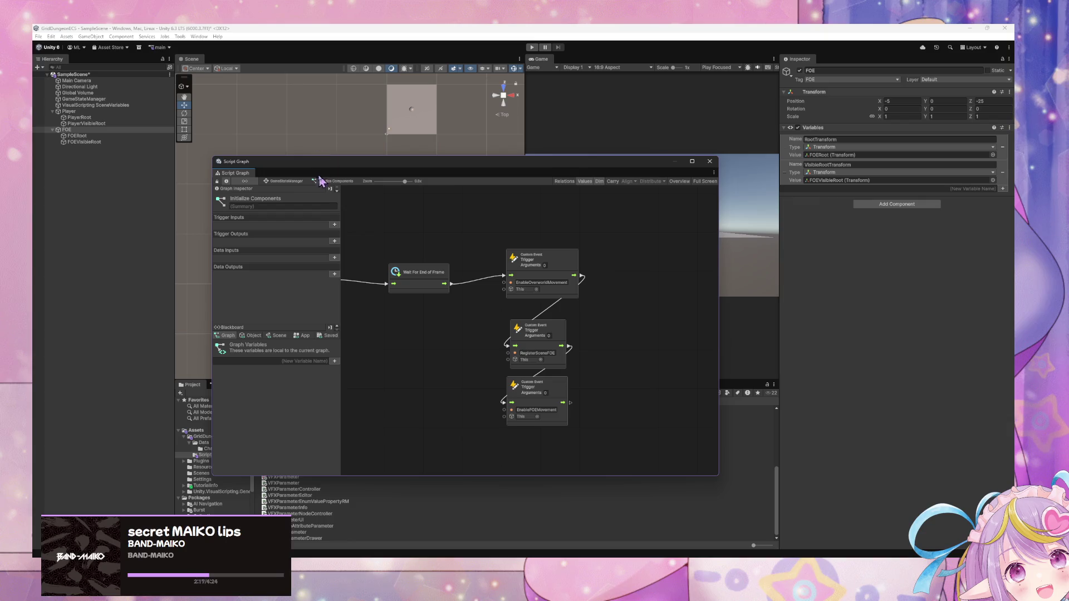
pyautogui.click(304, 182)
pyautogui.click(402, 334)
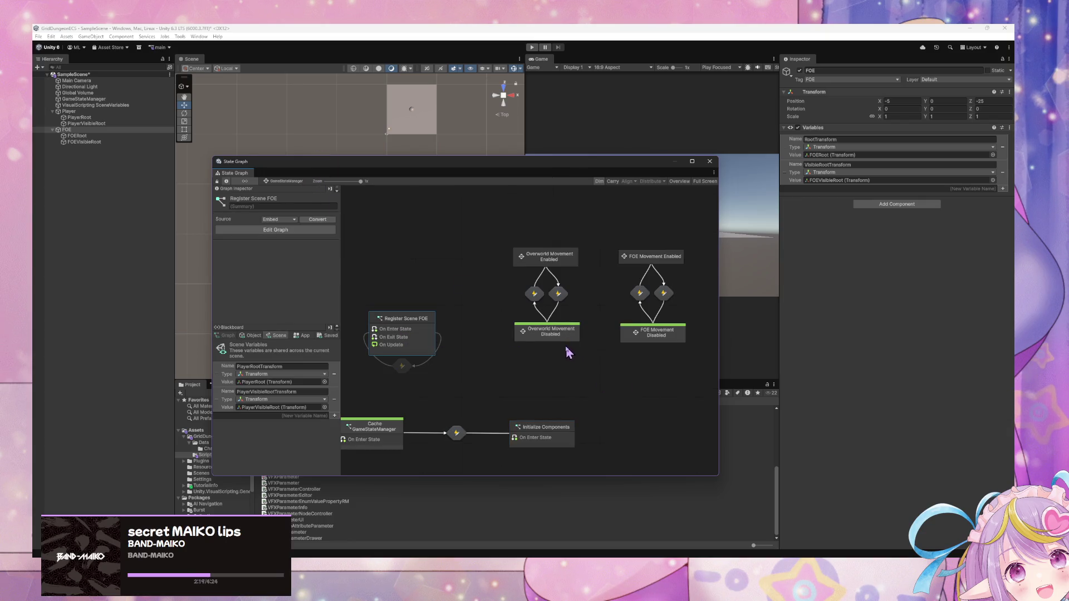
pyautogui.doubleClick(410, 331)
pyautogui.moveTo(592, 423); pyautogui.dragTo(436, 340)
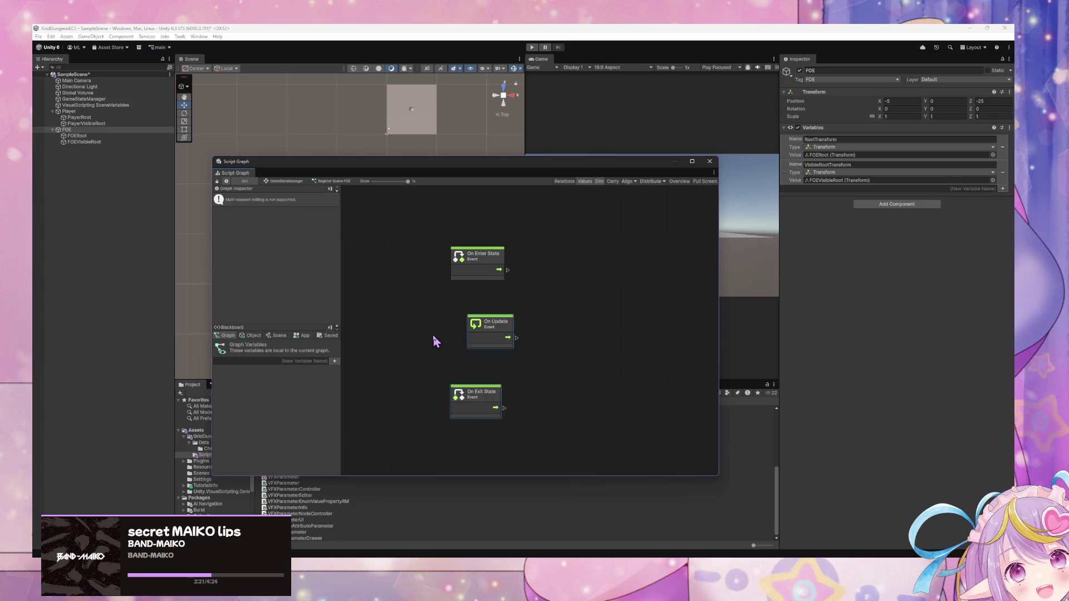
# Step: Delete the On Update and On Exit State events, then move On Enter State down and left
pyautogui.press('Delete')
pyautogui.rightClick(681, 283)
pyautogui.click(684, 290)
pyautogui.write('find')
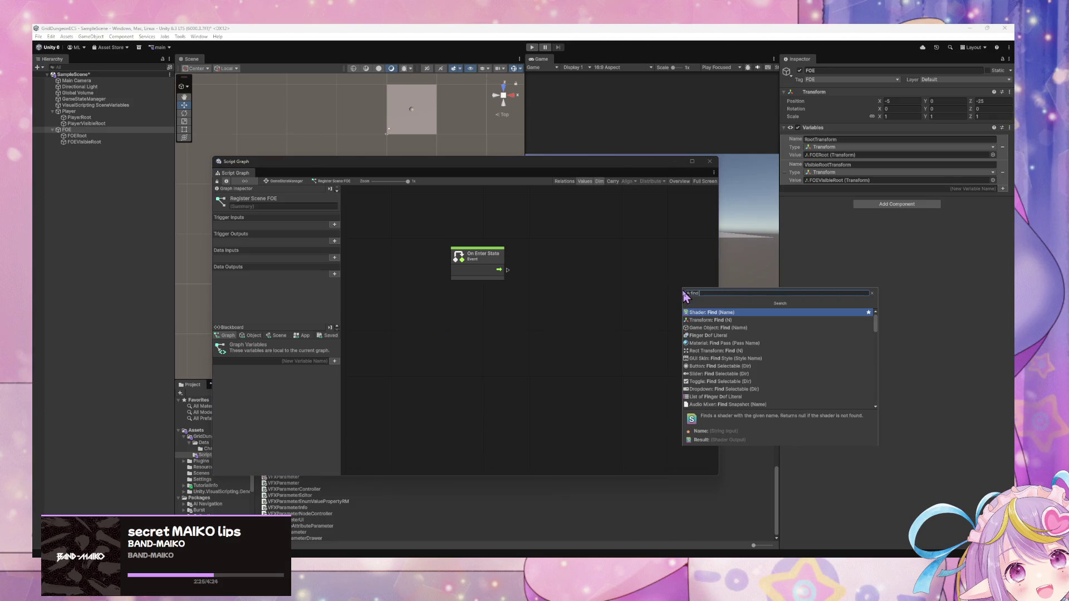
pyautogui.press('Escape')
pyautogui.moveTo(484, 256); pyautogui.dragTo(450, 304)
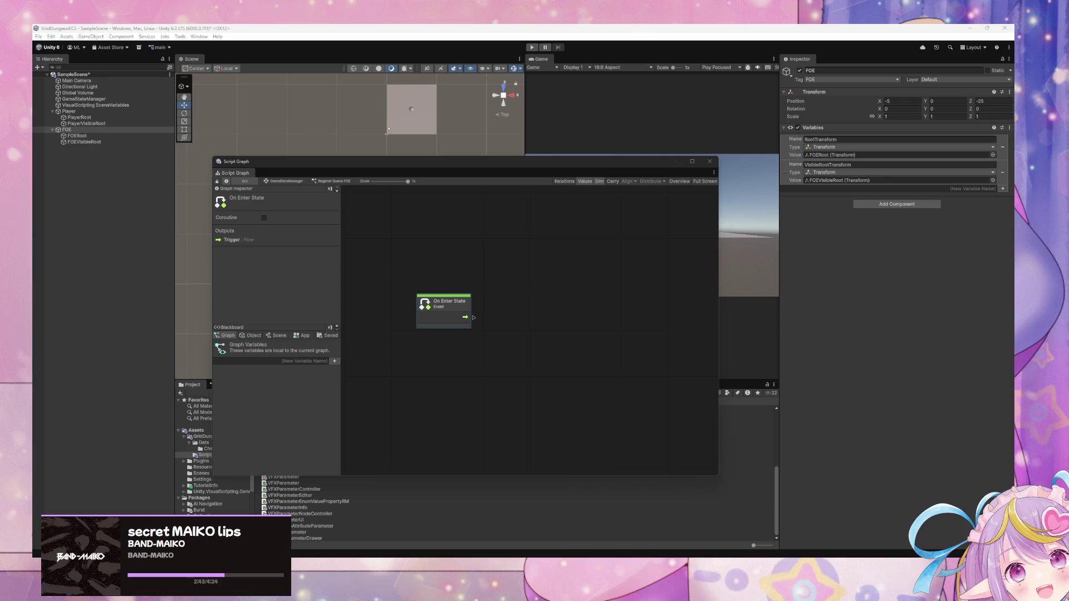
pyautogui.rightClick(514, 309)
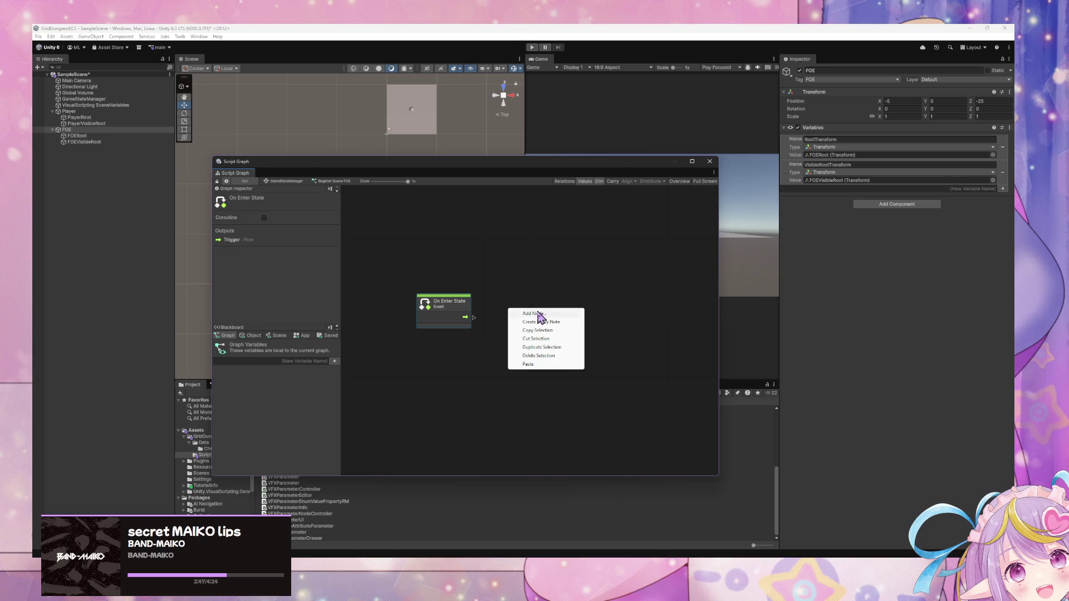
# Step: Add a Find Game Objects With Tag node using tag FOE, fed by On Enter State's flow
pyautogui.click(540, 314)
pyautogui.write('fir')
pyautogui.write('gameobjectwith')
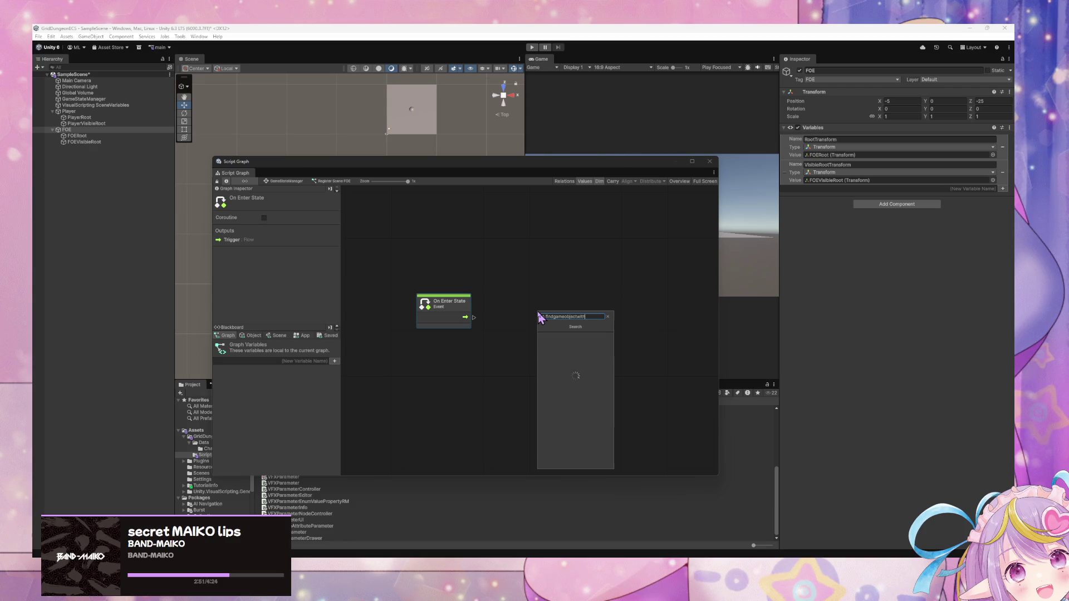
pyautogui.press('Down')
pyautogui.press('Down')
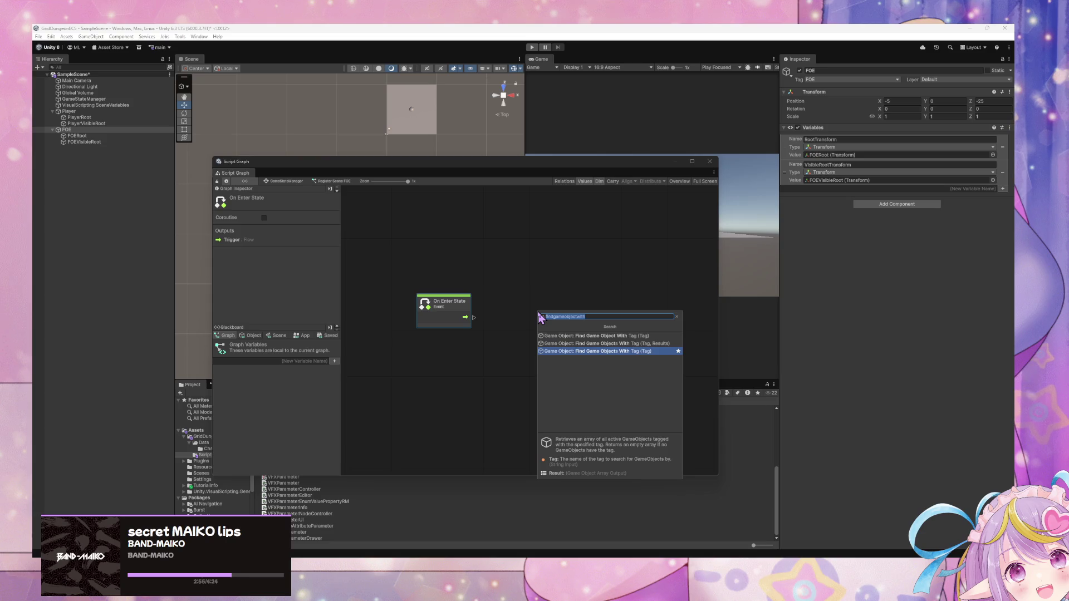
pyautogui.press('Up')
pyautogui.press('Up')
pyautogui.press('Down')
pyautogui.press('Down')
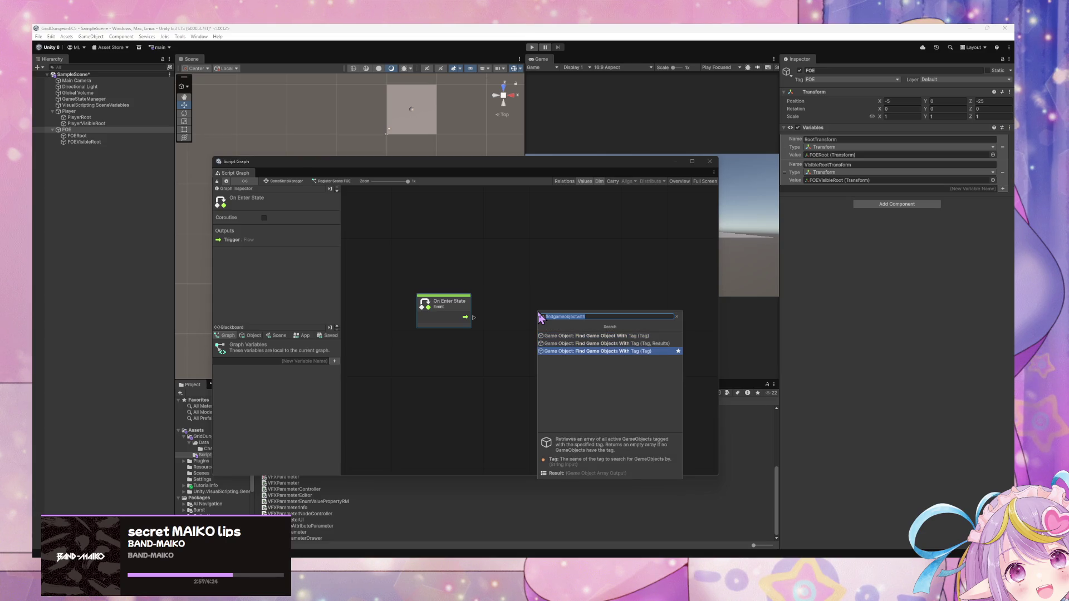
pyautogui.press('Return')
pyautogui.moveTo(544, 300); pyautogui.dragTo(542, 316)
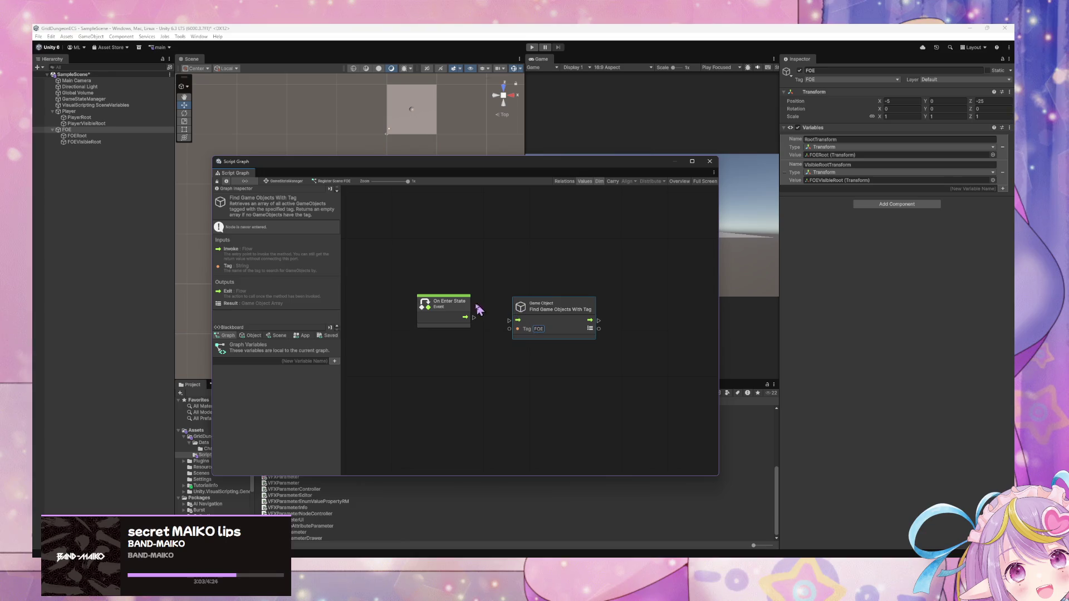
pyautogui.click(460, 311)
pyautogui.moveTo(475, 321); pyautogui.dragTo(509, 321)
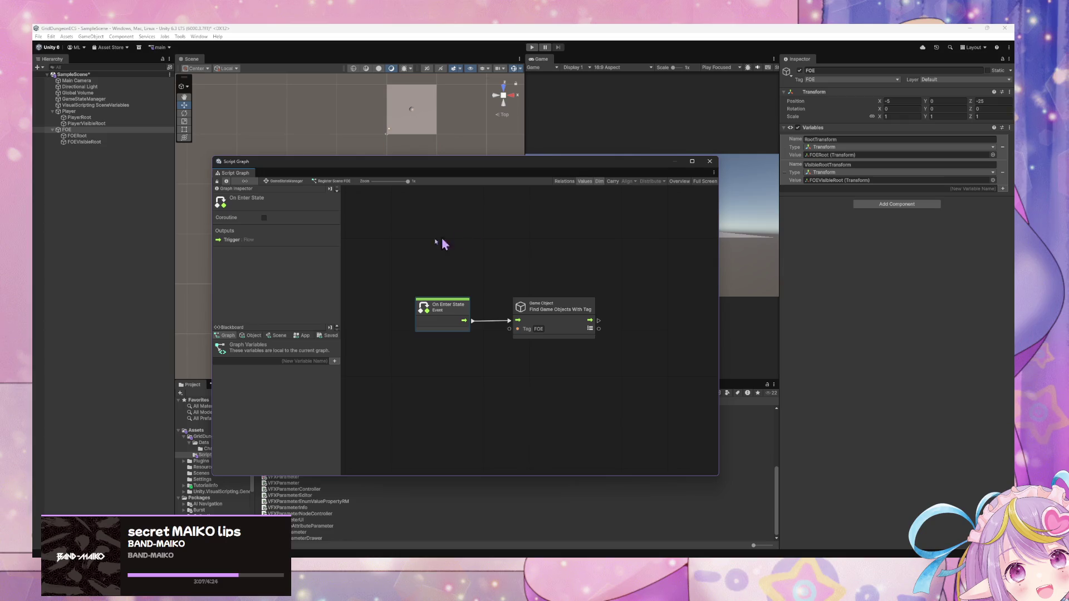
pyautogui.click(253, 336)
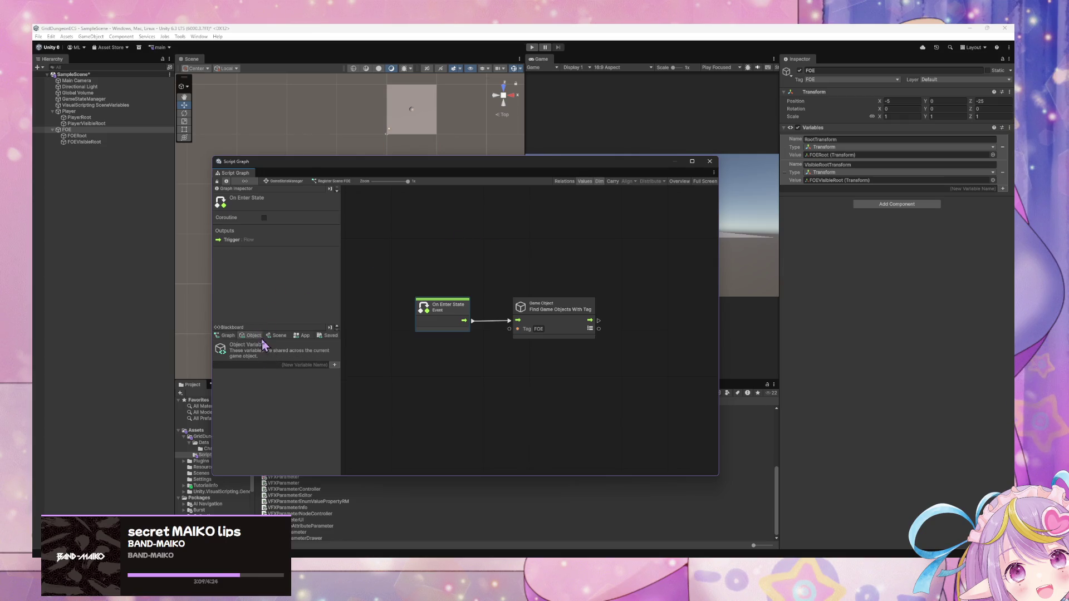
# Step: Show the Scene variables in the Blackboard and widen the side panel
pyautogui.click(277, 335)
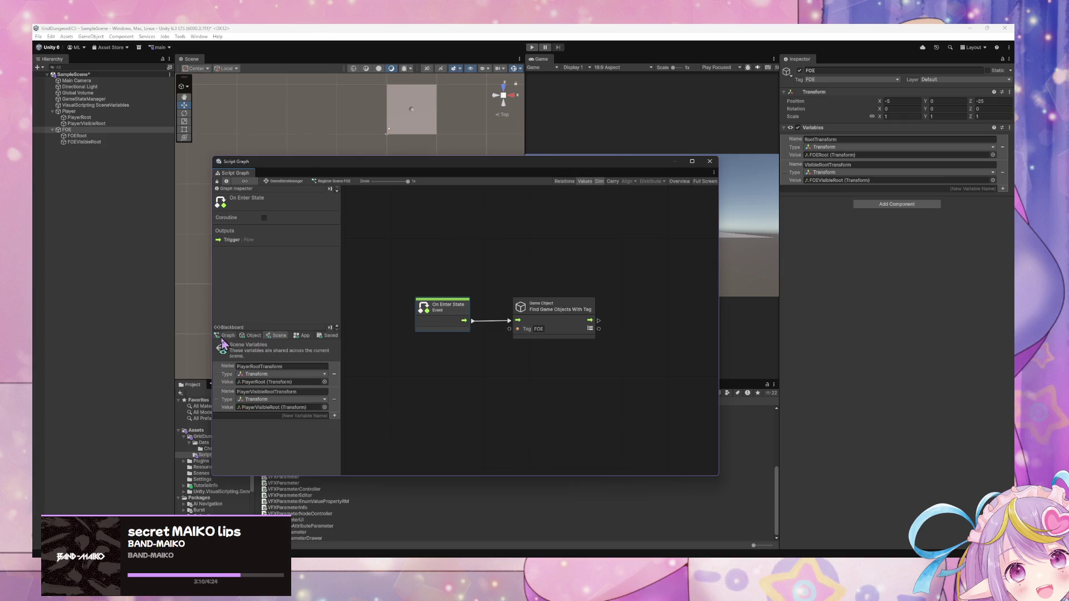
pyautogui.click(252, 335)
pyautogui.click(277, 335)
pyautogui.moveTo(340, 381); pyautogui.dragTo(409, 393)
# Step: Dismiss the empty-name New Variable warning and select the New Variable Name field
pyautogui.click(363, 404)
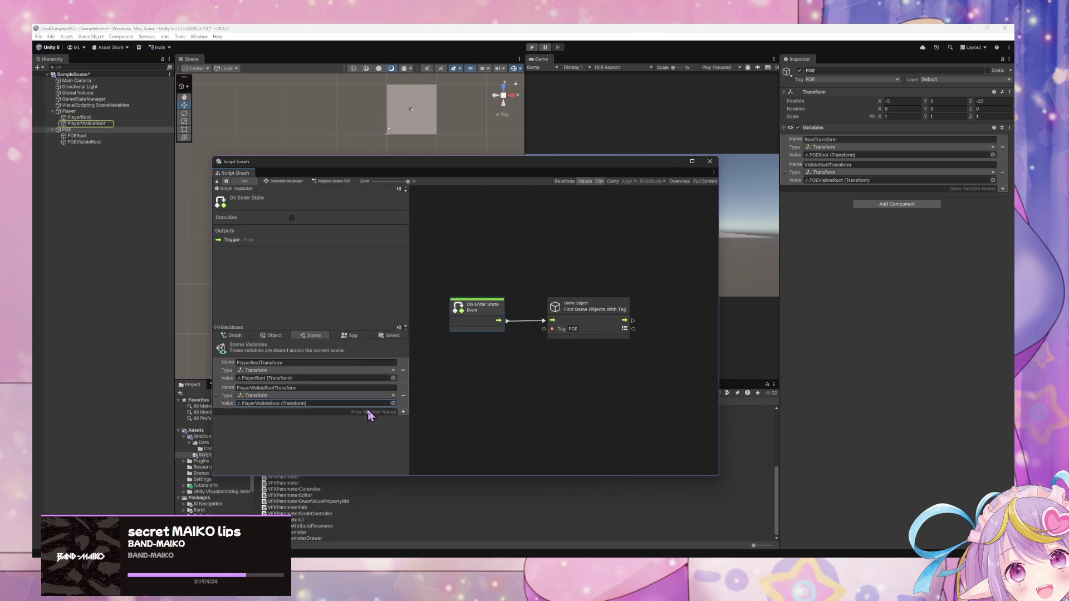
pyautogui.click(403, 412)
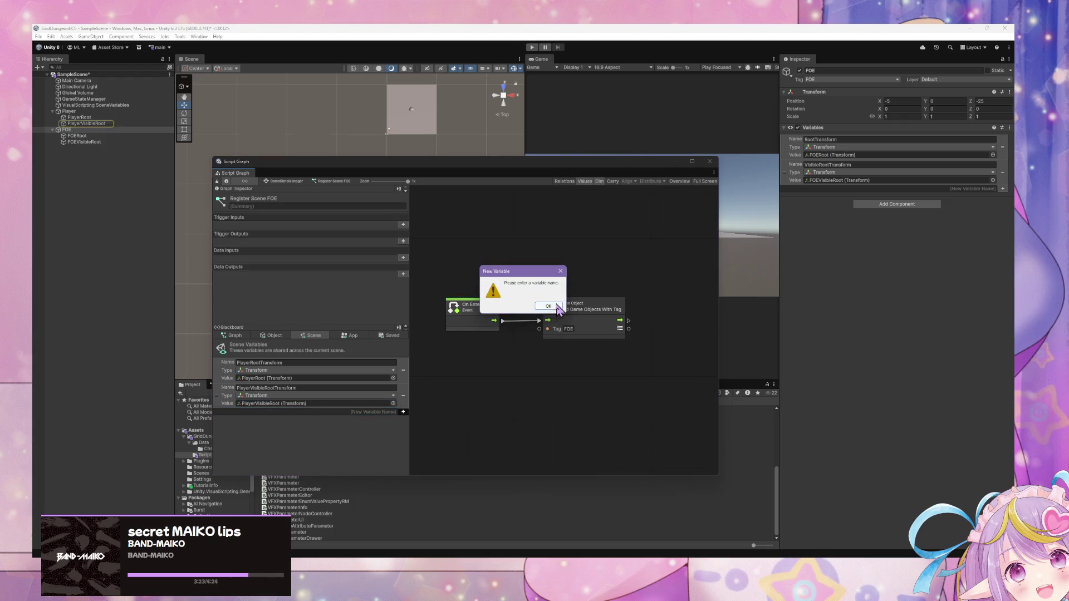
pyautogui.click(554, 306)
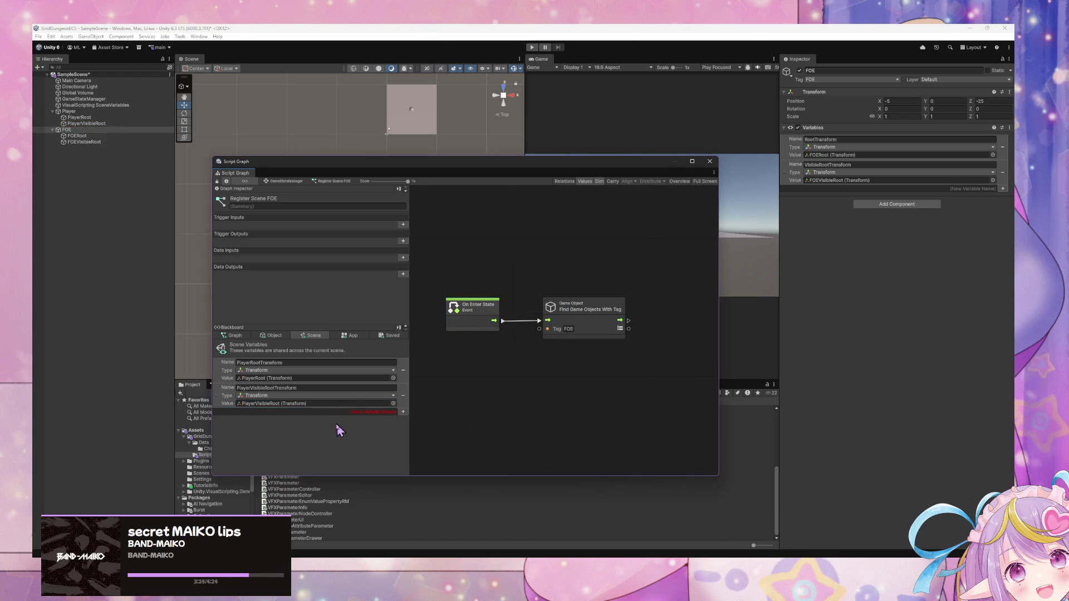
pyautogui.click(432, 413)
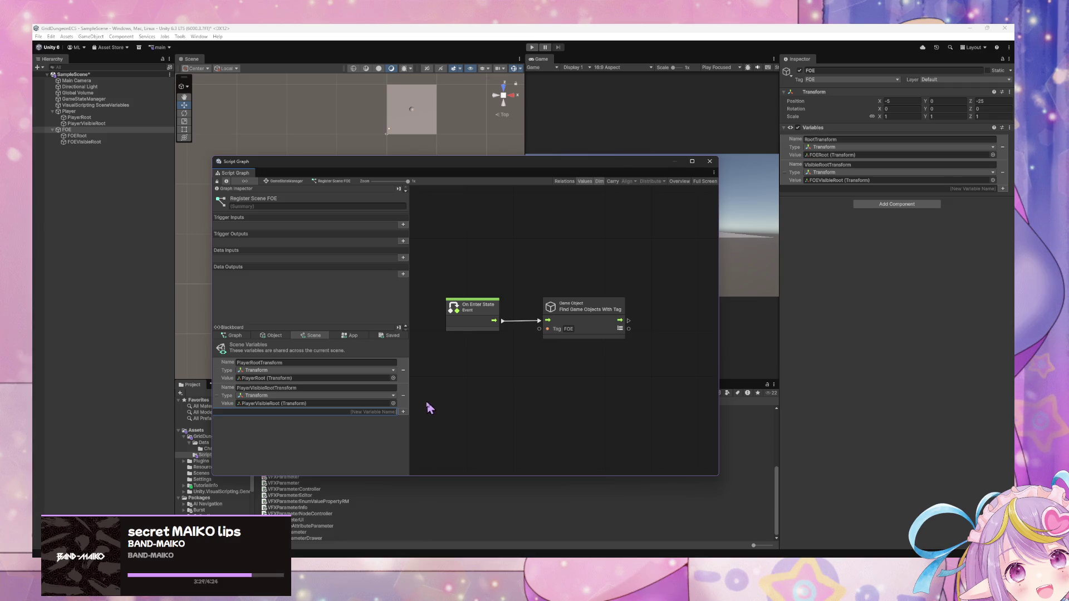
pyautogui.click(398, 415)
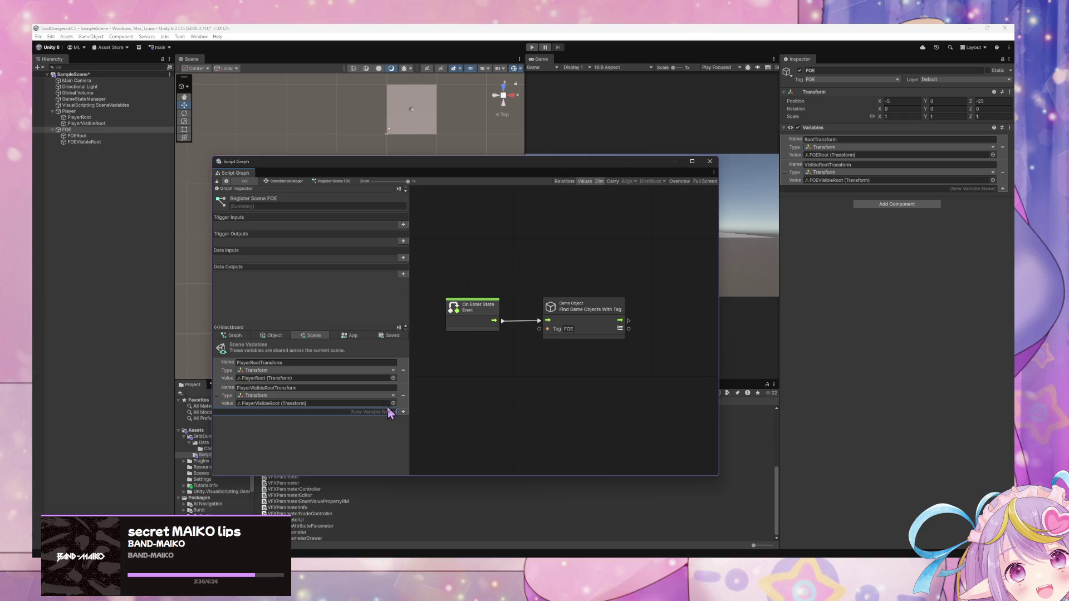
pyautogui.click(390, 413)
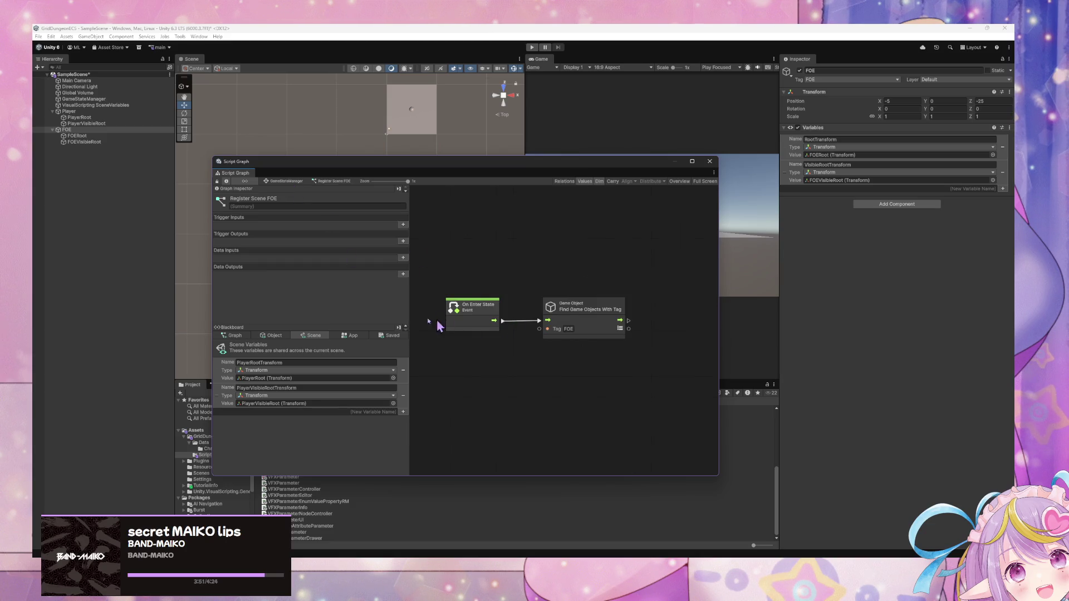
pyautogui.click(392, 411)
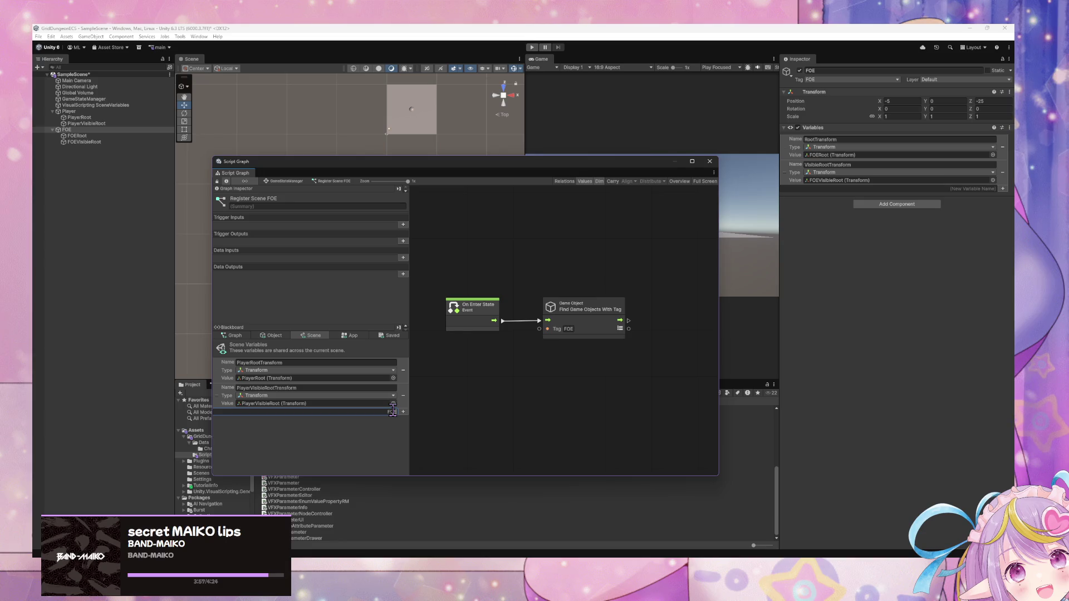
# Step: Create the scene variable FOEDictionary and set its type to Aot Dictionary
pyautogui.write('FOE')
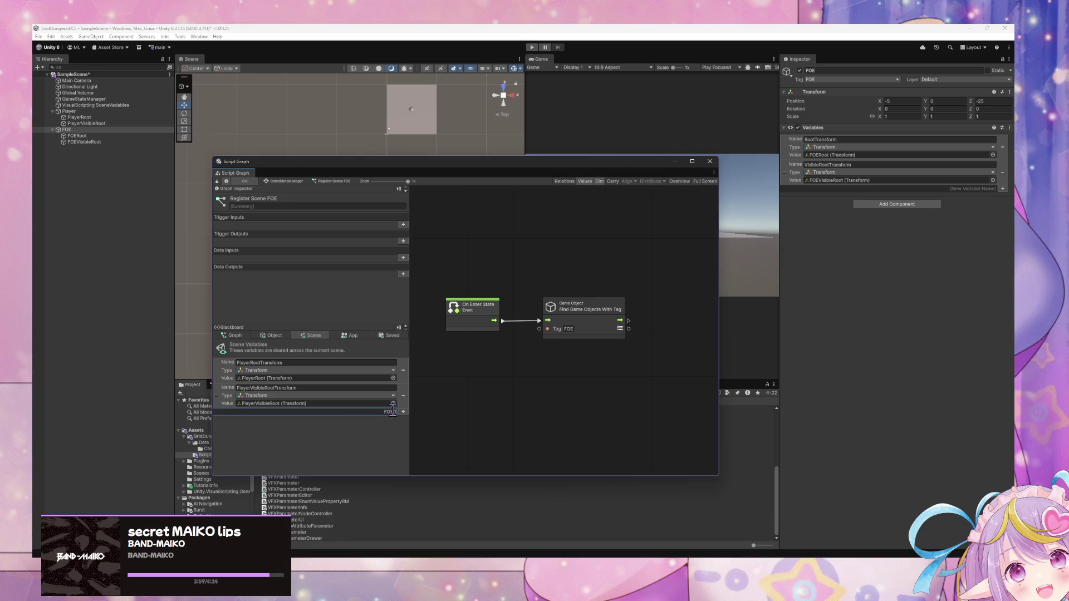
pyautogui.write('Dictionary')
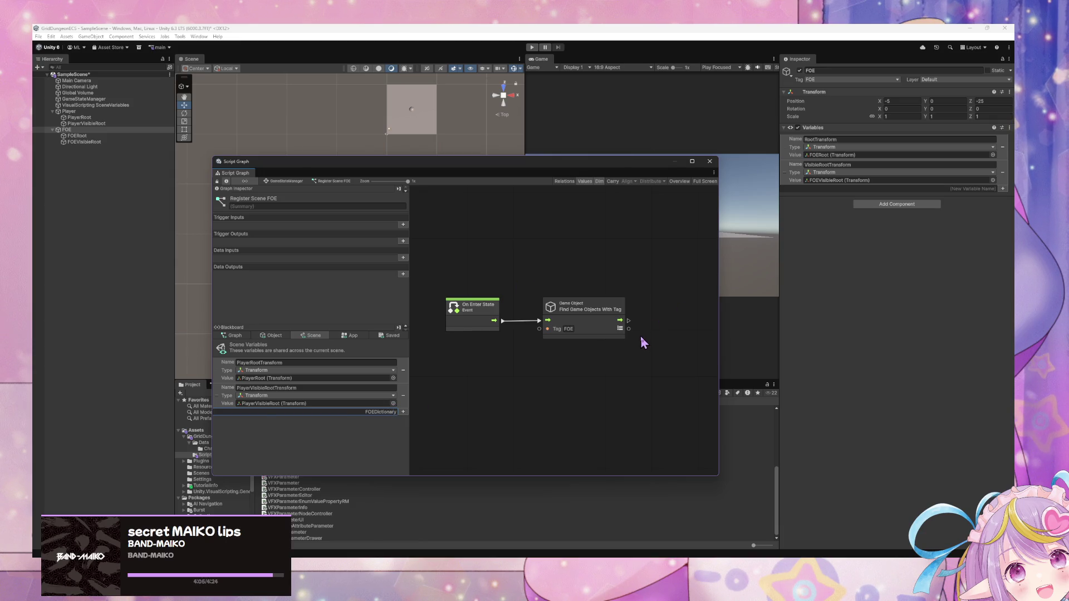
pyautogui.press('Return')
pyautogui.click(358, 421)
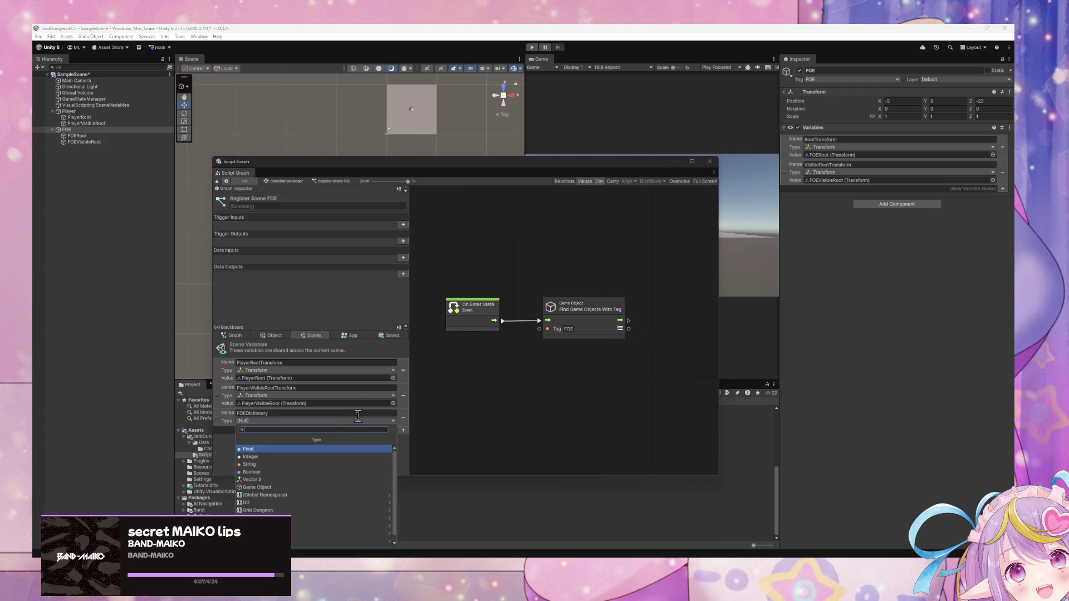
pyautogui.write('d')
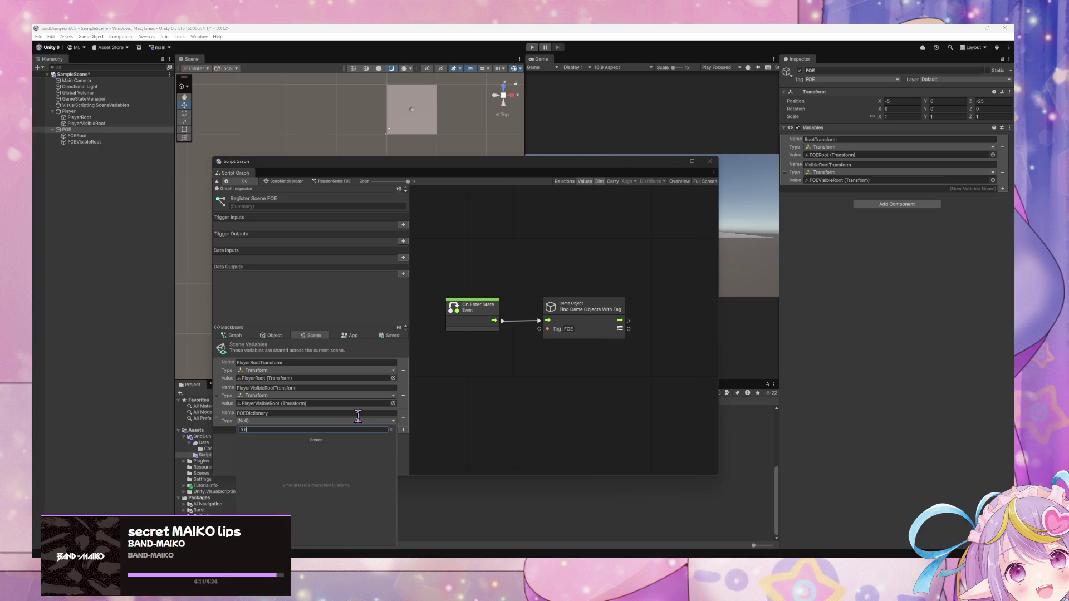
pyautogui.press('BackSpace')
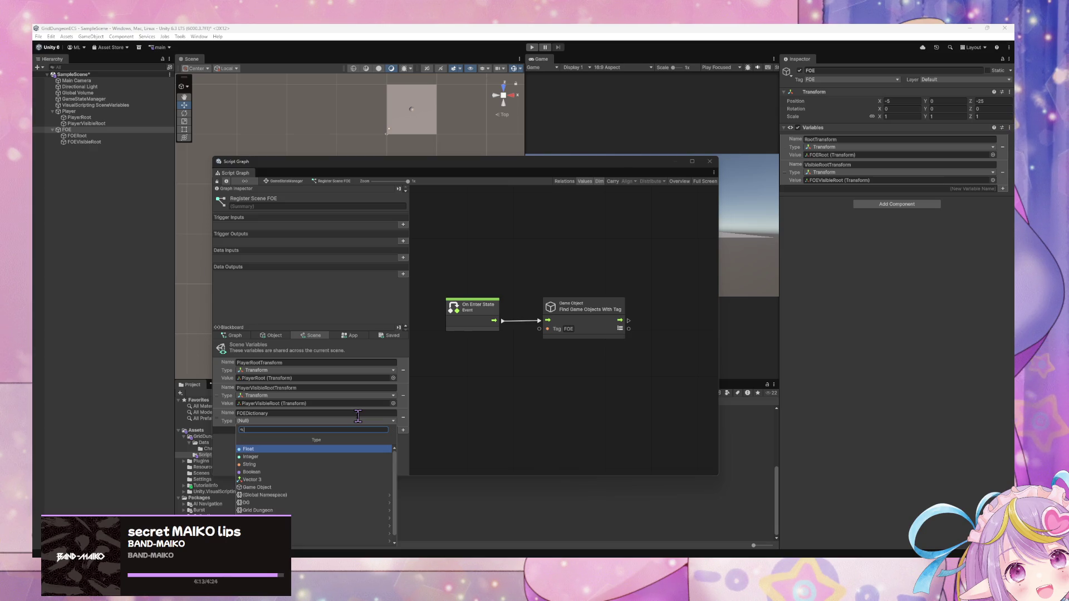
pyautogui.write('d')
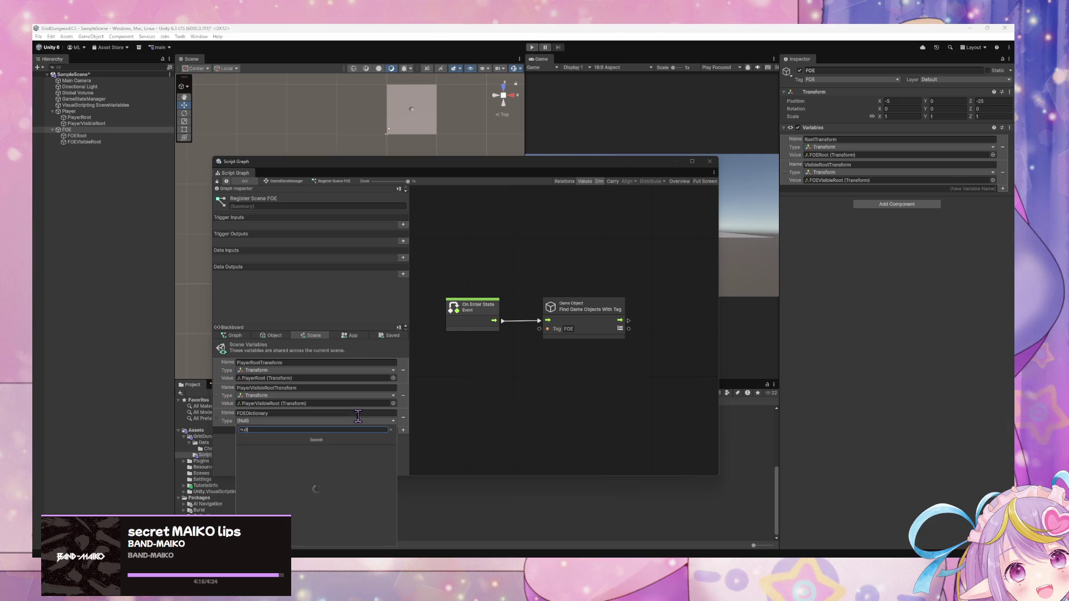
pyautogui.write('ictionary')
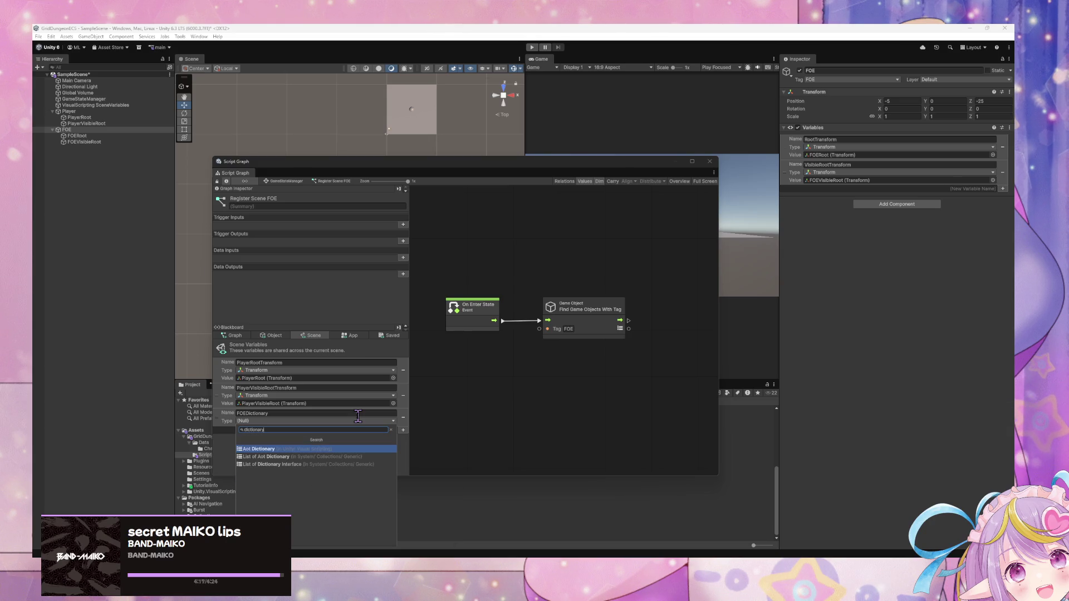
pyautogui.press('Return')
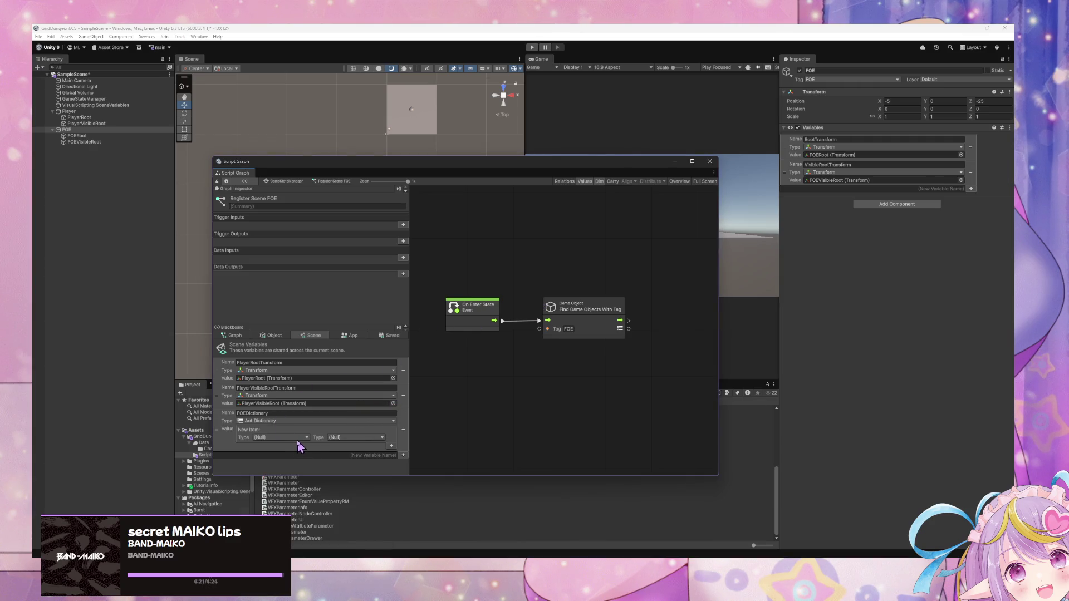
pyautogui.click(287, 437)
pyautogui.click(479, 427)
# Step: Add a plain For Each Loop node, link it up, then delete it again
pyautogui.rightClick(661, 353)
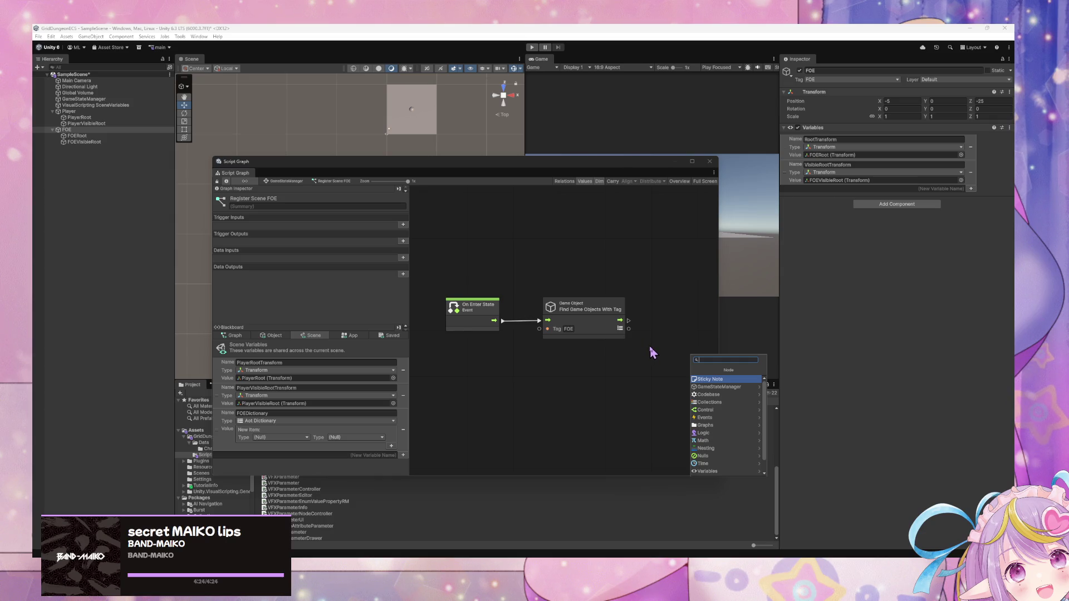
pyautogui.write('for each')
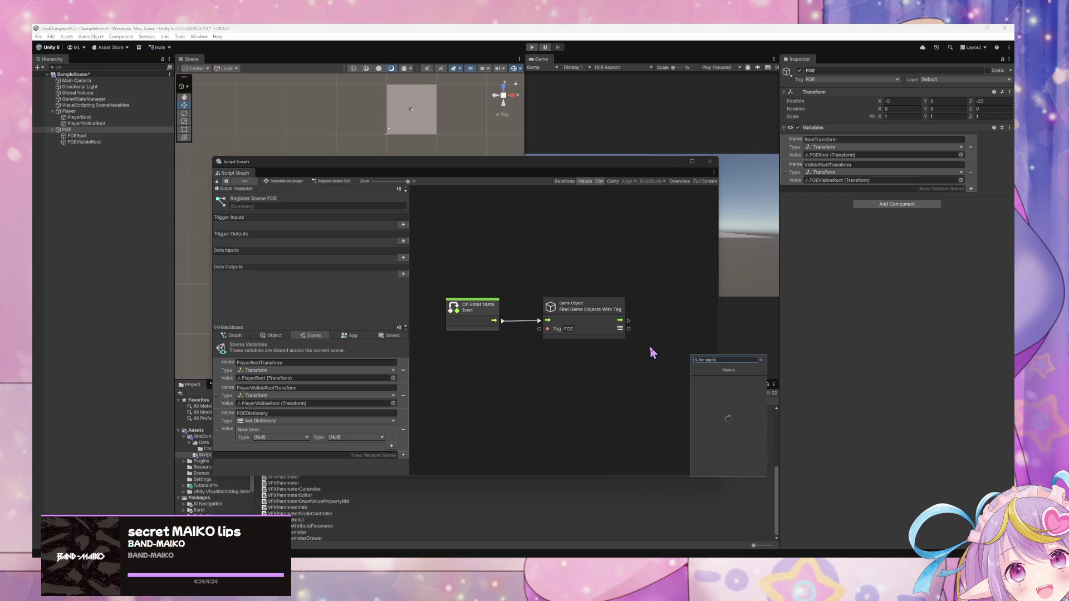
pyautogui.press('Return')
pyautogui.moveTo(668, 359)
pyautogui.mouseDown()
pyautogui.moveTo(671, 303)
pyautogui.moveTo(662, 329)
pyautogui.mouseUp()
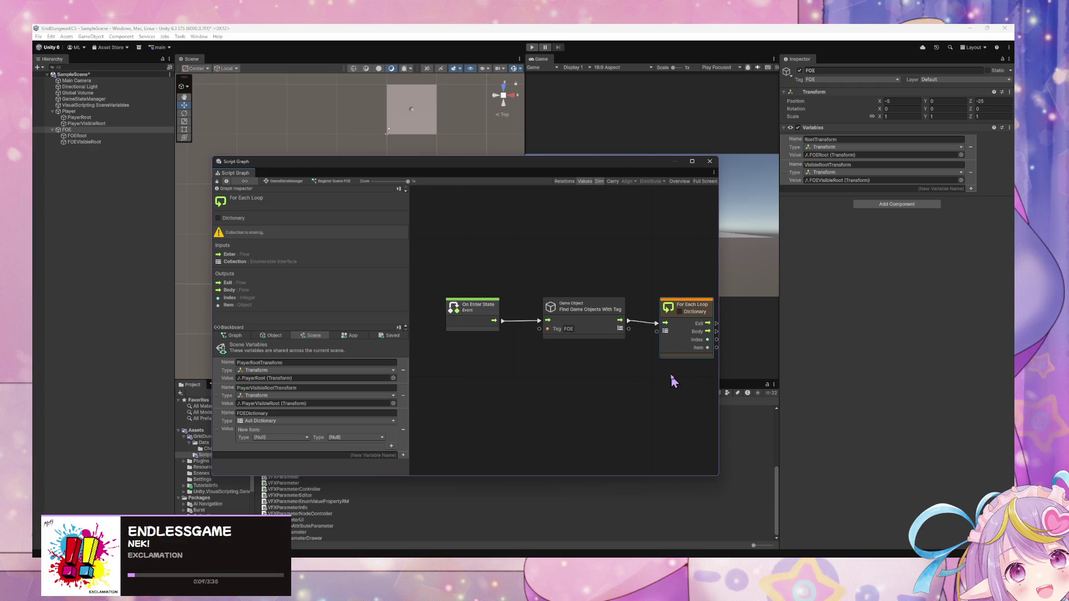
pyautogui.moveTo(670, 382); pyautogui.dragTo(568, 392)
pyautogui.moveTo(600, 313); pyautogui.dragTo(612, 315)
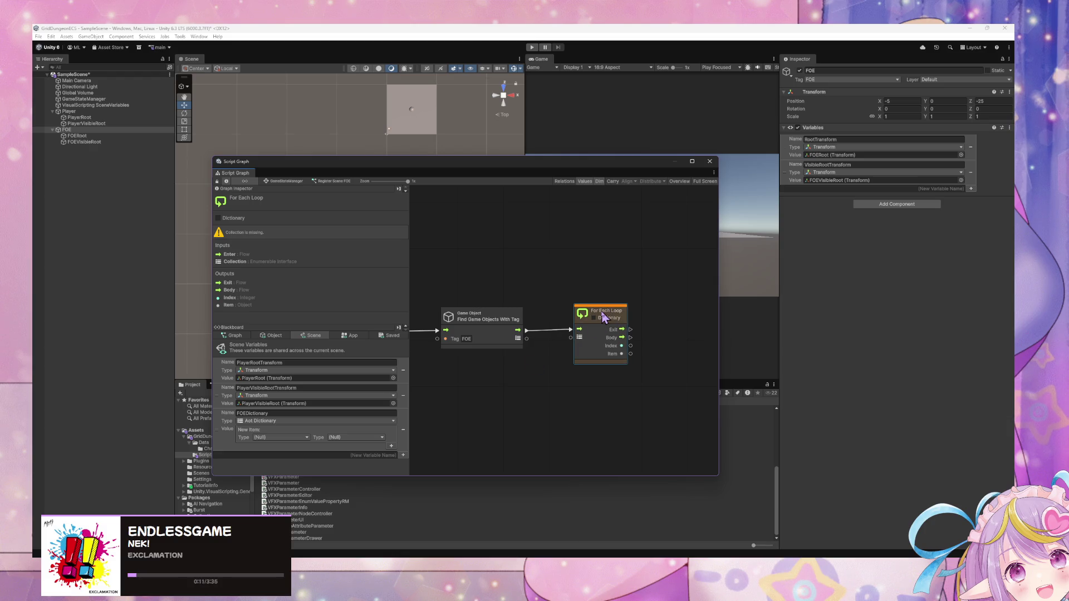
pyautogui.press('Delete')
# Step: Add a For Each Loop (Dictionary) node beside Find Game Objects With Tag
pyautogui.rightClick(566, 332)
pyautogui.click(606, 341)
pyautogui.write('for each list')
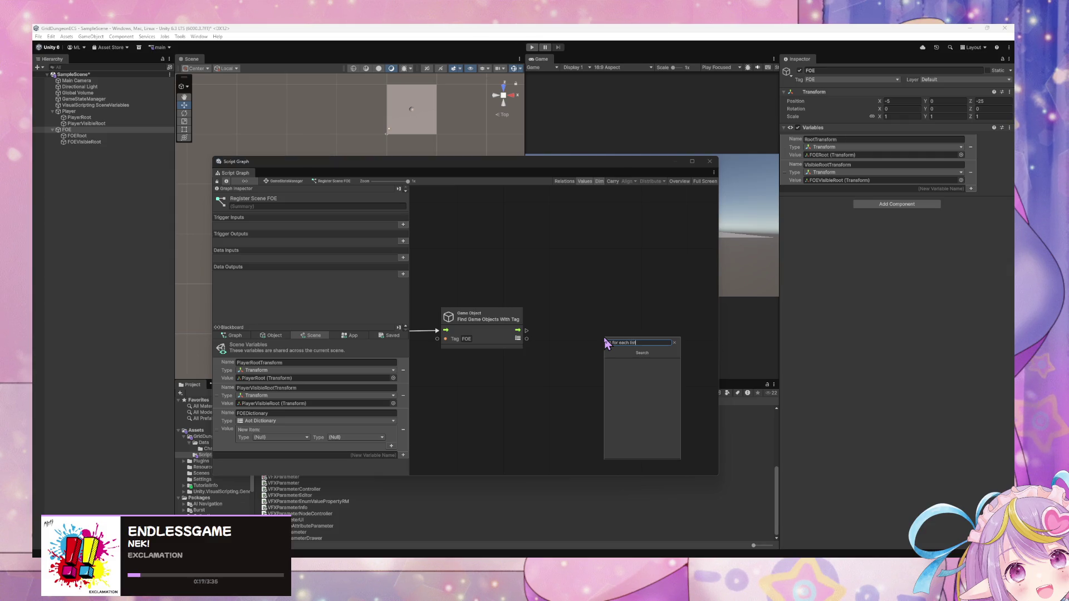
pyautogui.press('BackSpace')
pyautogui.press('BackSpace')
pyautogui.press('BackSpace')
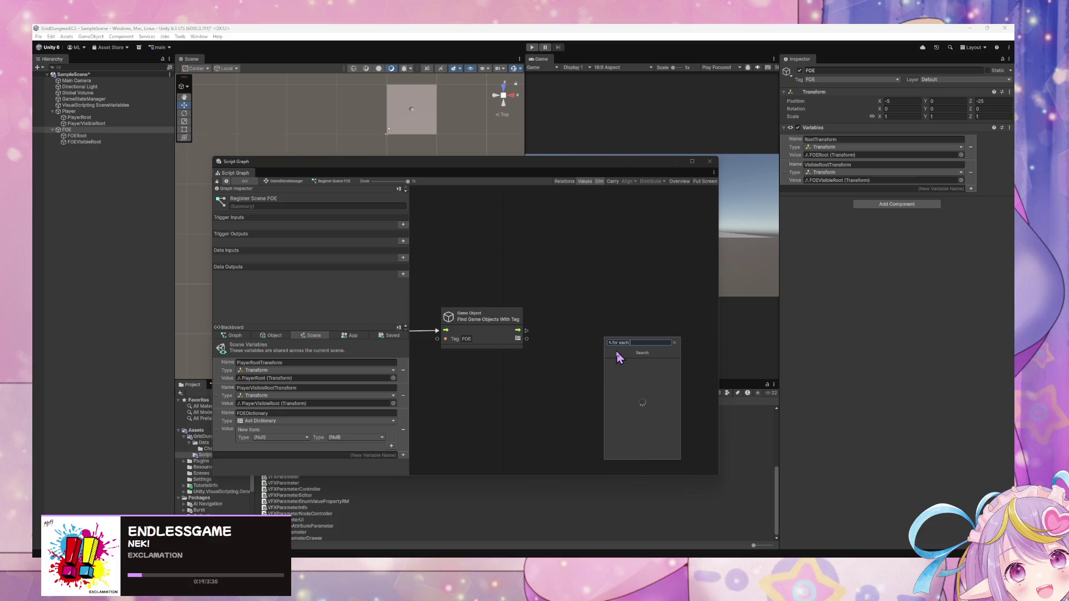
pyautogui.click(628, 369)
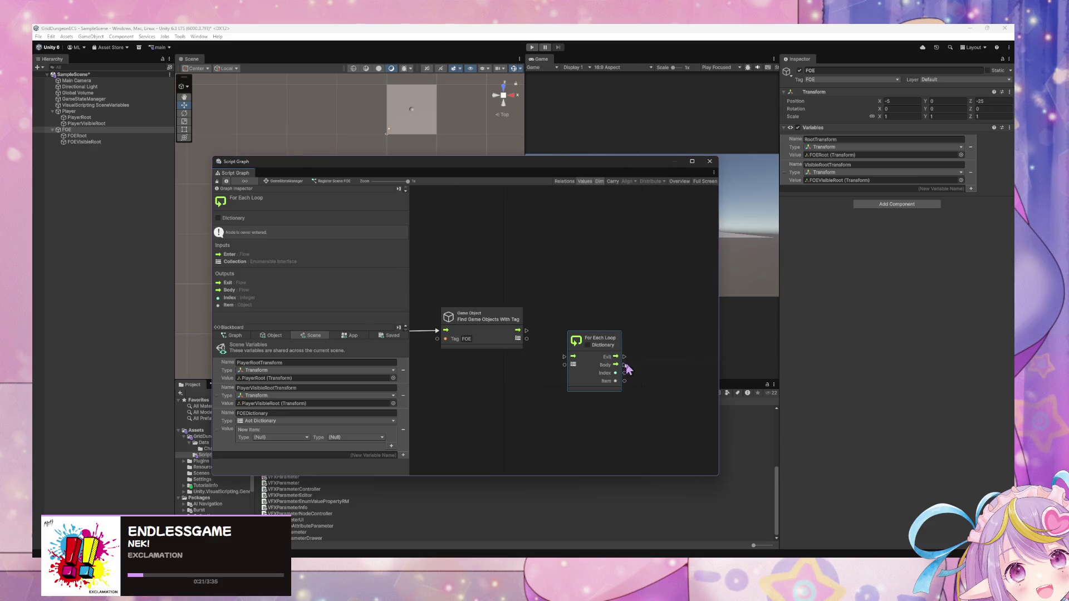
pyautogui.moveTo(579, 346)
pyautogui.mouseDown()
pyautogui.moveTo(575, 332)
pyautogui.moveTo(556, 351)
pyautogui.moveTo(543, 317)
pyautogui.moveTo(527, 333)
pyautogui.moveTo(563, 346)
pyautogui.moveTo(609, 314)
pyautogui.mouseUp()
pyautogui.click(528, 333)
# Step: Feed the FOE-tagged objects into the For Each Loop and drop FOEDictionary onto the graph
pyautogui.click(620, 324)
pyautogui.moveTo(225, 417)
pyautogui.mouseDown()
pyautogui.moveTo(513, 405)
pyautogui.moveTo(606, 385)
pyautogui.mouseUp()
pyautogui.rightClick(651, 375)
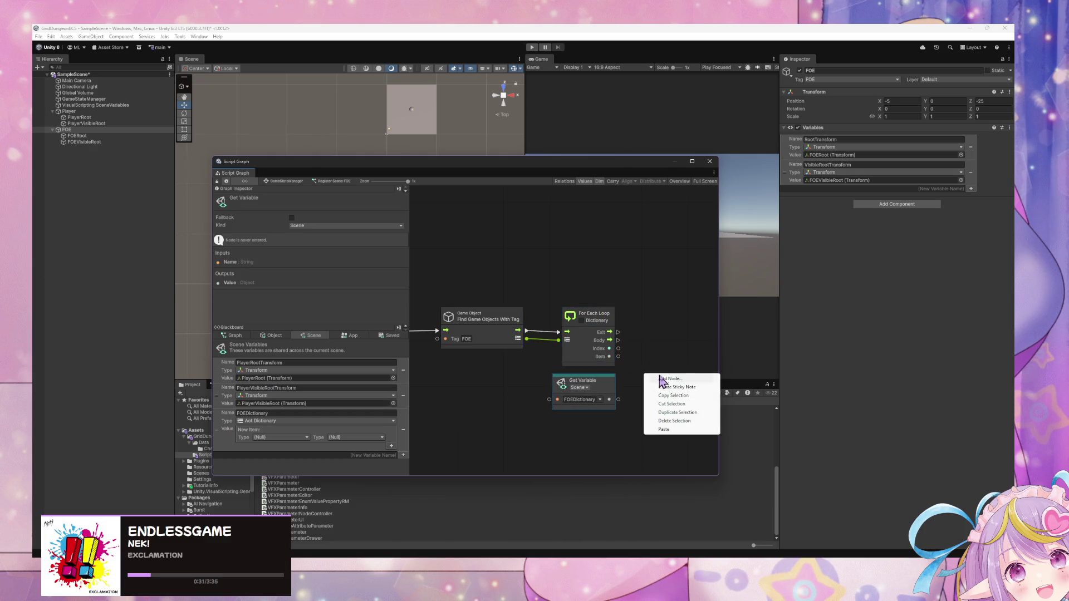
pyautogui.click(672, 382)
pyautogui.write('add')
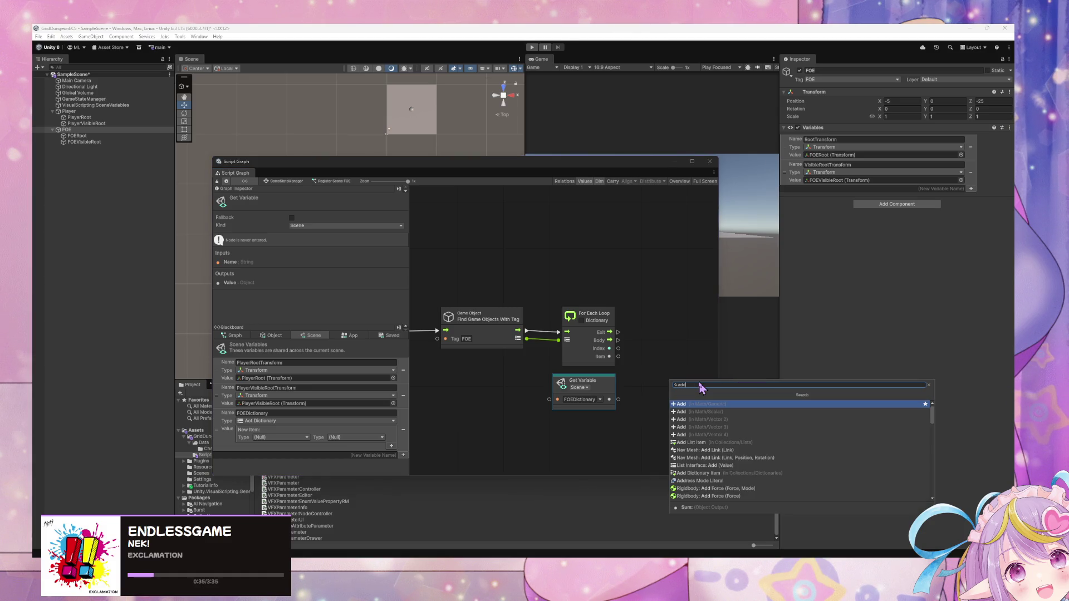
pyautogui.press('Down')
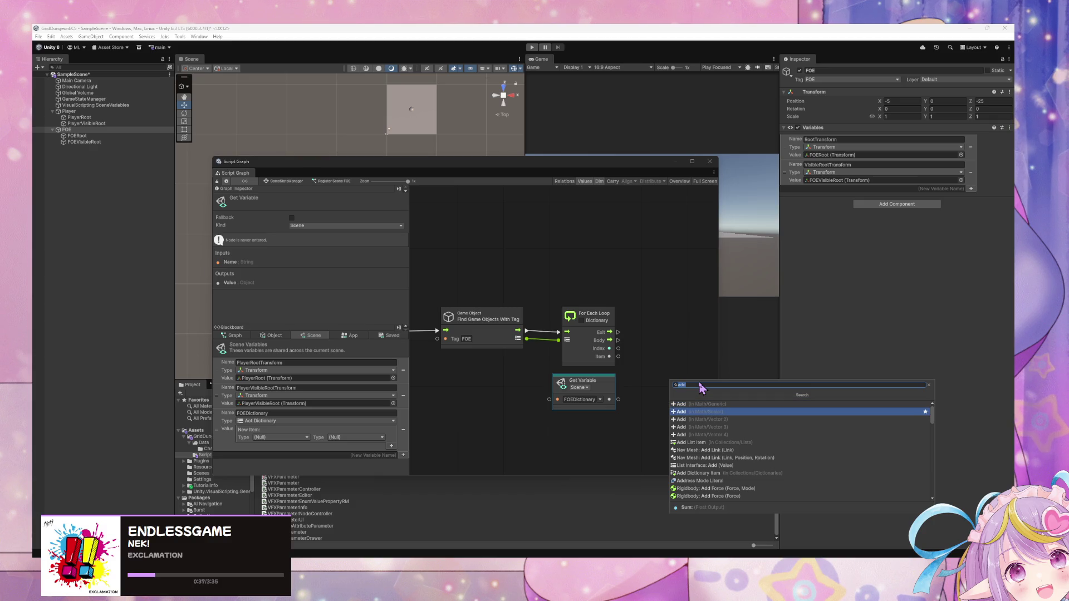
pyautogui.press('Up')
pyautogui.press('Down')
pyautogui.press('Up')
pyautogui.press('Down')
pyautogui.press('Down')
pyautogui.press('Up')
pyautogui.press('Up')
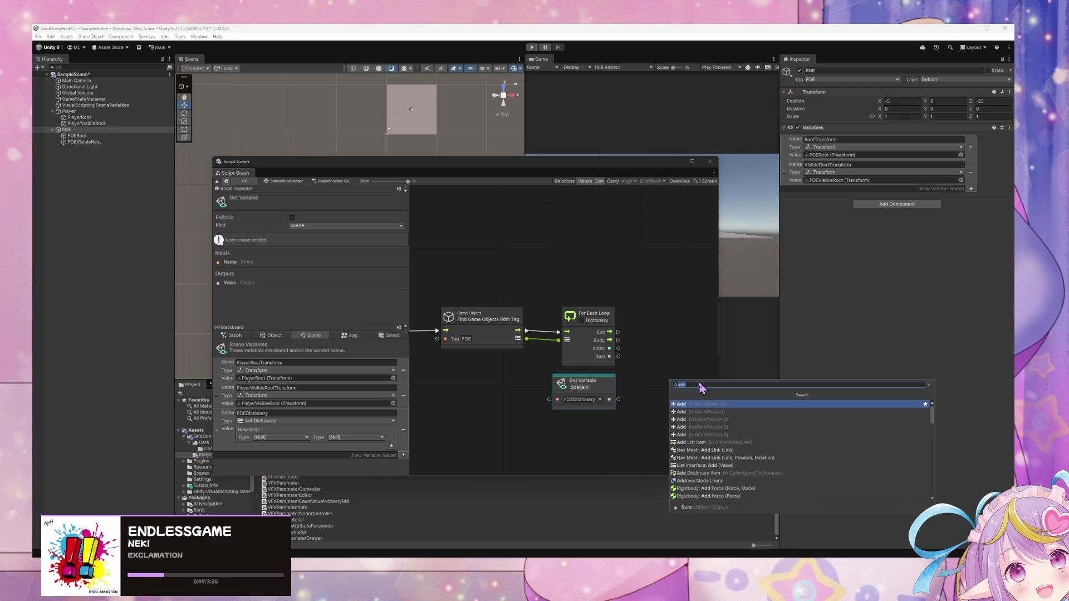
pyautogui.click(646, 341)
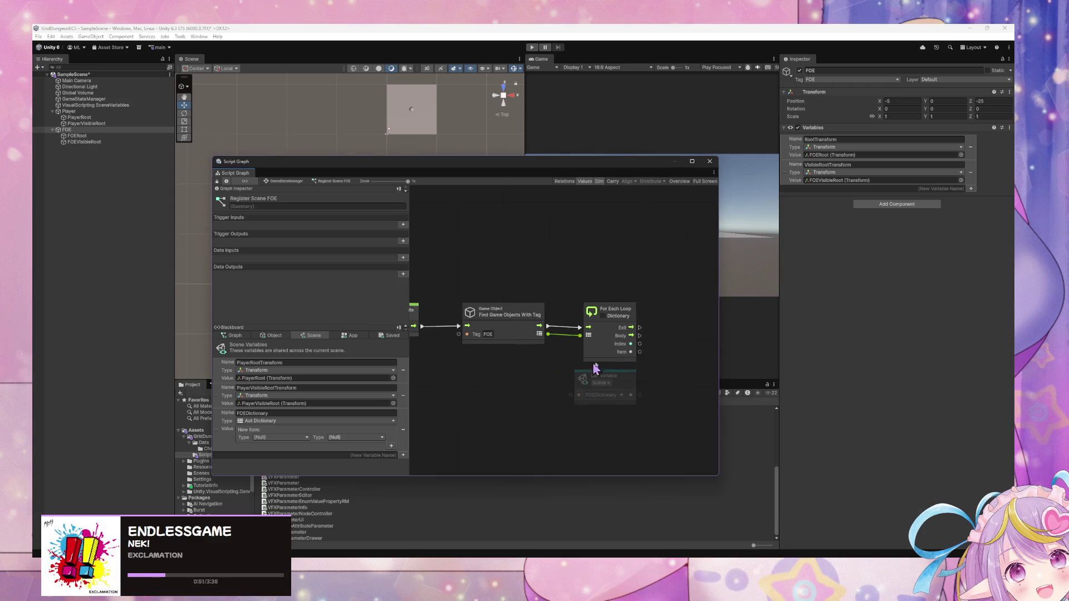
# Step: Add a Dictionary Add Item node from Collections > Dictionaries
pyautogui.rightClick(671, 340)
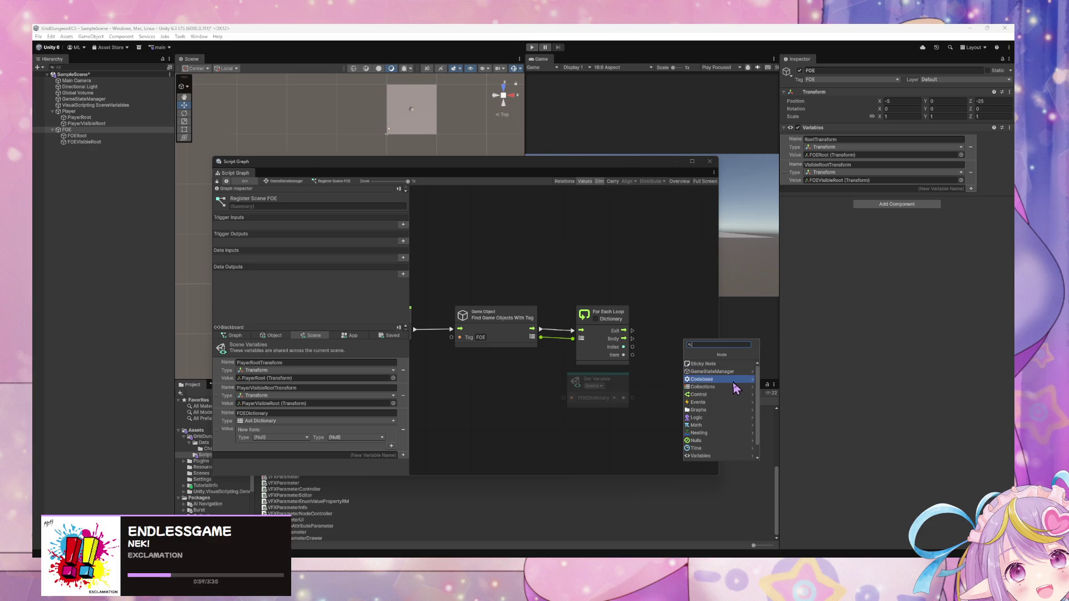
pyautogui.click(734, 387)
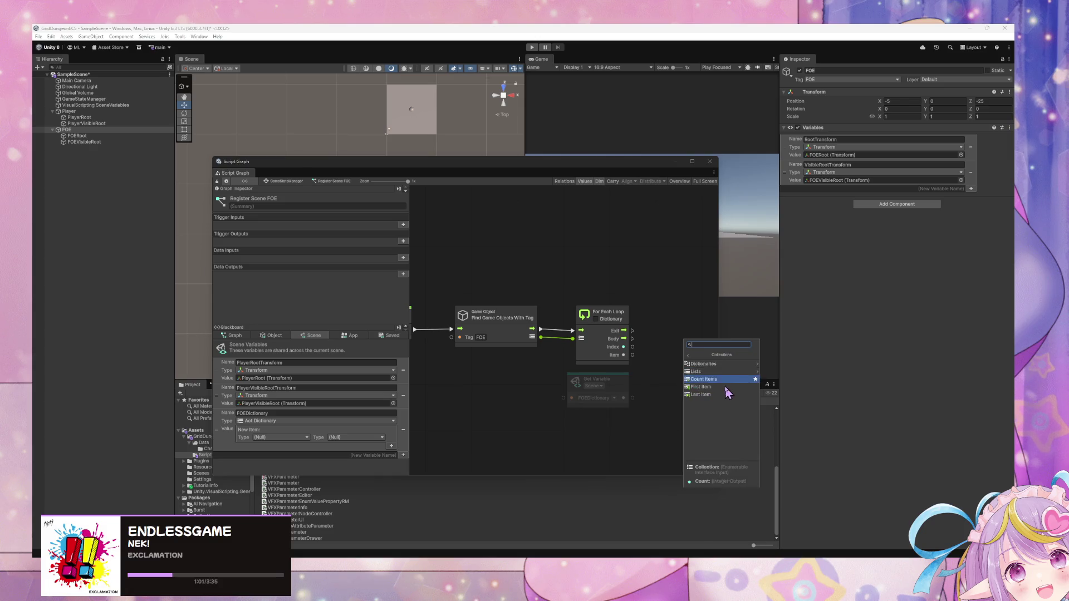
pyautogui.click(743, 363)
pyautogui.click(739, 388)
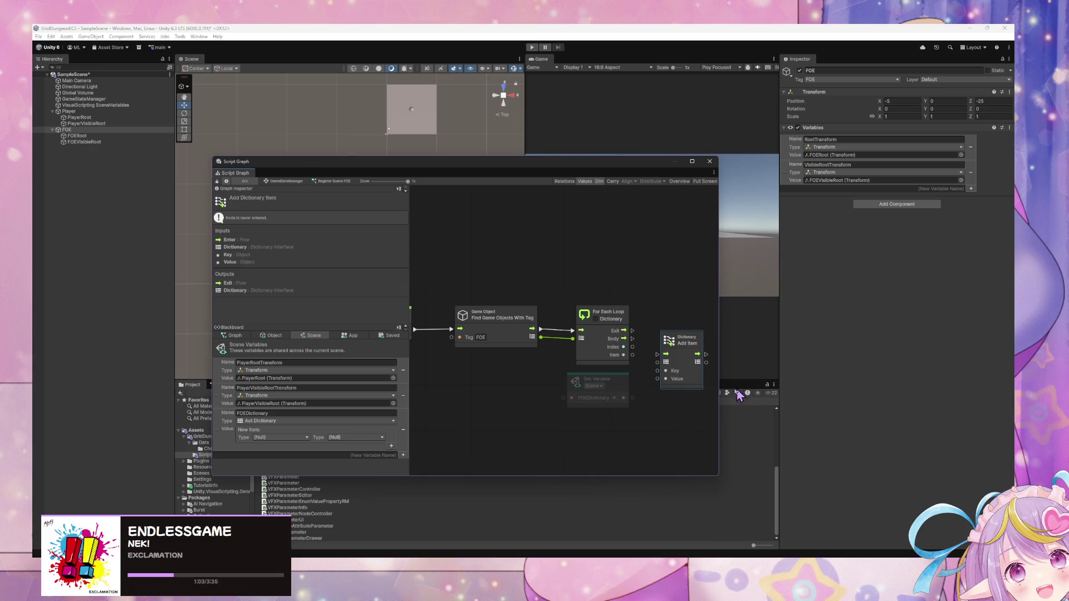
# Step: Connect loop Body to Add Item, FOEDictionary to its Dictionary, and each Item to Value
pyautogui.moveTo(624, 338); pyautogui.dragTo(659, 334)
pyautogui.moveTo(624, 397)
pyautogui.mouseDown()
pyautogui.moveTo(660, 342)
pyautogui.moveTo(706, 332)
pyautogui.mouseUp()
pyautogui.moveTo(623, 355); pyautogui.dragTo(692, 361)
# Step: Search the node finder for 'game object get'
pyautogui.moveTo(684, 406); pyautogui.dragTo(617, 371)
pyautogui.rightClick(616, 370)
pyautogui.click(662, 382)
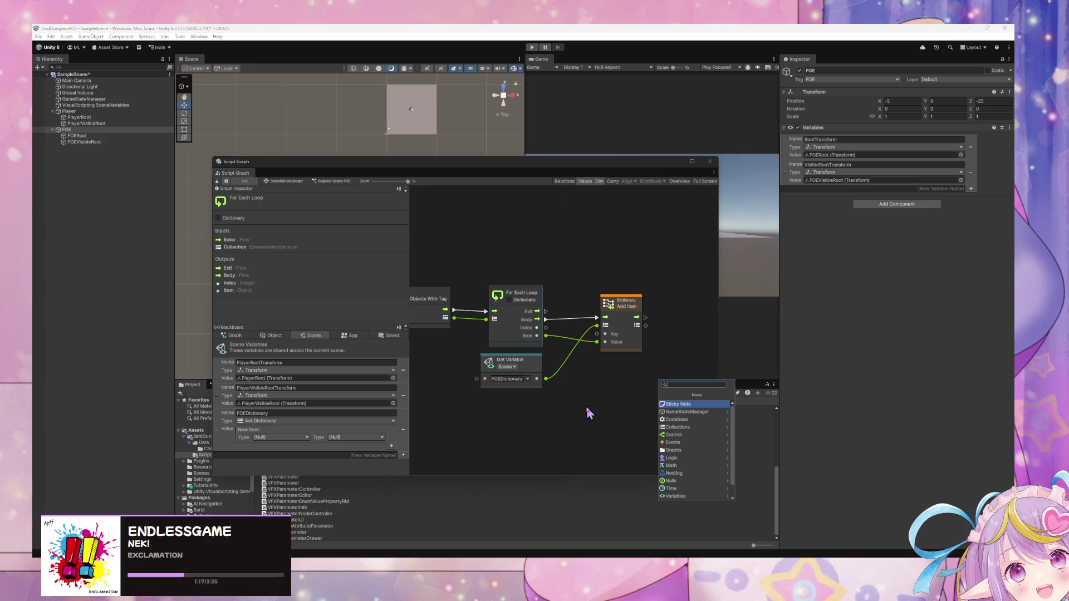
pyautogui.write('reg')
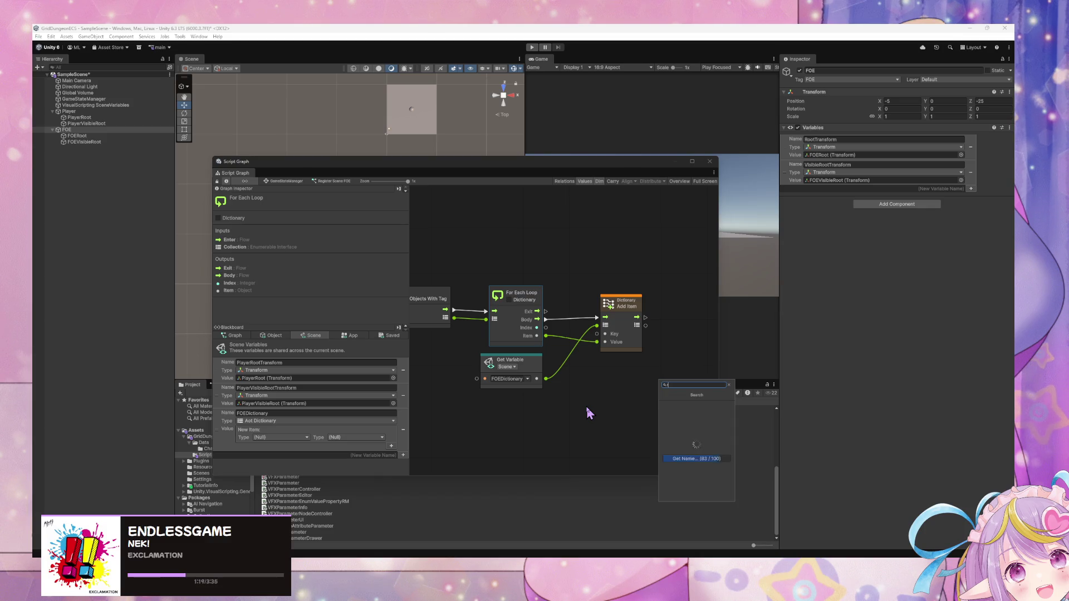
pyautogui.press('BackSpace')
pyautogui.press('BackSpace')
pyautogui.press('BackSpace')
pyautogui.write('game o')
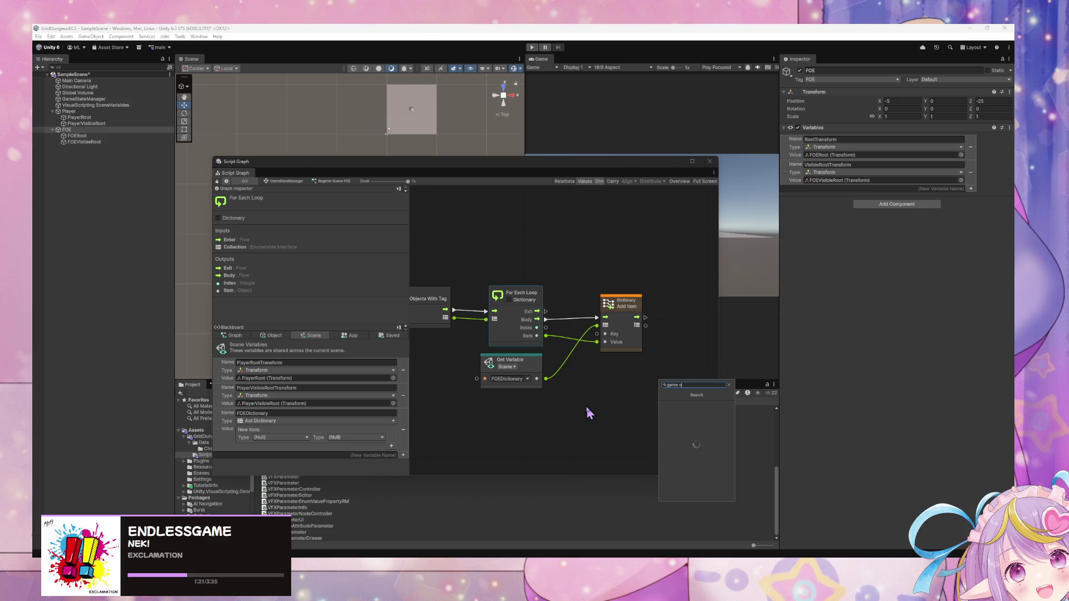
pyautogui.write('bject get')
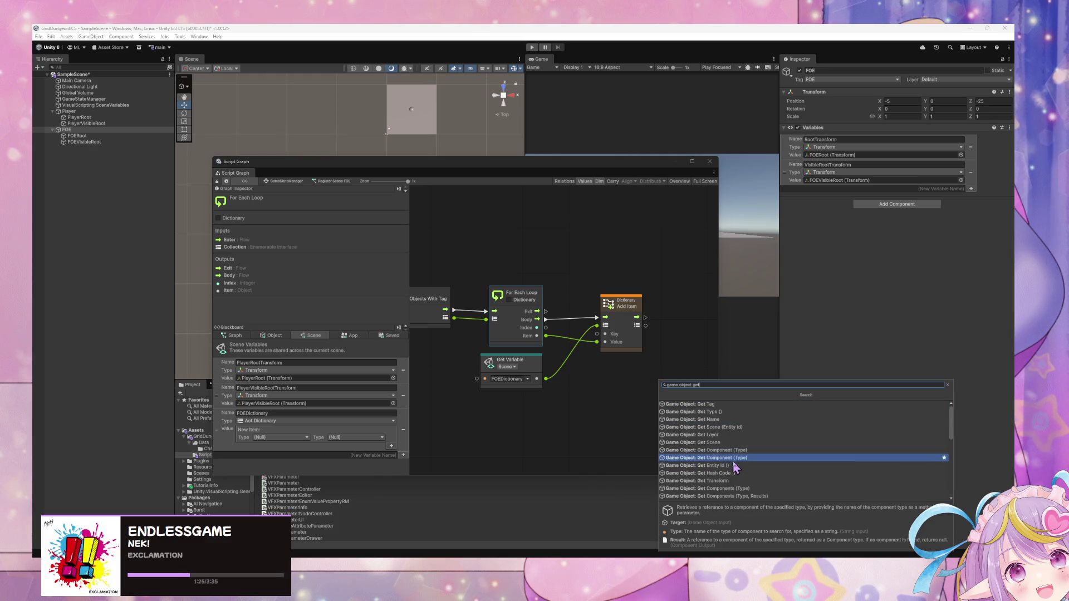
# Step: Choose Game Object: Get Hash Code from the search results to add it to the graph
pyautogui.scroll(-5, 769, 458)
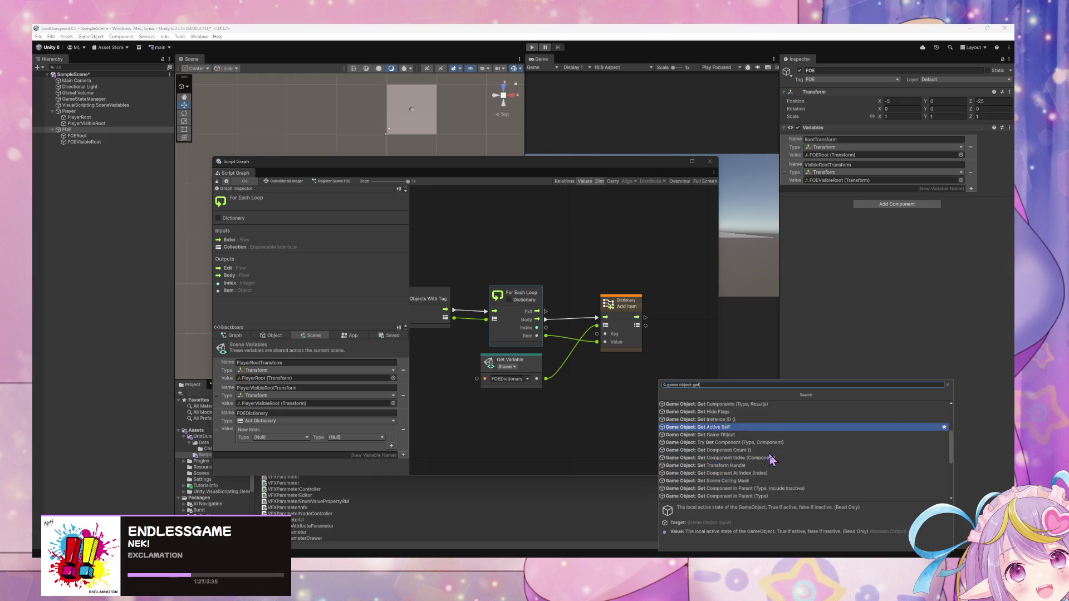
pyautogui.scroll(-3, 771, 454)
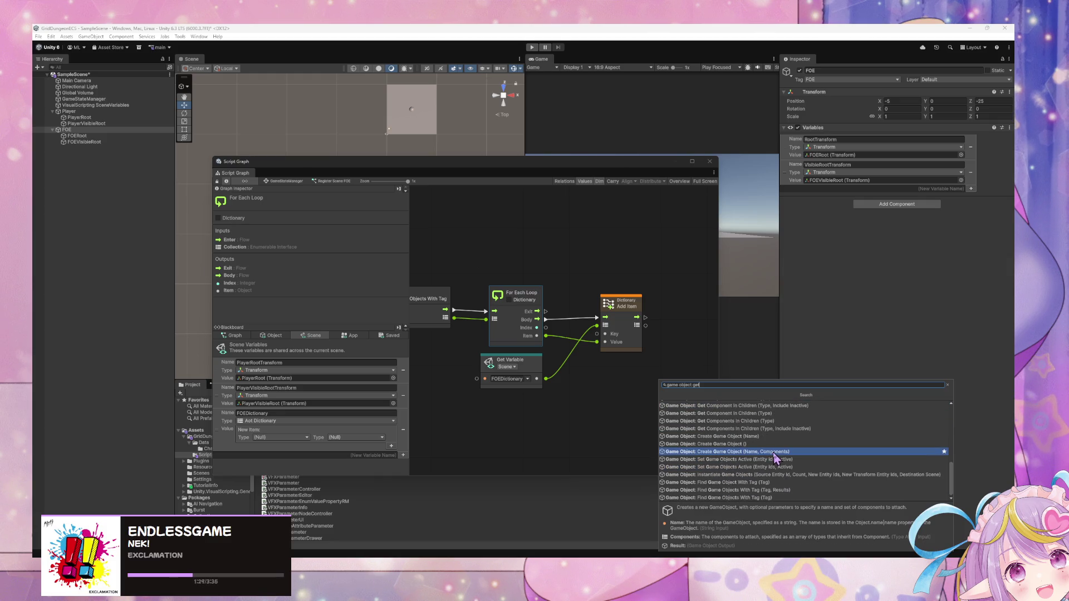
pyautogui.scroll(5, 773, 455)
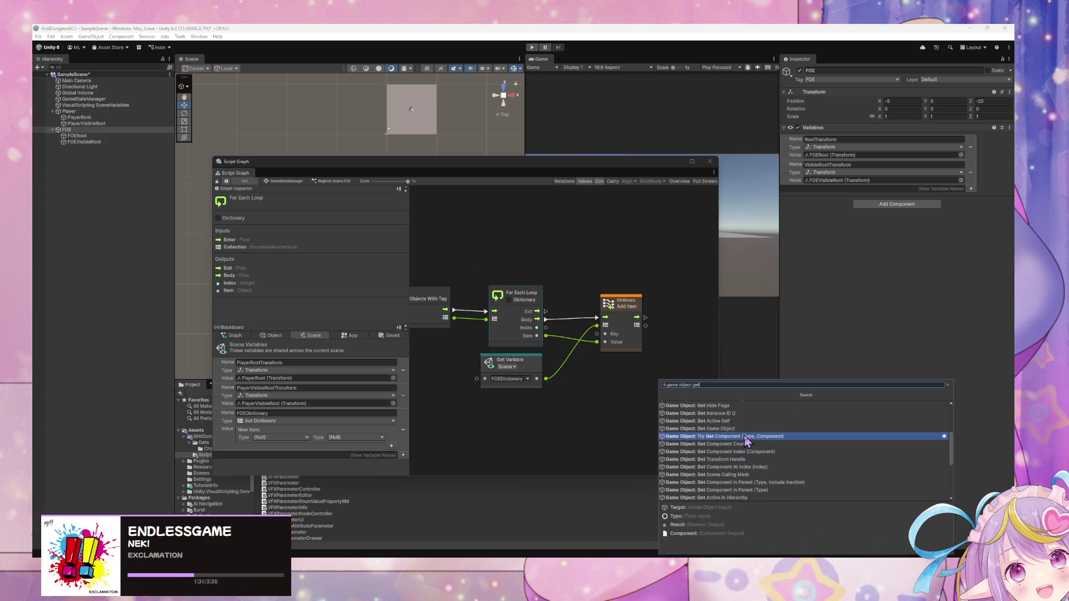
pyautogui.scroll(5, 744, 431)
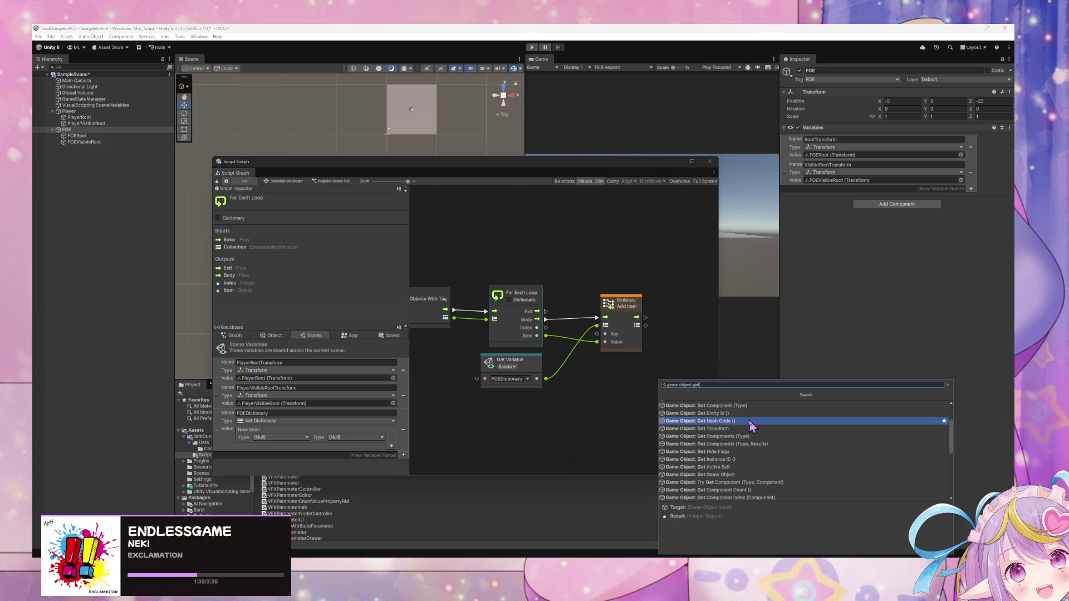
pyautogui.click(747, 421)
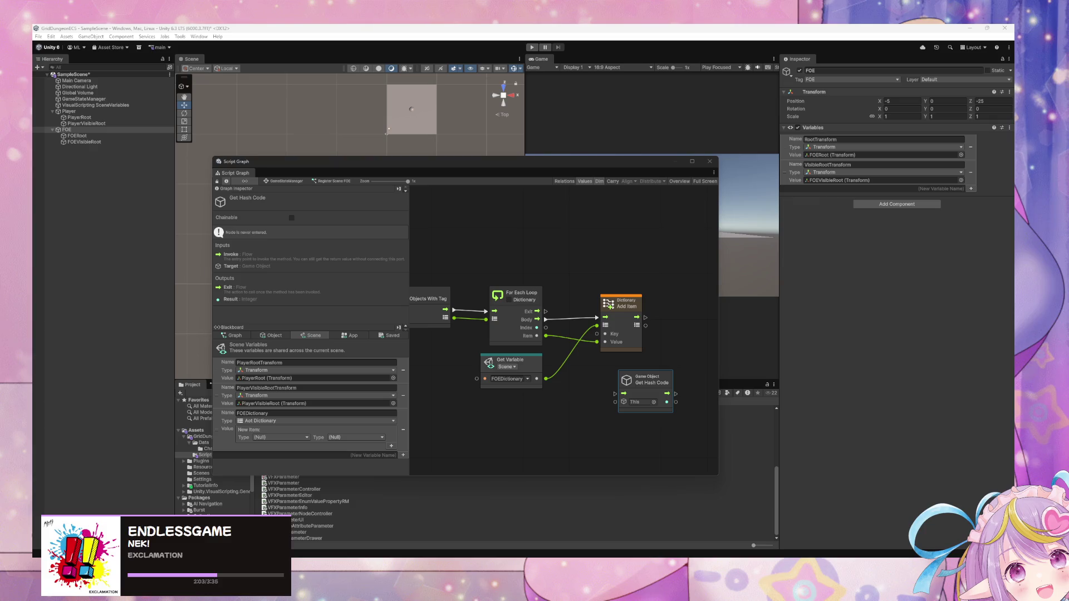
pyautogui.press('XF86AudioRaiseVolume')
pyautogui.rightClick(593, 397)
# Step: Wire each loop Item into Get Hash Code's This and the loop Body into its Invoke, ahead of Add Item
pyautogui.click(612, 401)
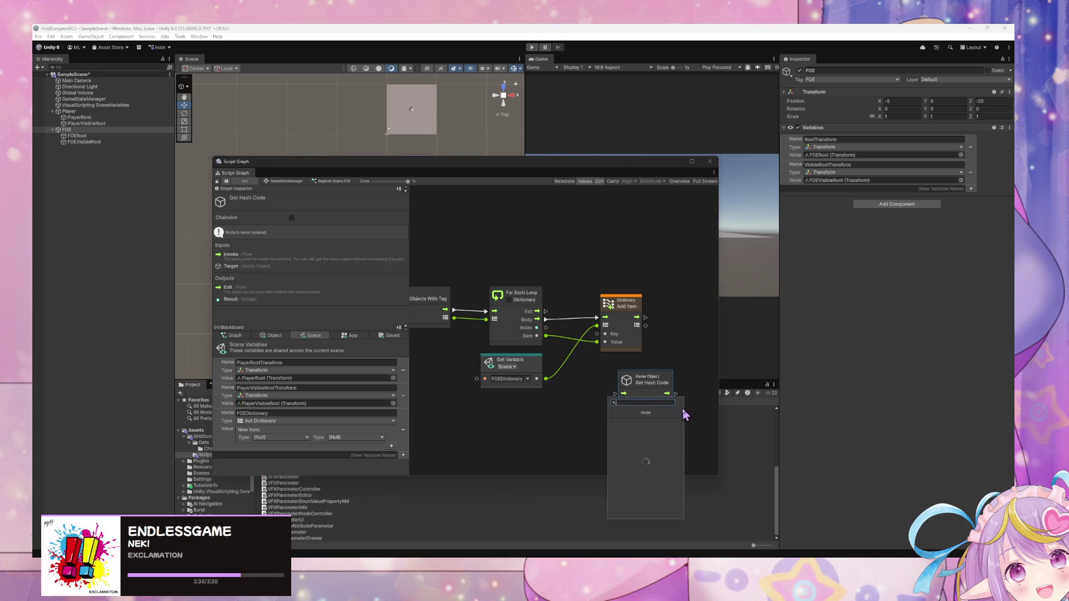
pyautogui.click(573, 422)
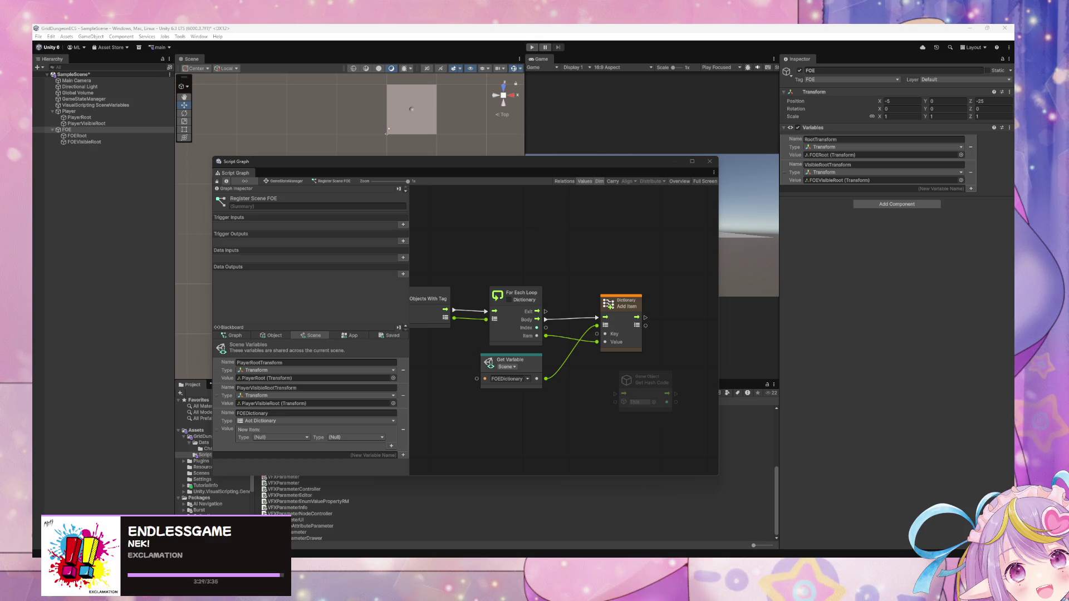
pyautogui.click(640, 383)
pyautogui.moveTo(640, 383); pyautogui.dragTo(602, 374)
pyautogui.moveTo(546, 335); pyautogui.dragTo(578, 394)
pyautogui.moveTo(546, 319)
pyautogui.mouseDown()
pyautogui.moveTo(578, 384)
pyautogui.moveTo(639, 395)
pyautogui.moveTo(597, 334)
pyautogui.moveTo(670, 308)
pyautogui.mouseUp()
pyautogui.moveTo(609, 370)
pyautogui.mouseDown()
pyautogui.moveTo(606, 305)
pyautogui.moveTo(660, 318)
pyautogui.moveTo(617, 313)
pyautogui.mouseUp()
# Step: Move the Script Graph window down to uncover the scene
pyautogui.click(563, 446)
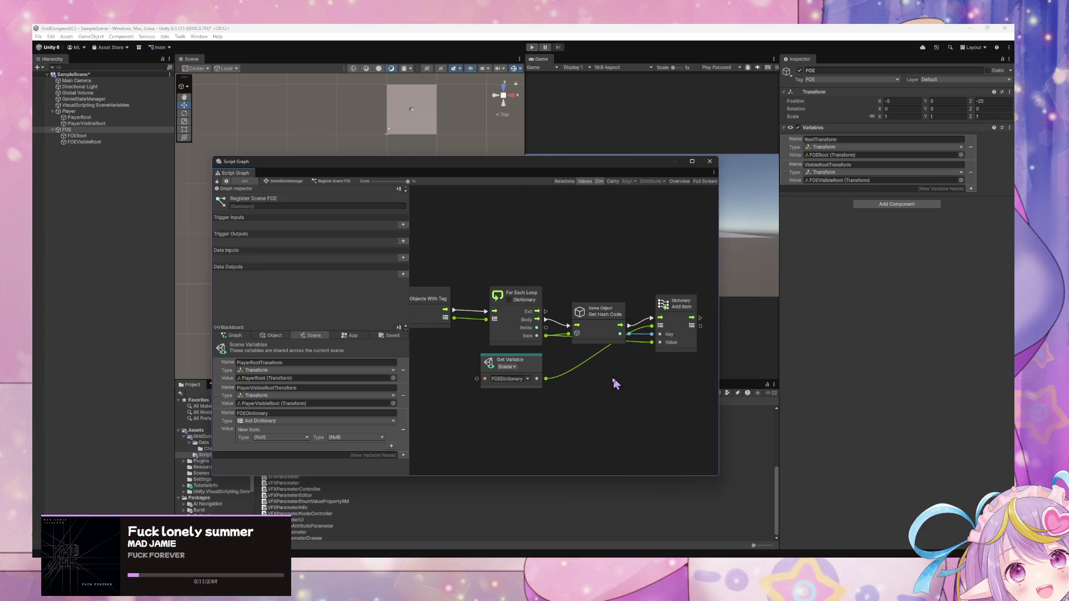
pyautogui.moveTo(615, 390)
pyautogui.mouseDown()
pyautogui.moveTo(674, 394)
pyautogui.moveTo(526, 398)
pyautogui.moveTo(612, 402)
pyautogui.mouseUp()
pyautogui.moveTo(376, 159)
pyautogui.mouseDown()
pyautogui.moveTo(404, 170)
pyautogui.moveTo(536, 350)
pyautogui.mouseUp()
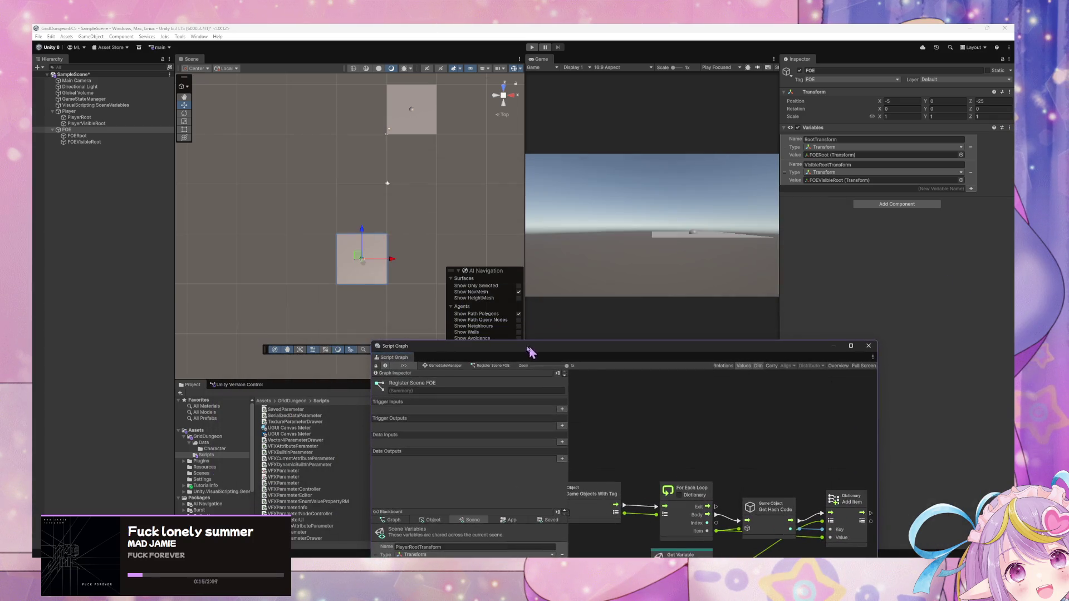
# Step: Duplicate the FOE object and slide the copy left beside the original
pyautogui.scroll(-3, 372, 259)
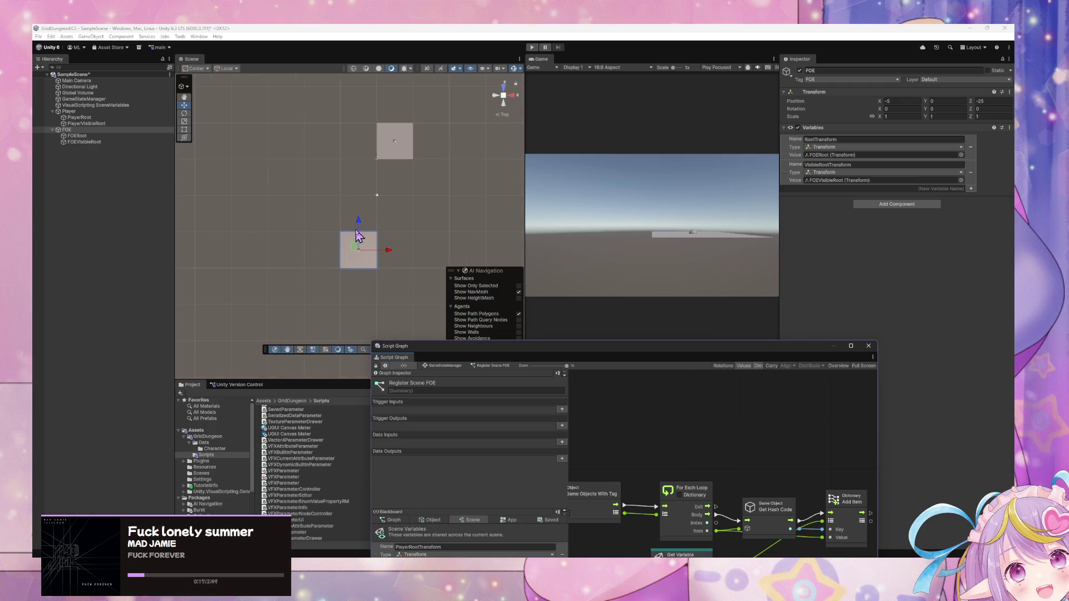
pyautogui.moveTo(391, 256); pyautogui.dragTo(360, 279)
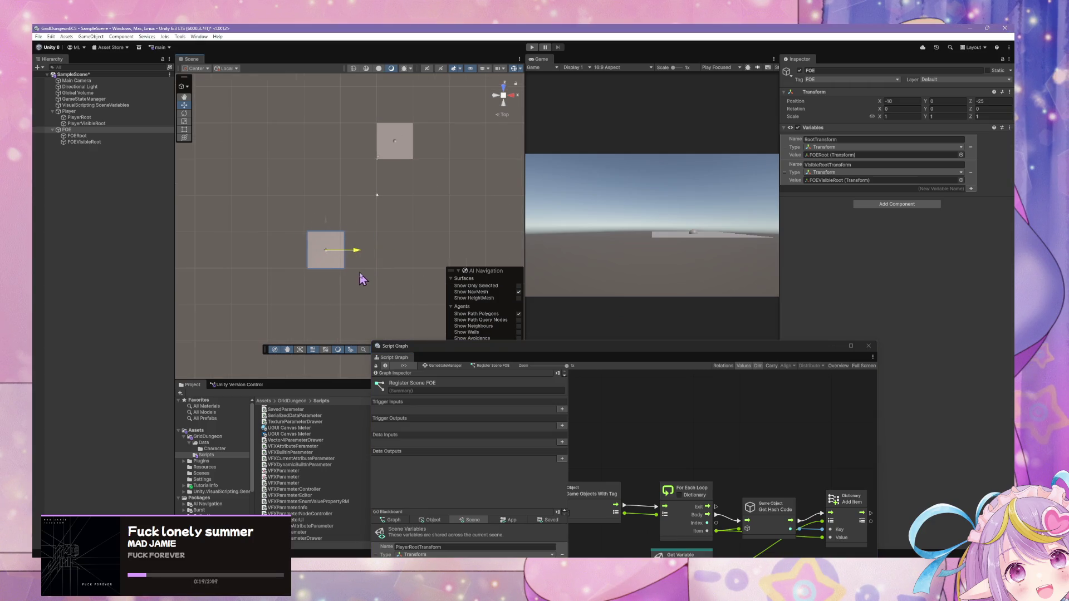
pyautogui.hotkey('ctrl', 'z')
pyautogui.hotkey('ctrl', 'd')
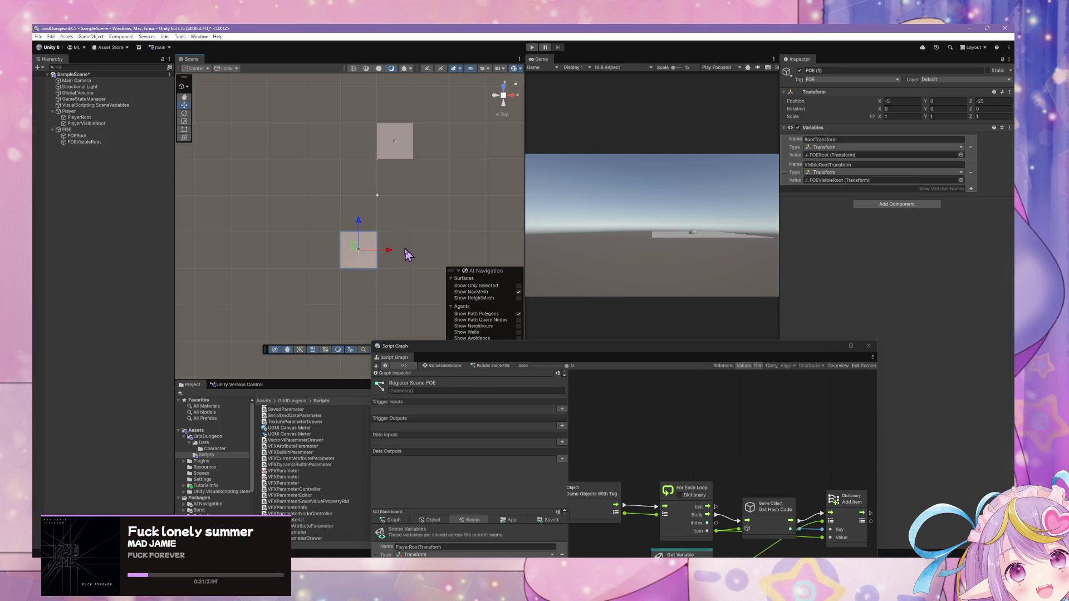
pyautogui.moveTo(388, 254)
pyautogui.mouseDown()
pyautogui.moveTo(301, 287)
pyautogui.moveTo(319, 292)
pyautogui.mouseUp()
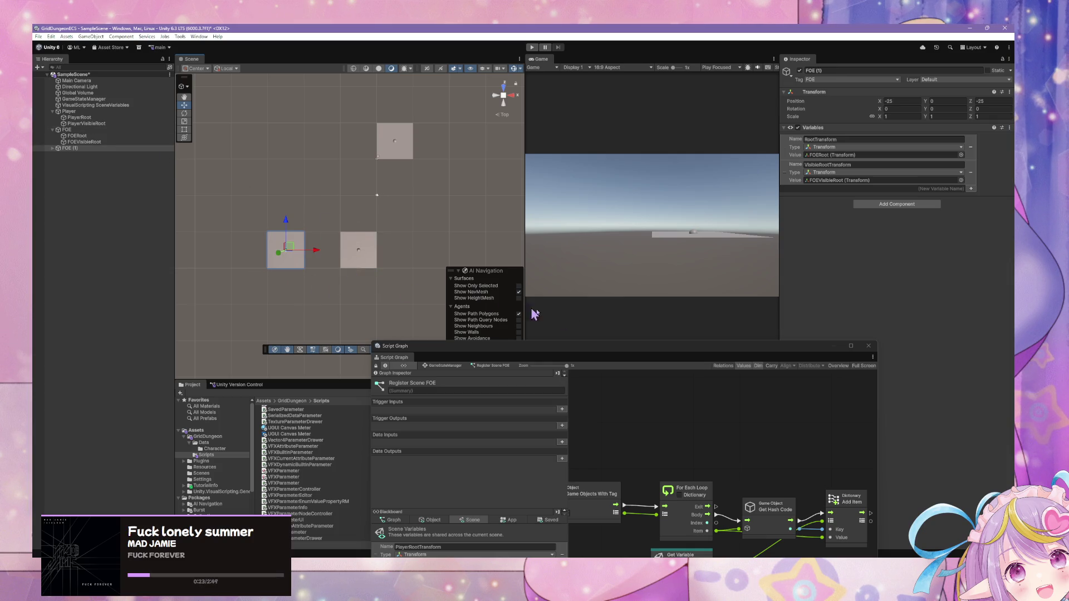
pyautogui.moveTo(418, 278)
pyautogui.mouseDown()
pyautogui.moveTo(363, 238)
pyautogui.moveTo(360, 158)
pyautogui.mouseUp()
# Step: Rename the duplicate to FOE2 and raise the Script Graph window to show the whole graph
pyautogui.doubleClick(78, 149)
pyautogui.write('FOE (1')
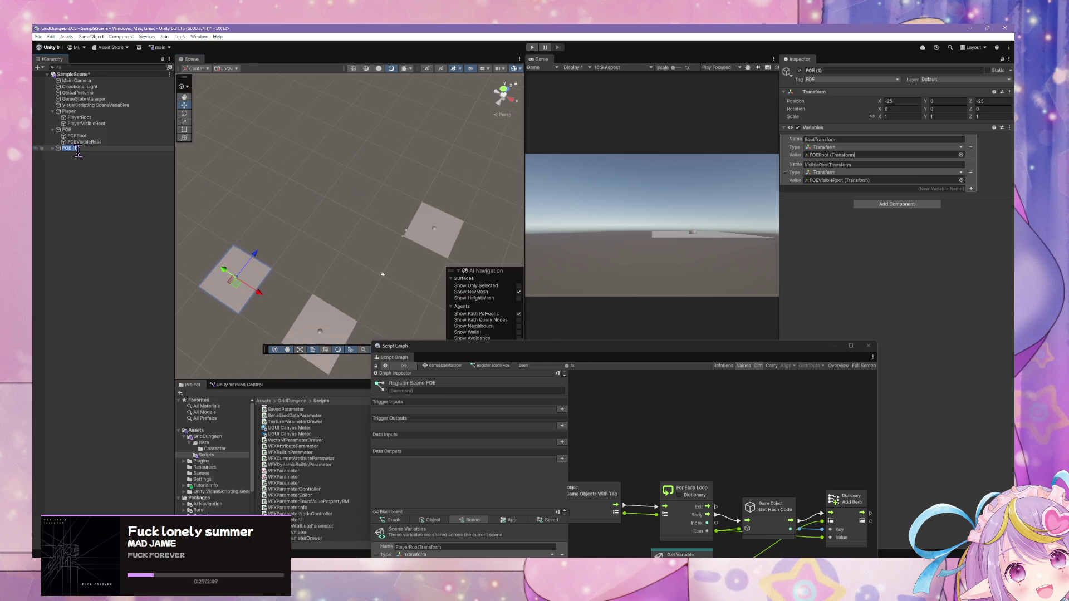
pyautogui.write('2')
pyautogui.press('Return')
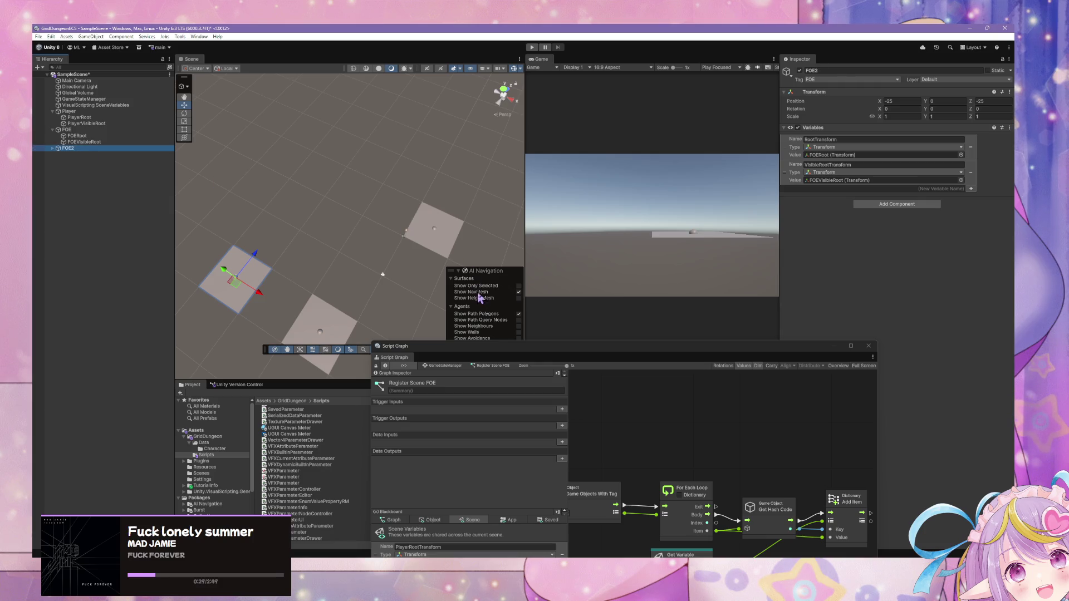
pyautogui.moveTo(630, 346); pyautogui.dragTo(651, 162)
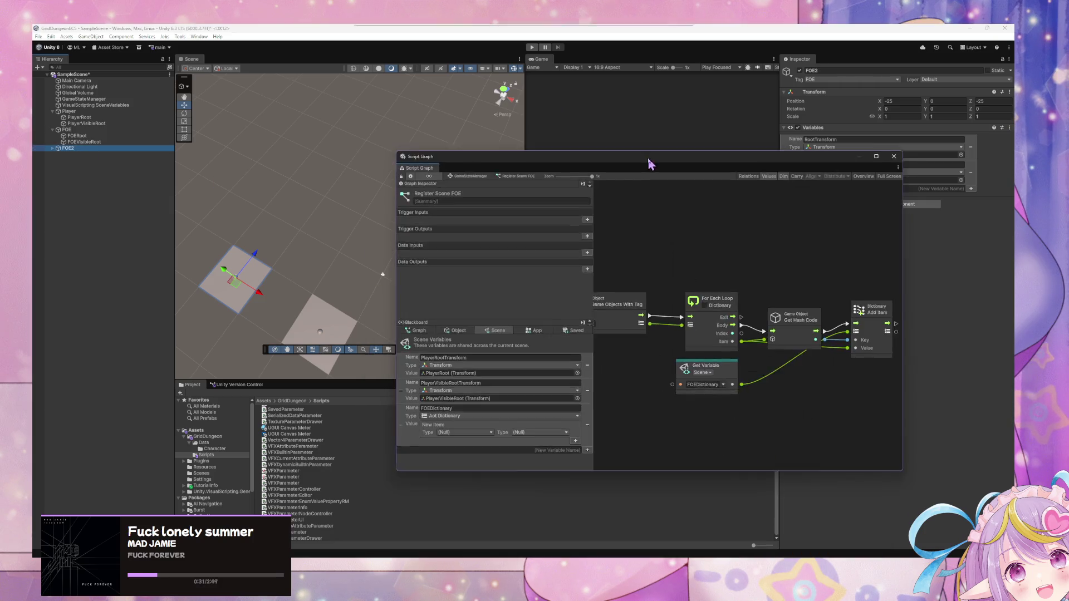
# Step: Enter play mode and open the Initialize Components script graph from GameStateManager
pyautogui.click(475, 184)
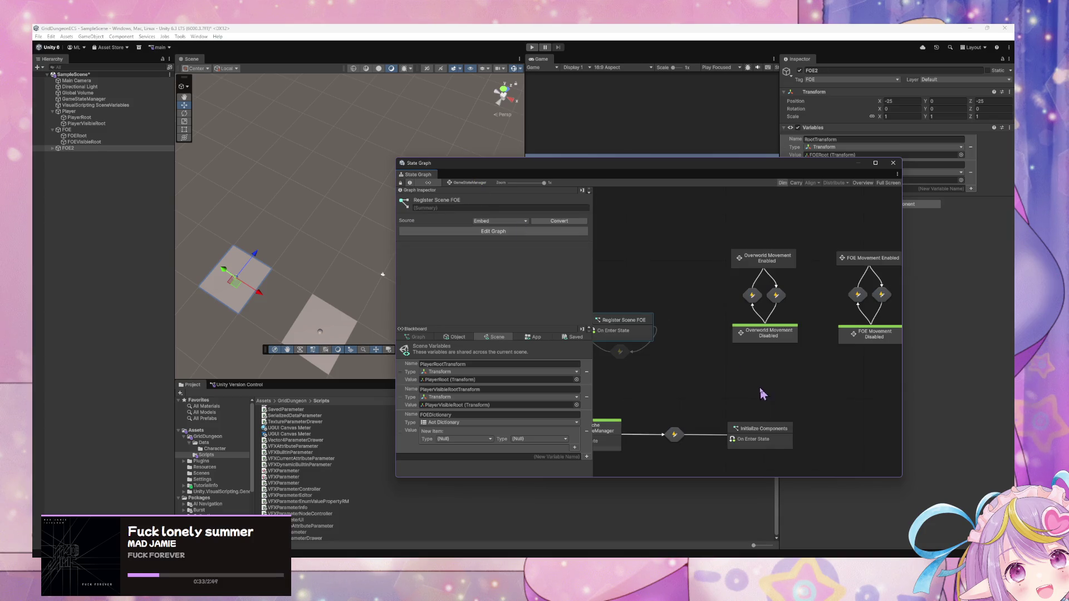
pyautogui.click(531, 47)
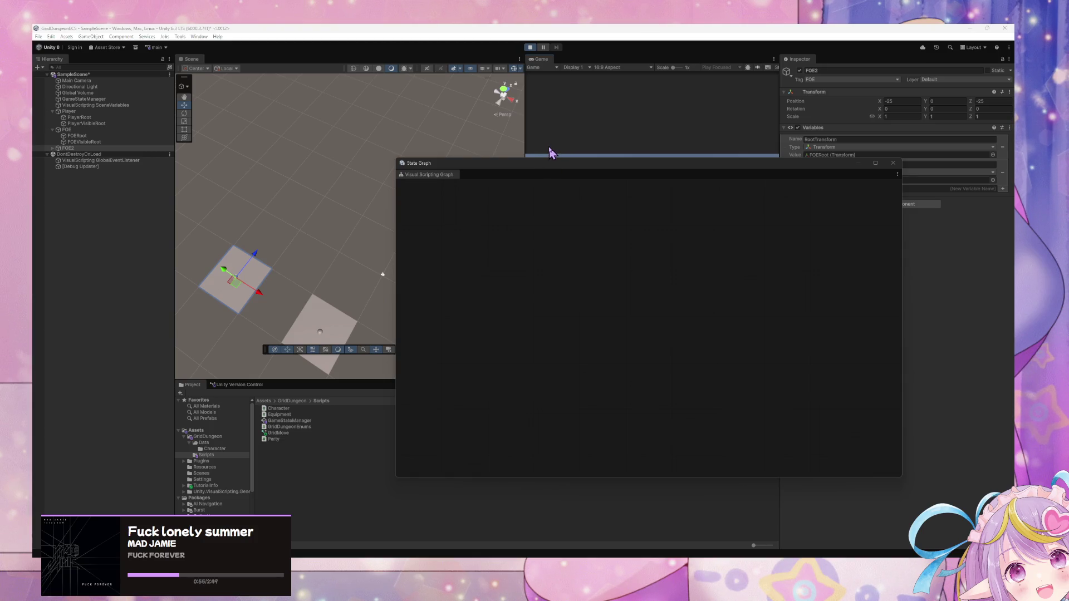
pyautogui.moveTo(543, 168)
pyautogui.mouseDown()
pyautogui.moveTo(660, 202)
pyautogui.moveTo(535, 207)
pyautogui.mouseUp()
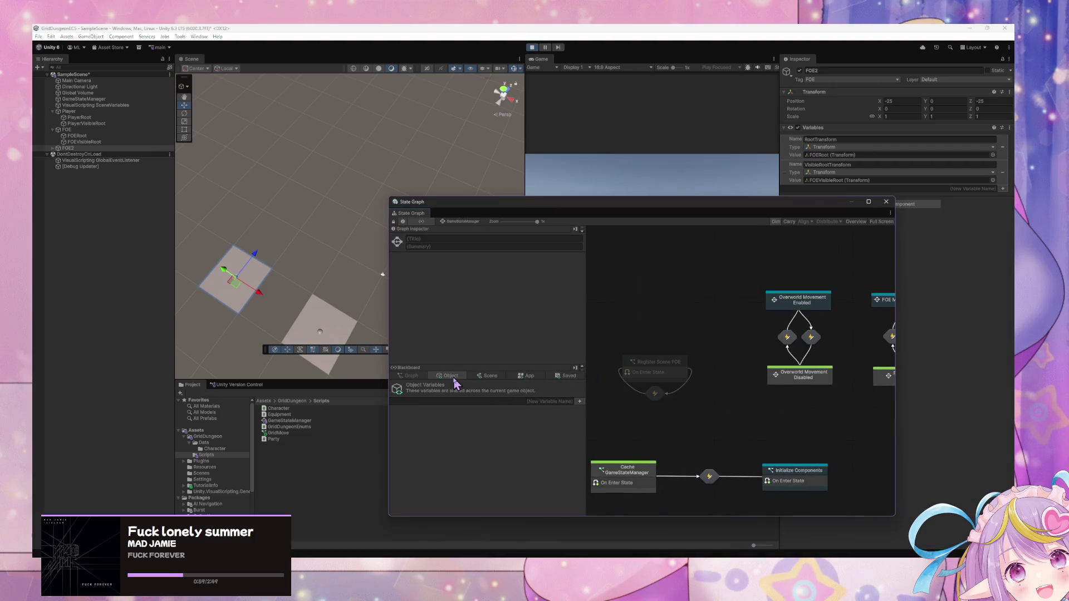
pyautogui.click(796, 480)
pyautogui.moveTo(832, 411); pyautogui.dragTo(791, 411)
pyautogui.doubleClick(758, 470)
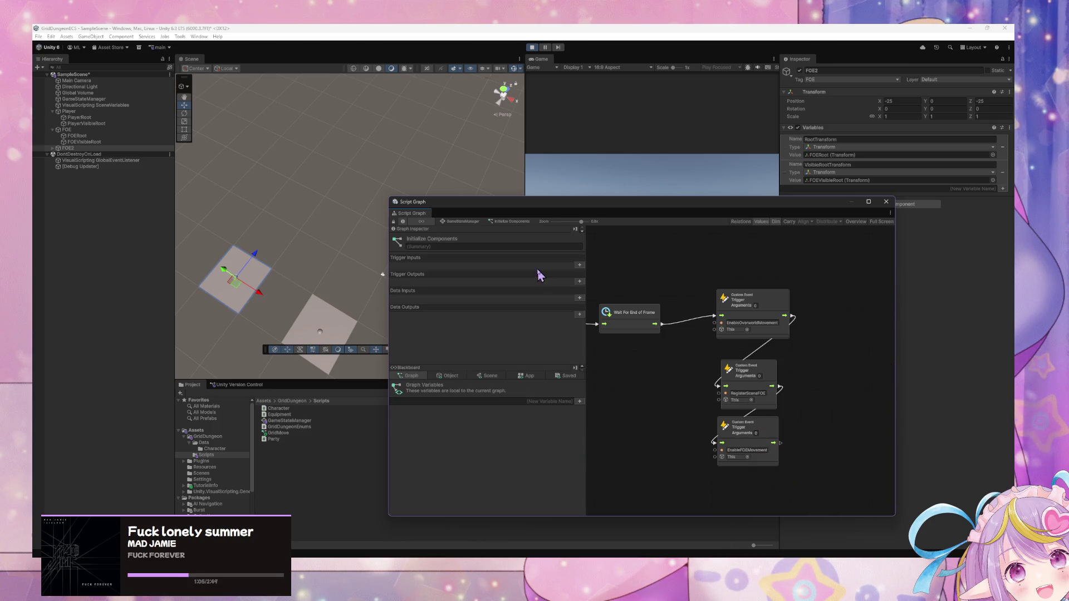
# Step: Toggle Register Scene FOE as a start state in the GameStateManager state graph
pyautogui.click(465, 222)
pyautogui.moveTo(612, 393); pyautogui.dragTo(696, 390)
pyautogui.rightClick(699, 363)
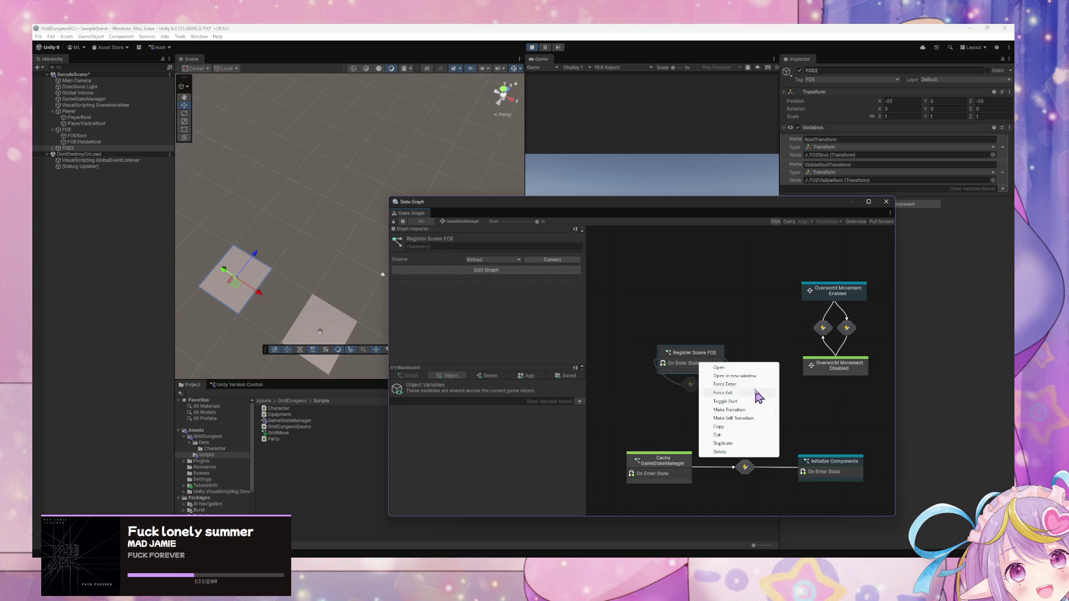
pyautogui.click(734, 418)
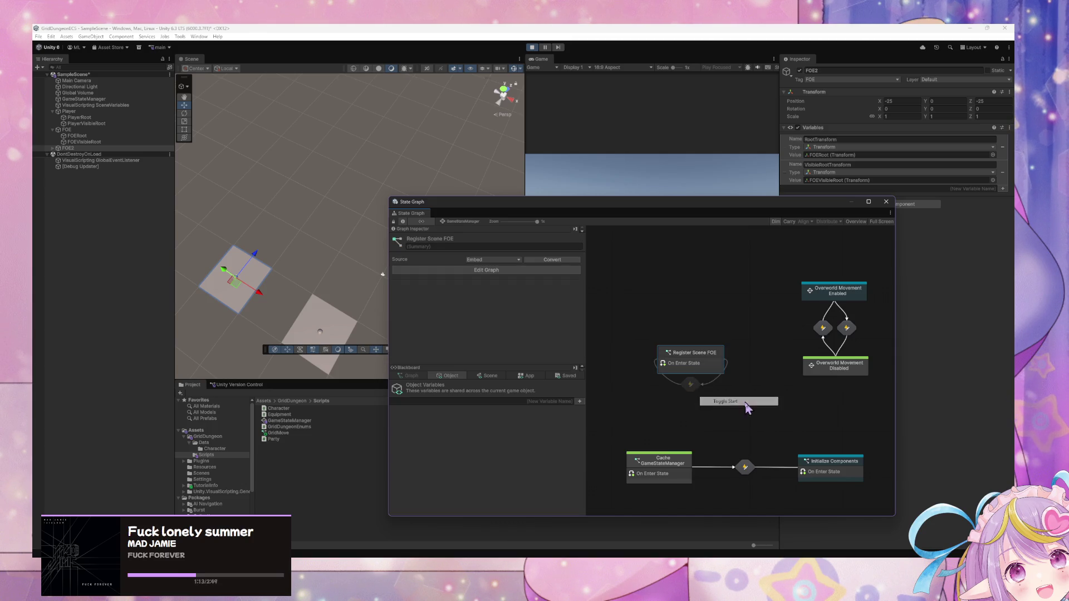
# Step: Open the Register Scene FOE script graph from its state
pyautogui.click(691, 385)
pyautogui.doubleClick(705, 370)
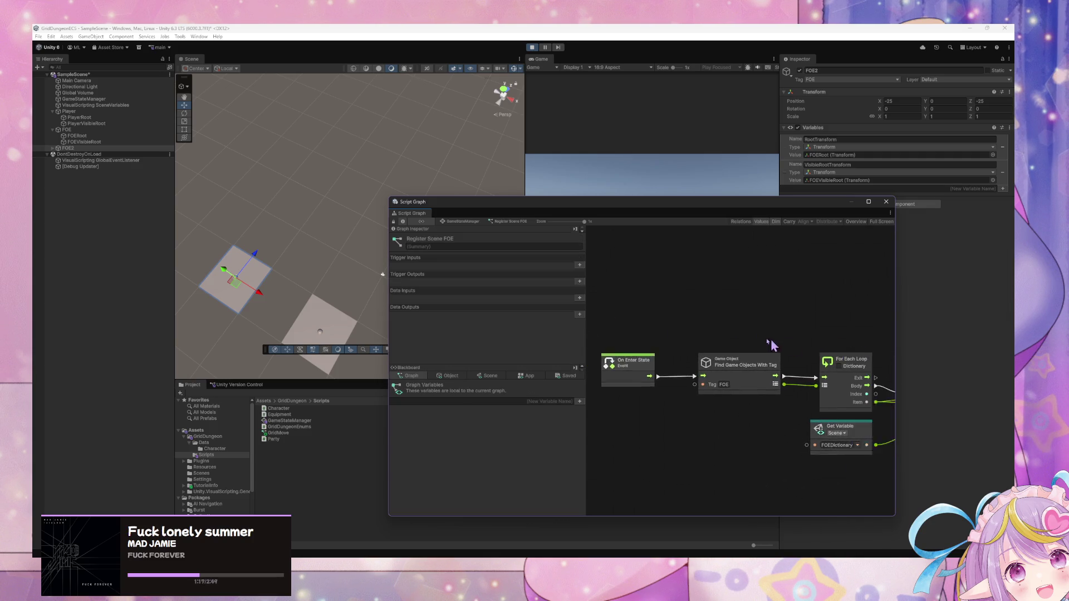
pyautogui.click(475, 228)
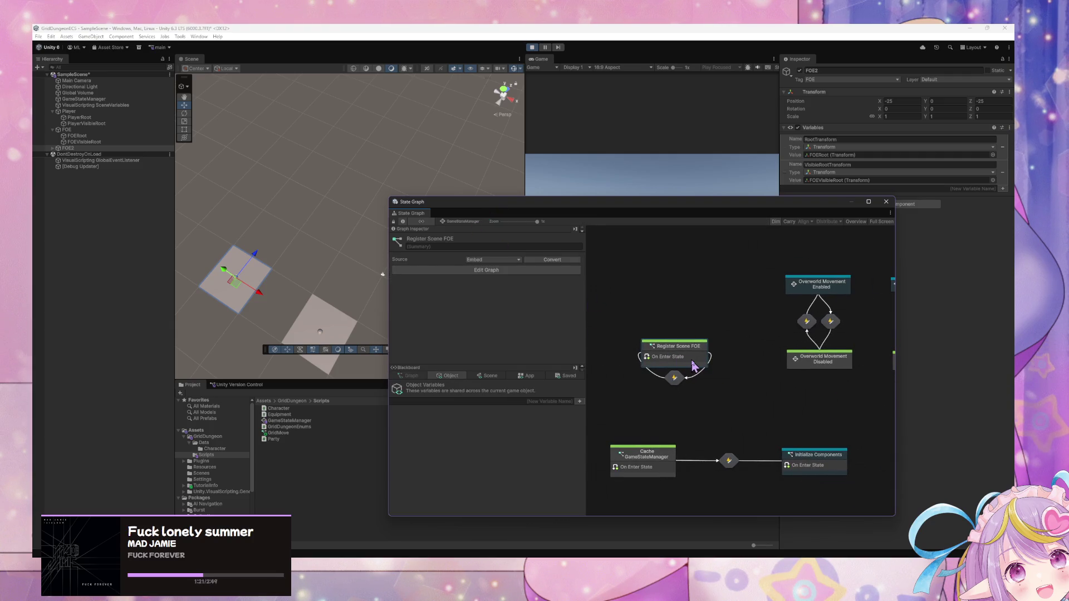
pyautogui.click(674, 379)
pyautogui.doubleClick(679, 359)
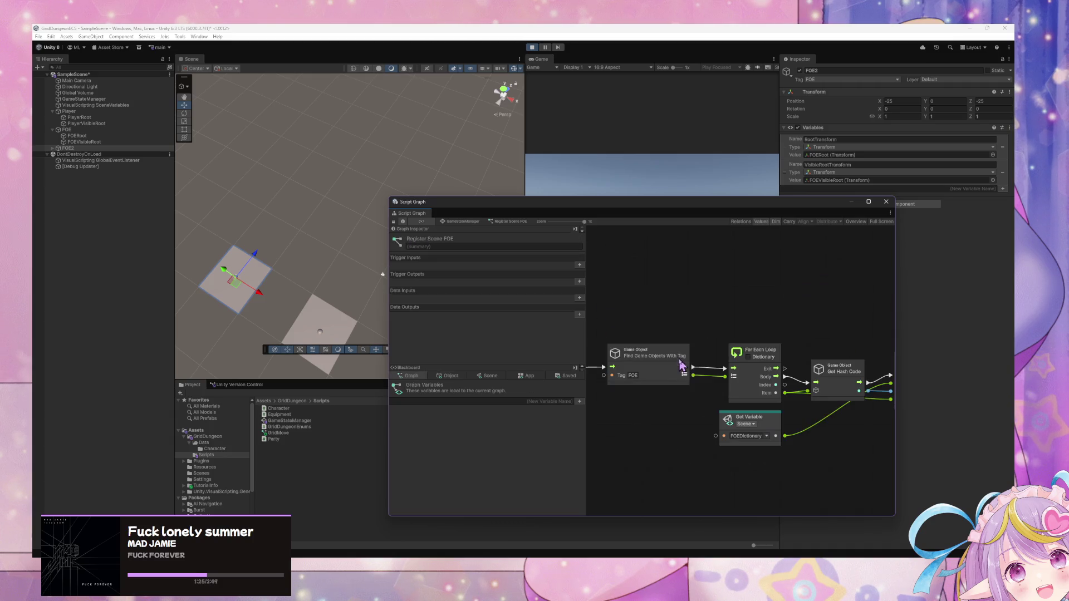
# Step: Replace the On Enter State node with a new Custom Event node
pyautogui.rightClick(748, 349)
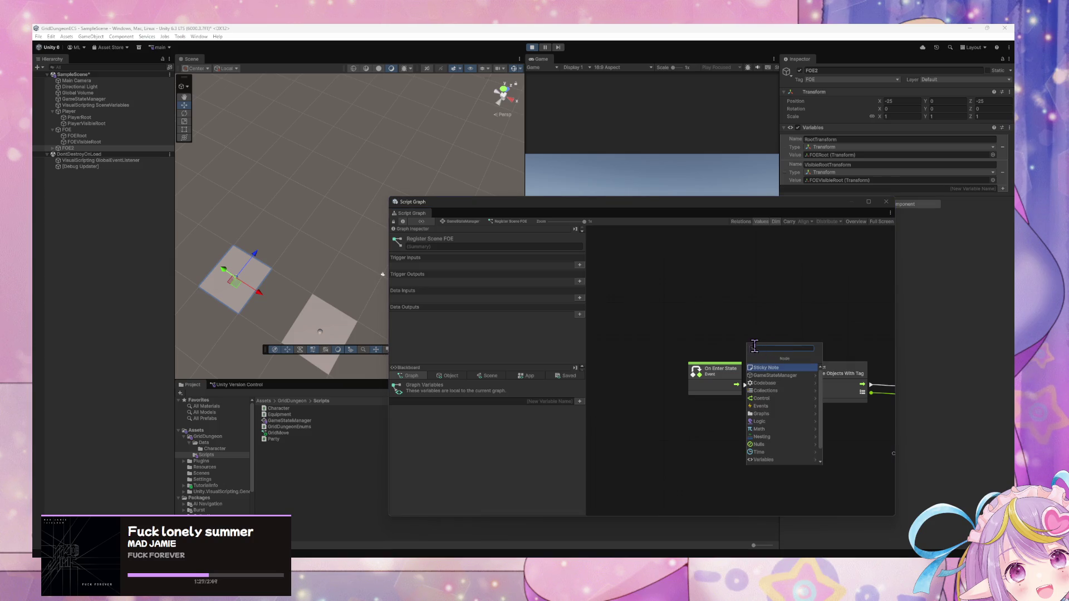
pyautogui.write('g')
pyautogui.write('ustom event')
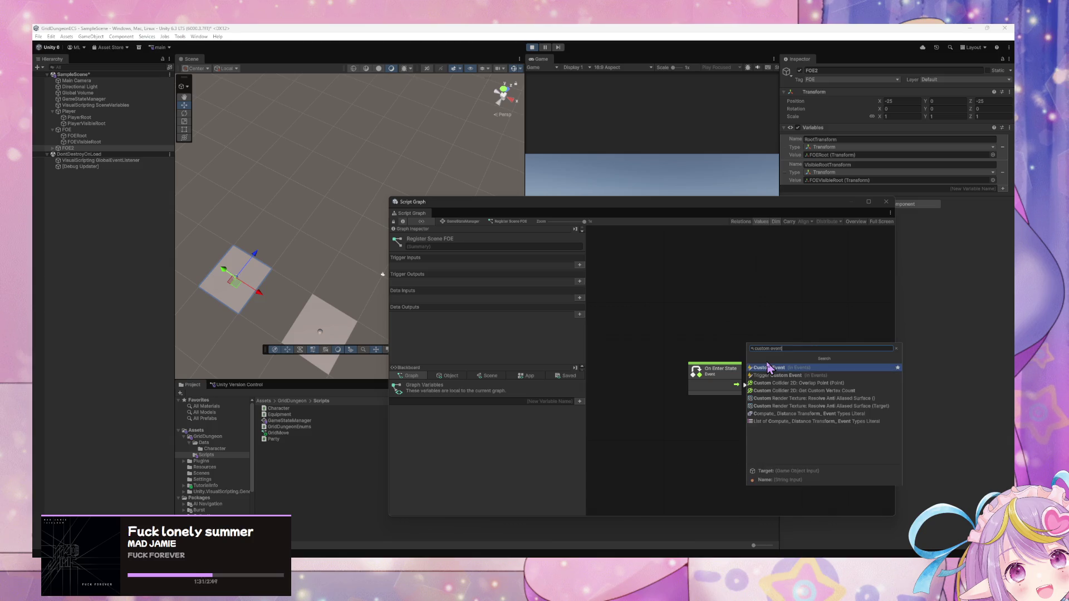
pyautogui.click(770, 367)
pyautogui.moveTo(771, 356)
pyautogui.mouseDown()
pyautogui.moveTo(699, 330)
pyautogui.moveTo(782, 384)
pyautogui.mouseUp()
pyautogui.click(733, 374)
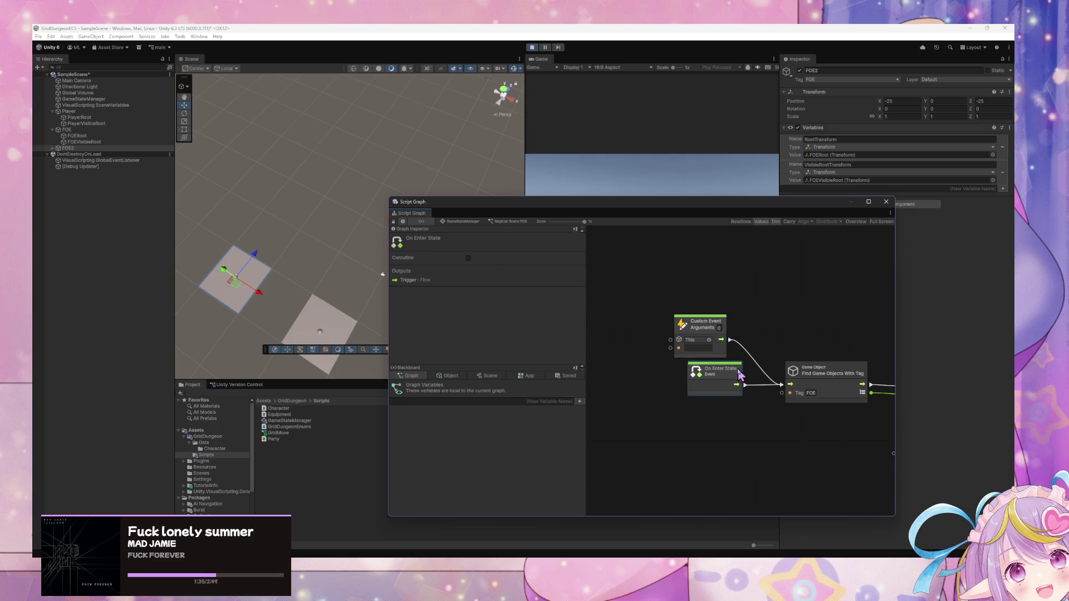
pyautogui.press('Delete')
pyautogui.moveTo(683, 329); pyautogui.dragTo(686, 365)
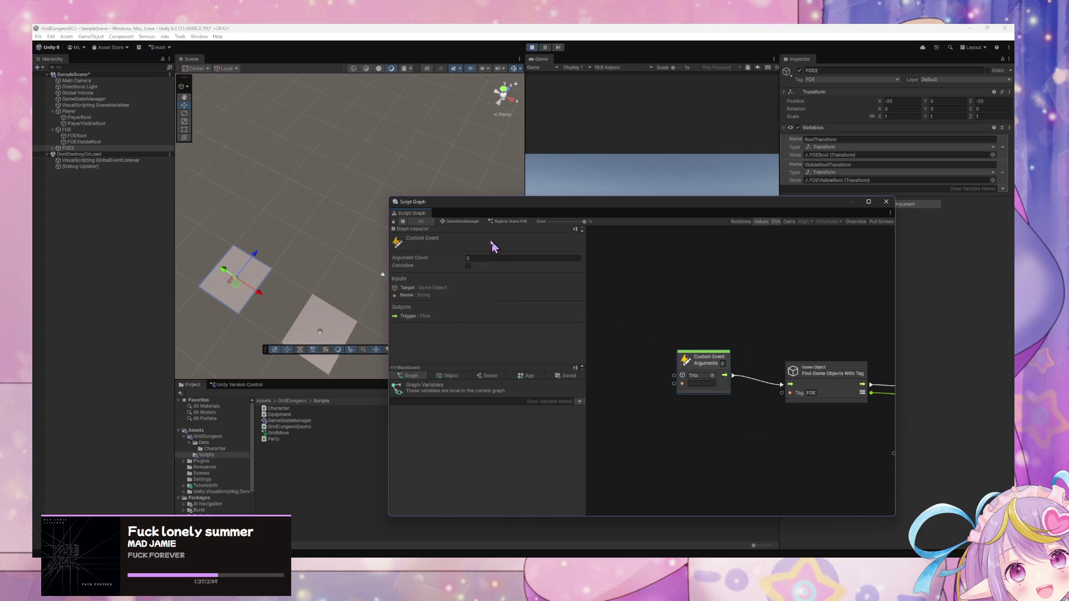
# Step: Copy the RegisterSceneFOE event name for the Custom Event and reposition the graph nodes
pyautogui.click(459, 221)
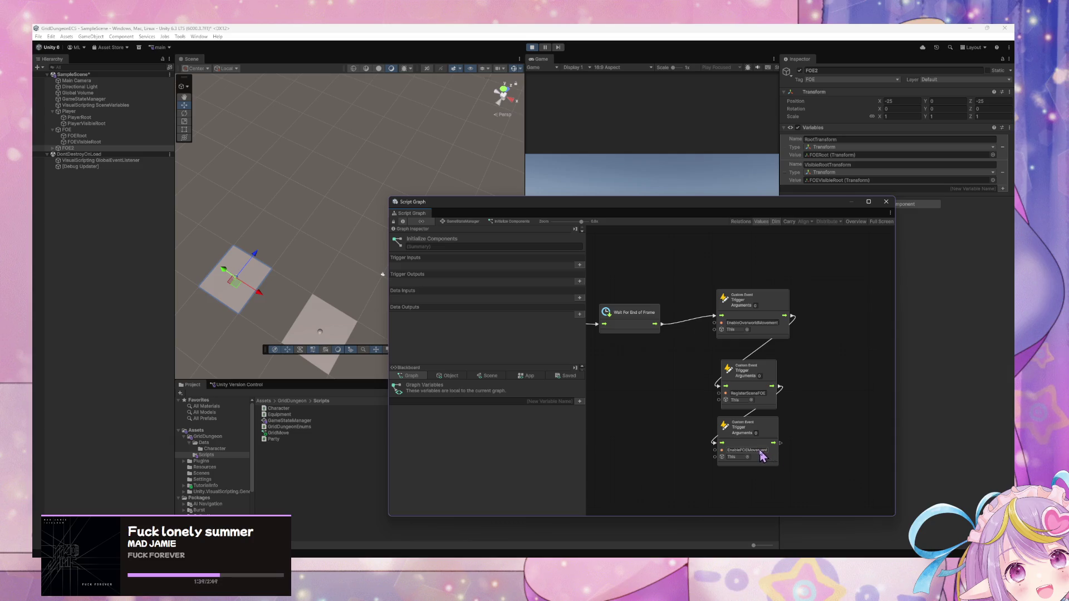
pyautogui.click(747, 393)
pyautogui.click(448, 222)
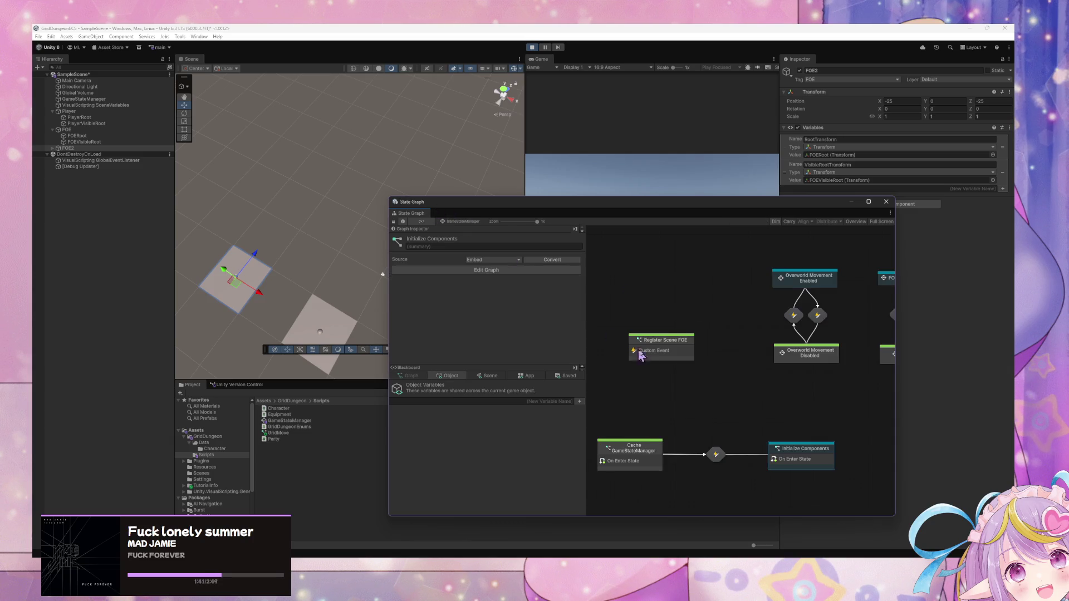
pyautogui.doubleClick(643, 351)
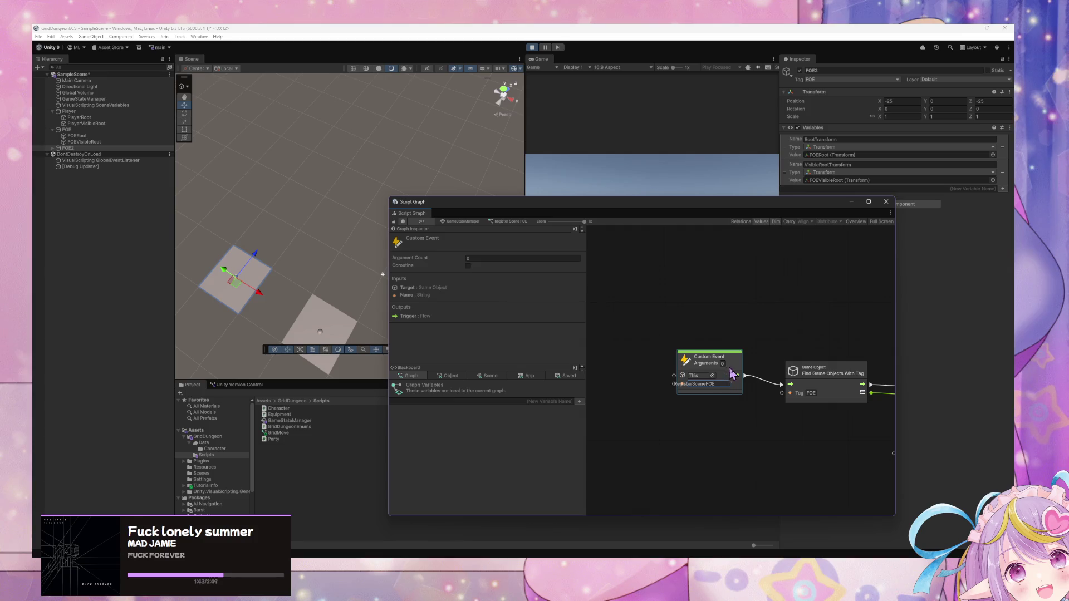
pyautogui.moveTo(730, 363); pyautogui.dragTo(707, 374)
pyautogui.hscroll(5, 683, 413)
pyautogui.moveTo(807, 364); pyautogui.dragTo(829, 365)
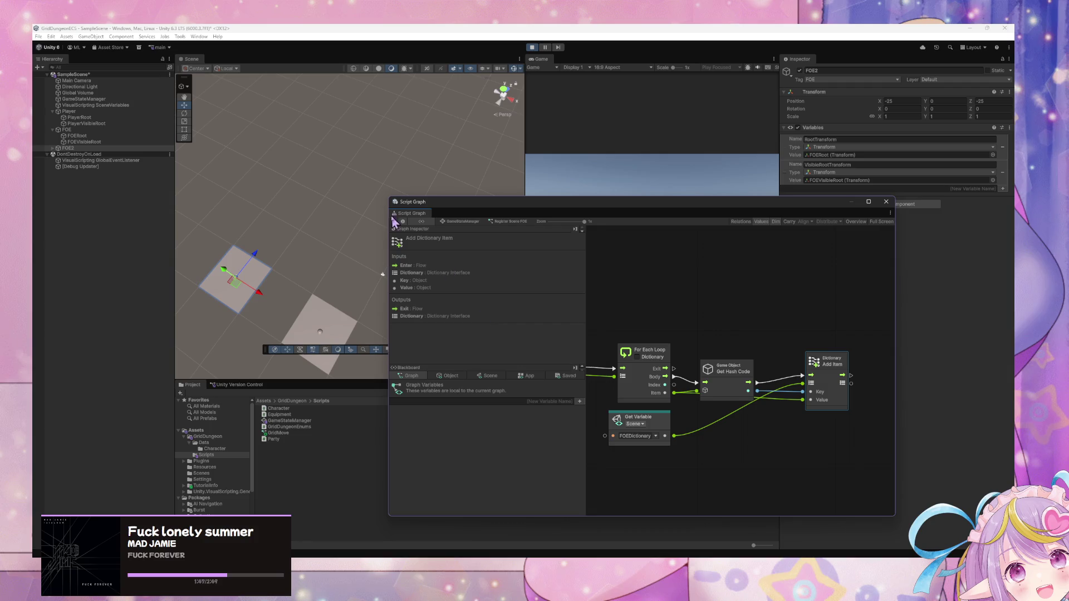
pyautogui.hscroll(-8, 724, 326)
pyautogui.hscroll(-1, 786, 340)
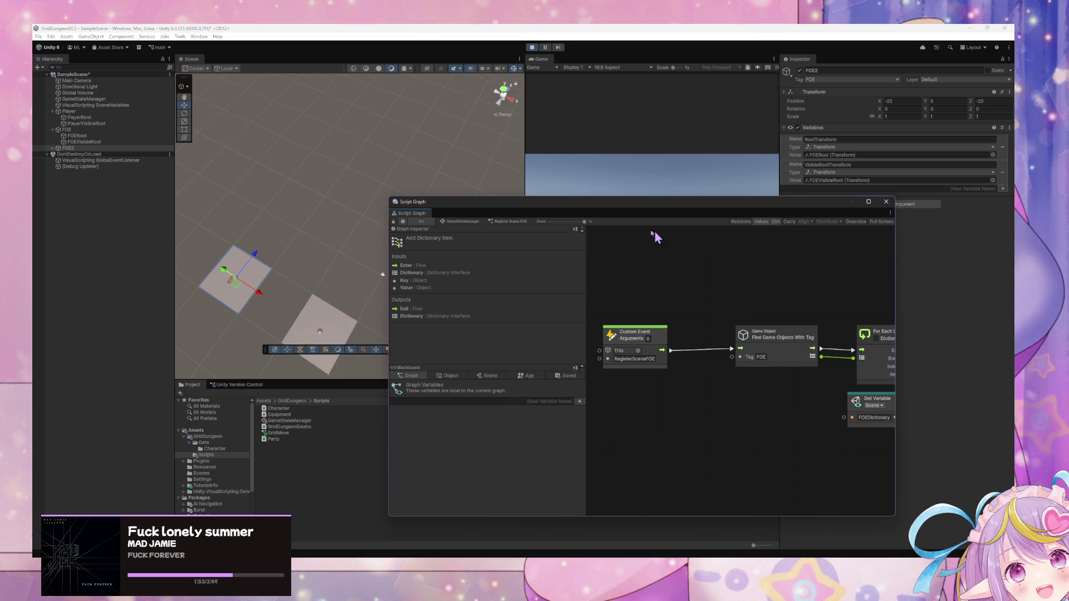
pyautogui.moveTo(607, 213)
pyautogui.mouseDown()
pyautogui.moveTo(799, 232)
pyautogui.moveTo(713, 206)
pyautogui.mouseUp()
# Step: Show the blackboard variables and stop Register Scene FOE being a start state
pyautogui.click(555, 369)
pyautogui.click(592, 370)
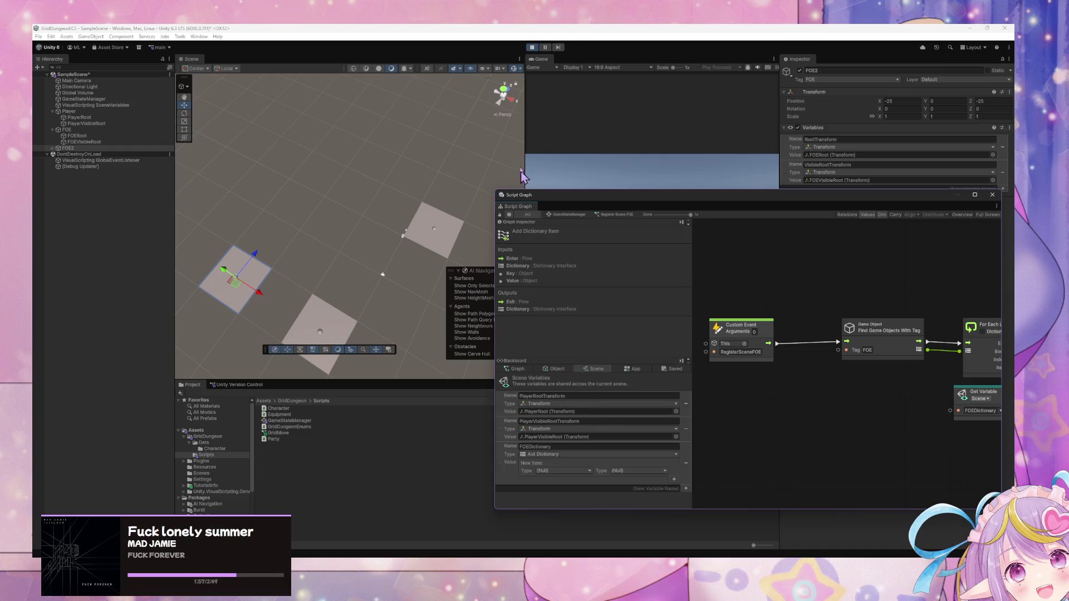
pyautogui.click(585, 215)
pyautogui.rightClick(777, 335)
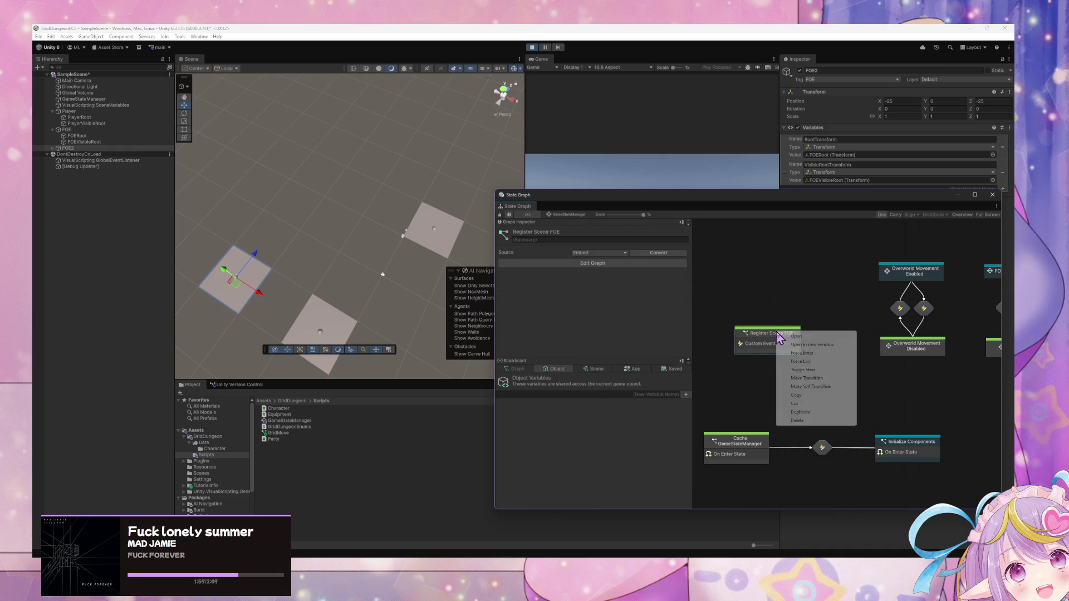
pyautogui.click(812, 371)
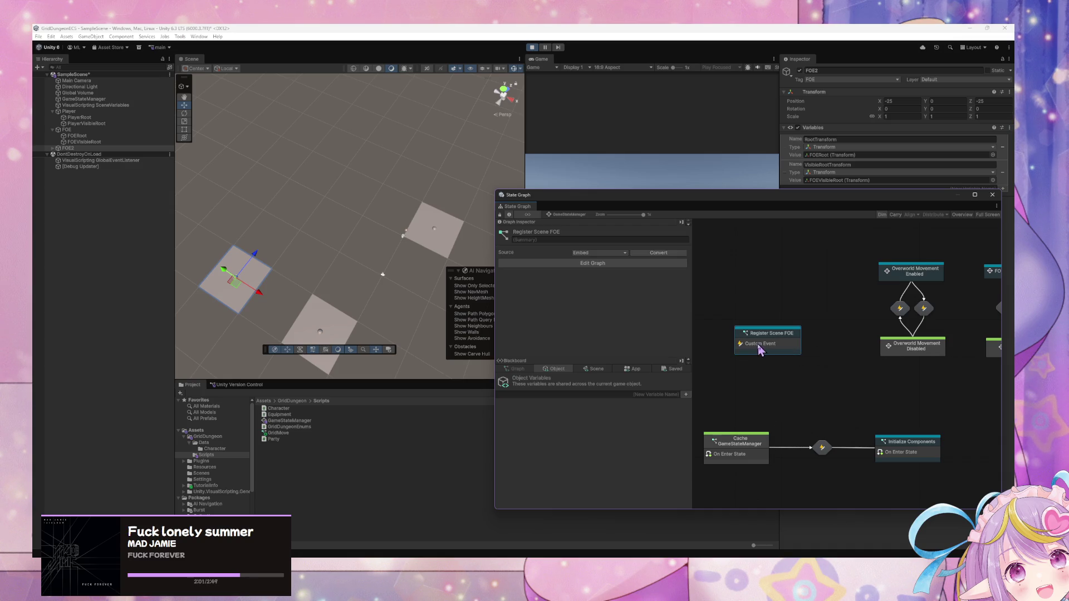
# Step: Check the scene variables and inspect the For Each Loop and Get Hash Code nodes
pyautogui.click(593, 369)
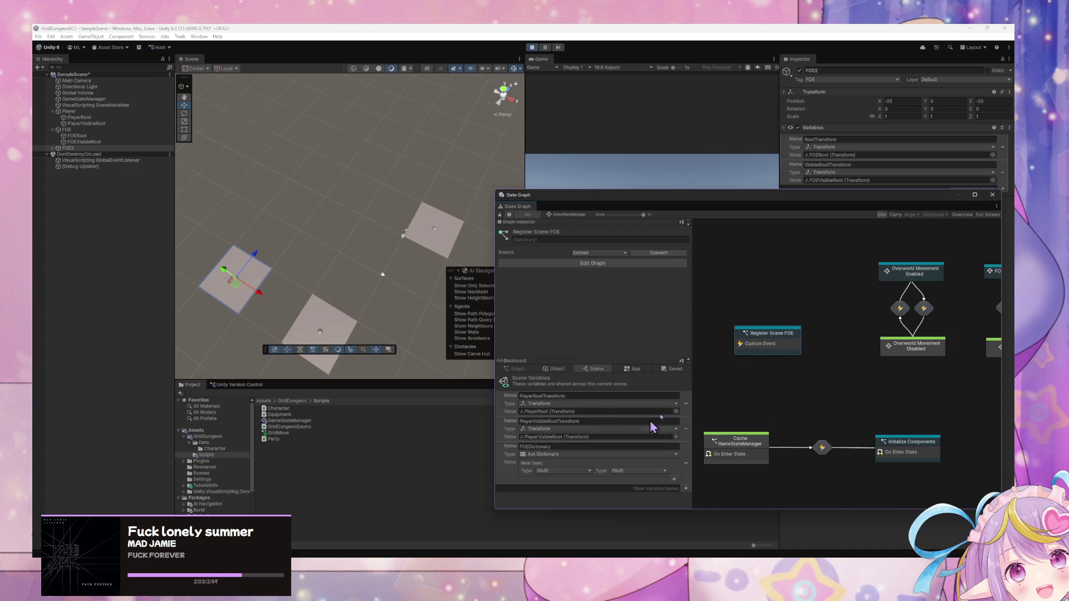
pyautogui.doubleClick(763, 341)
pyautogui.moveTo(914, 360)
pyautogui.mouseDown()
pyautogui.moveTo(752, 366)
pyautogui.moveTo(716, 382)
pyautogui.mouseUp()
pyautogui.moveTo(830, 362)
pyautogui.mouseDown()
pyautogui.moveTo(807, 347)
pyautogui.moveTo(885, 343)
pyautogui.mouseUp()
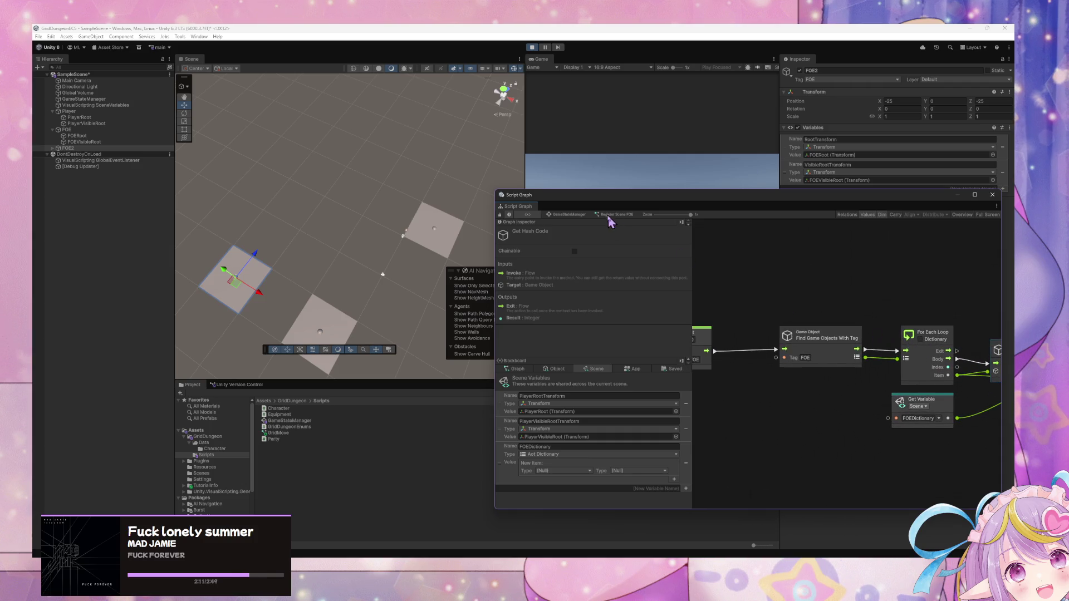
# Step: Force-run the Initialize Components state to fill FOEDictionary
pyautogui.click(586, 216)
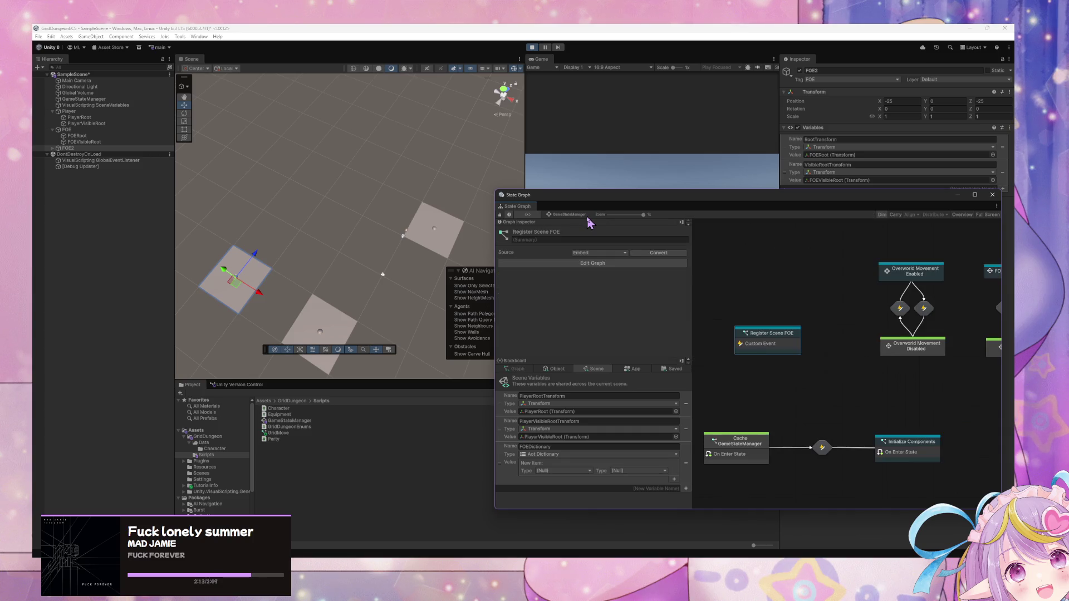
pyautogui.rightClick(810, 350)
pyautogui.click(798, 351)
pyautogui.rightClick(809, 354)
pyautogui.click(902, 452)
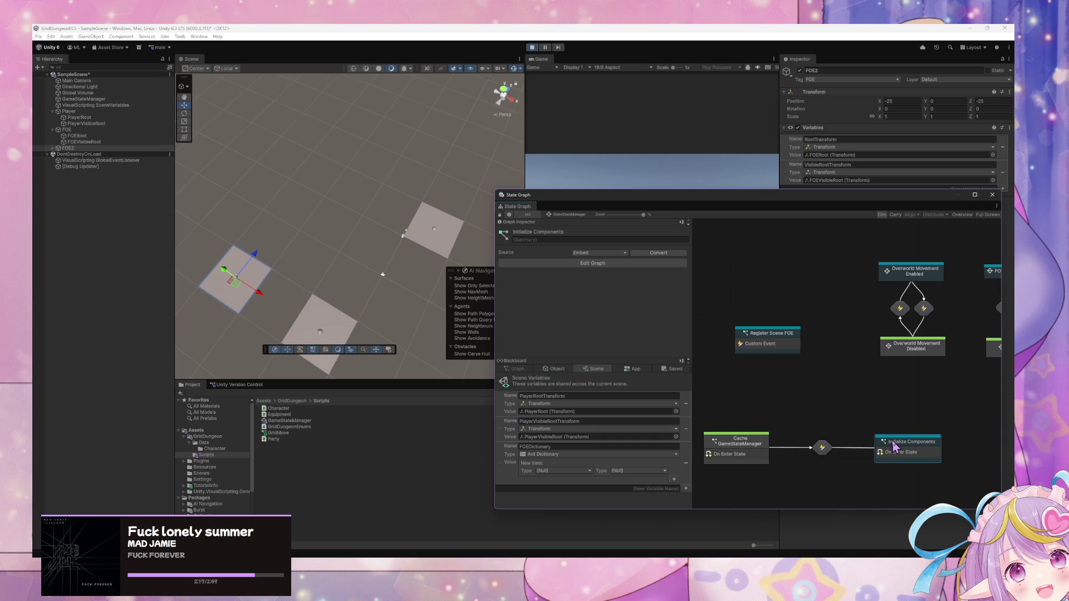
pyautogui.rightClick(903, 452)
pyautogui.click(919, 460)
pyautogui.rightClick(919, 461)
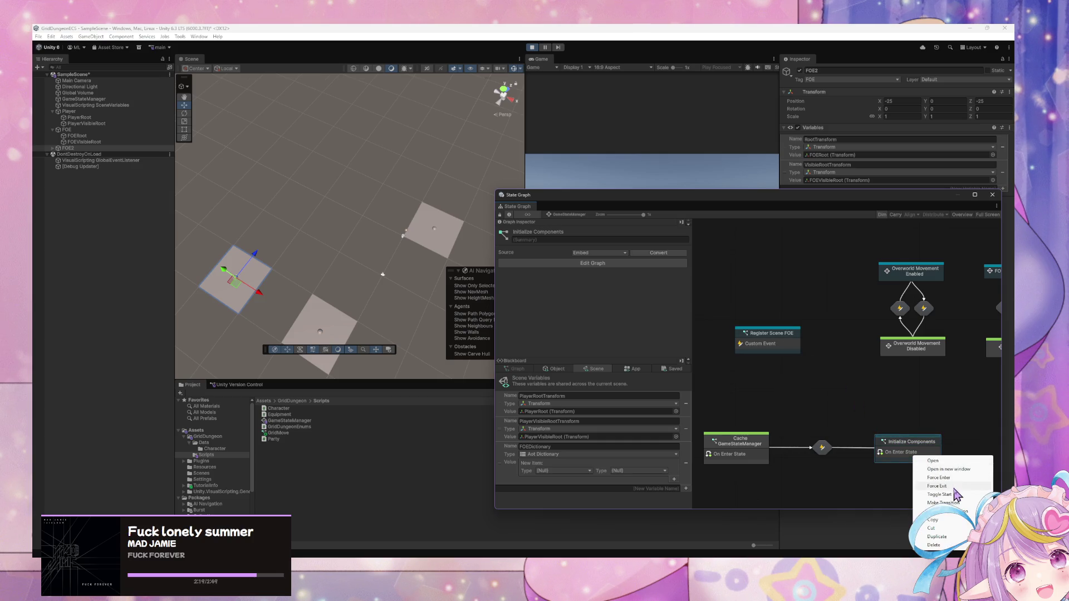
pyautogui.click(954, 486)
pyautogui.scroll(-1, 649, 437)
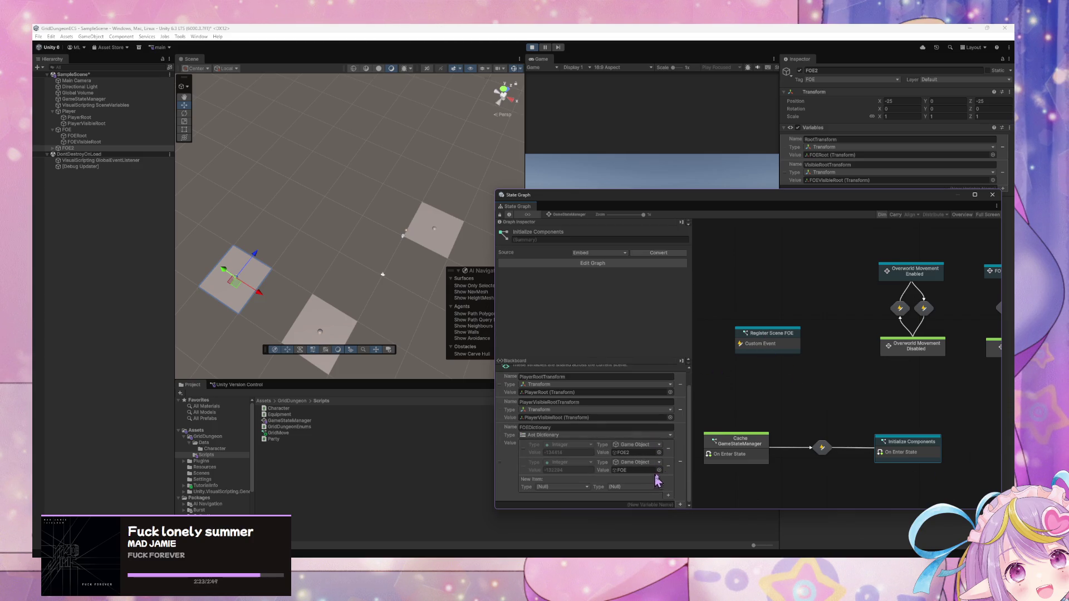
# Step: Revisit the Initialize Components options, then reopen the Register Scene FOE script graph
pyautogui.rightClick(928, 460)
pyautogui.click(928, 460)
pyautogui.rightClick(929, 460)
pyautogui.click(963, 476)
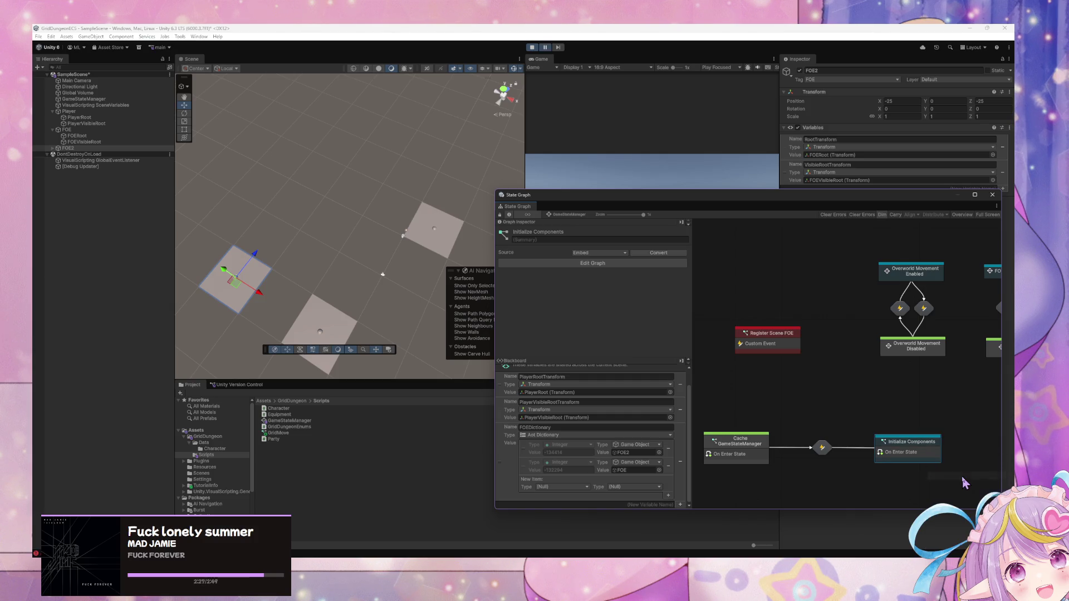
pyautogui.doubleClick(775, 343)
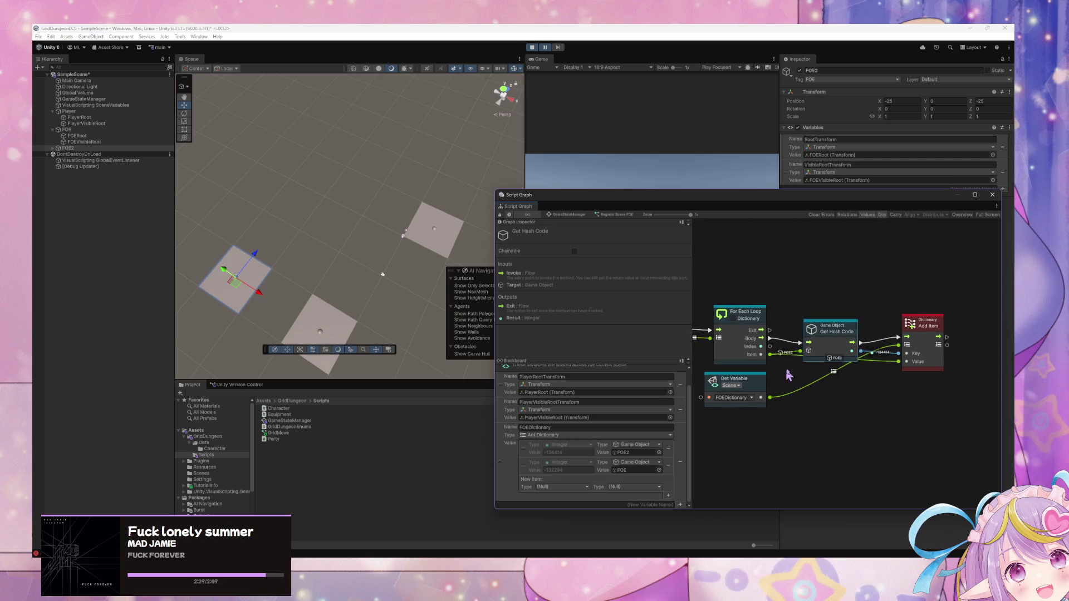
# Step: Check the Add Dictionary Item error and move Get Hash Code up to make room
pyautogui.click(903, 370)
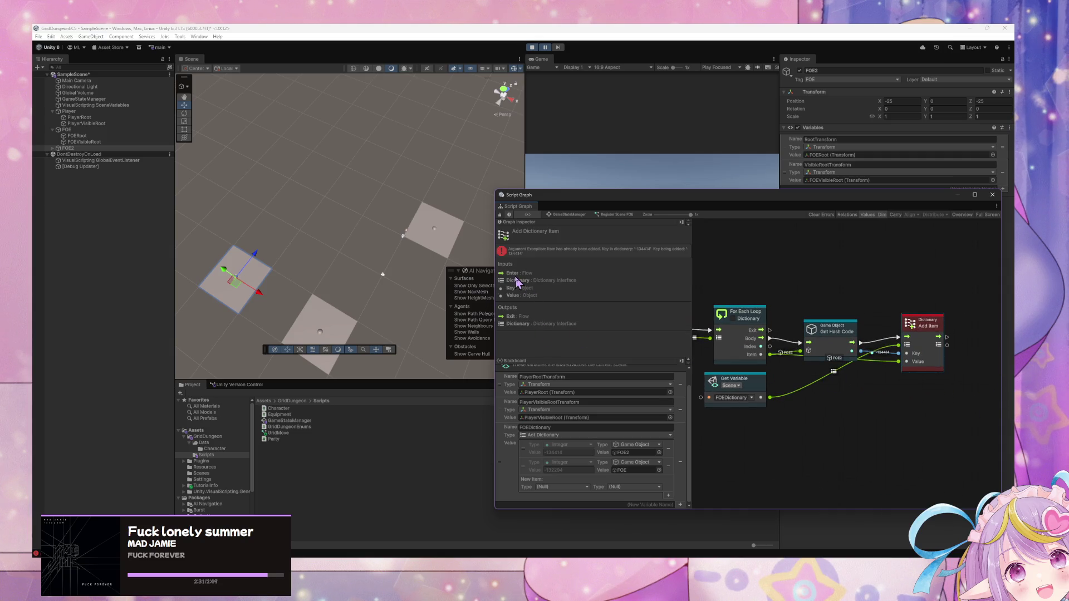
pyautogui.moveTo(841, 332); pyautogui.dragTo(838, 311)
pyautogui.rightClick(927, 410)
pyautogui.click(965, 414)
pyautogui.click(981, 455)
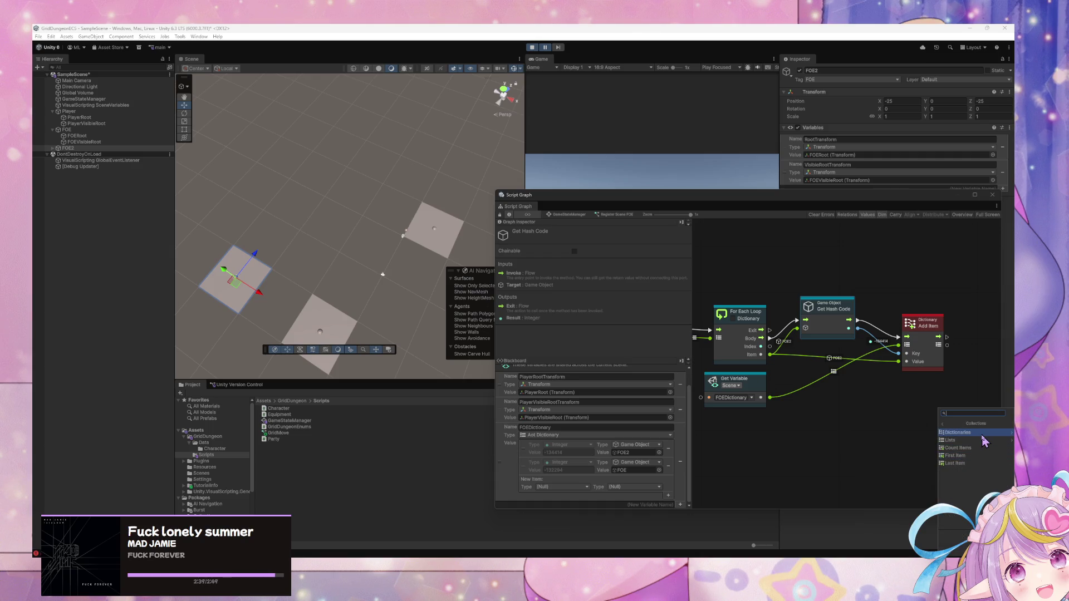
pyautogui.click(981, 434)
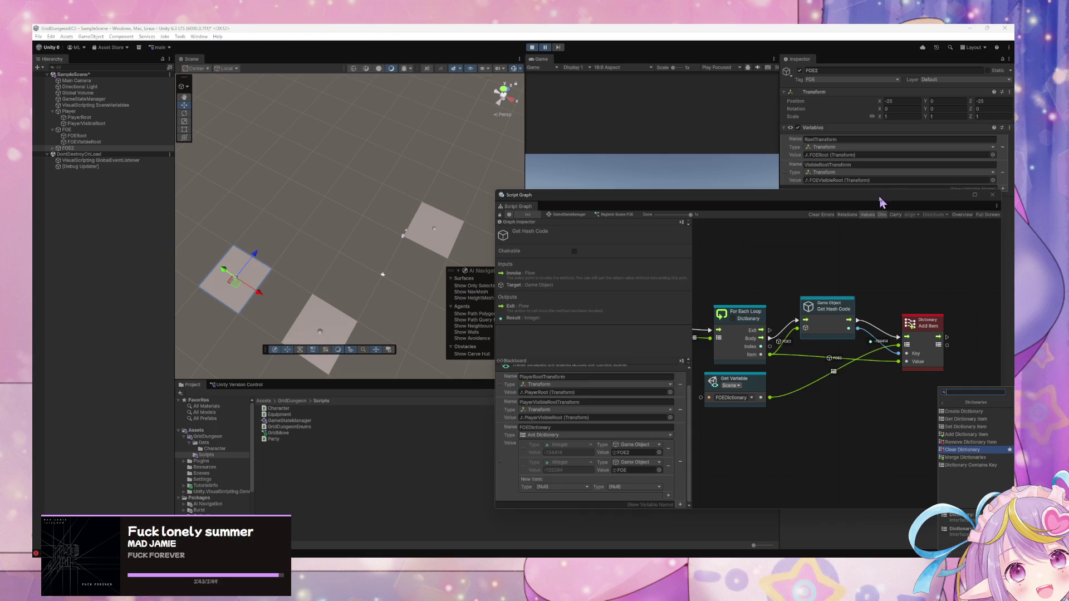
pyautogui.moveTo(880, 201); pyautogui.dragTo(699, 156)
# Step: Add a Dictionary Contains Key node from the Collections dictionary nodes
pyautogui.rightClick(736, 343)
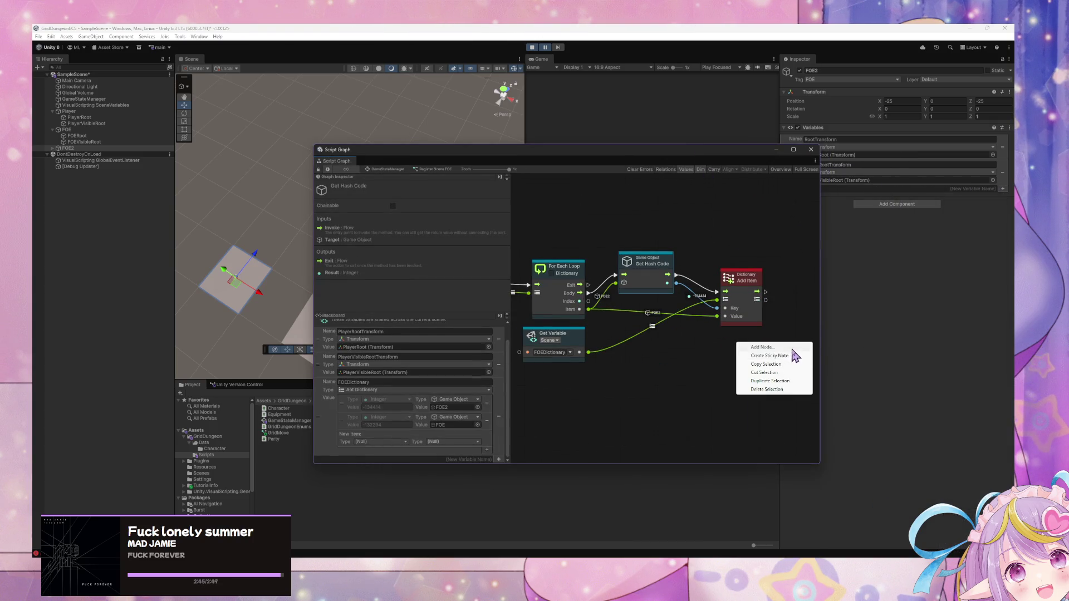
pyautogui.rightClick(717, 364)
pyautogui.rightClick(715, 361)
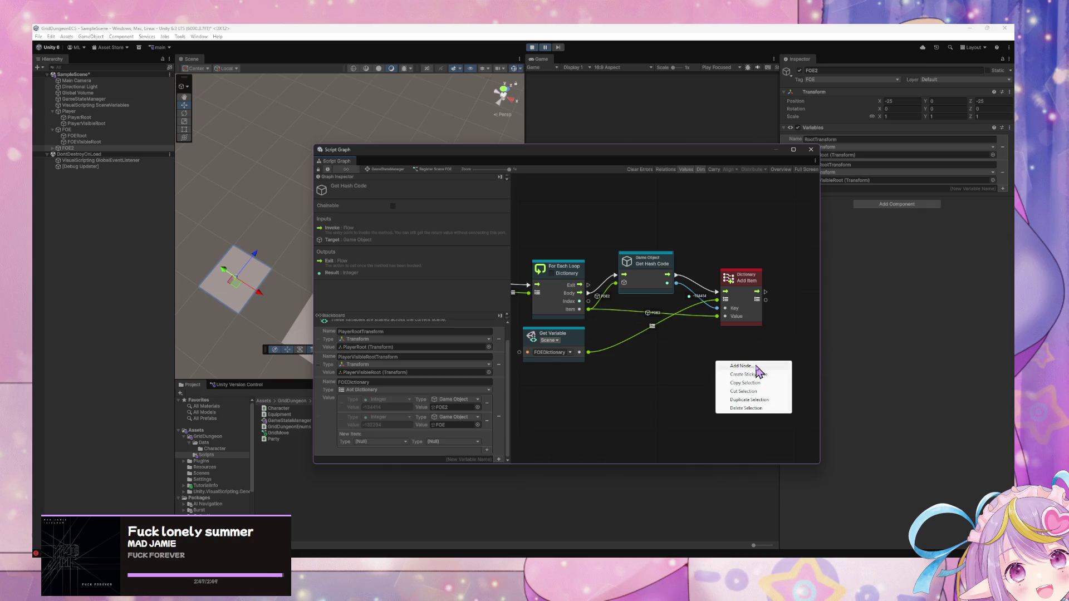
pyautogui.rightClick(723, 338)
pyautogui.click(751, 344)
pyautogui.click(794, 389)
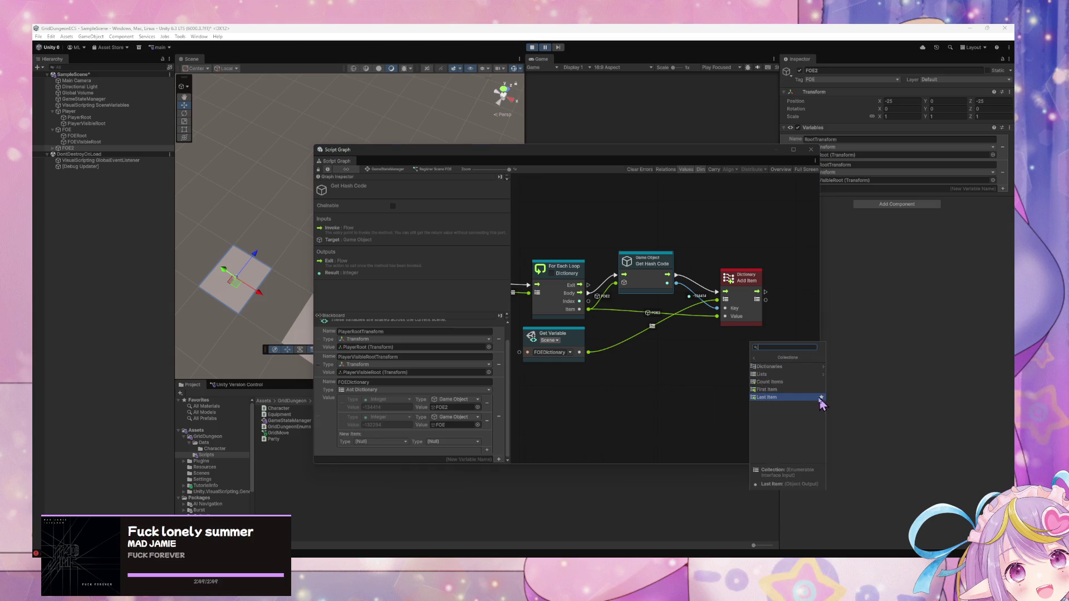
pyautogui.click(804, 367)
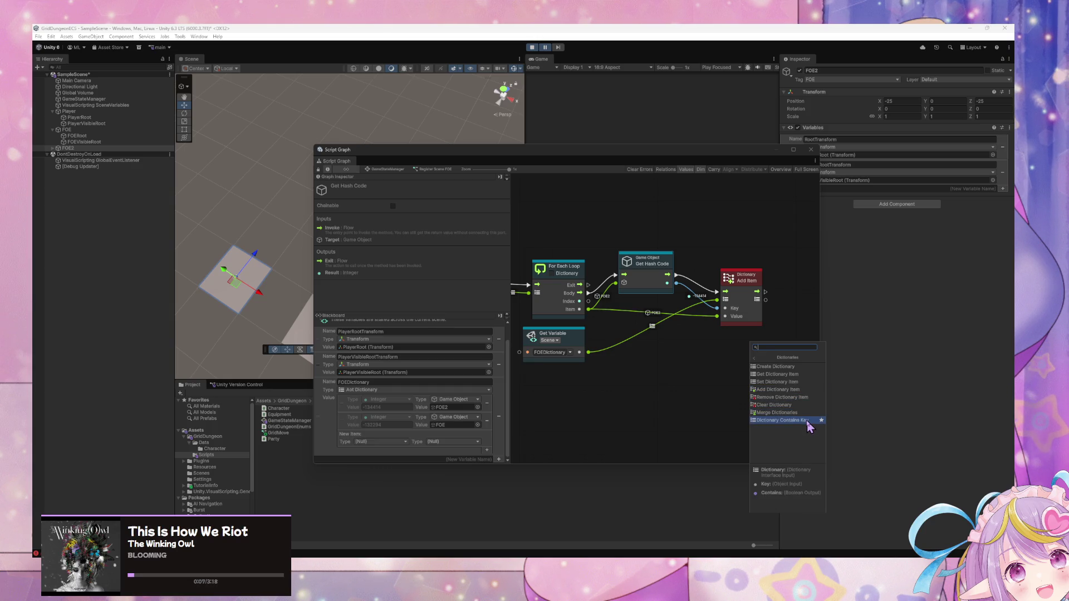
pyautogui.click(805, 420)
pyautogui.moveTo(751, 355); pyautogui.dragTo(708, 363)
# Step: Wire the hash code and FOEDictionary into Contains Key's key and dictionary inputs
pyautogui.moveTo(742, 278); pyautogui.dragTo(801, 279)
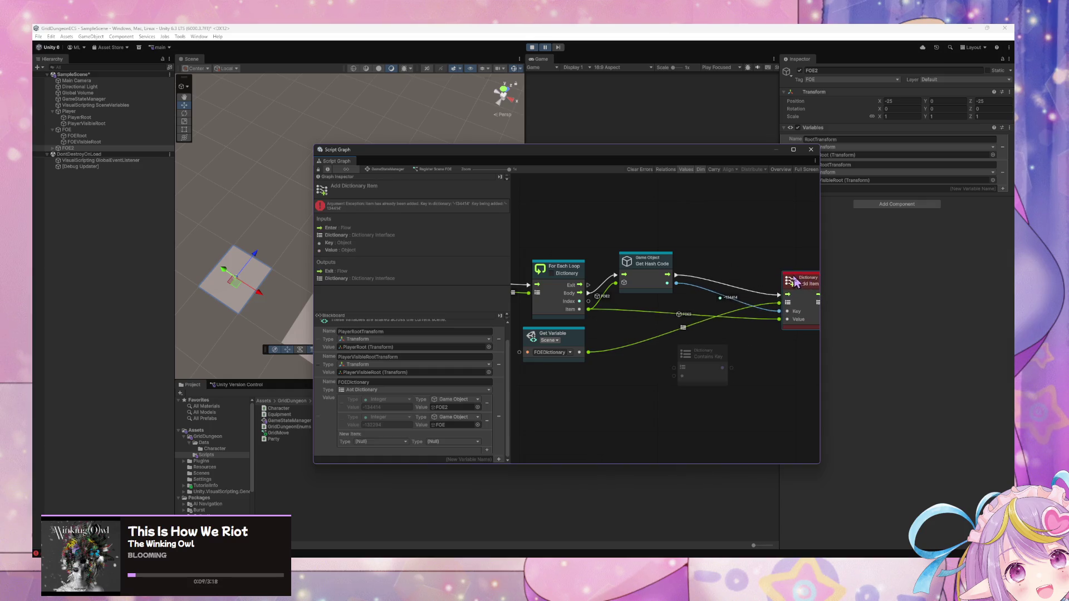
pyautogui.rightClick(761, 358)
pyautogui.click(746, 353)
pyautogui.moveTo(707, 353); pyautogui.dragTo(717, 337)
pyautogui.moveTo(677, 284); pyautogui.dragTo(689, 362)
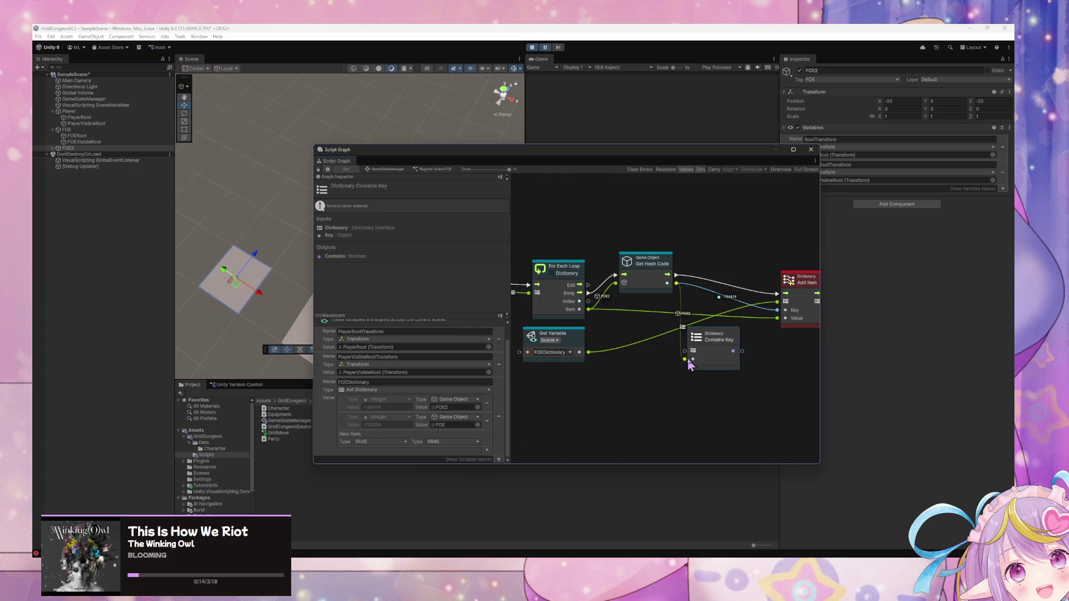
pyautogui.moveTo(588, 354); pyautogui.dragTo(684, 351)
# Step: Insert an If node before Add Item, its condition fed by Contains Key
pyautogui.rightClick(763, 357)
pyautogui.click(796, 364)
pyautogui.write('i')
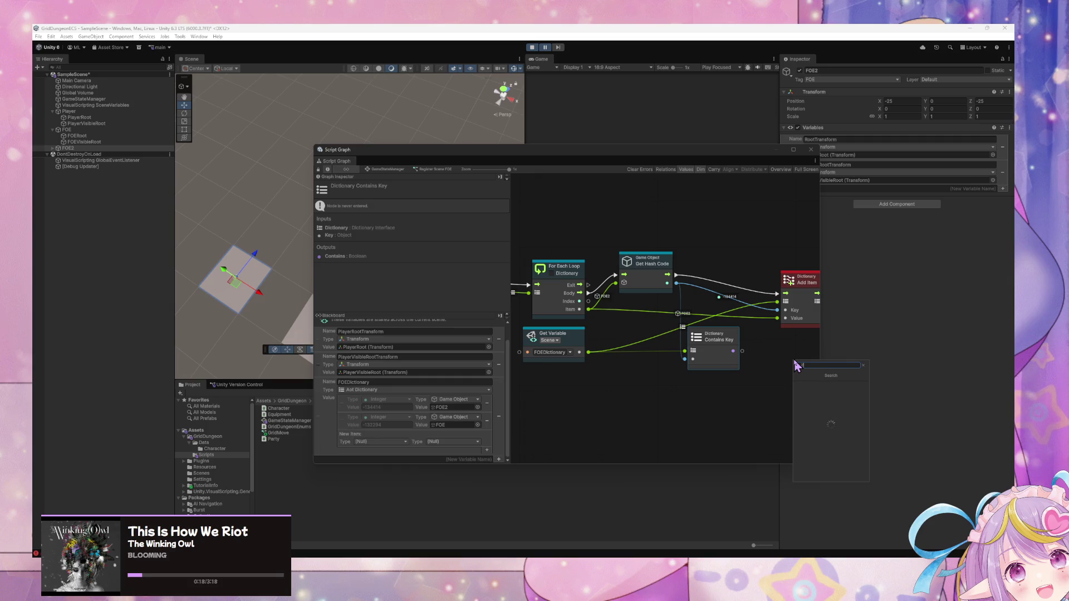
pyautogui.press('Return')
pyautogui.moveTo(771, 359)
pyautogui.mouseDown()
pyautogui.moveTo(757, 305)
pyautogui.moveTo(722, 259)
pyautogui.mouseUp()
pyautogui.moveTo(667, 283)
pyautogui.mouseDown()
pyautogui.moveTo(693, 359)
pyautogui.moveTo(702, 280)
pyautogui.mouseUp()
pyautogui.moveTo(729, 338); pyautogui.dragTo(717, 338)
pyautogui.moveTo(721, 257)
pyautogui.mouseDown()
pyautogui.moveTo(777, 293)
pyautogui.moveTo(740, 279)
pyautogui.mouseUp()
pyautogui.click(756, 380)
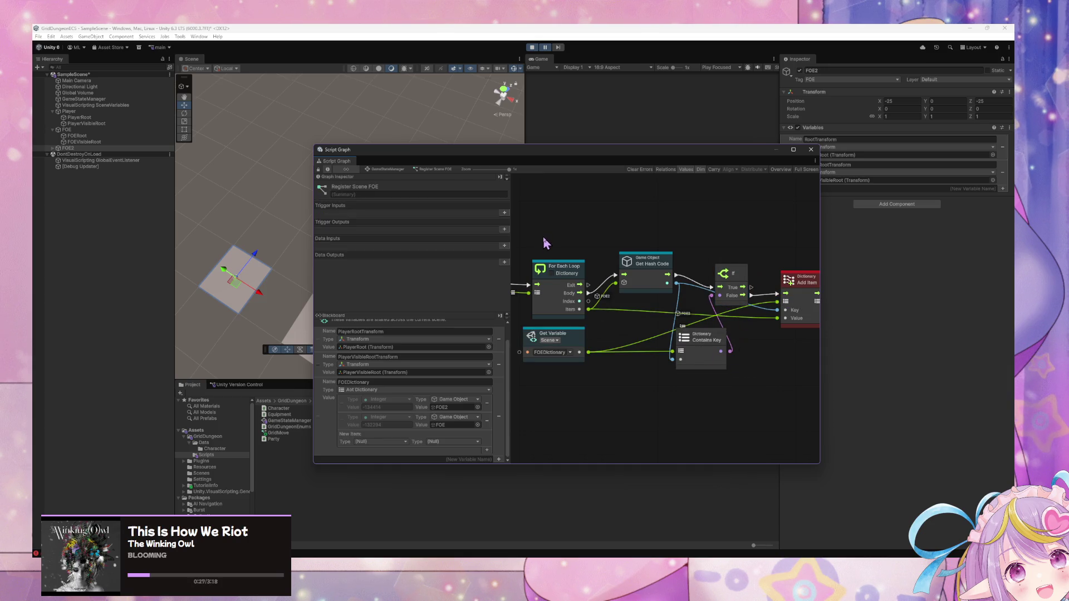
# Step: Force-exit the Initialize Components state in the GameStateManager state graph
pyautogui.click(388, 170)
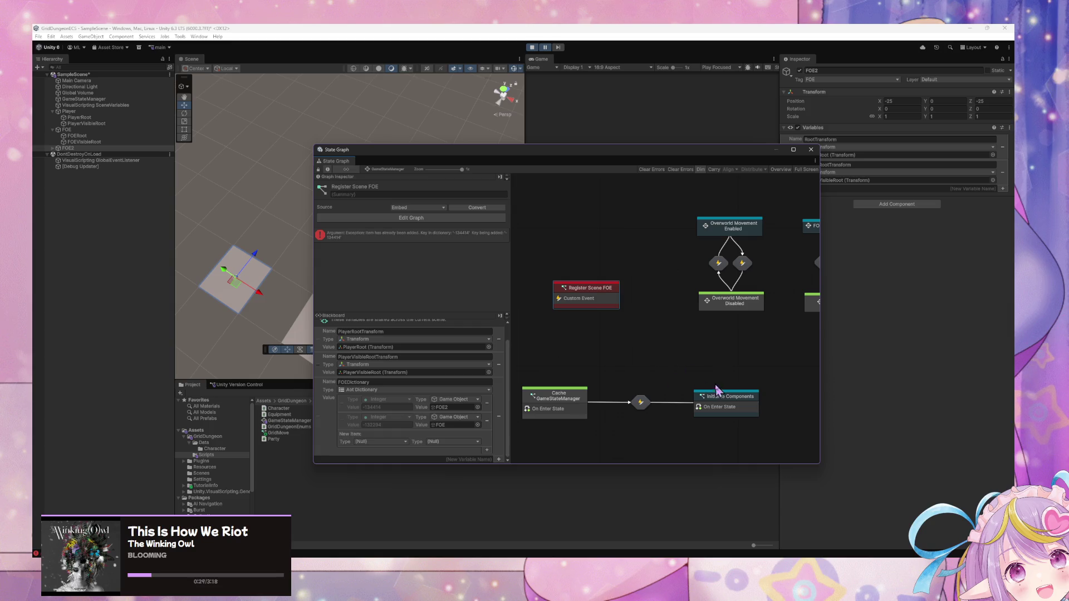
pyautogui.rightClick(735, 392)
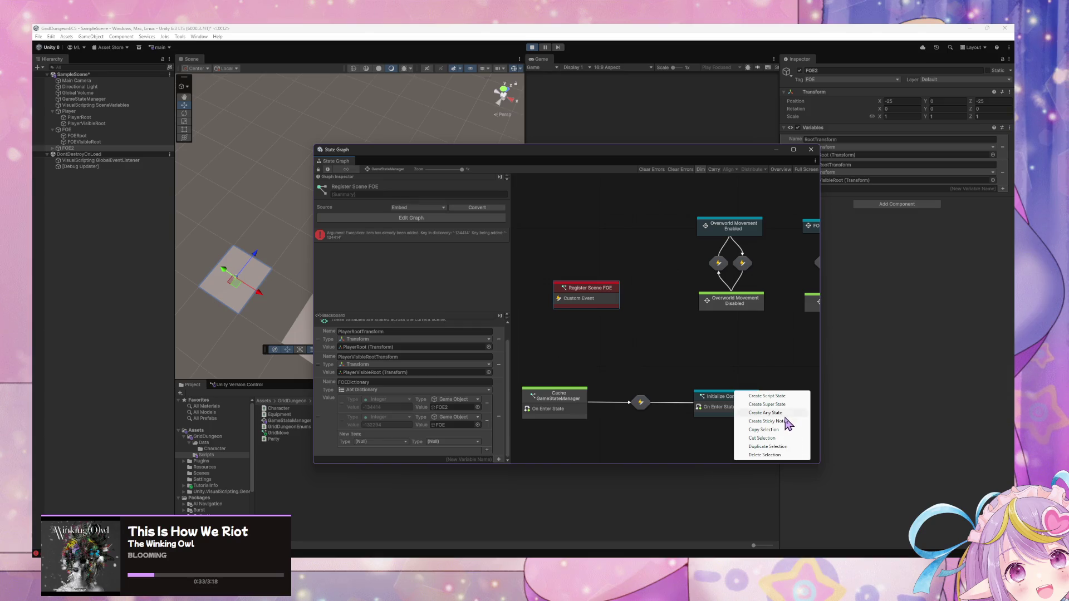
pyautogui.click(702, 398)
pyautogui.rightClick(702, 403)
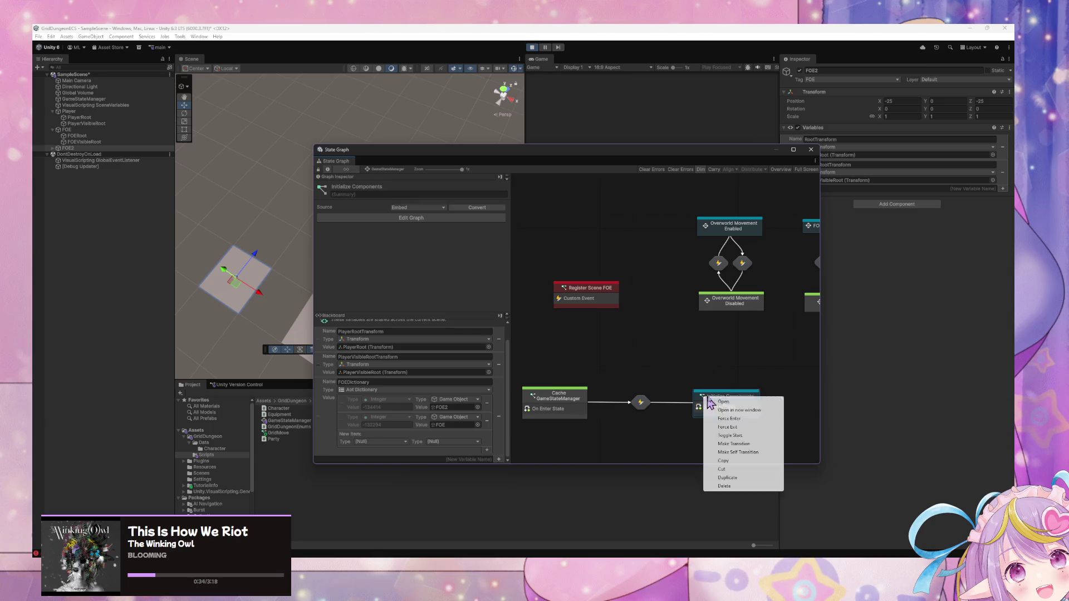
pyautogui.click(758, 427)
# Step: Select Register Scene FOE to check its duplicate-key error and move the window down
pyautogui.rightClick(734, 406)
pyautogui.click(761, 424)
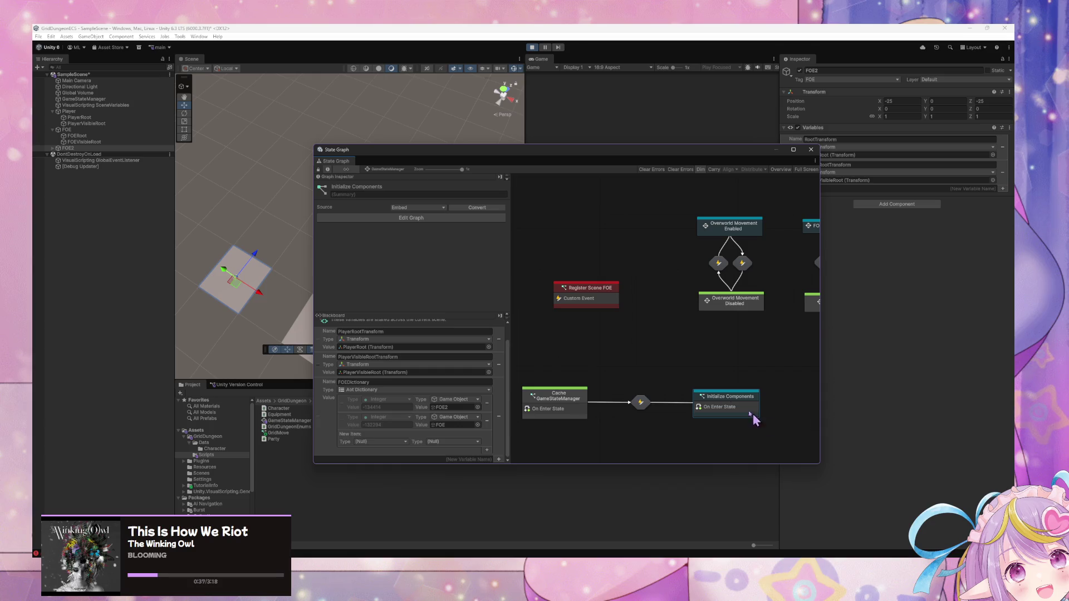
pyautogui.click(581, 302)
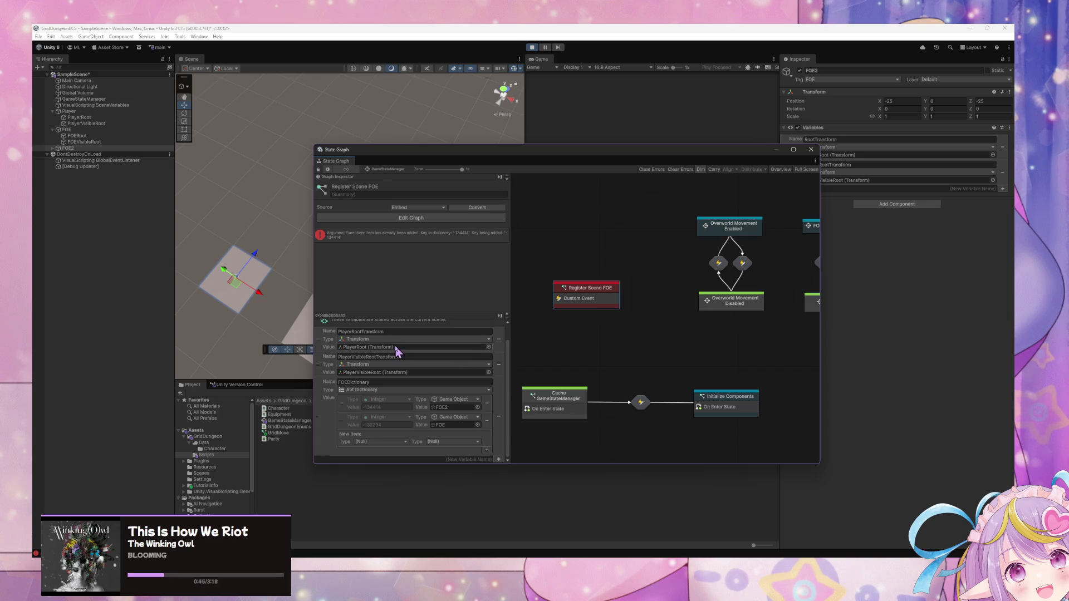
pyautogui.moveTo(491, 154)
pyautogui.mouseDown()
pyautogui.moveTo(313, 256)
pyautogui.moveTo(500, 133)
pyautogui.moveTo(294, 240)
pyautogui.moveTo(404, 192)
pyautogui.moveTo(393, 195)
pyautogui.moveTo(453, 282)
pyautogui.moveTo(518, 320)
pyautogui.moveTo(500, 267)
pyautogui.moveTo(465, 310)
pyautogui.moveTo(433, 323)
pyautogui.mouseUp()
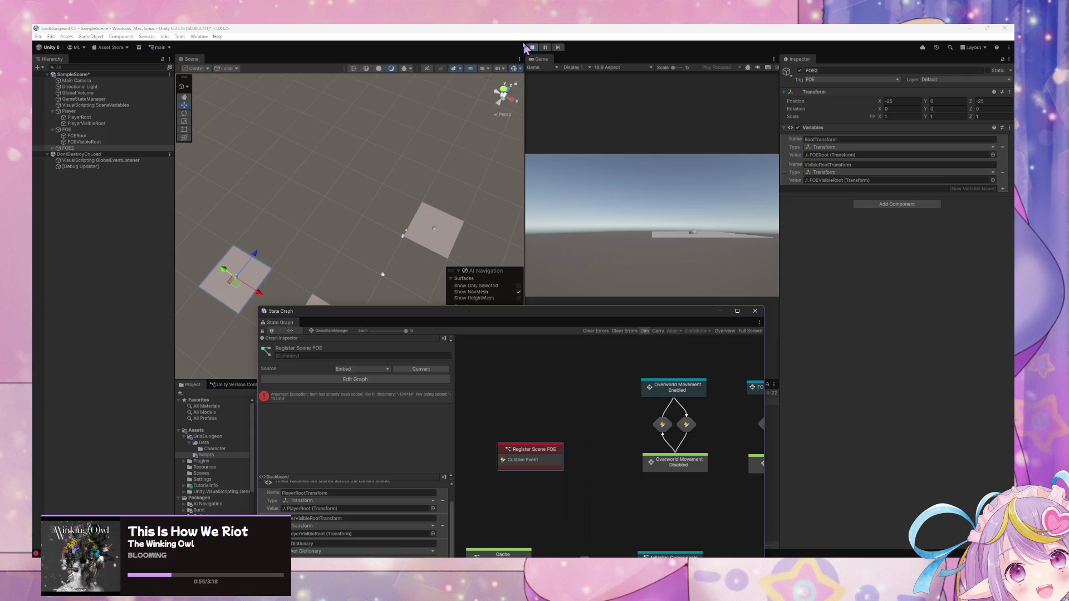
# Step: Pan the state graph and nudge the Register Scene FOE node left
pyautogui.click(702, 367)
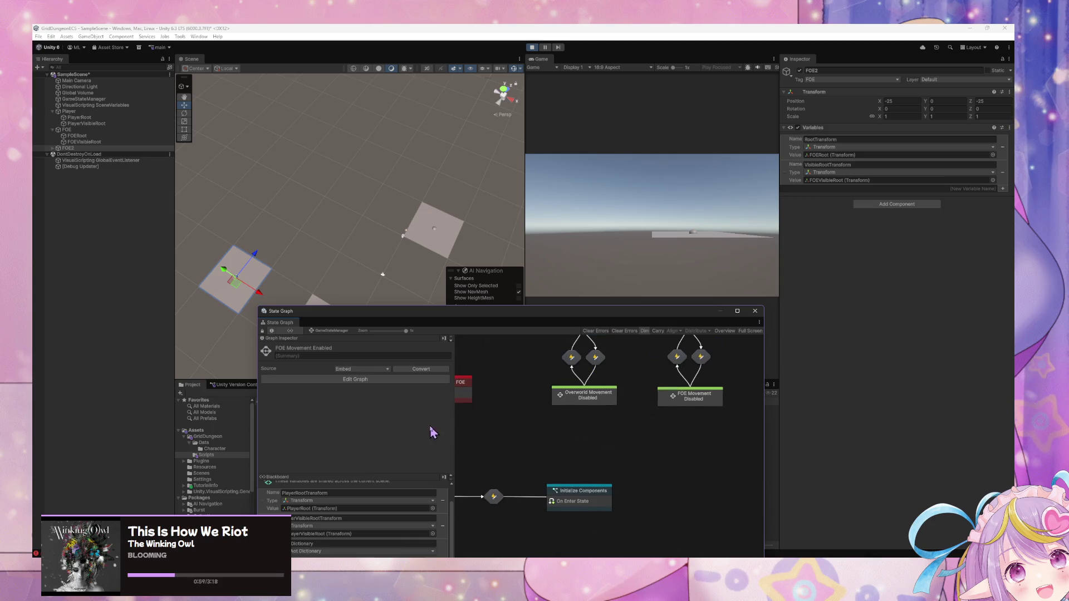
pyautogui.moveTo(410, 311)
pyautogui.mouseDown()
pyautogui.moveTo(320, 124)
pyautogui.moveTo(364, 184)
pyautogui.mouseUp()
pyautogui.scroll(2, 350, 383)
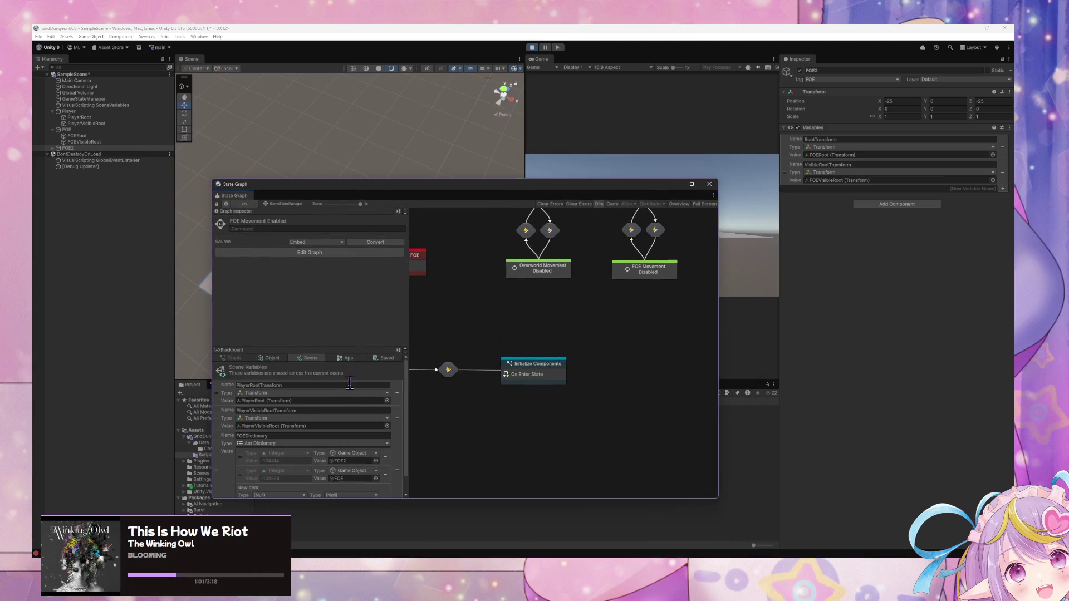
pyautogui.moveTo(612, 266); pyautogui.dragTo(604, 348)
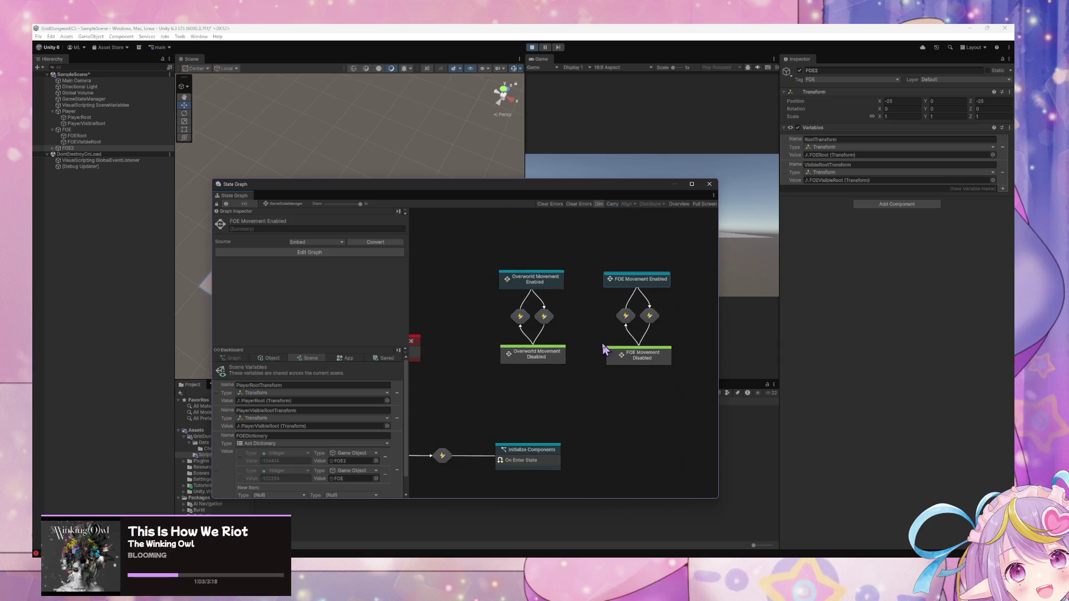
pyautogui.moveTo(578, 278); pyautogui.dragTo(663, 267)
pyautogui.scroll(-2, 631, 306)
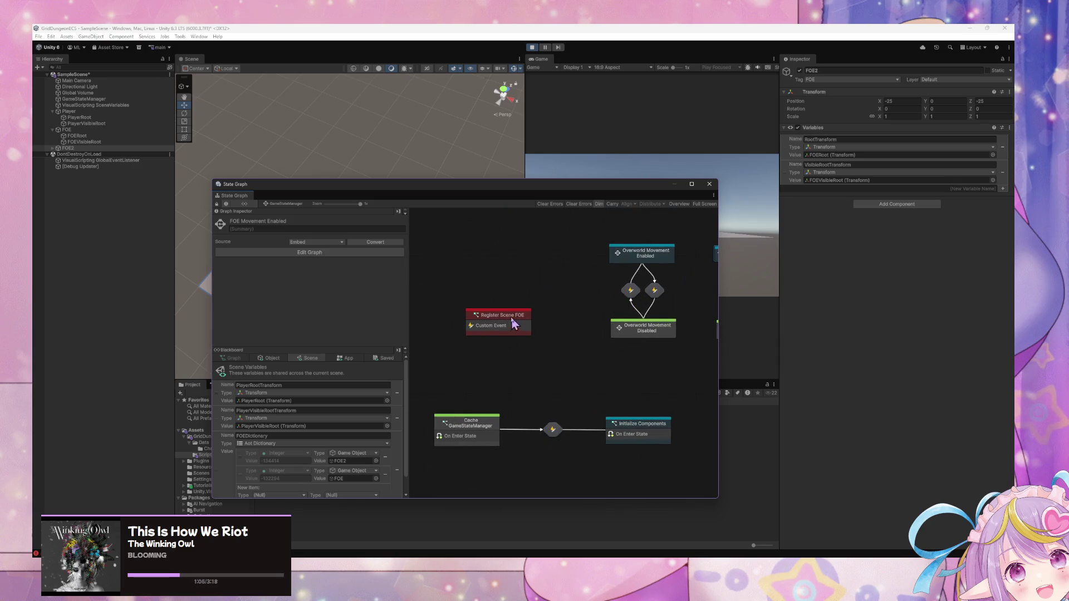
pyautogui.moveTo(512, 322); pyautogui.dragTo(480, 323)
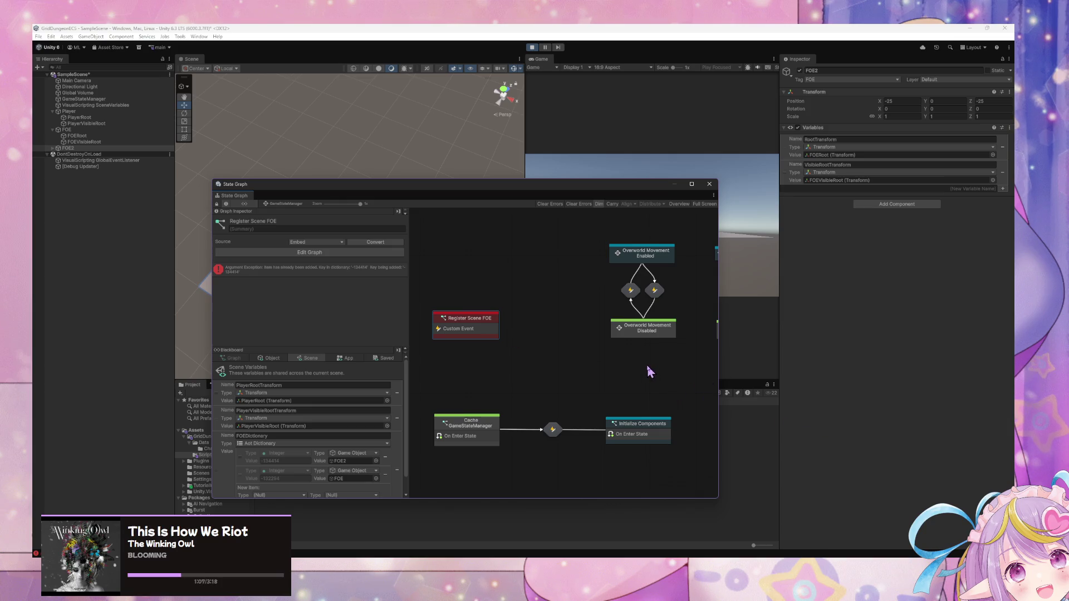
# Step: Pan to the FOE Movement states and open FOE Movement Enabled's inner graph
pyautogui.moveTo(602, 332); pyautogui.dragTo(493, 334)
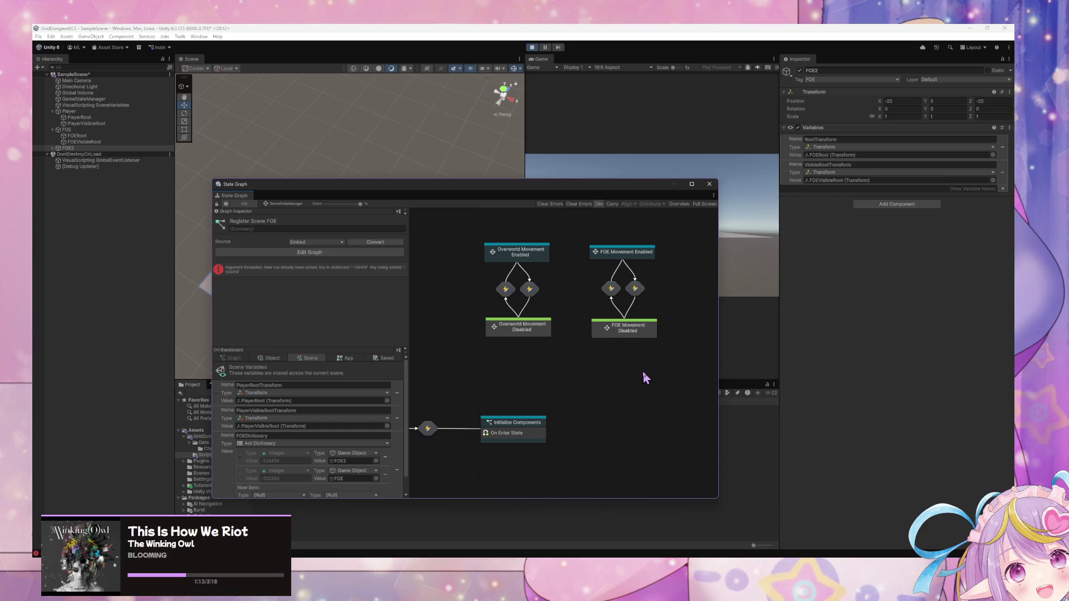
pyautogui.scroll(2, 615, 334)
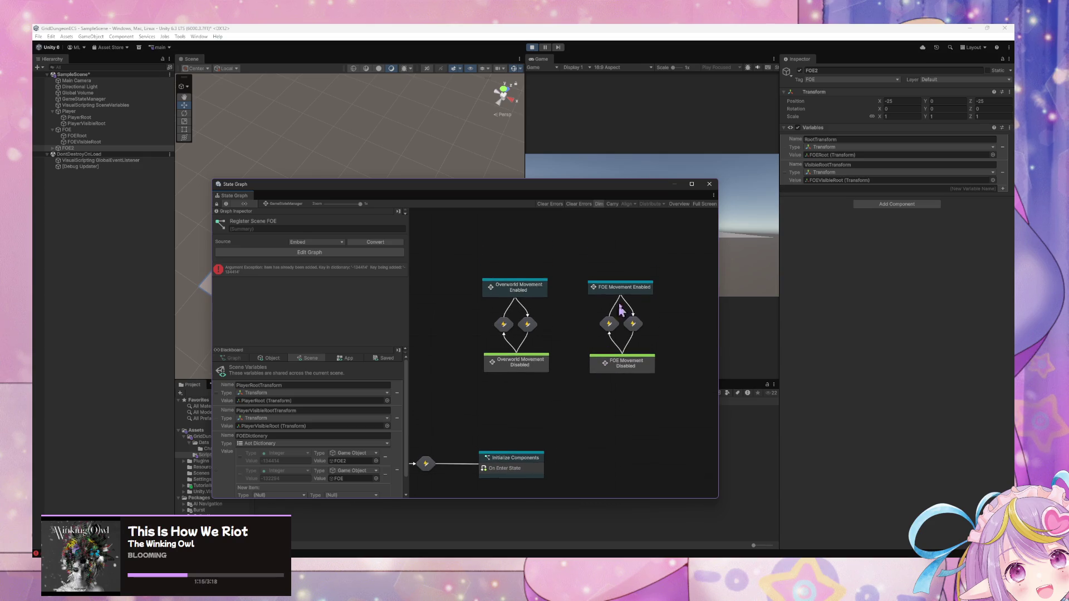
pyautogui.click(634, 292)
pyautogui.doubleClick(626, 295)
# Step: Clear FOE Movement Enabled's event title, then return to the GameStateManager state graph
pyautogui.click(560, 367)
pyautogui.write('FOEMov')
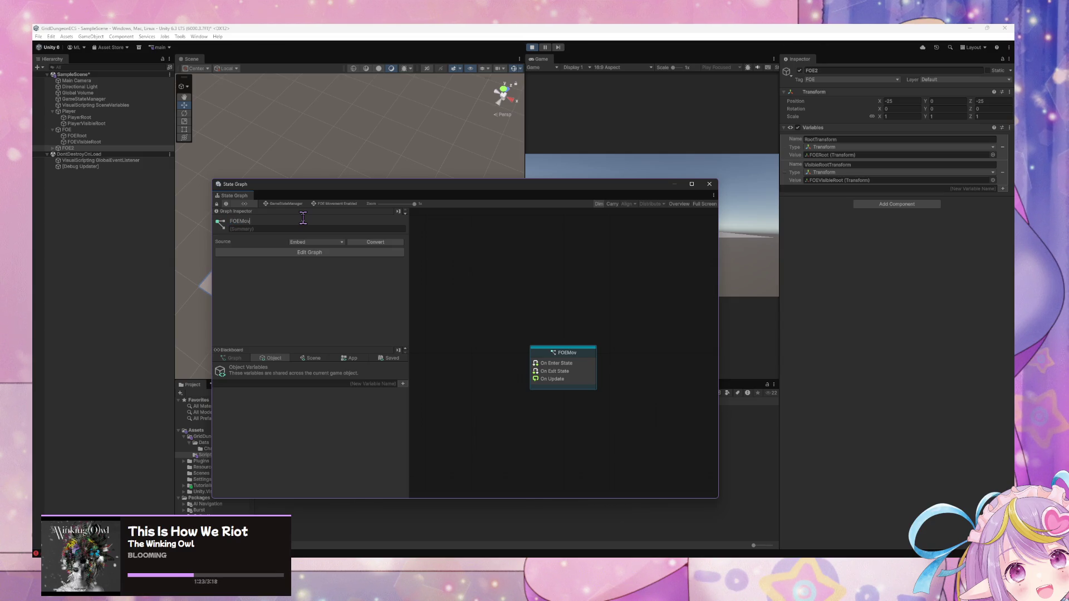
pyautogui.press('BackSpace')
pyautogui.press('BackSpace')
pyautogui.press('BackSpace')
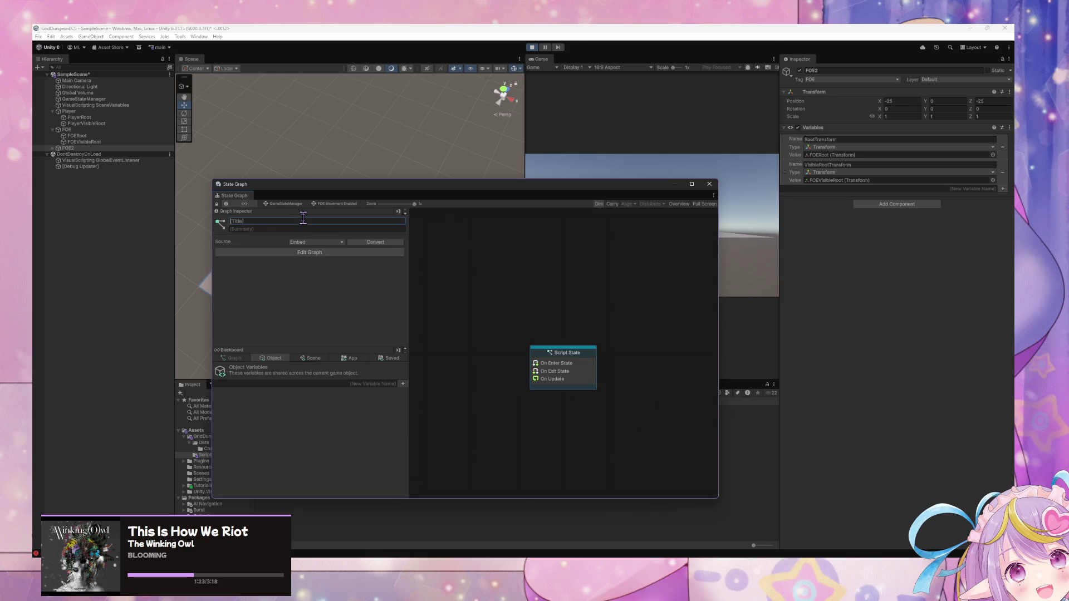
pyautogui.click(284, 203)
pyautogui.click(531, 293)
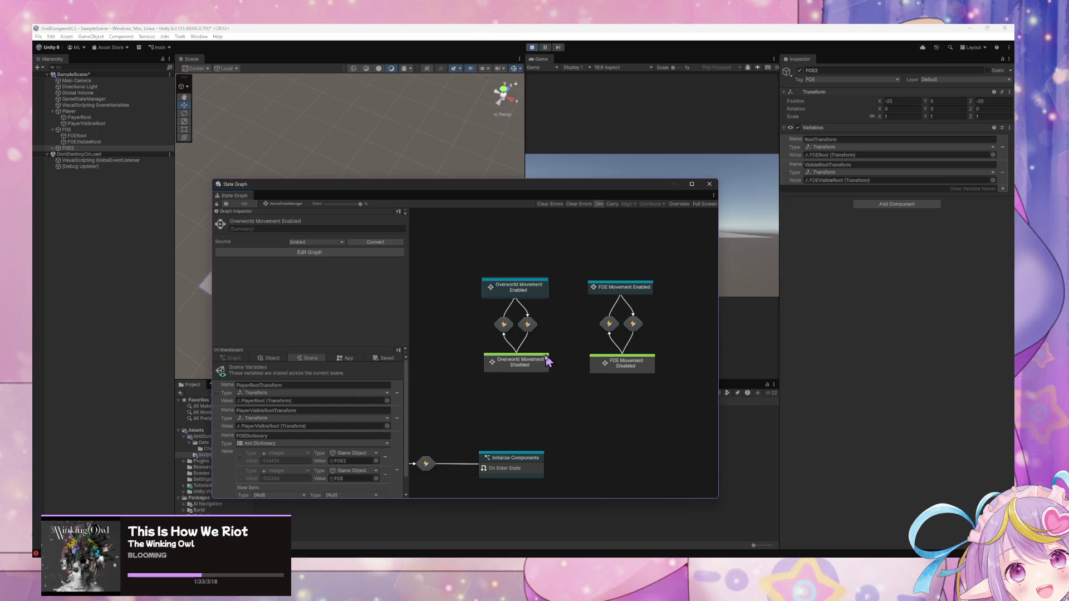
# Step: Bring Register Scene FOE into view and open its script graph
pyautogui.click(613, 285)
pyautogui.moveTo(459, 431)
pyautogui.mouseDown()
pyautogui.moveTo(602, 402)
pyautogui.moveTo(514, 411)
pyautogui.mouseUp()
pyautogui.moveTo(418, 348)
pyautogui.mouseDown()
pyautogui.moveTo(524, 326)
pyautogui.moveTo(475, 338)
pyautogui.mouseUp()
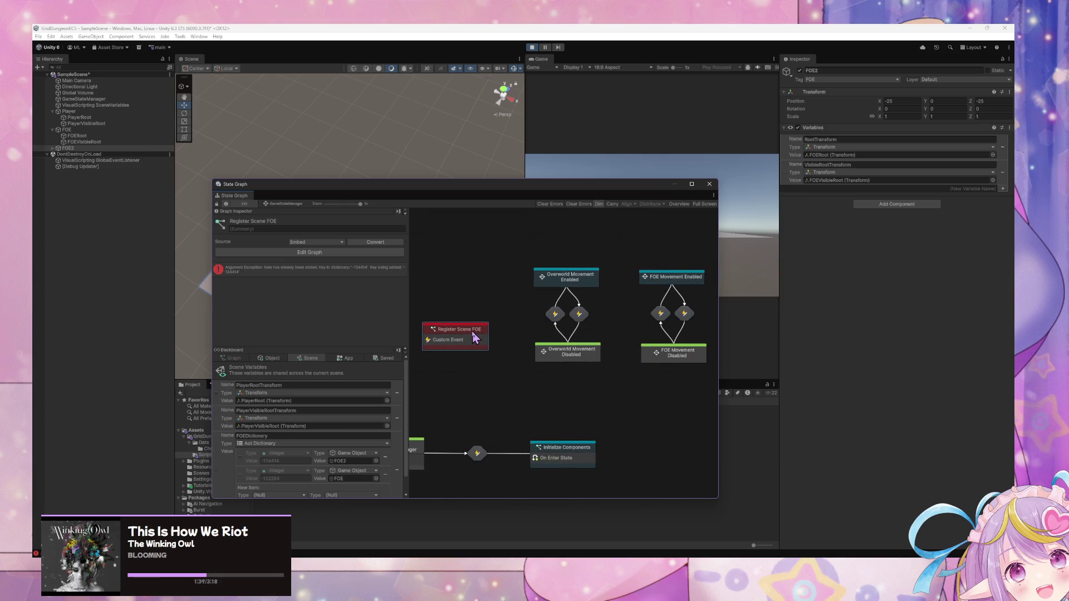
pyautogui.doubleClick(475, 337)
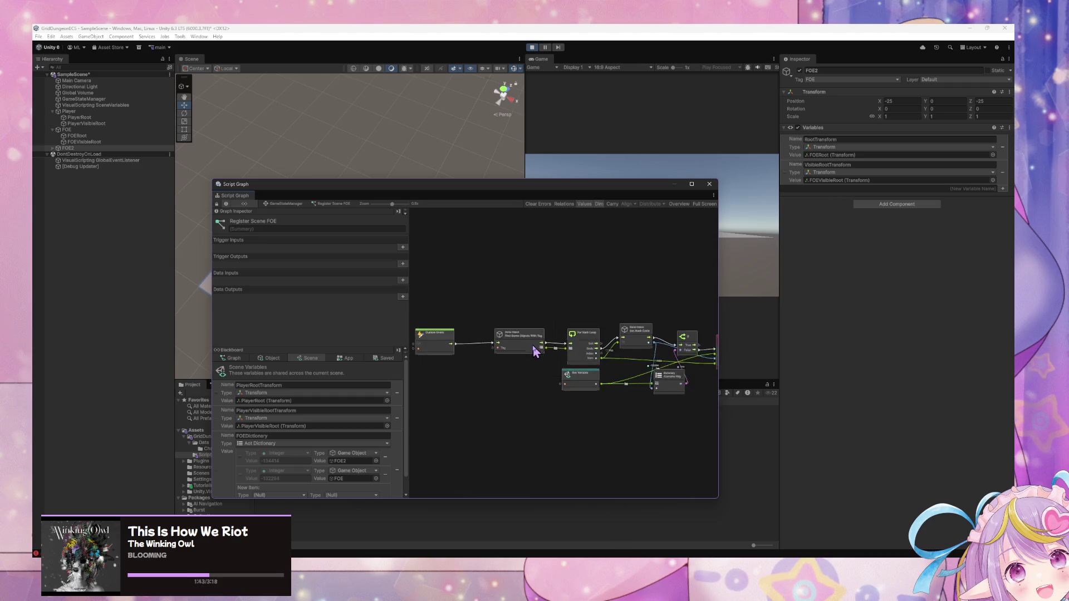
# Step: Duplicate the existing Custom Event and rename the copy DeRegisterSceneFOE
pyautogui.click(543, 336)
pyautogui.scroll(1, 599, 362)
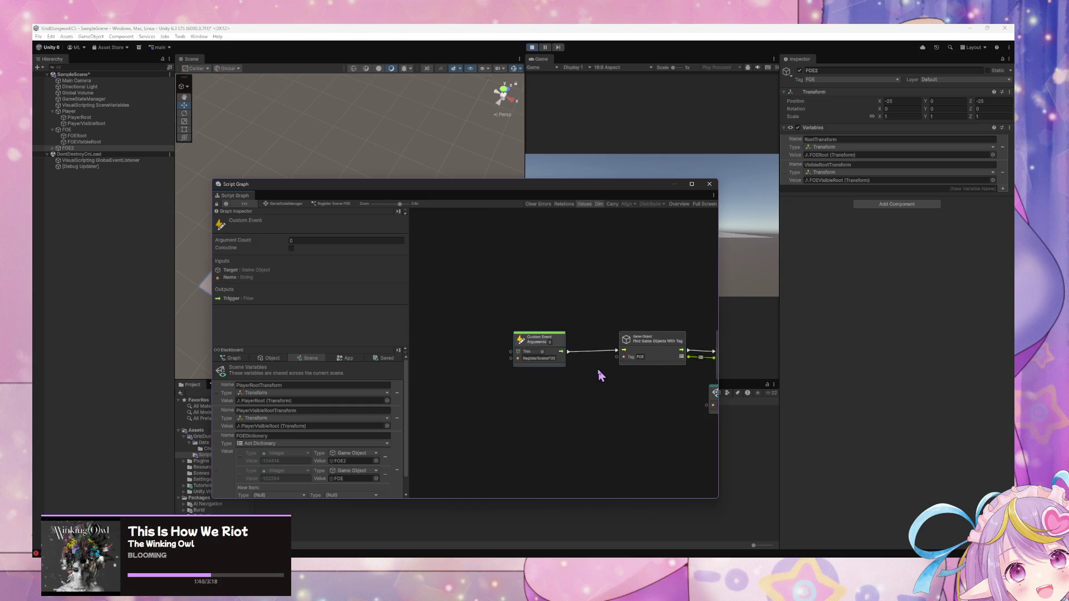
pyautogui.hotkey('ctrl', 'd')
pyautogui.moveTo(581, 354)
pyautogui.mouseDown()
pyautogui.moveTo(582, 455)
pyautogui.moveTo(572, 461)
pyautogui.mouseUp()
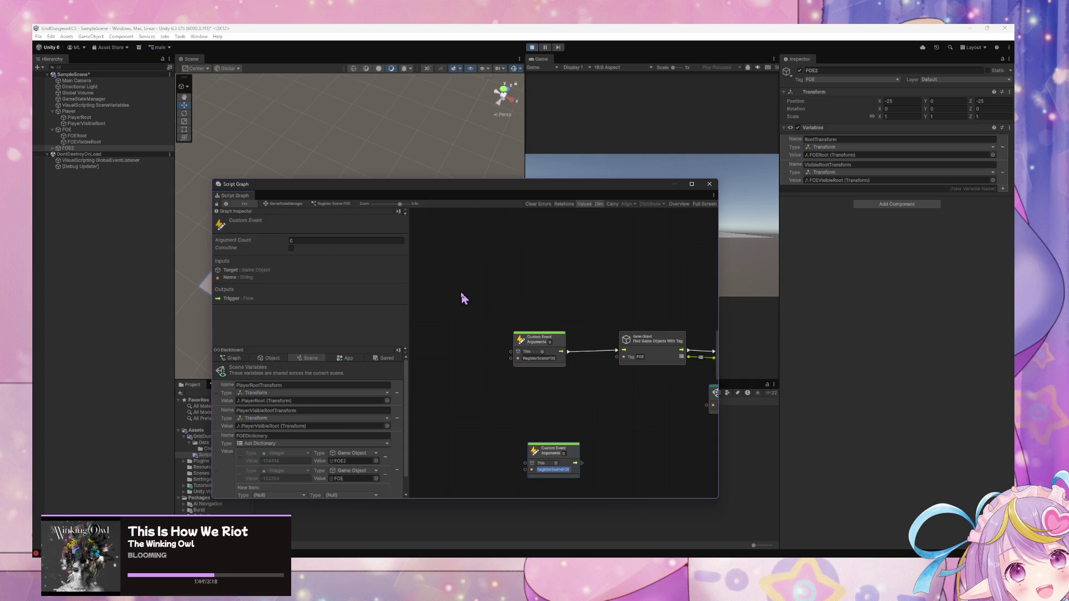
pyautogui.press('Home')
pyautogui.write('De')
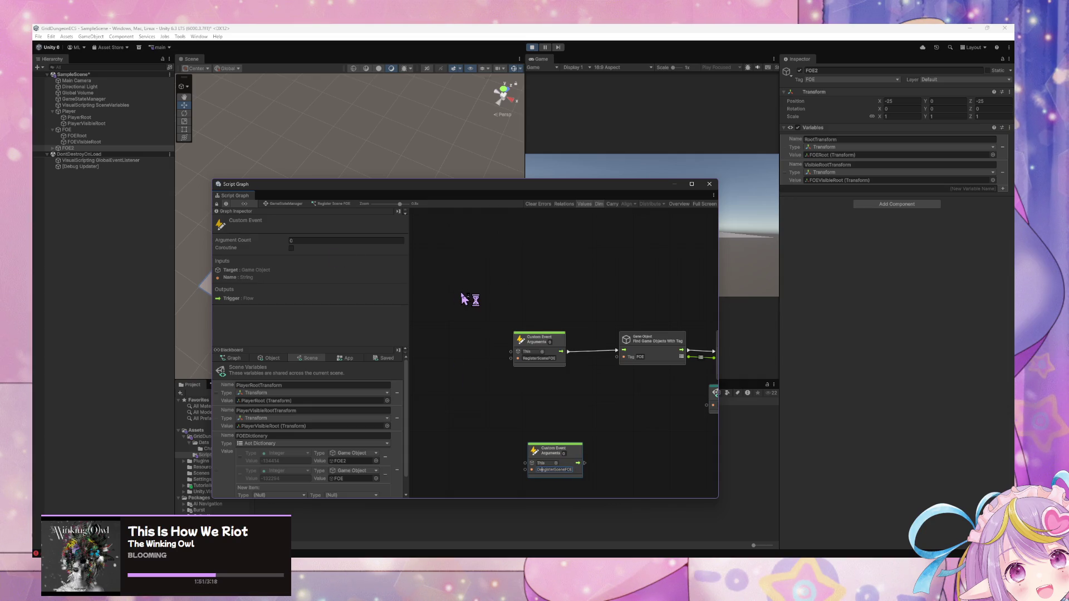
pyautogui.scroll(-1, 566, 330)
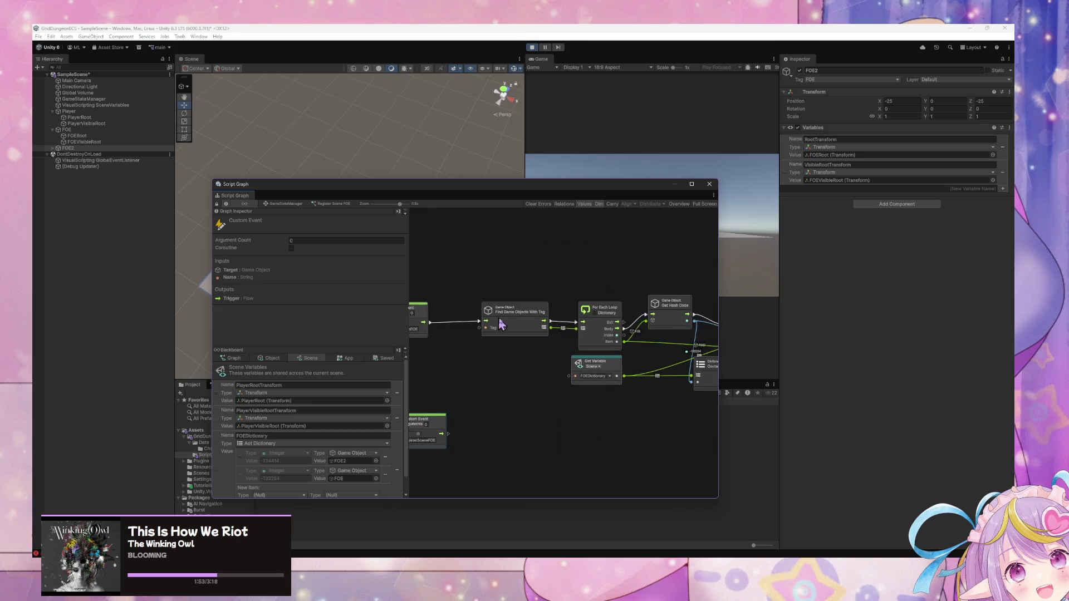
pyautogui.moveTo(442, 412)
pyautogui.mouseDown()
pyautogui.moveTo(562, 413)
pyautogui.moveTo(551, 412)
pyautogui.mouseUp()
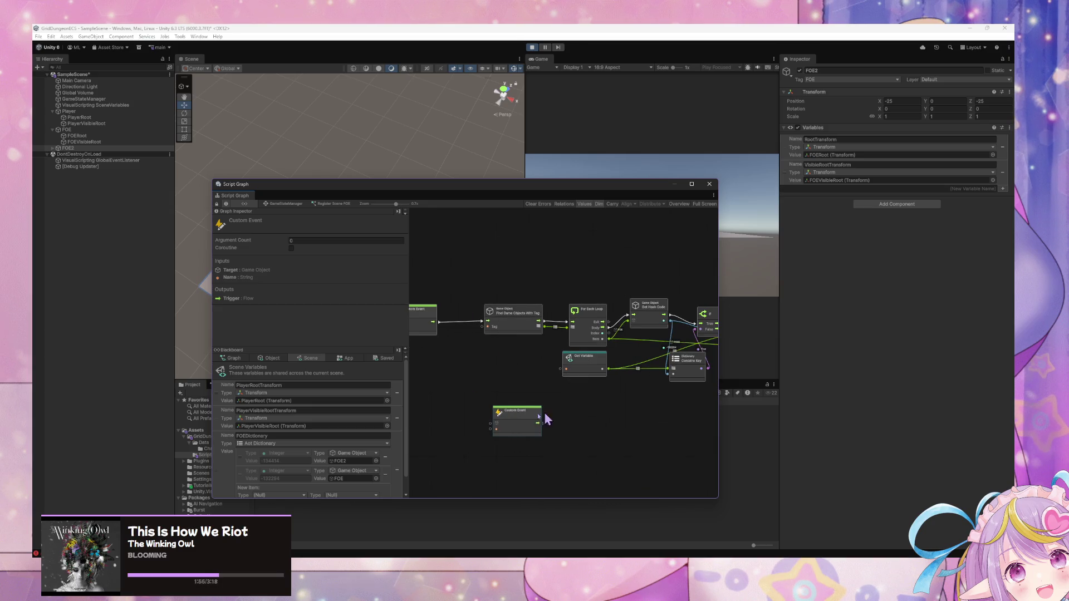
pyautogui.scroll(3, 634, 438)
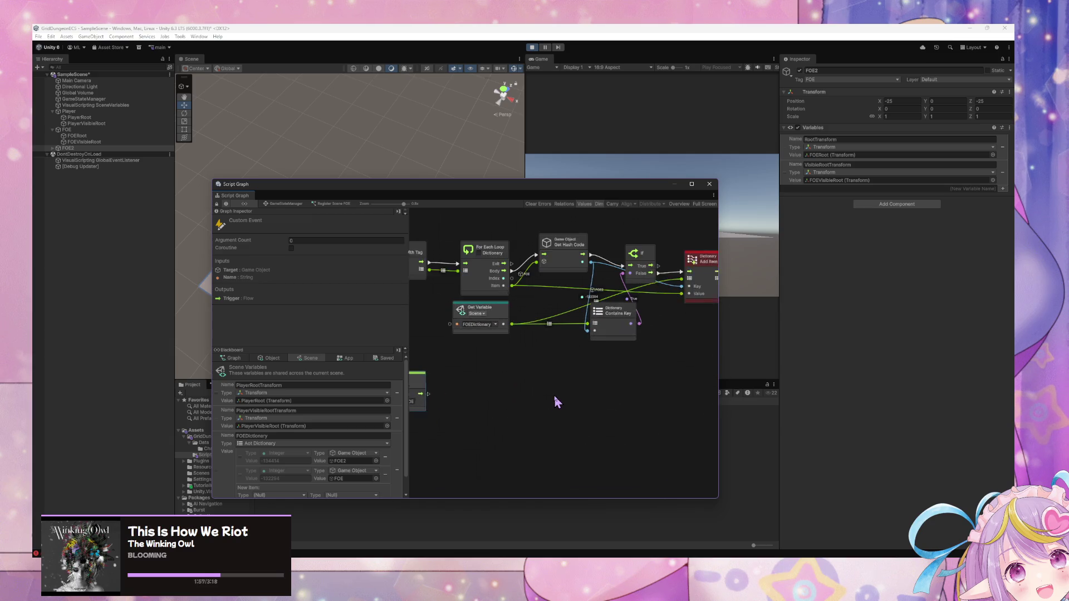
pyautogui.scroll(-2, 560, 389)
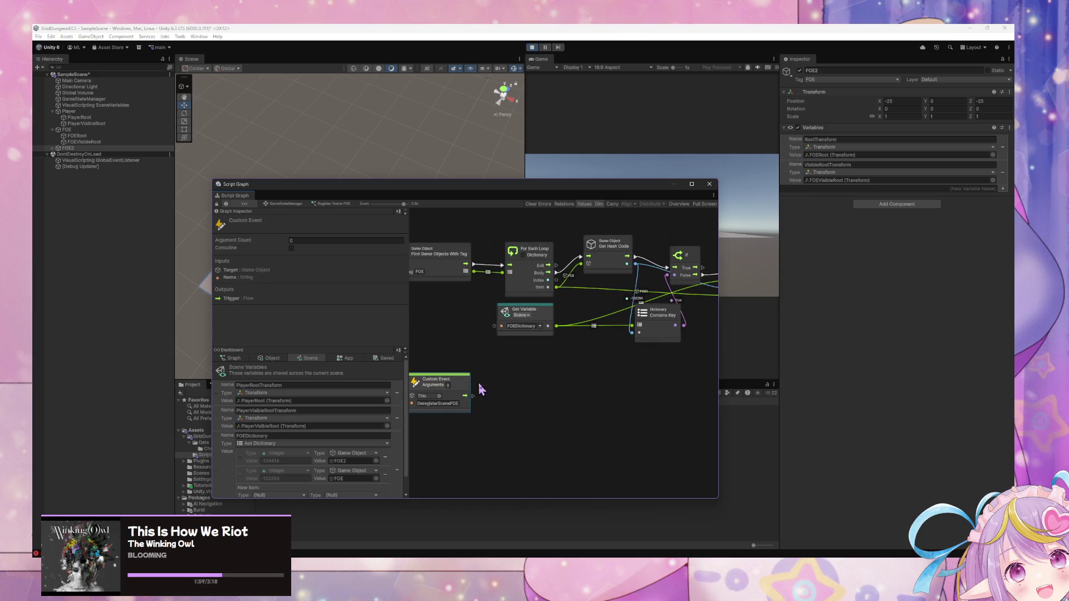
# Step: Add a Dictionary Remove Item node beside the event and give the event 1 argument
pyautogui.rightClick(530, 388)
pyautogui.click(572, 410)
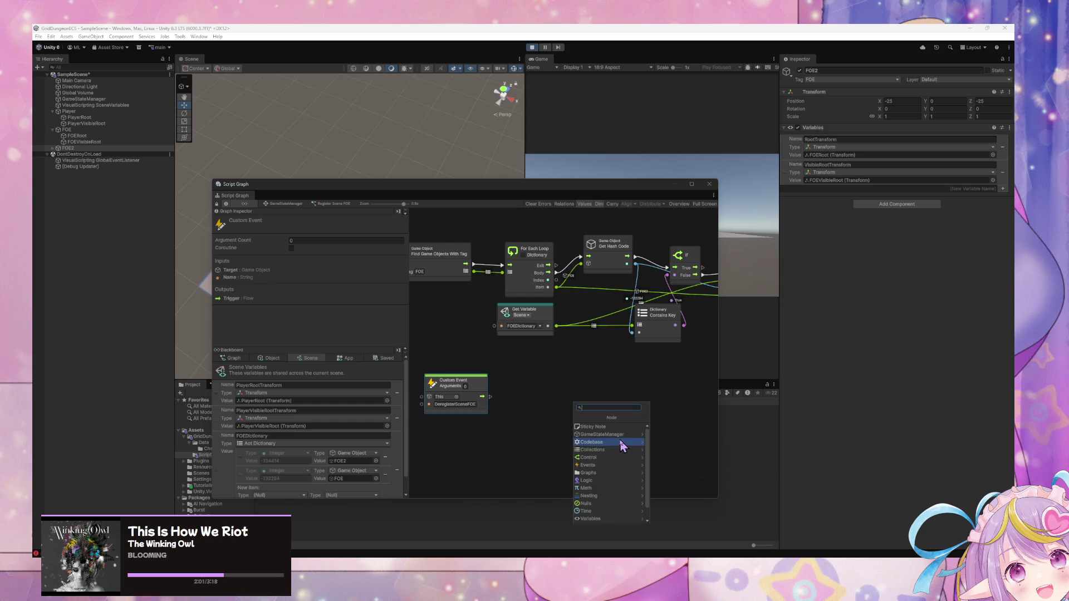
pyautogui.click(625, 449)
pyautogui.click(639, 430)
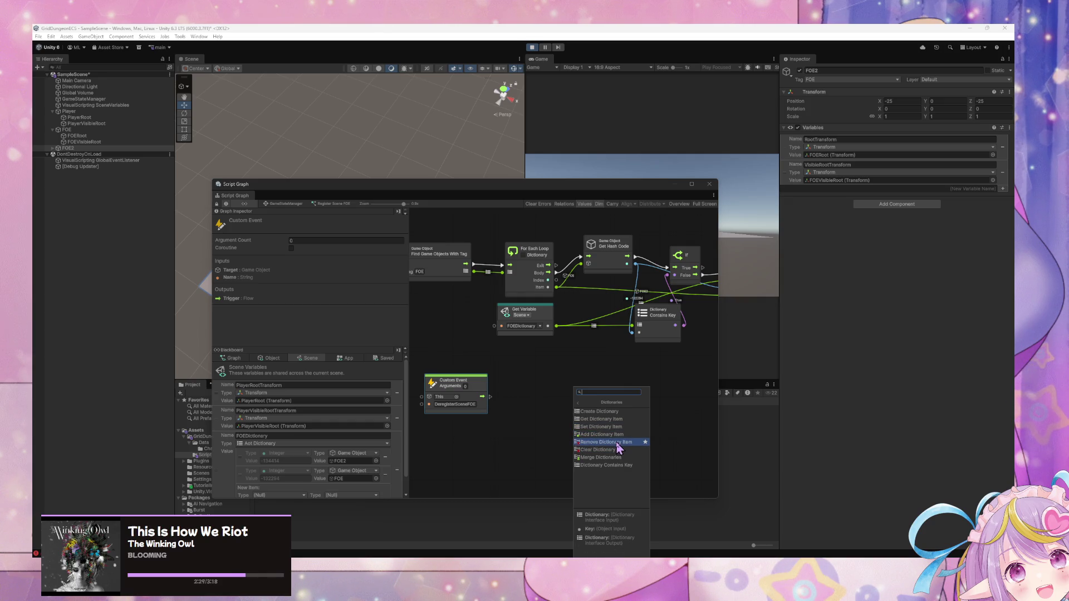
pyautogui.click(618, 442)
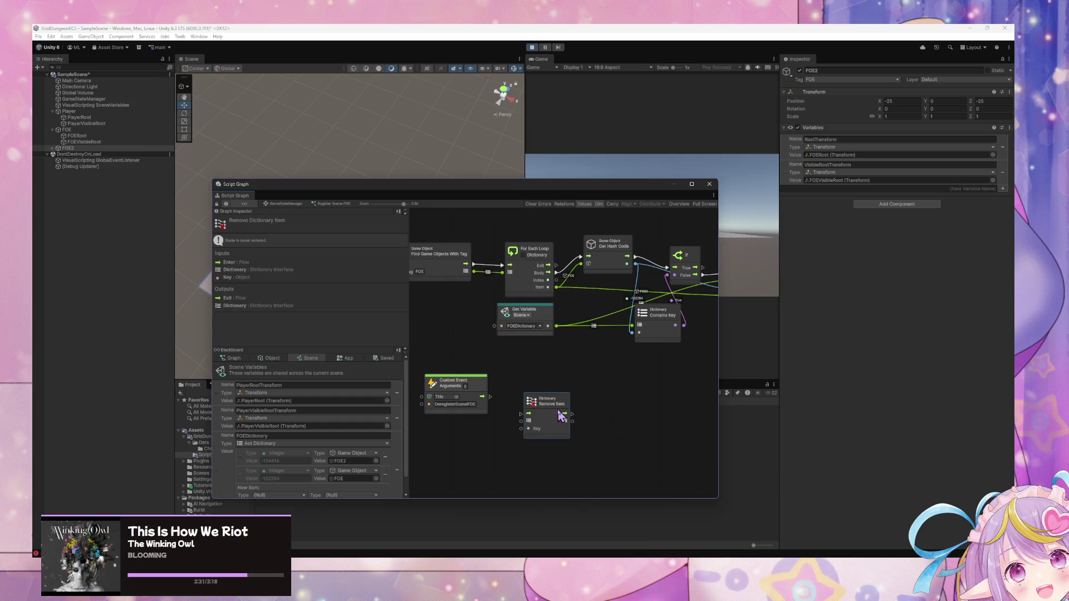
pyautogui.moveTo(551, 402); pyautogui.dragTo(547, 387)
pyautogui.write('1')
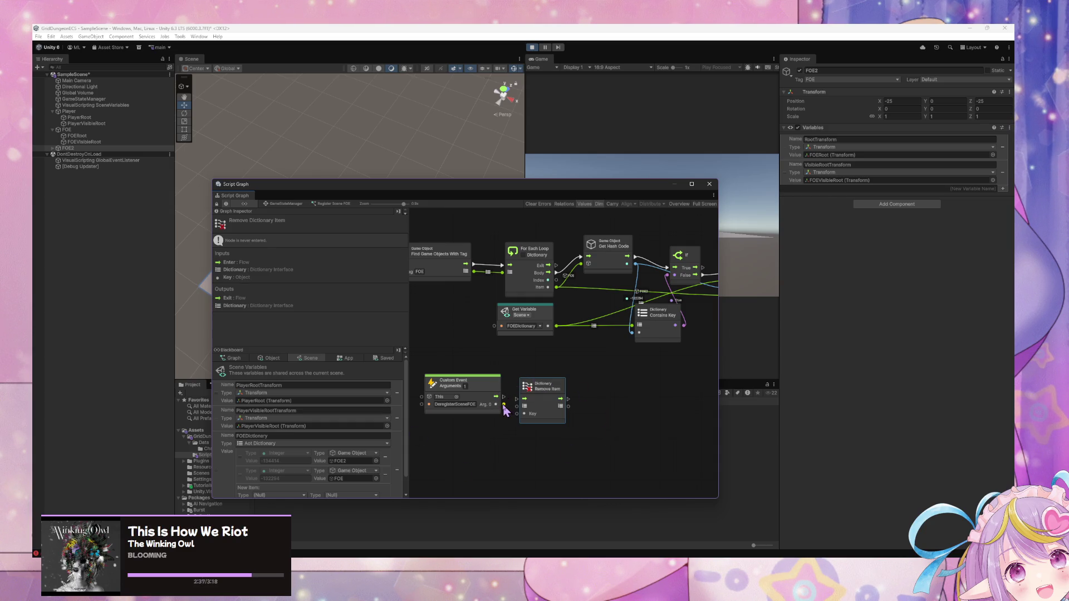
pyautogui.moveTo(550, 391)
pyautogui.mouseDown()
pyautogui.moveTo(603, 390)
pyautogui.moveTo(565, 387)
pyautogui.mouseUp()
# Step: Wire Arg. 0 as the key and FOEDictionary as the dictionary, then return to GameStateManager
pyautogui.moveTo(504, 405)
pyautogui.mouseDown()
pyautogui.moveTo(538, 417)
pyautogui.moveTo(533, 409)
pyautogui.mouseUp()
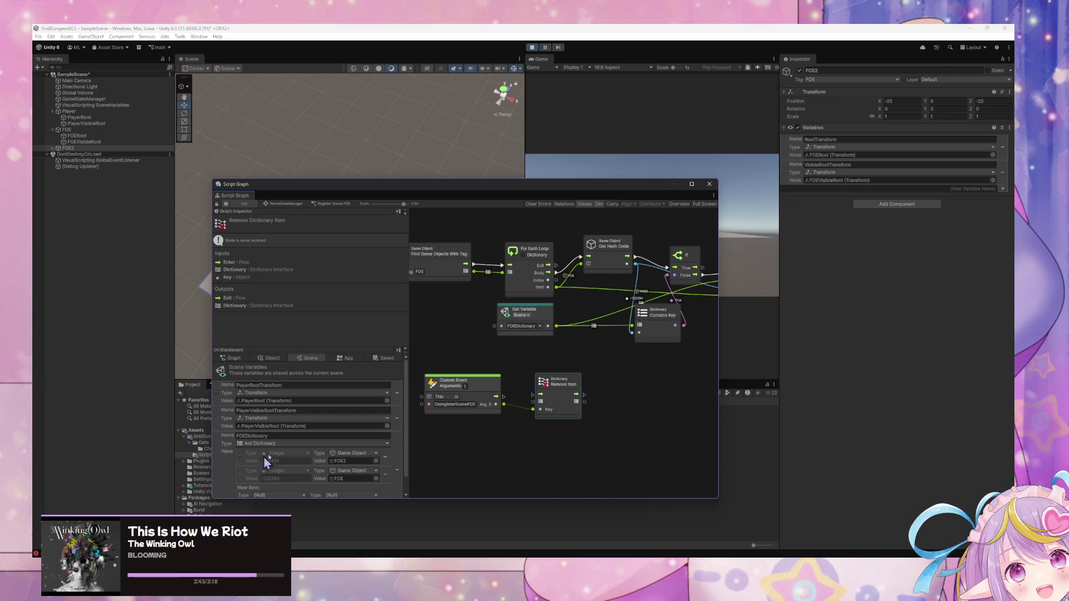
pyautogui.scroll(-1, 281, 439)
pyautogui.moveTo(220, 466)
pyautogui.mouseDown()
pyautogui.moveTo(437, 438)
pyautogui.moveTo(492, 460)
pyautogui.moveTo(538, 405)
pyautogui.moveTo(536, 394)
pyautogui.moveTo(479, 380)
pyautogui.mouseUp()
pyautogui.click(663, 406)
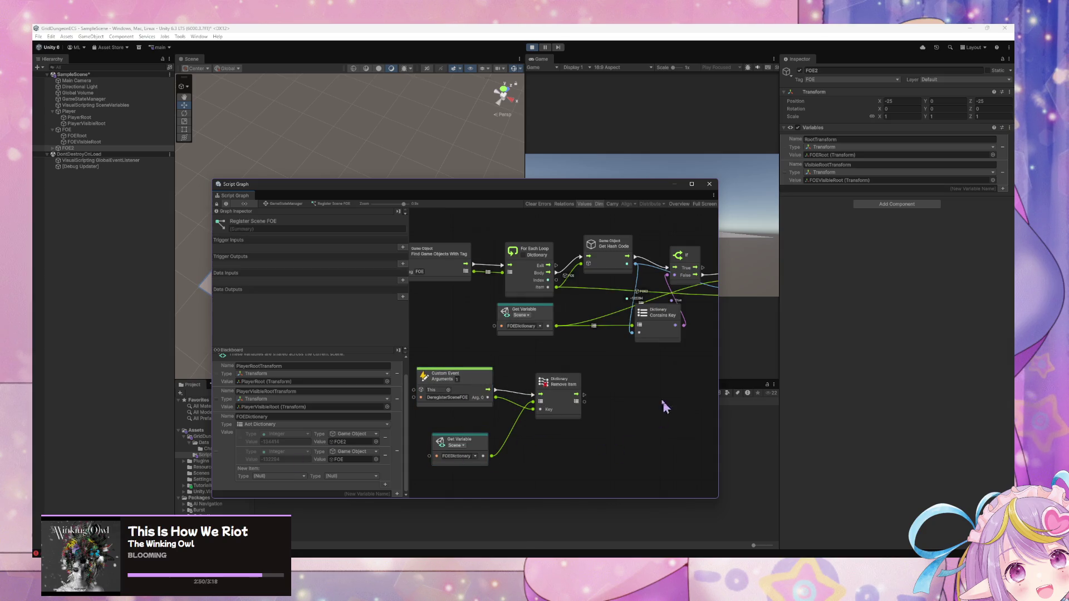
pyautogui.click(296, 205)
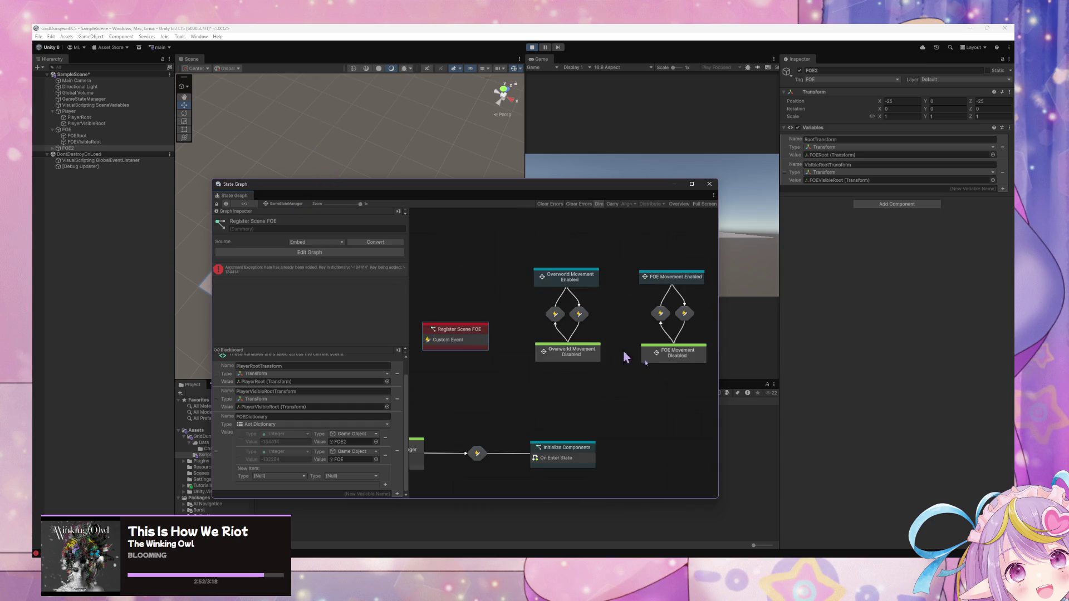
# Step: Stop play mode and undo the FOE2 copy in the scene
pyautogui.click(531, 47)
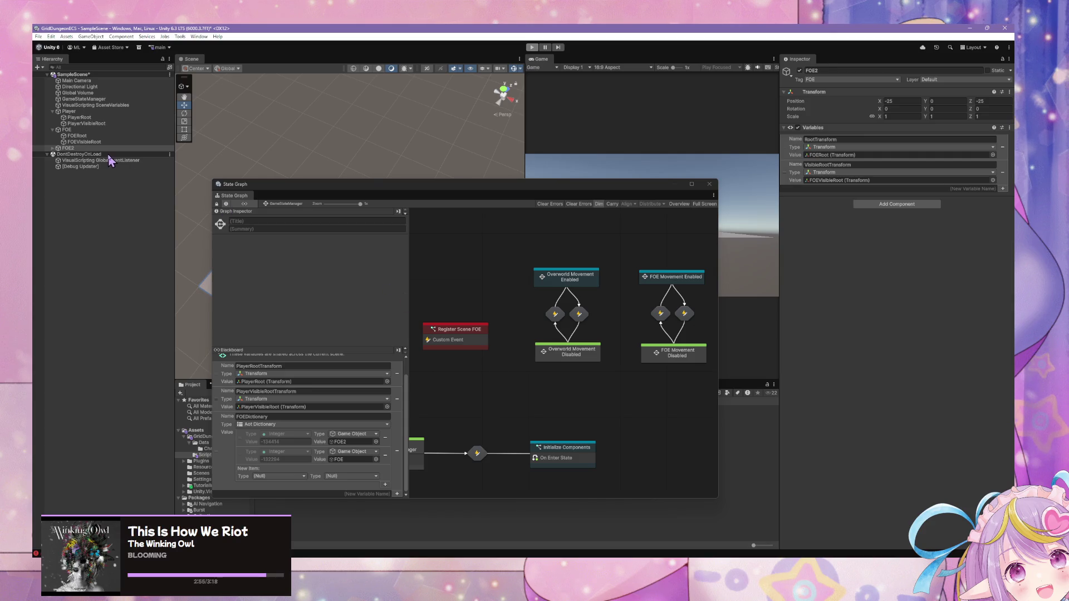
pyautogui.click(70, 148)
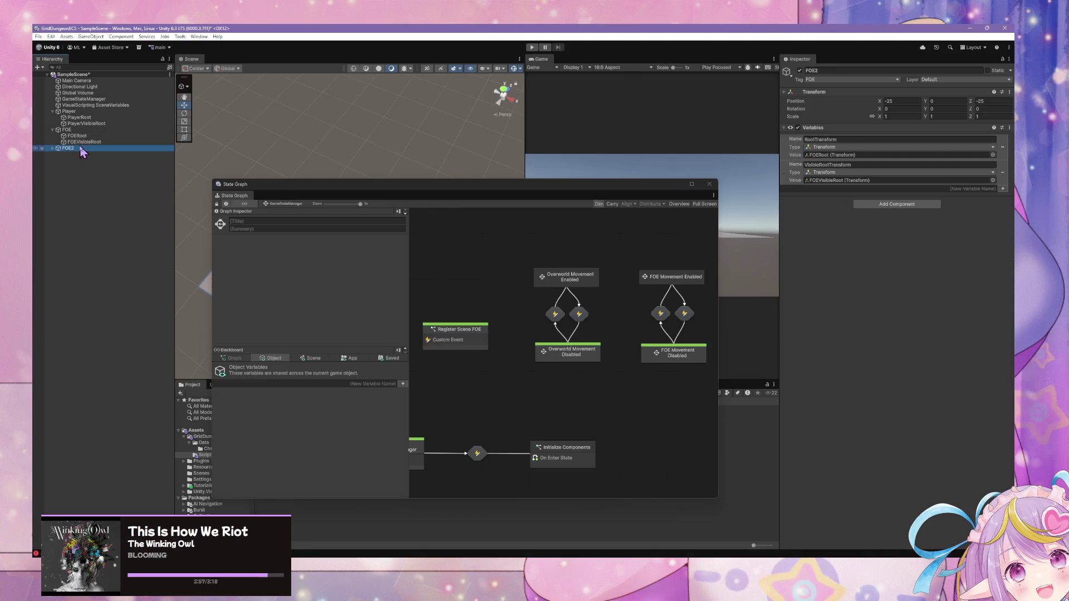
pyautogui.hotkey('ctrl', 'z')
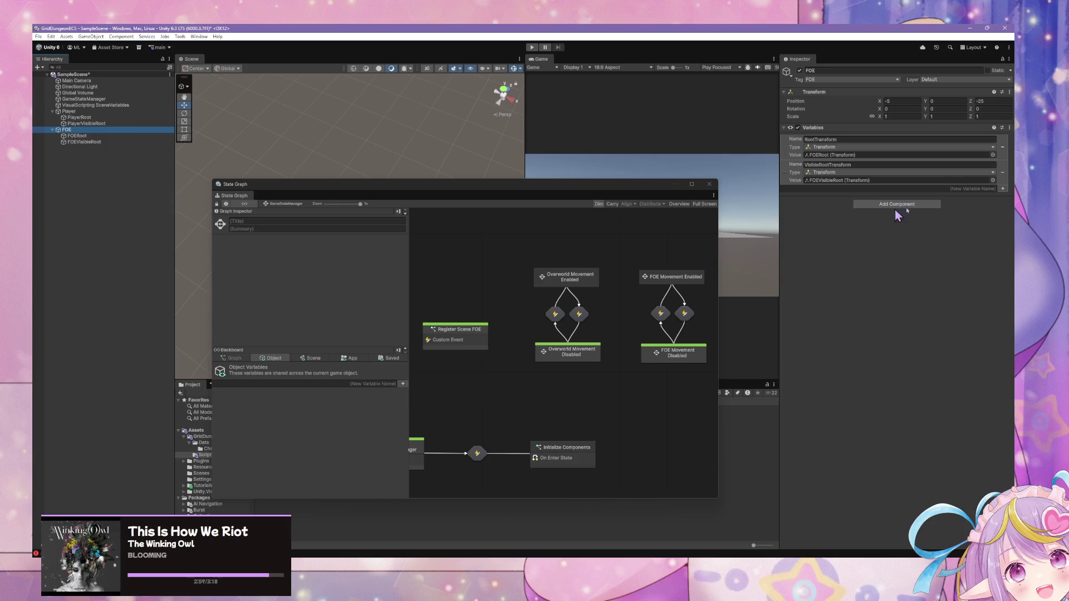
# Step: Create a MoveSequence variable on FOE of type List of Grid Movement Type
pyautogui.click(982, 189)
pyautogui.click(1002, 190)
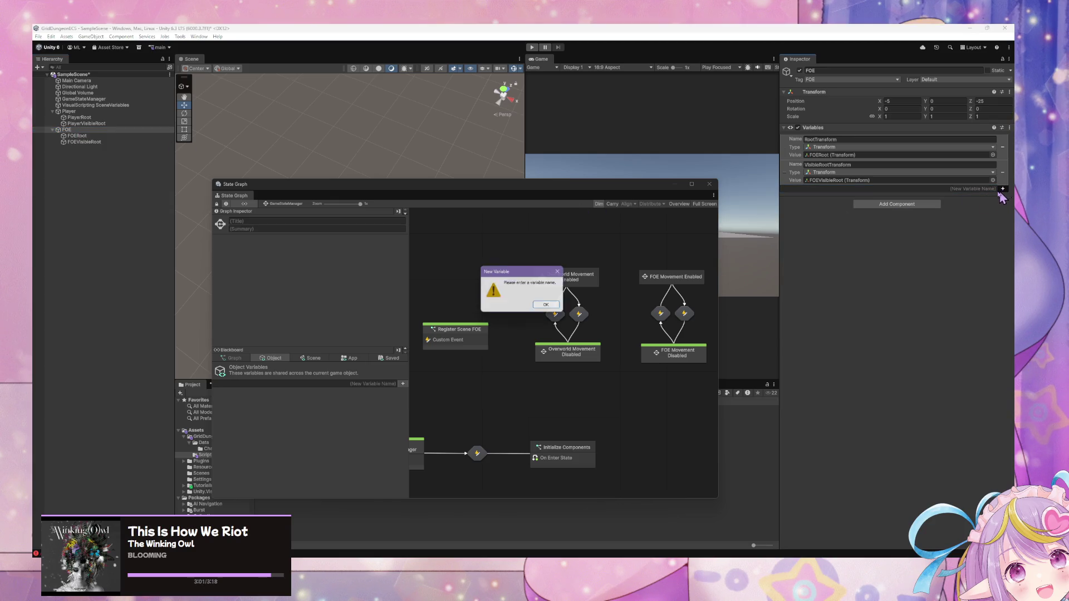
pyautogui.click(551, 307)
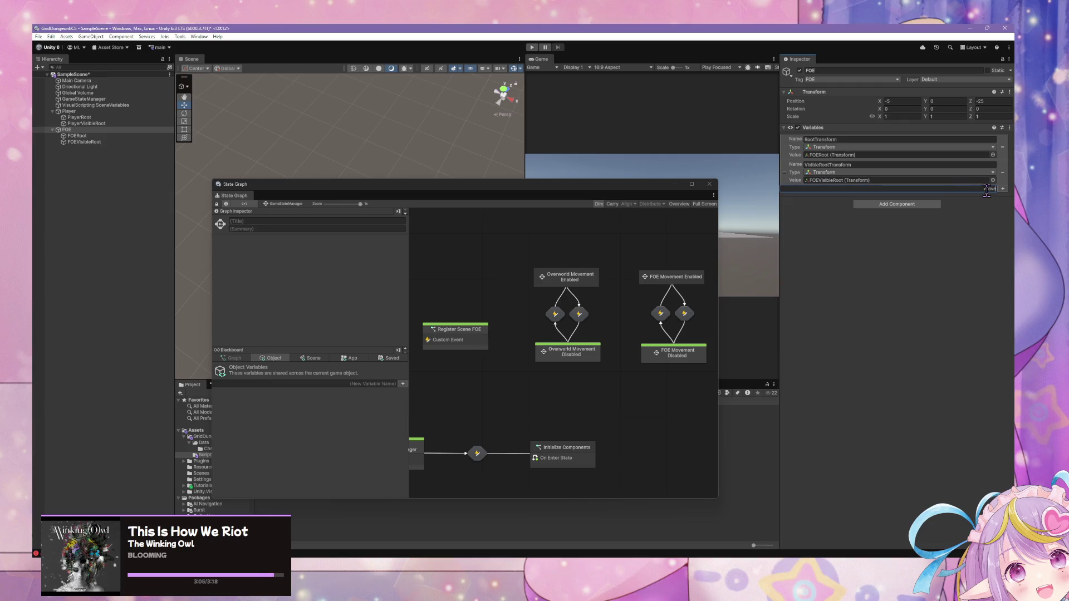
pyautogui.click(983, 189)
pyautogui.write('MoveSece')
pyautogui.press('Return')
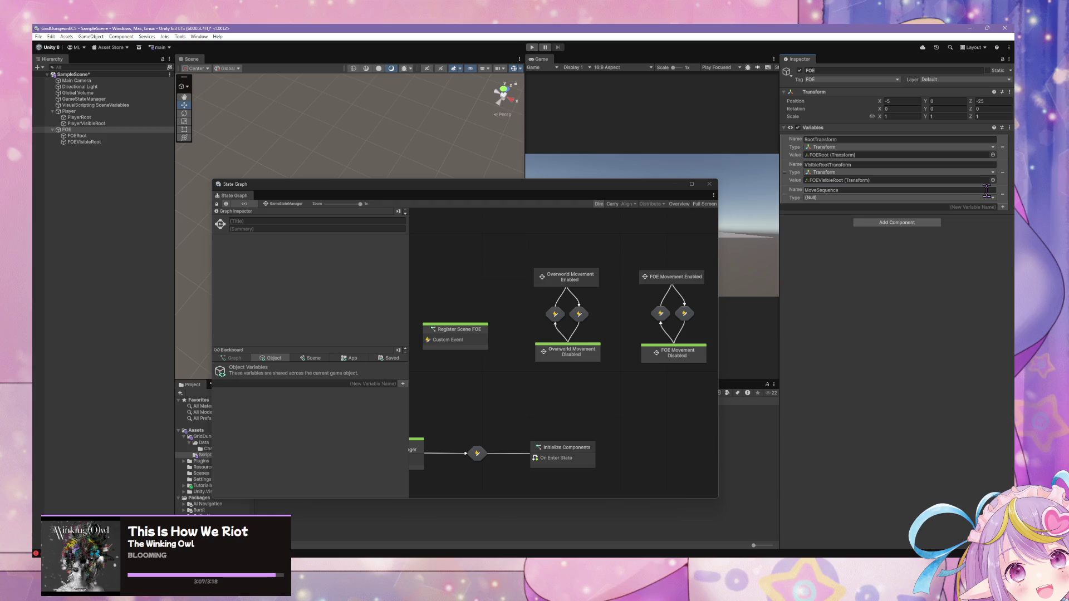
pyautogui.click(945, 199)
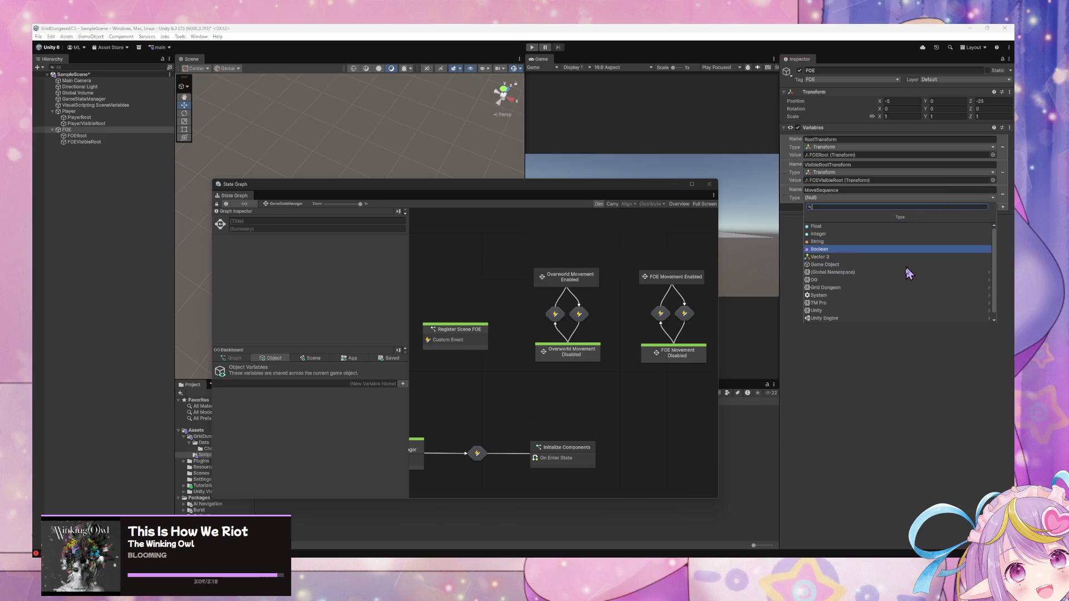
pyautogui.click(892, 284)
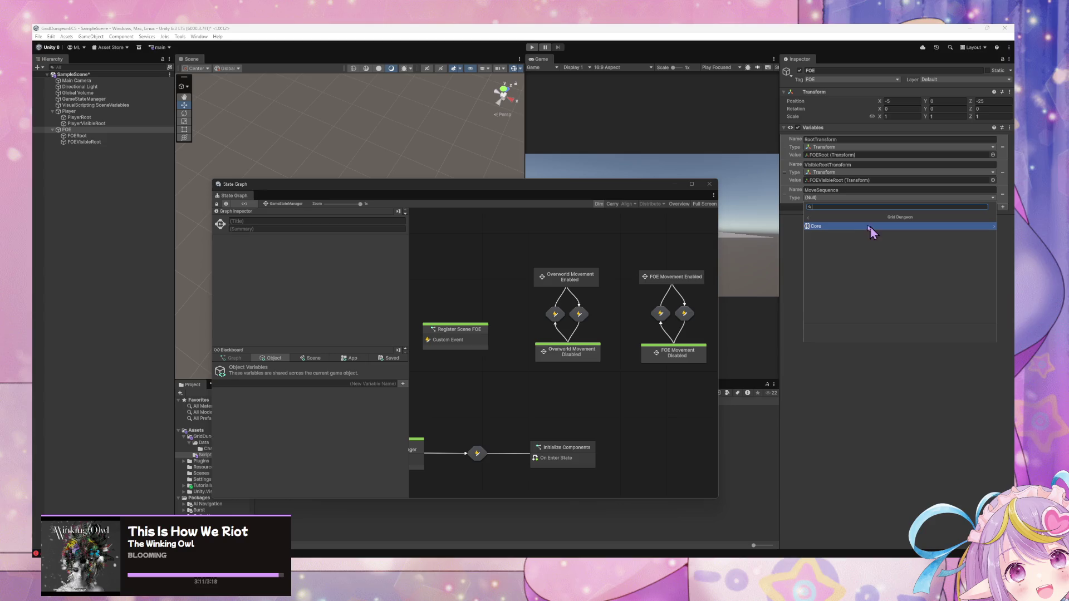
pyautogui.write('list')
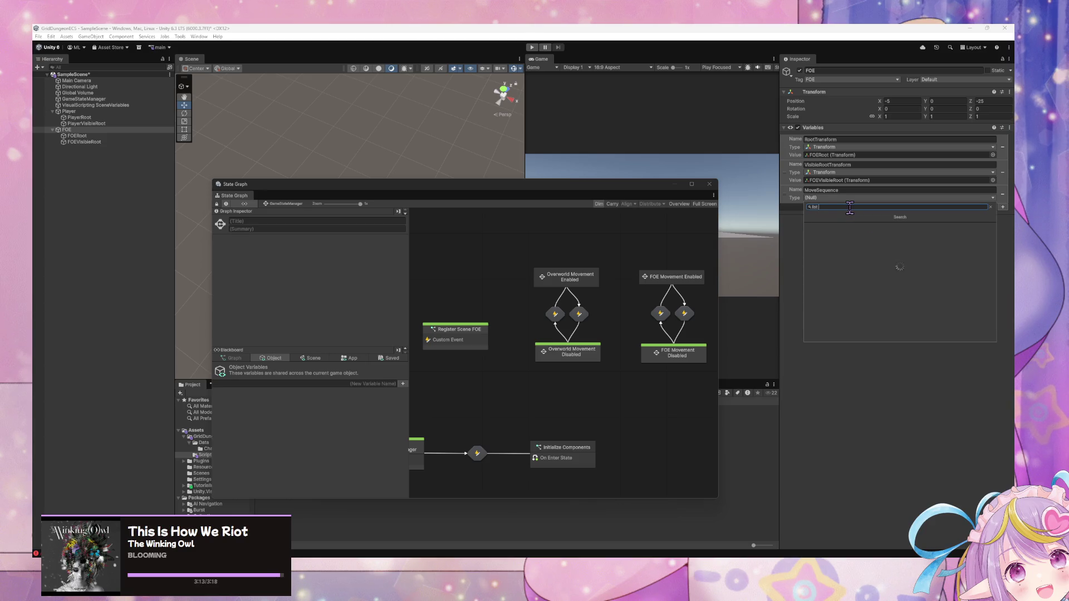
pyautogui.write('e')
pyautogui.hotkey('ctrl', 'BackSpace')
pyautogui.write('grid move')
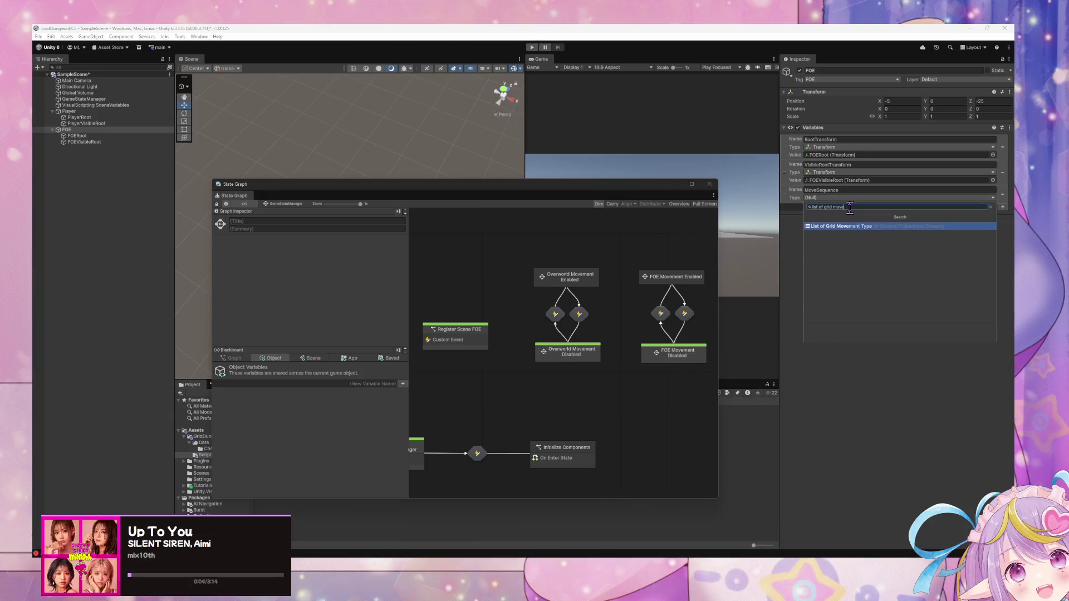
pyautogui.press('Return')
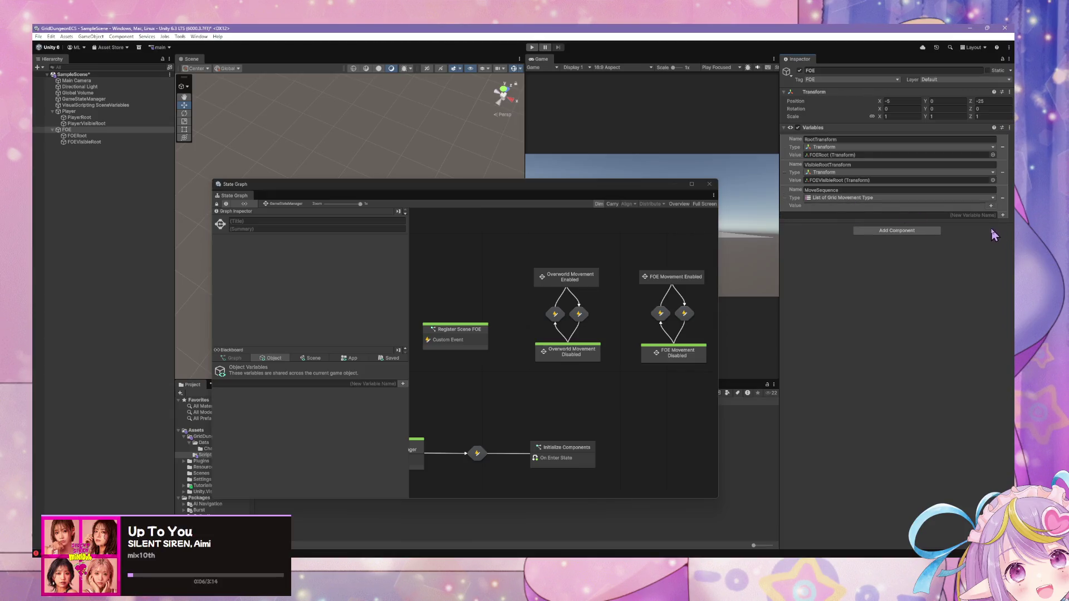
# Step: Add three MoveSequence entries, all set to Forward
pyautogui.click(990, 206)
pyautogui.click(991, 215)
pyautogui.click(991, 223)
pyautogui.click(971, 216)
pyautogui.click(854, 281)
pyautogui.click(871, 215)
pyautogui.click(852, 258)
pyautogui.click(851, 223)
pyautogui.click(847, 275)
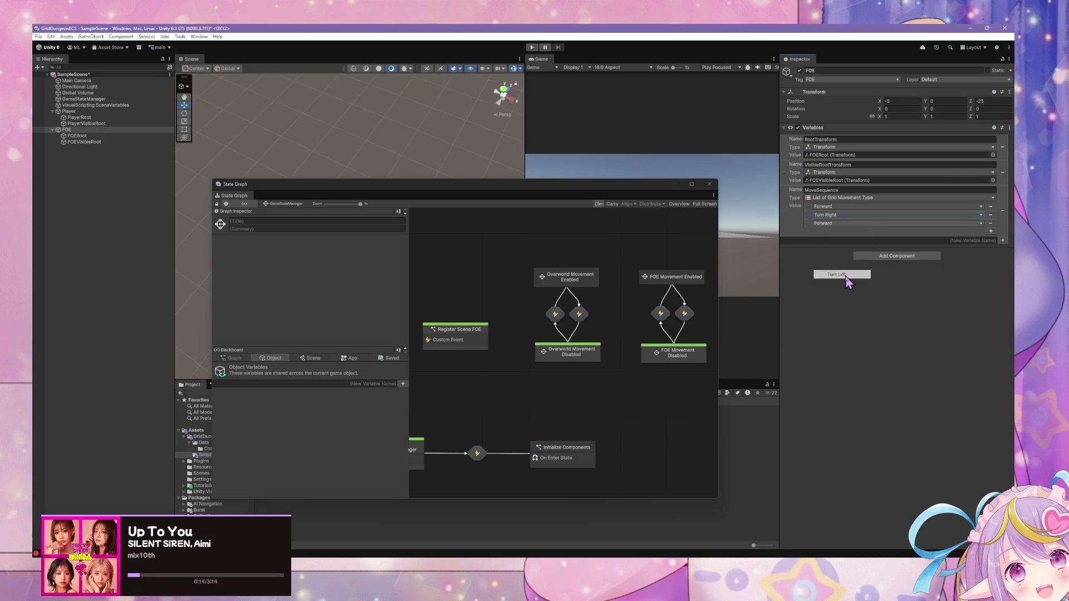
pyautogui.click(846, 215)
pyautogui.click(846, 224)
pyautogui.click(830, 223)
pyautogui.click(833, 232)
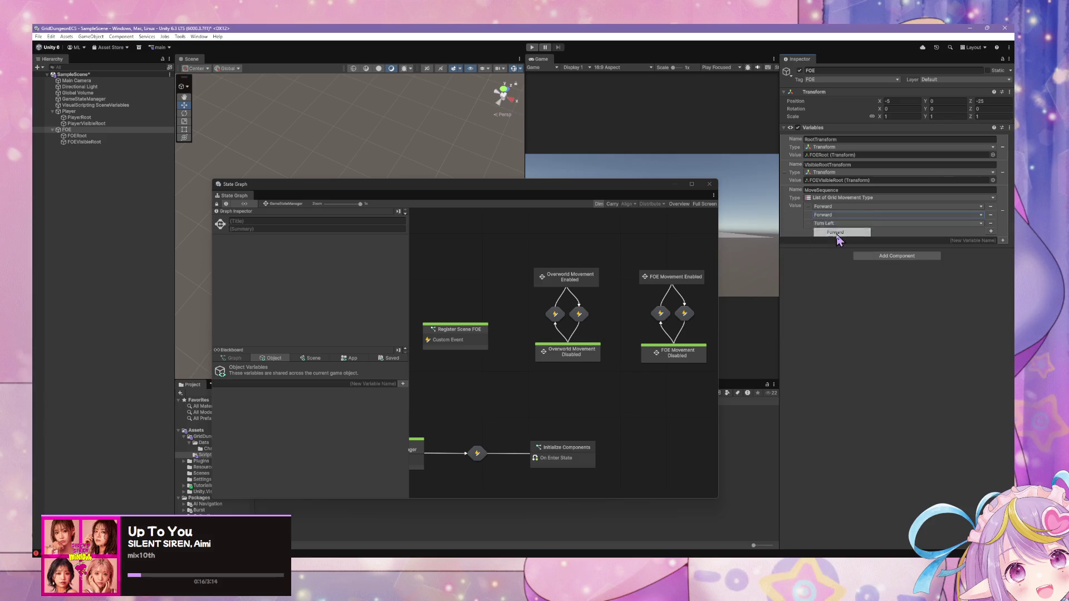
# Step: Add three more MoveSequence entries, each set to Backward
pyautogui.click(991, 231)
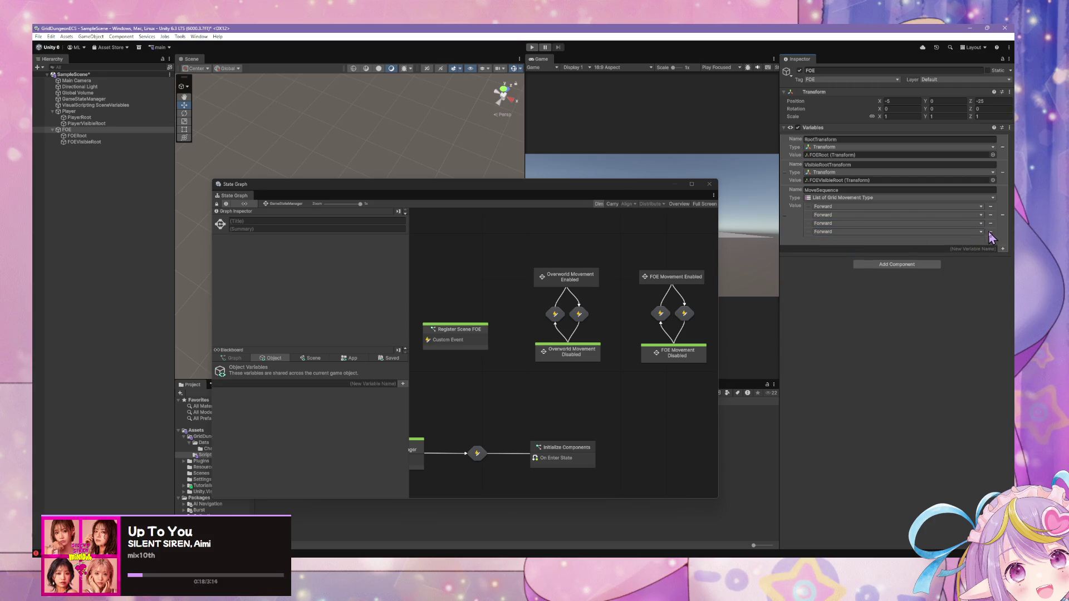
pyautogui.click(991, 239)
pyautogui.click(991, 248)
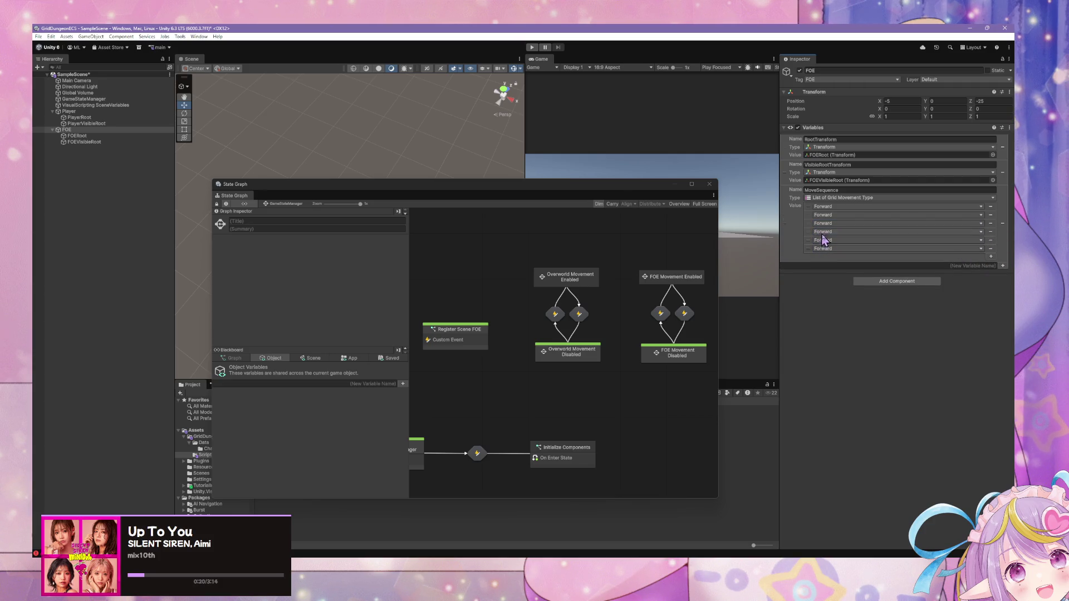
pyautogui.click(834, 240)
pyautogui.click(835, 249)
pyautogui.click(835, 240)
pyautogui.click(836, 255)
pyautogui.click(835, 250)
pyautogui.click(837, 266)
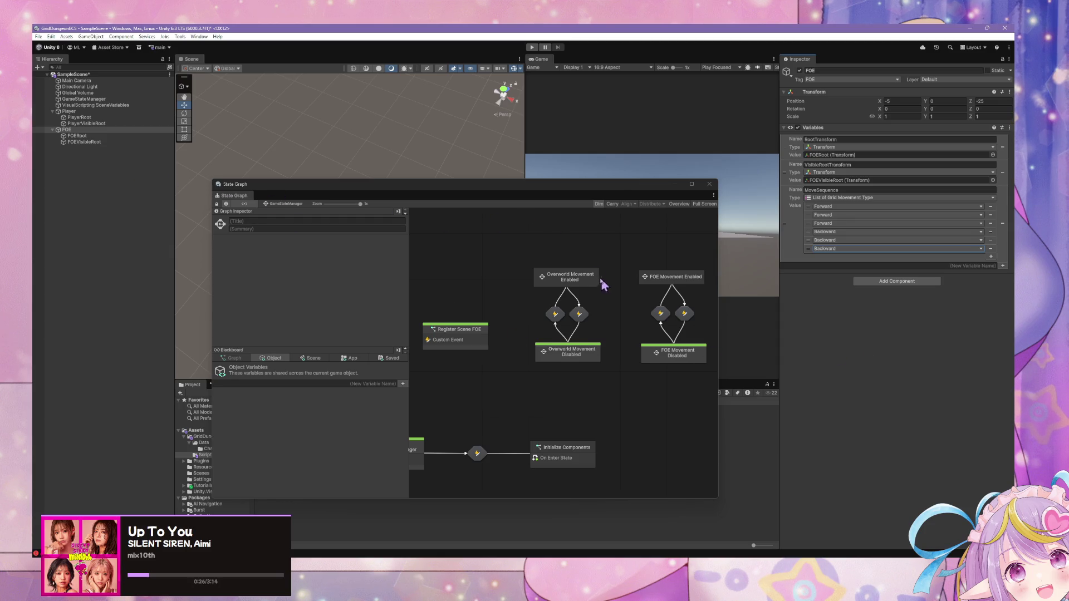
pyautogui.moveTo(549, 186)
pyautogui.mouseDown()
pyautogui.moveTo(694, 167)
pyautogui.moveTo(795, 215)
pyautogui.moveTo(665, 145)
pyautogui.mouseUp()
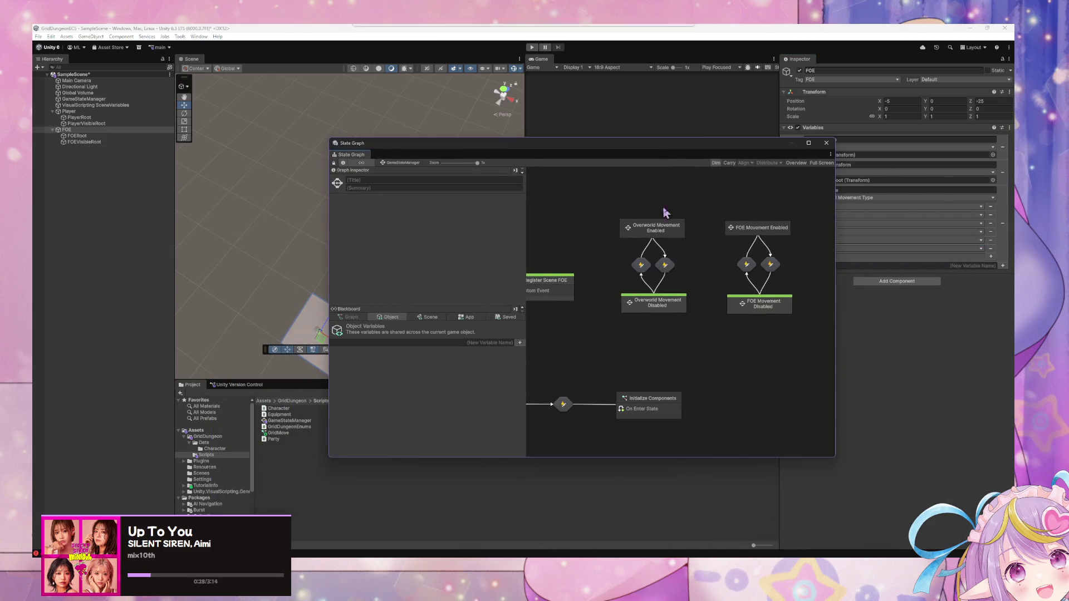
# Step: Title the FOE Movement Enabled state's script node FOE Move
pyautogui.doubleClick(764, 228)
pyautogui.click(380, 179)
pyautogui.write('Gl')
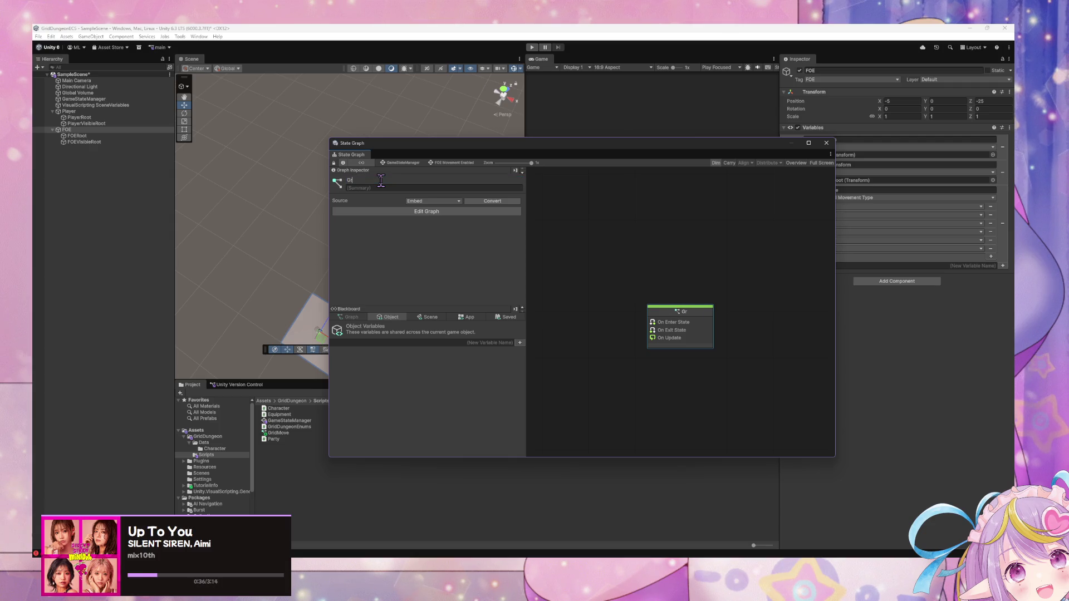
pyautogui.press('BackSpace')
pyautogui.press('BackSpace')
pyautogui.press('BackSpace')
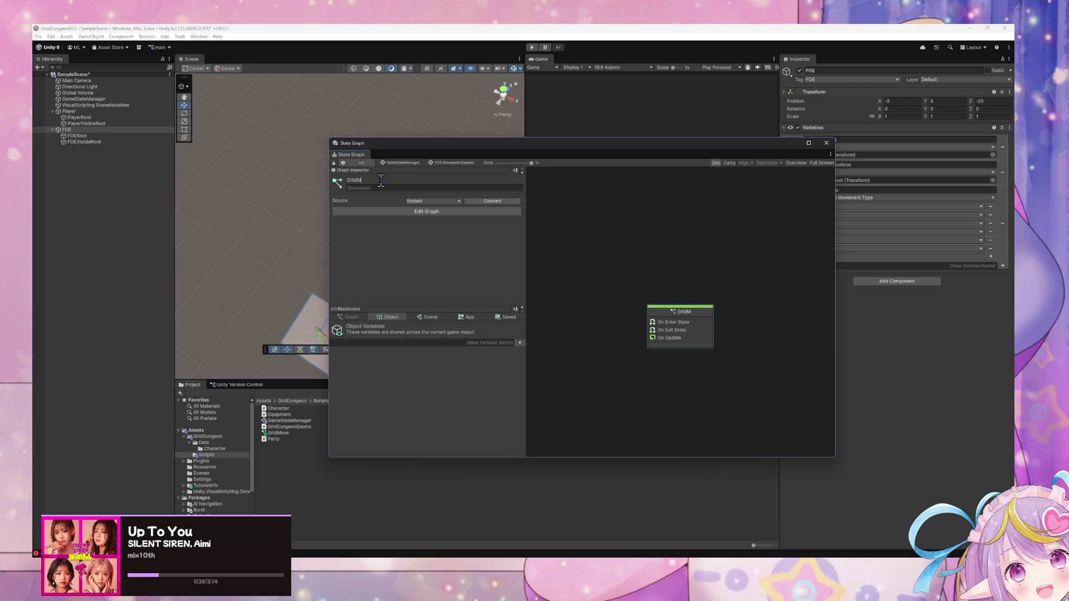
pyautogui.press('BackSpace')
pyautogui.press('BackSpace')
pyautogui.press('BackSpace')
pyautogui.write('FOE Mo')
# Step: Check the Register Scene FOE and Overworld Movement Enabled graphs, ending in FOE Movement Enabled
pyautogui.click(400, 163)
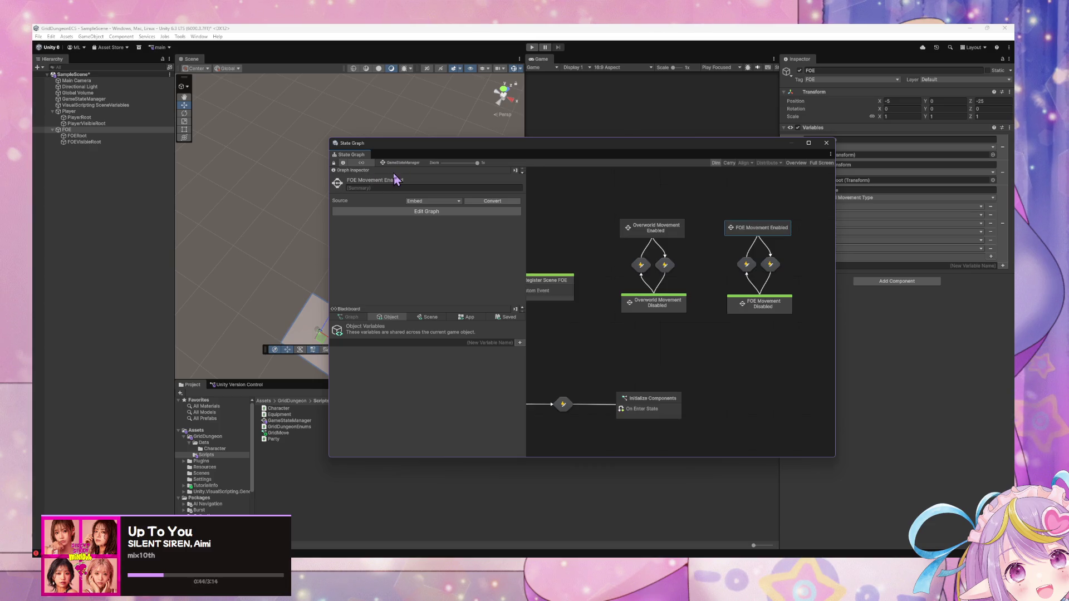
pyautogui.moveTo(701, 289); pyautogui.dragTo(647, 334)
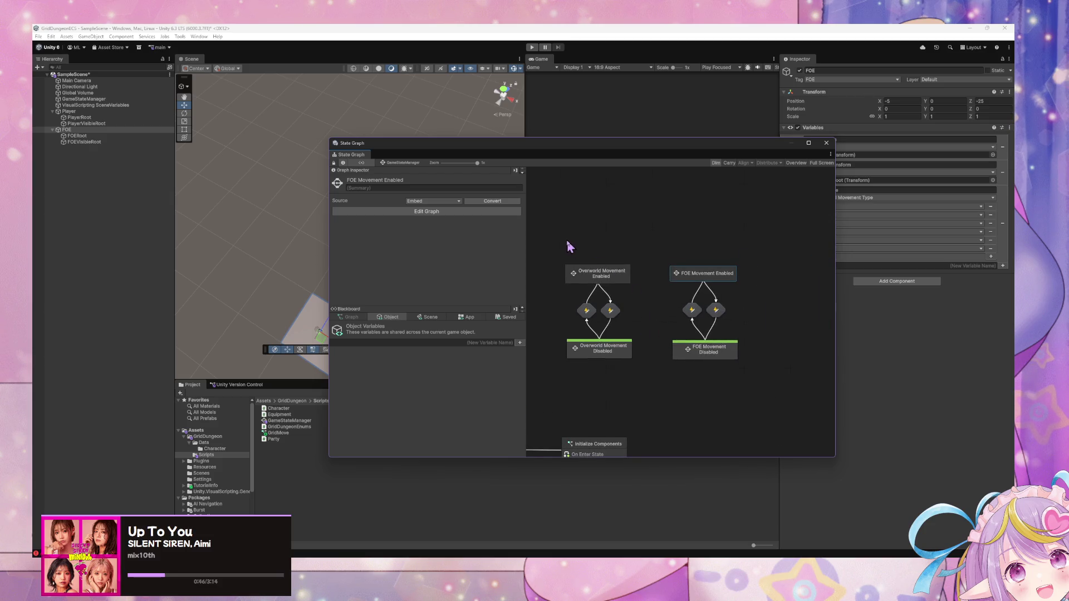
pyautogui.scroll(-3, 740, 265)
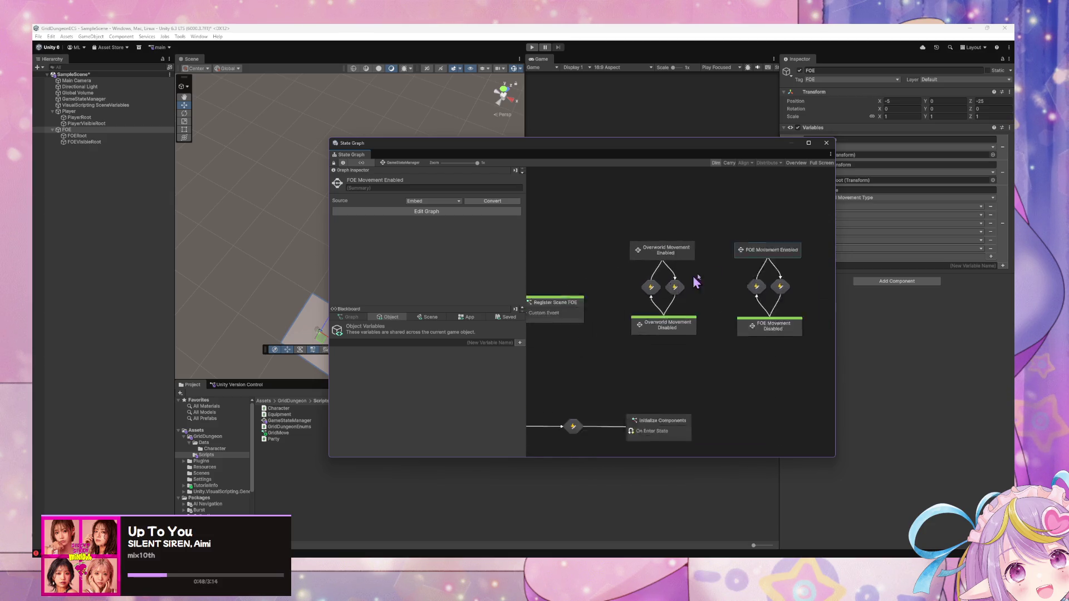
pyautogui.scroll(2, 614, 278)
pyautogui.doubleClick(599, 291)
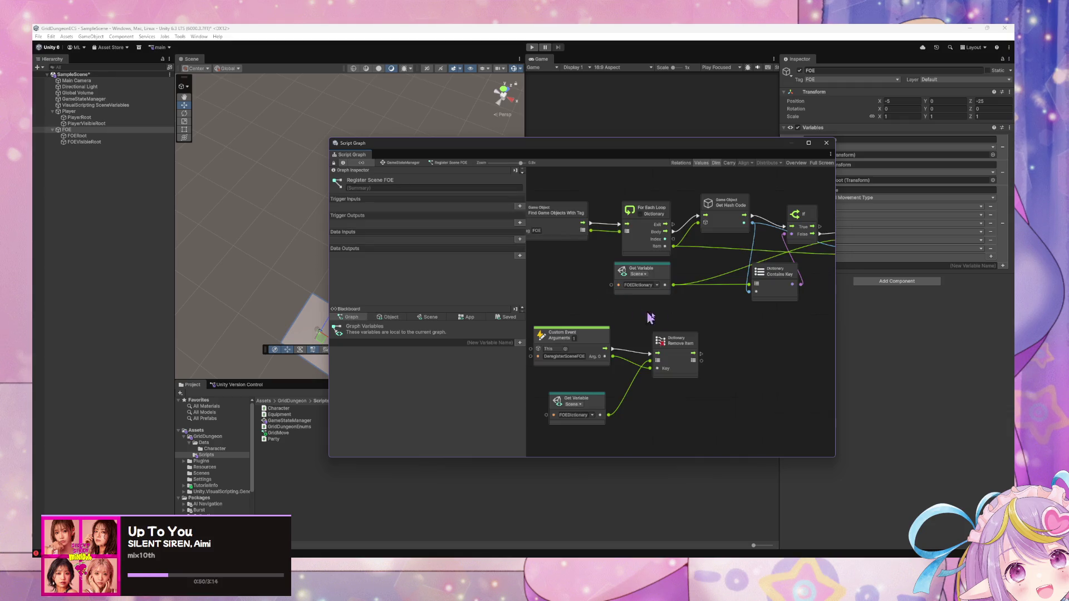
pyautogui.click(399, 163)
pyautogui.moveTo(812, 270); pyautogui.dragTo(722, 254)
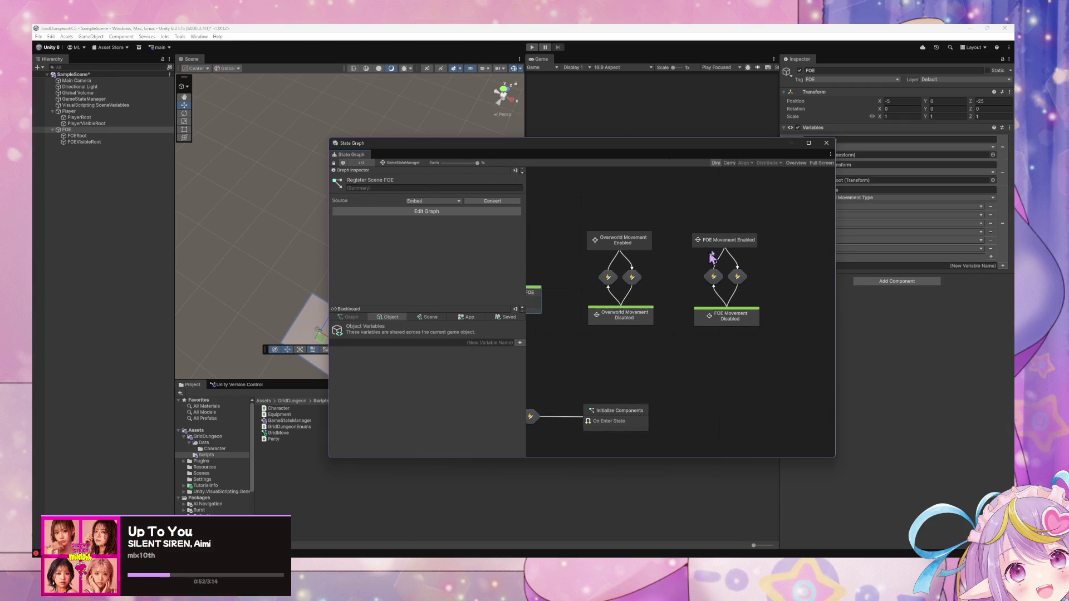
pyautogui.doubleClick(735, 249)
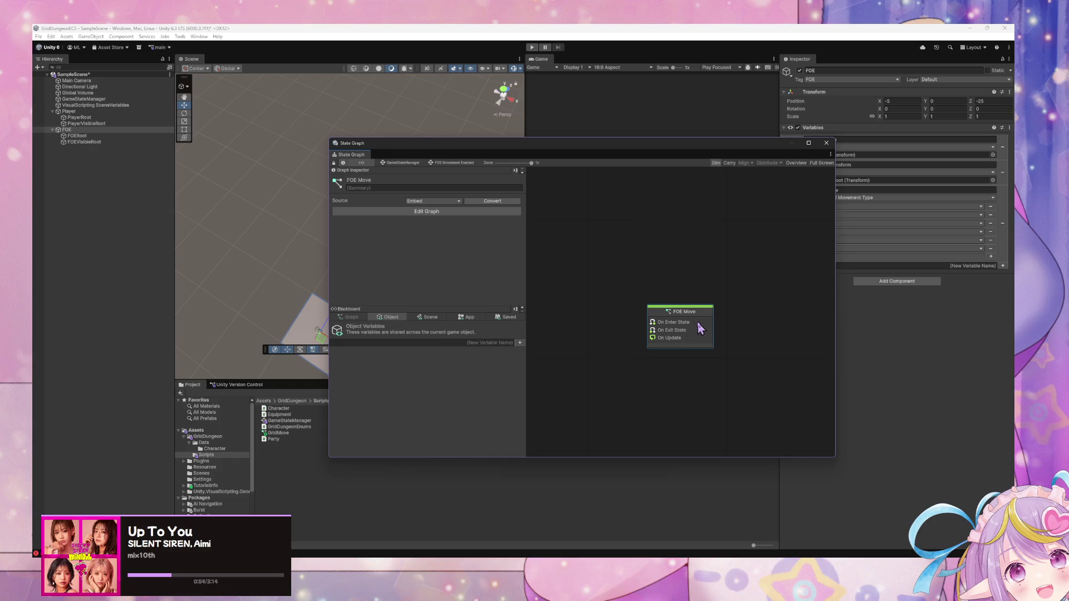
pyautogui.click(412, 163)
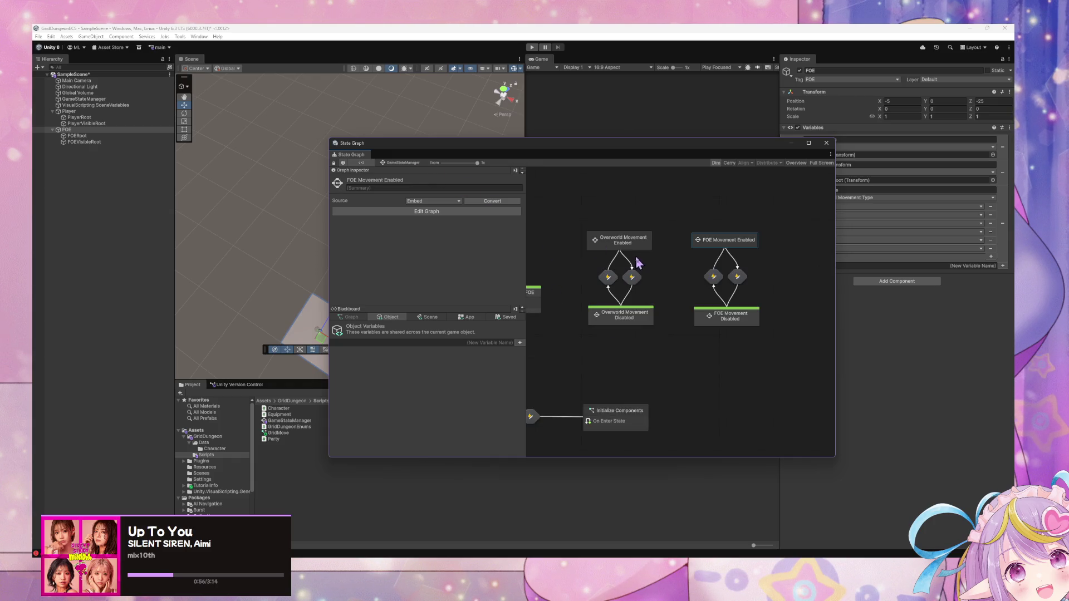
pyautogui.doubleClick(629, 248)
pyautogui.click(415, 163)
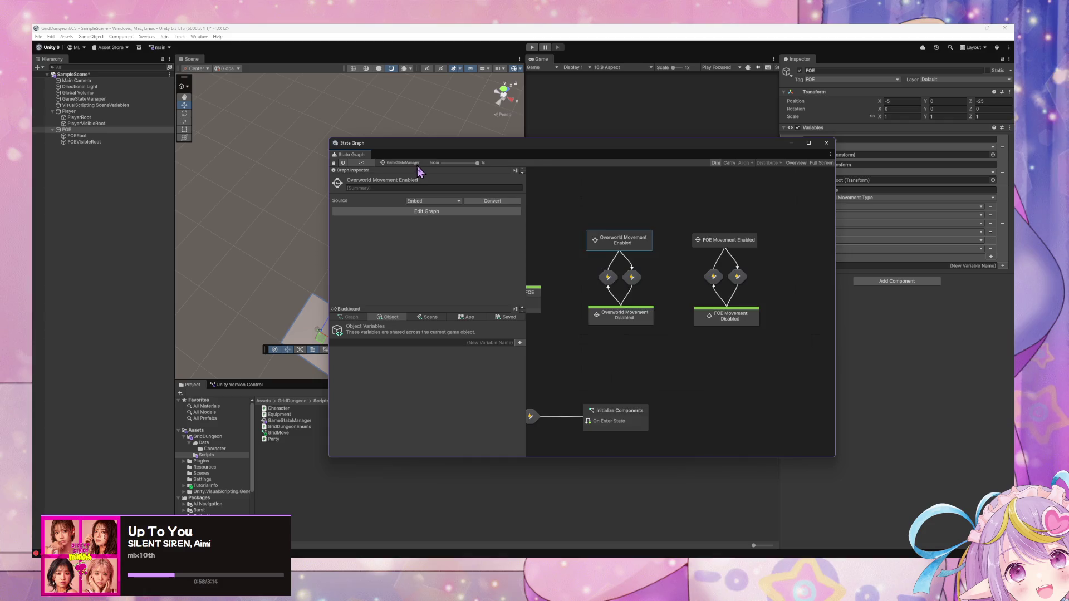
pyautogui.doubleClick(741, 246)
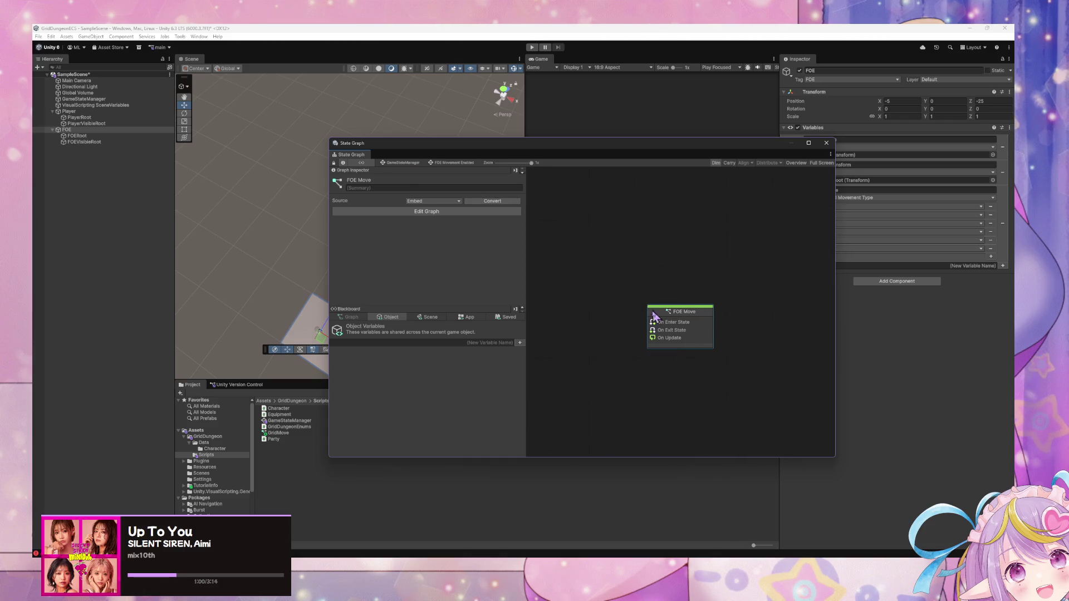
# Step: Open the FOE Move graph and delete its On Enter, On Exit and On Update nodes
pyautogui.doubleClick(663, 311)
pyautogui.moveTo(725, 445)
pyautogui.mouseDown()
pyautogui.moveTo(566, 306)
pyautogui.moveTo(563, 214)
pyautogui.mouseUp()
pyautogui.press('Delete')
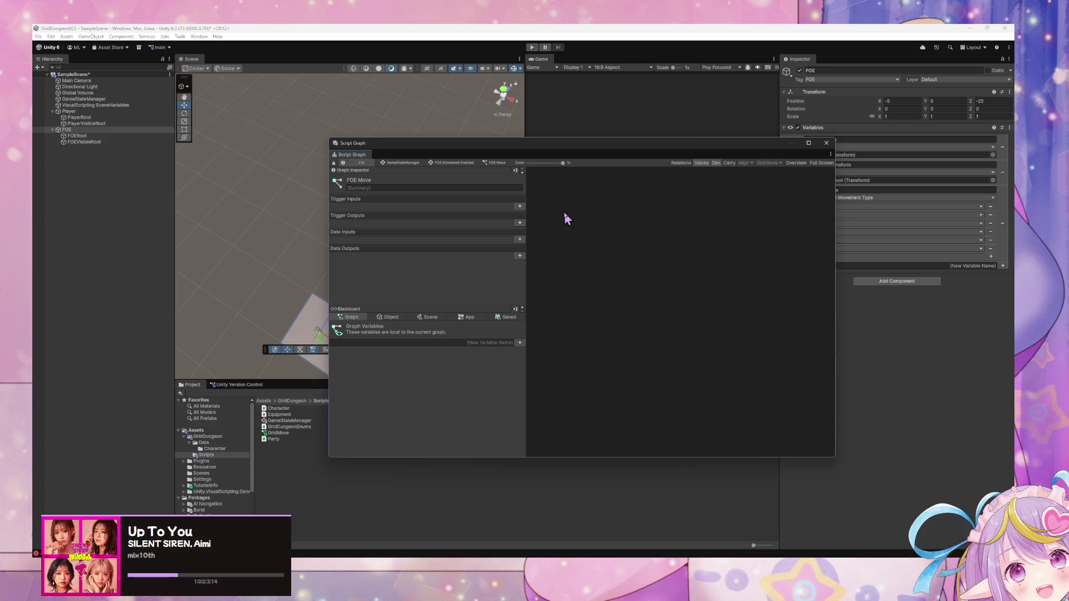
# Step: Add a Custom Event node to the FOE Move graph via a 'co' node search
pyautogui.click(406, 163)
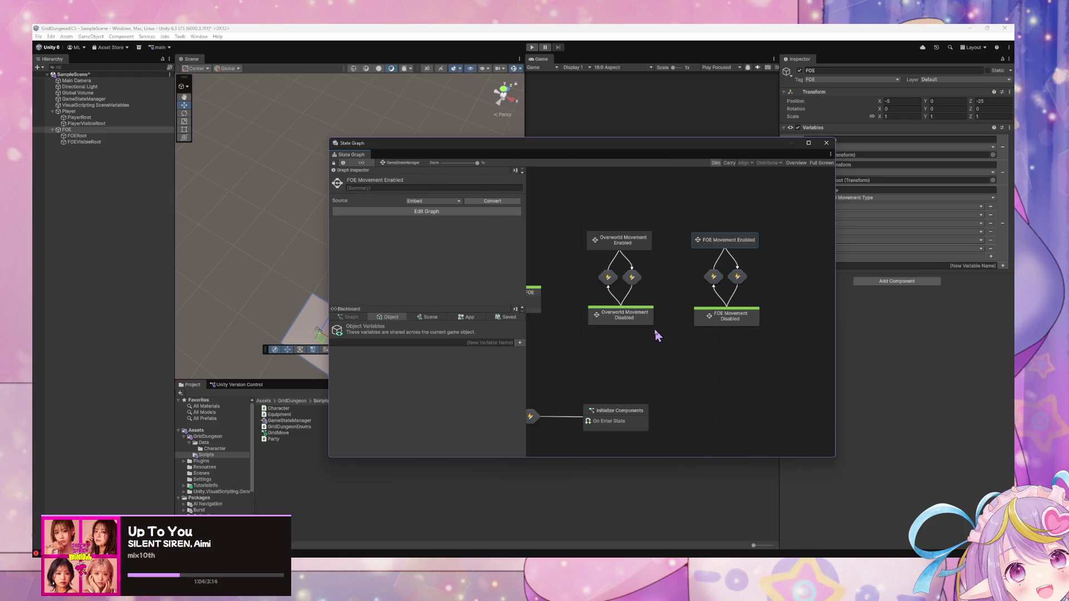
pyautogui.doubleClick(732, 243)
pyautogui.rightClick(624, 283)
pyautogui.click(681, 312)
pyautogui.doubleClick(681, 312)
pyautogui.rightClick(570, 302)
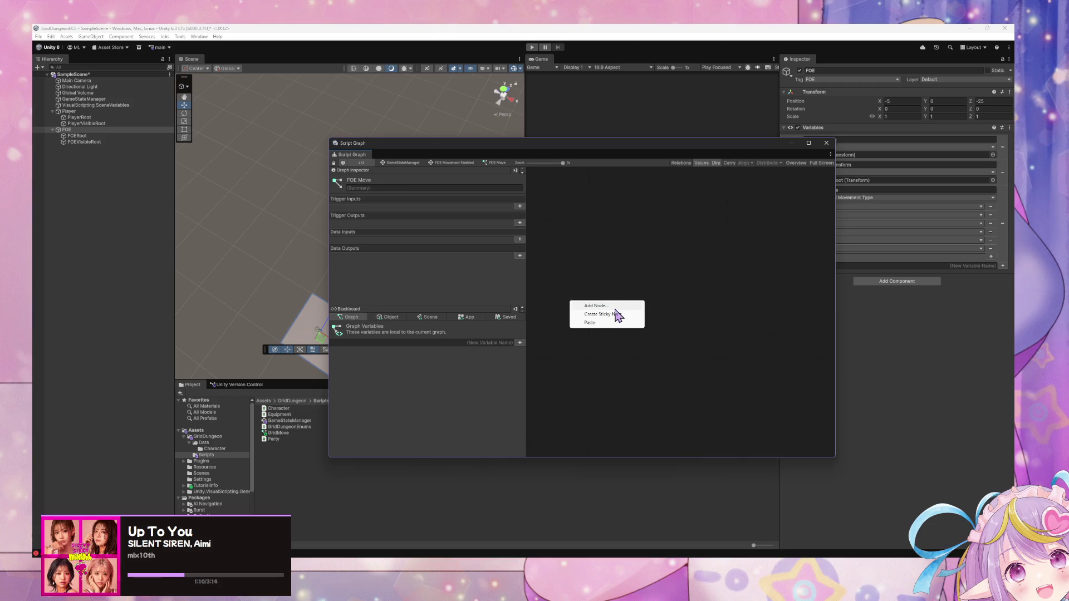
pyautogui.click(614, 308)
pyautogui.write('co')
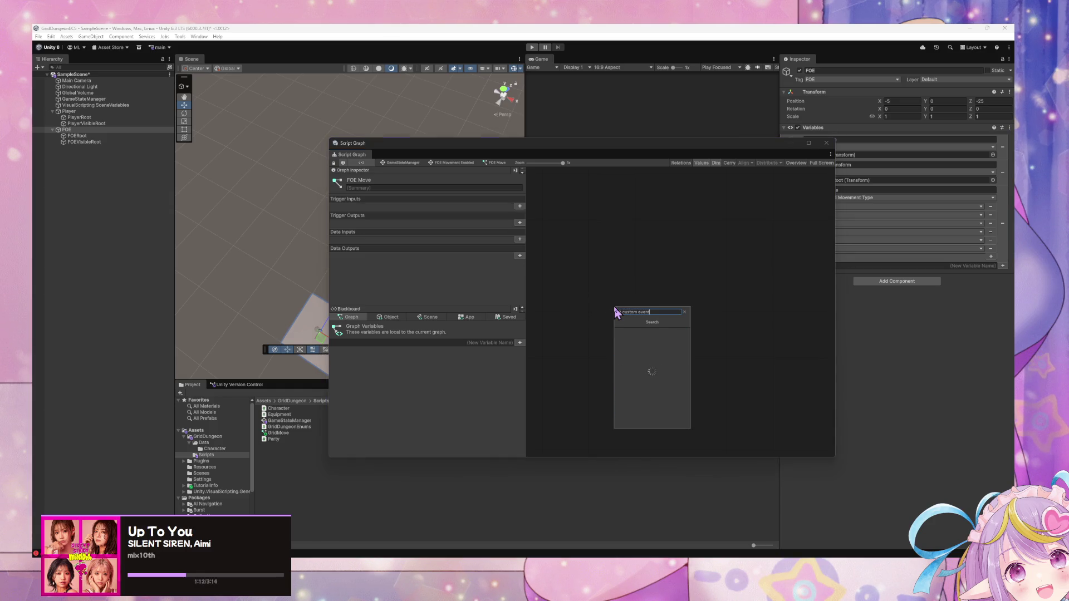
pyautogui.press('Return')
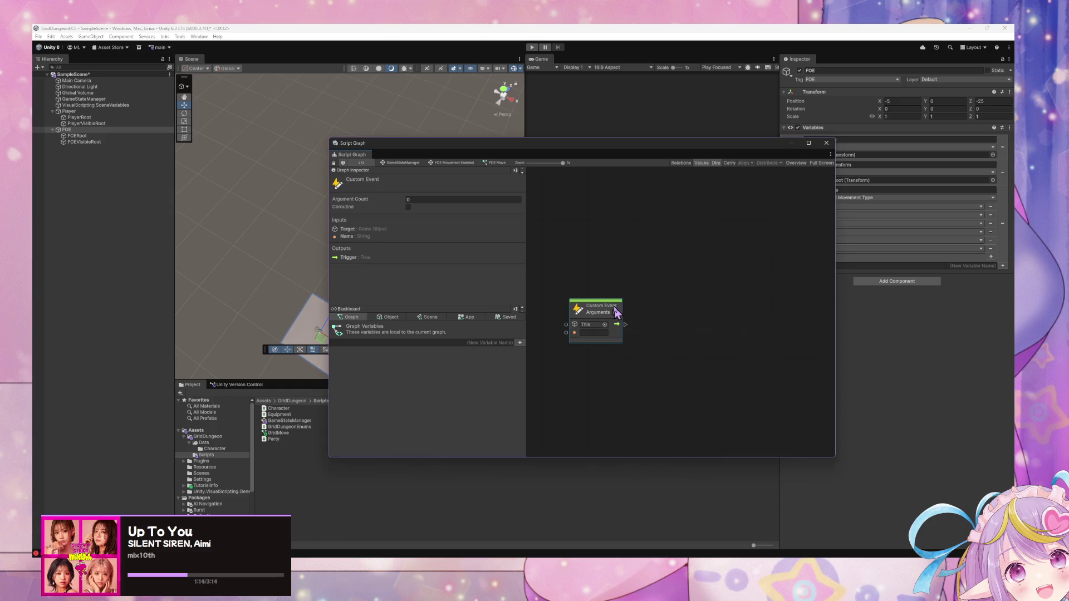
pyautogui.click(599, 332)
pyautogui.click(417, 163)
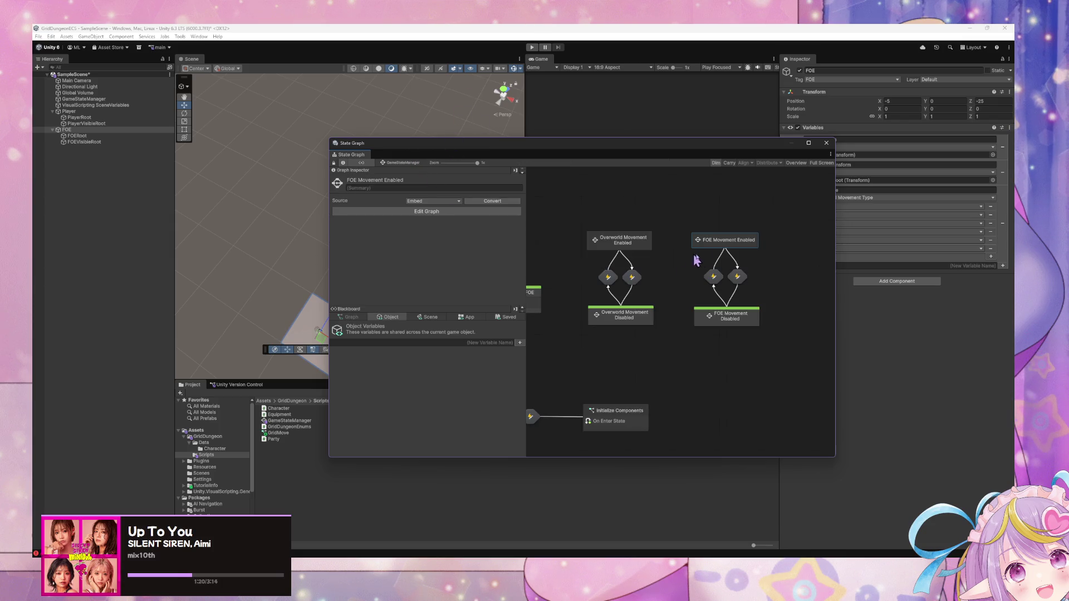
# Step: Rename the FOE Movement Enabled script node to Move FOE
pyautogui.doubleClick(729, 242)
pyautogui.click(411, 180)
pyautogui.write('Move FOE')
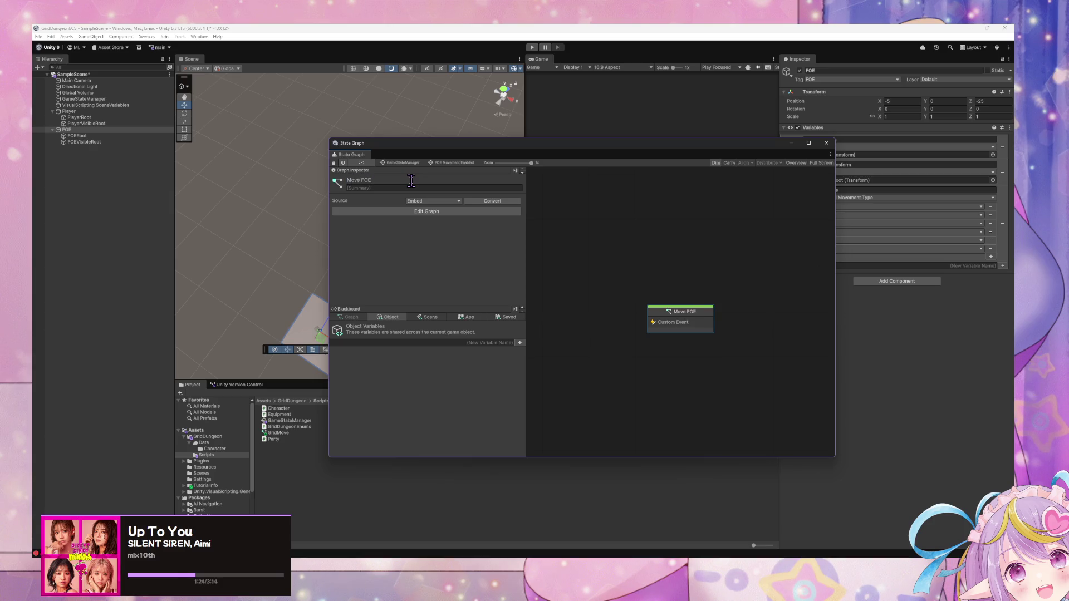
pyautogui.click(402, 162)
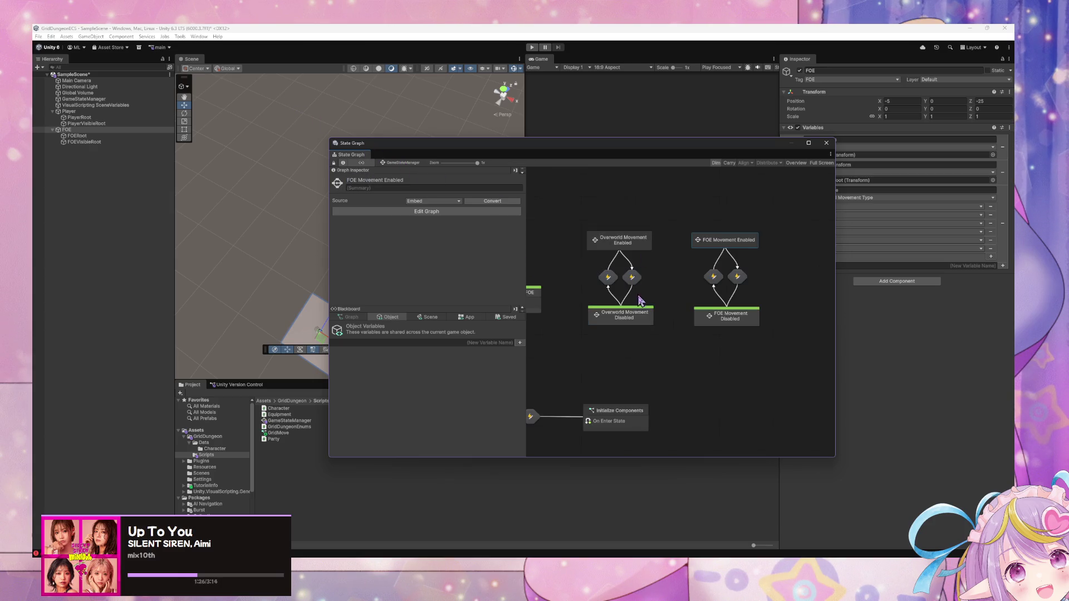
# Step: Open Overworld Movement Enabled's Player Movement Input graph and edit its Custom Event Trigger name
pyautogui.doubleClick(624, 319)
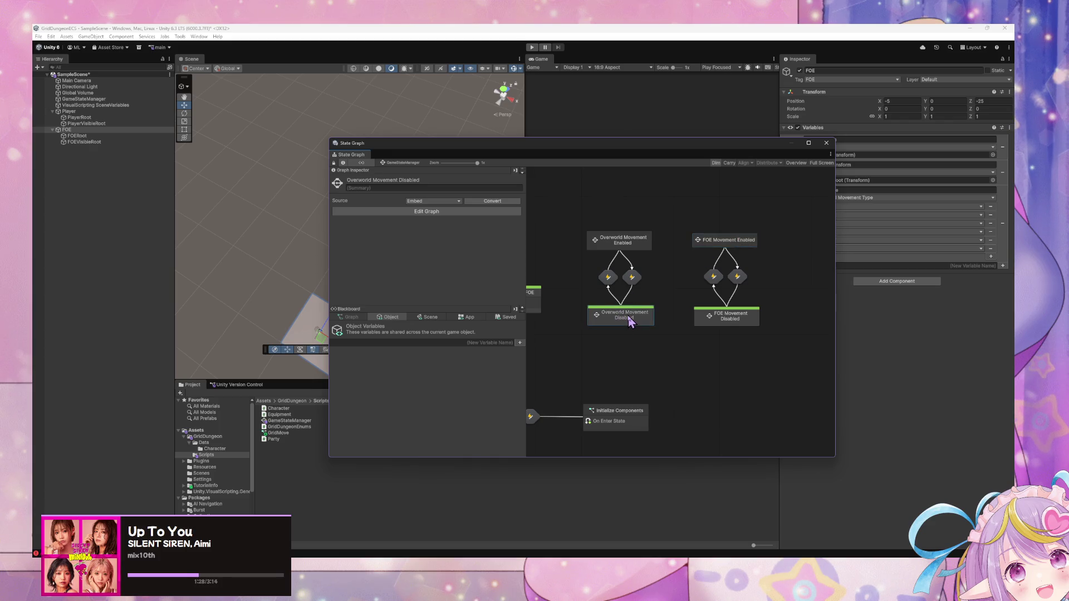
pyautogui.click(405, 166)
pyautogui.click(648, 249)
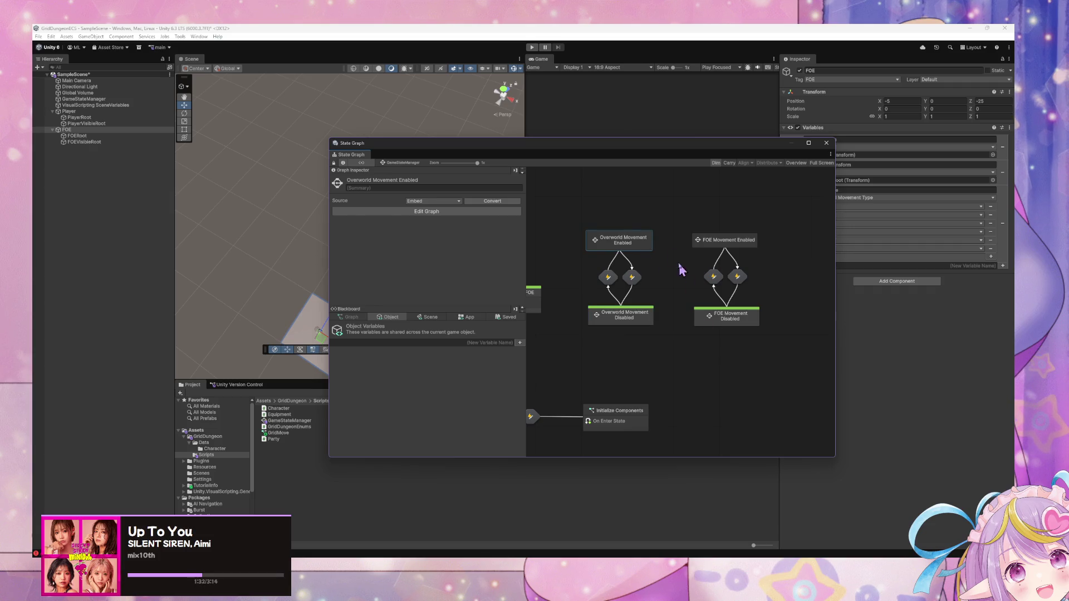
pyautogui.doubleClick(640, 245)
pyautogui.doubleClick(657, 315)
pyautogui.scroll(5, 734, 290)
pyautogui.click(645, 361)
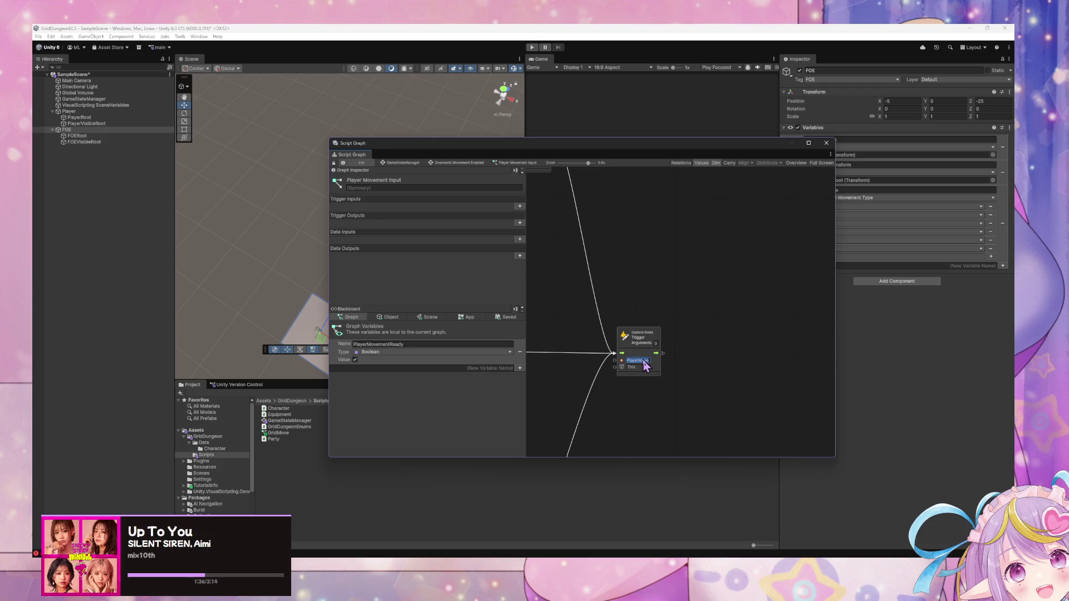
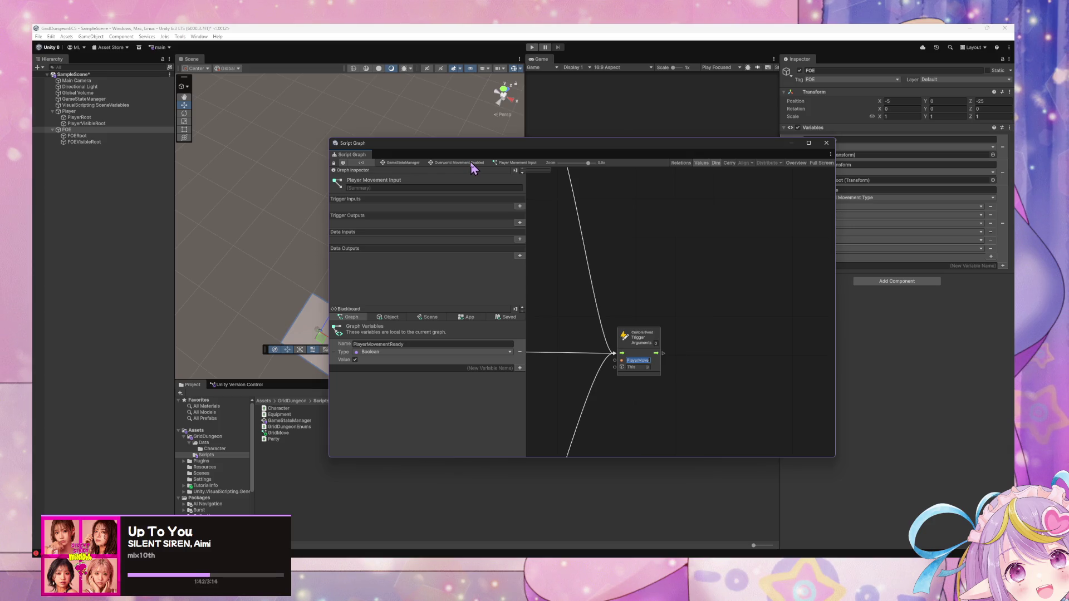
# Step: Check the MoveFOE event name on the Move FOE transition in FOE Movement Enabled
pyautogui.write('Move')
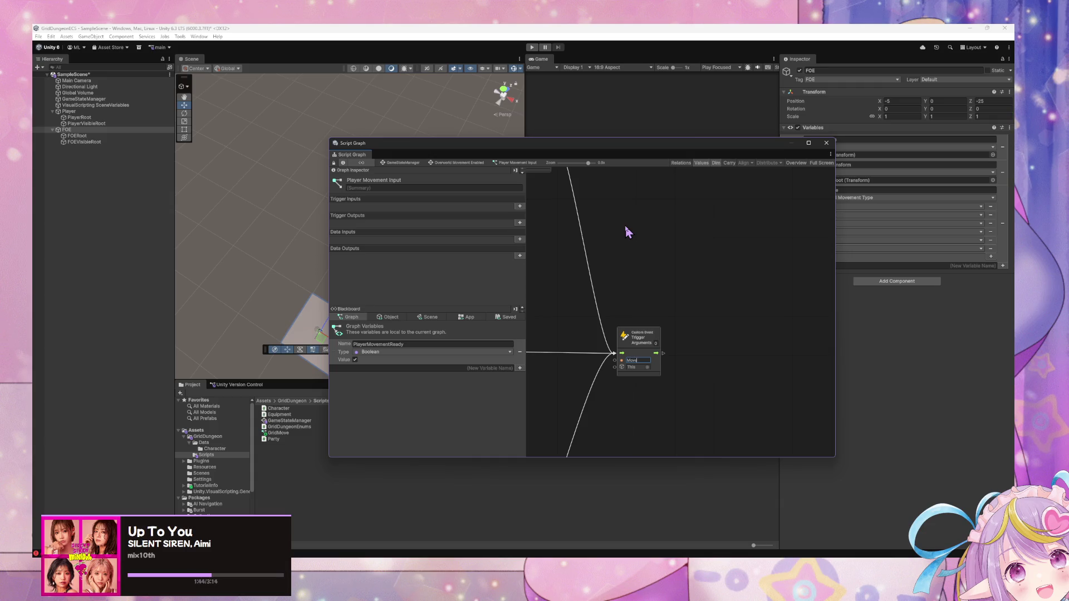
pyautogui.write('FOE')
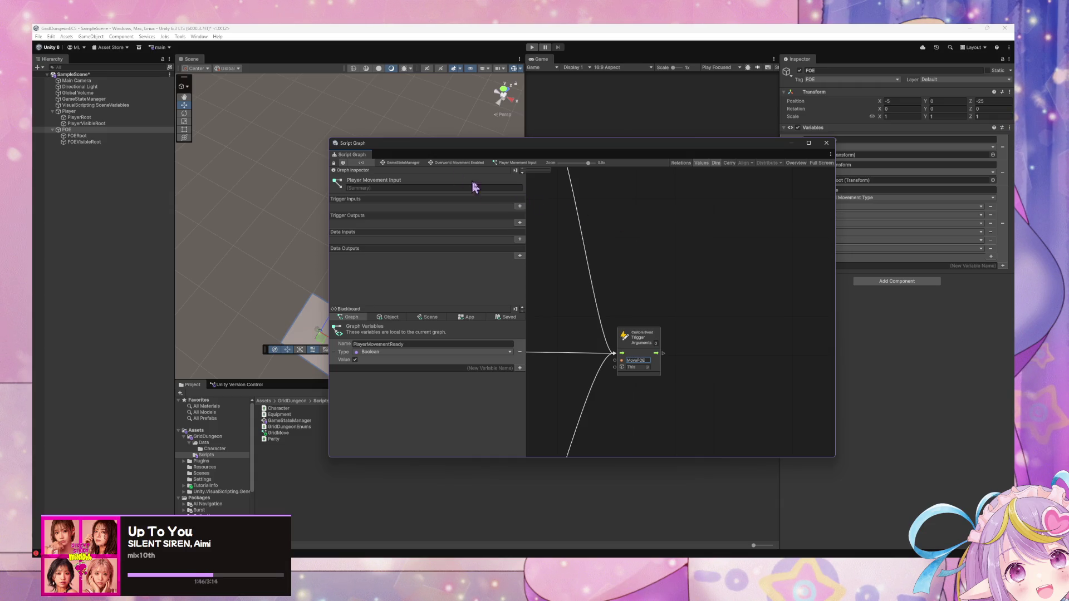
pyautogui.doubleClick(646, 361)
pyautogui.click(401, 162)
pyautogui.click(724, 240)
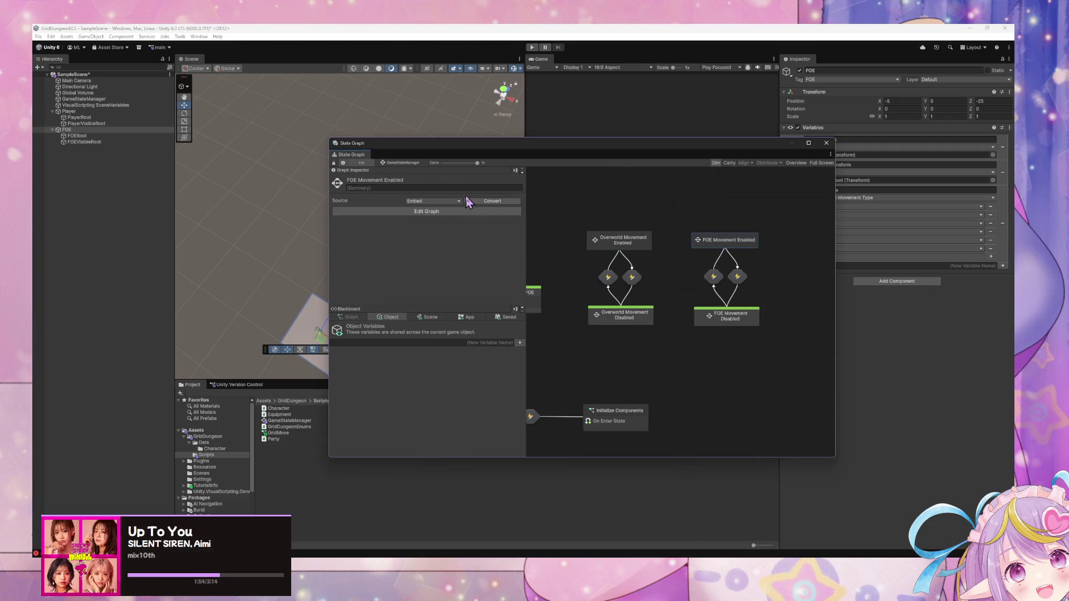
pyautogui.doubleClick(729, 242)
pyautogui.doubleClick(663, 331)
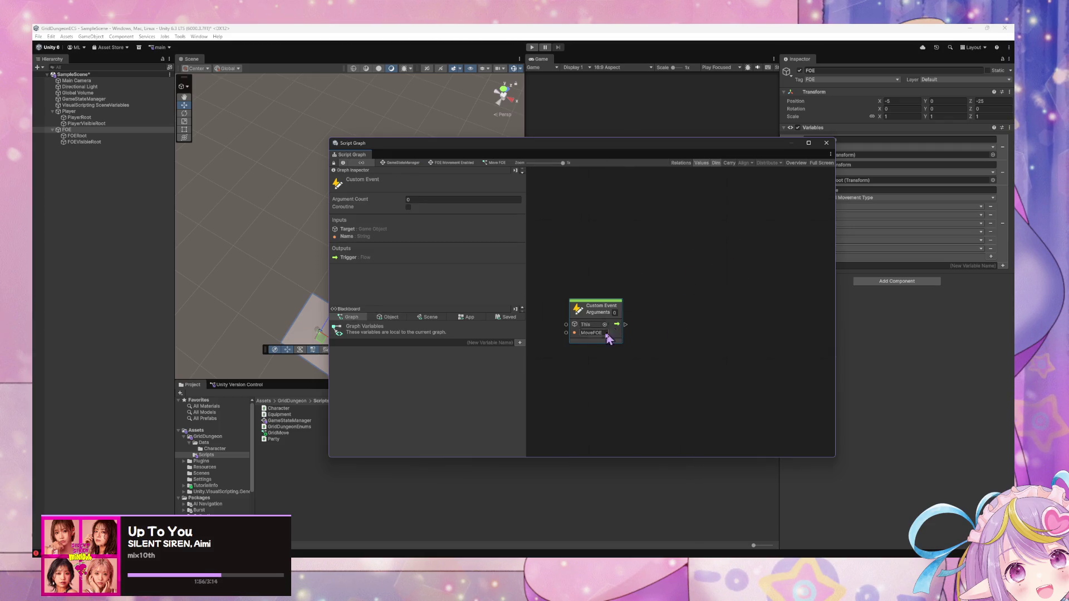
pyautogui.click(408, 165)
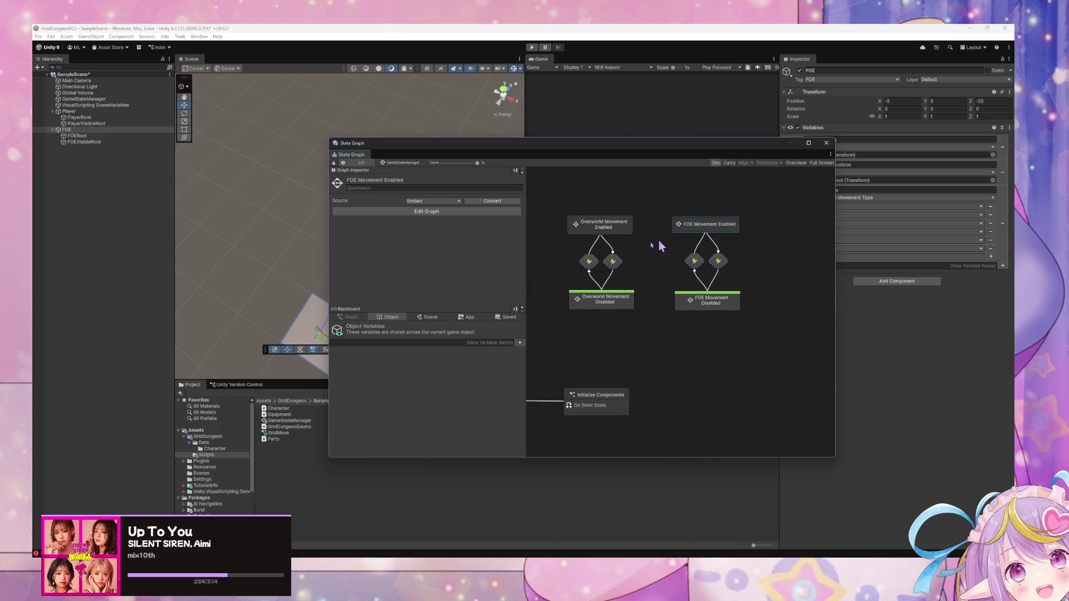
# Step: Discard a trial duplicate of Player Movement Input's Trigger Custom Event, then return to Overworld Movement Enabled
pyautogui.doubleClick(629, 229)
pyautogui.doubleClick(647, 325)
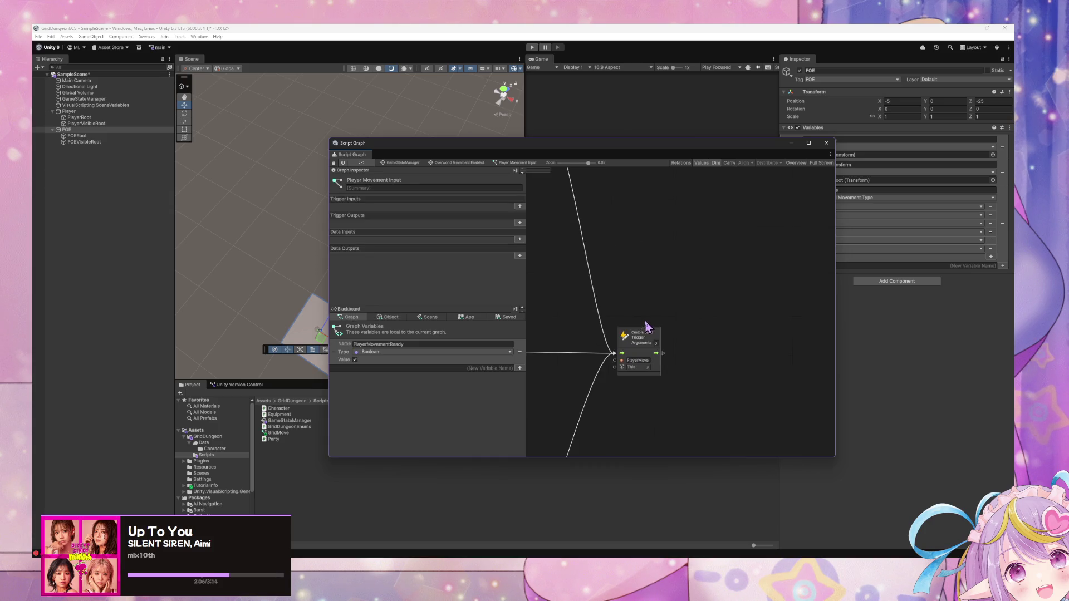
pyautogui.click(653, 342)
pyautogui.hotkey('ctrl', 'd')
pyautogui.moveTo(686, 291); pyautogui.dragTo(721, 340)
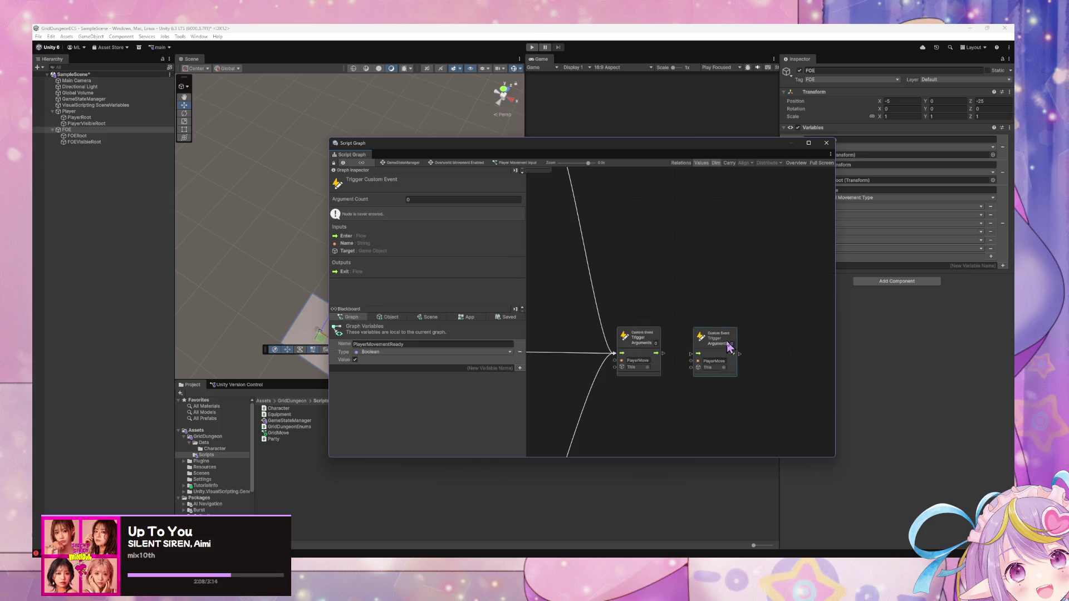
pyautogui.press('Delete')
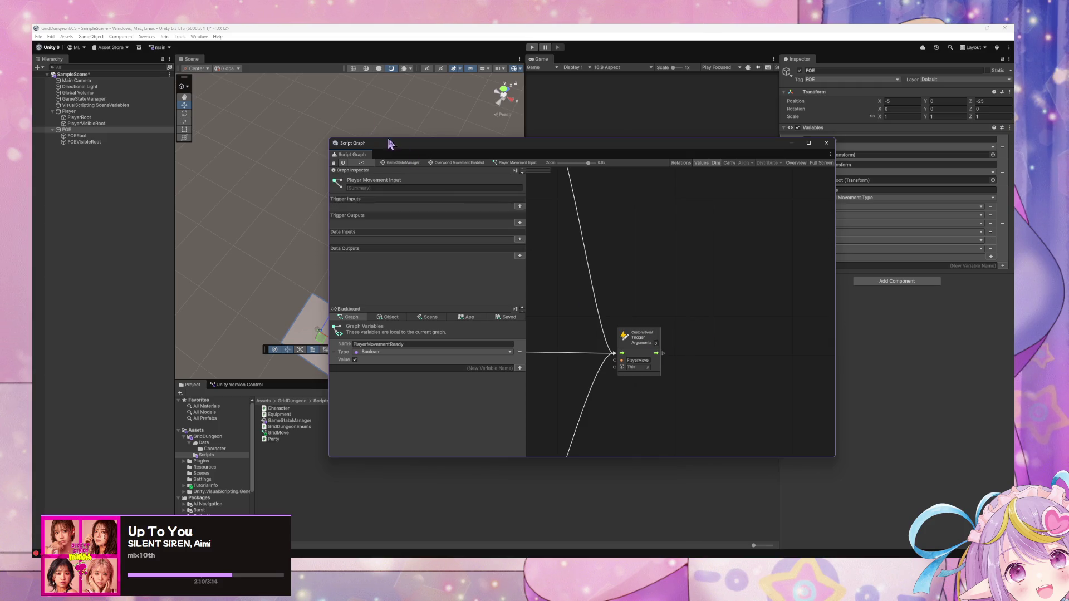
pyautogui.click(463, 164)
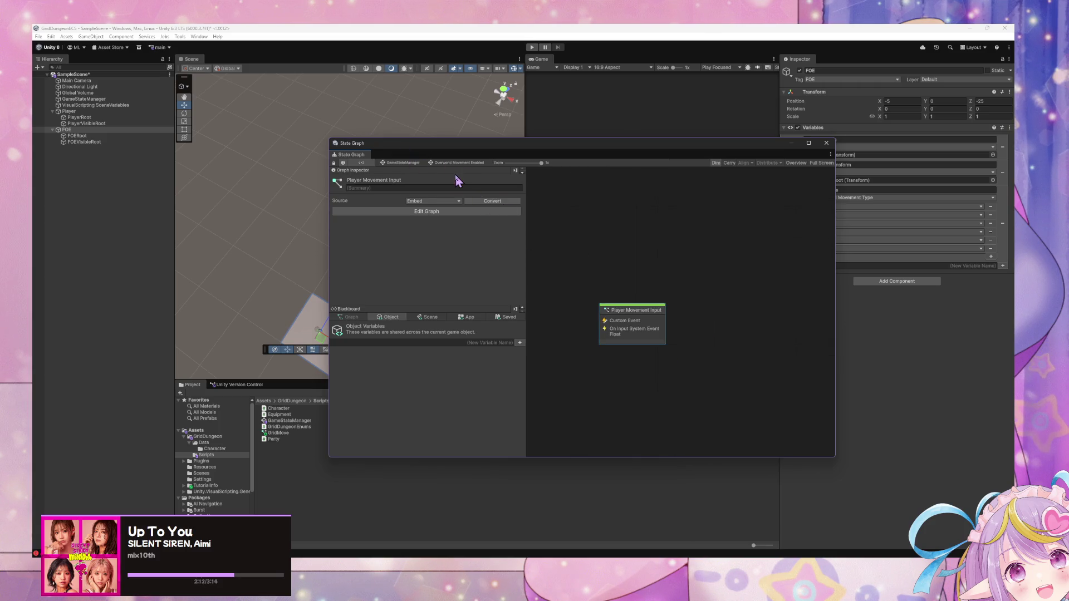
# Step: Create a script state titled 'Move FOE when Player Moves' in the GameStateManager graph
pyautogui.click(412, 163)
pyautogui.rightClick(700, 363)
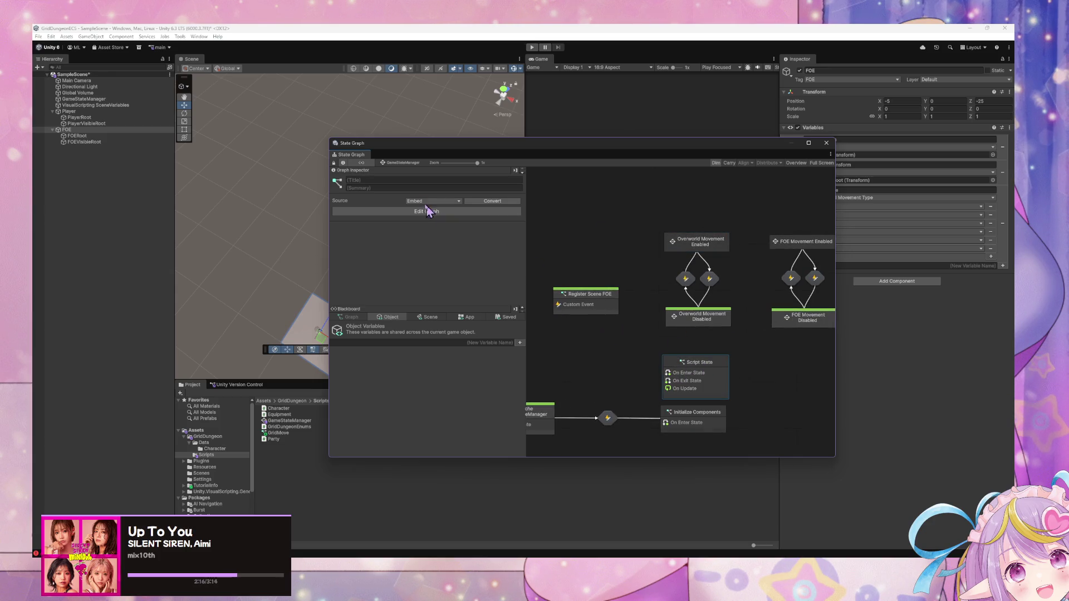
pyautogui.write('Move')
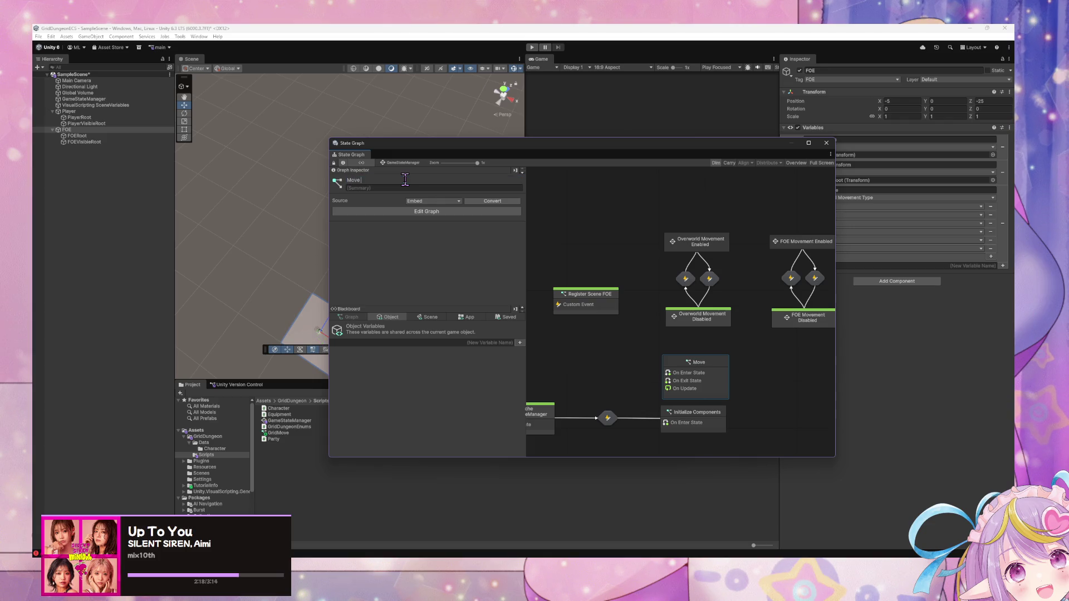
pyautogui.write(' FOE when Player Moves')
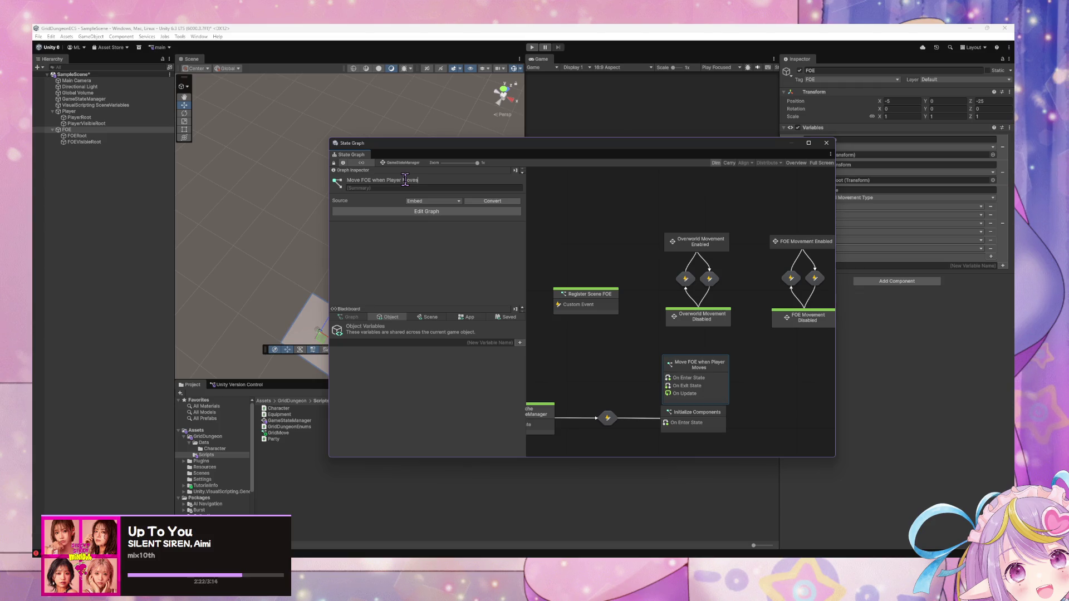
pyautogui.rightClick(685, 361)
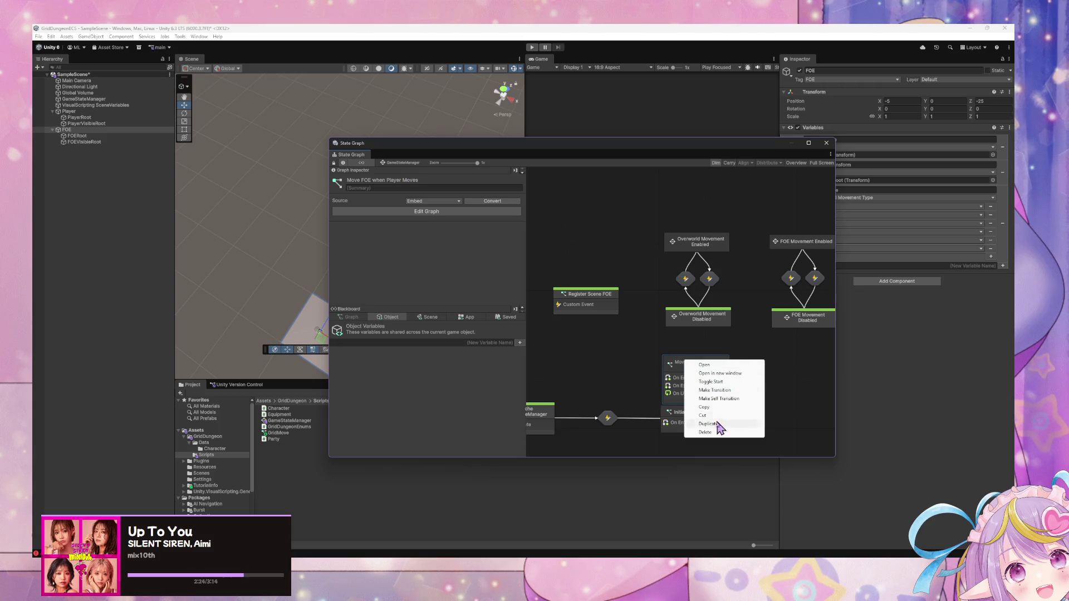
pyautogui.press('Escape')
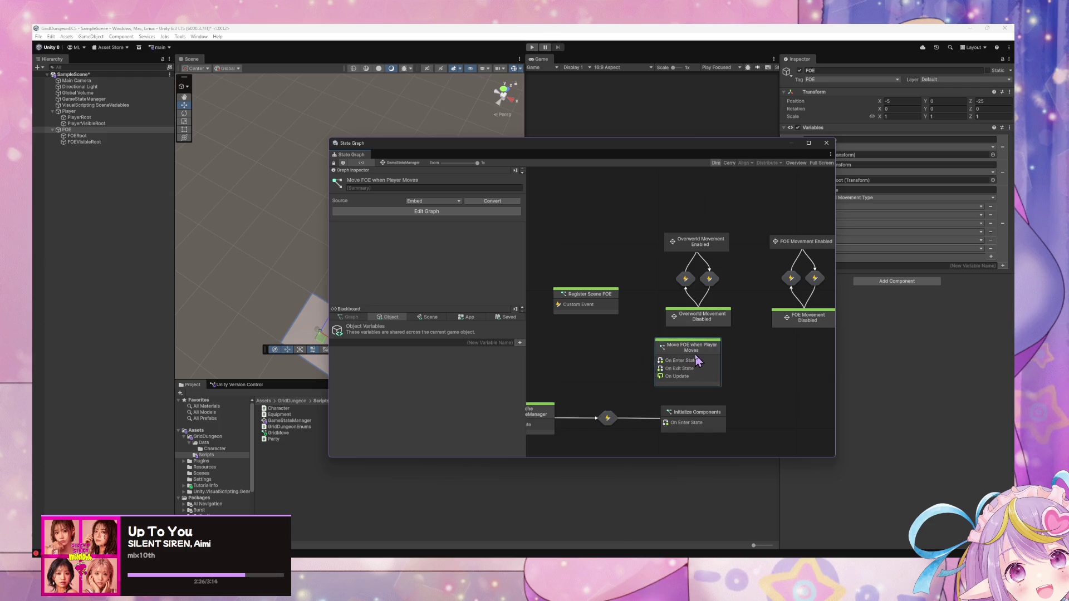
# Step: Delete the three default event nodes inside the new state's graph
pyautogui.doubleClick(692, 374)
pyautogui.moveTo(713, 415); pyautogui.dragTo(562, 220)
pyautogui.press('Delete')
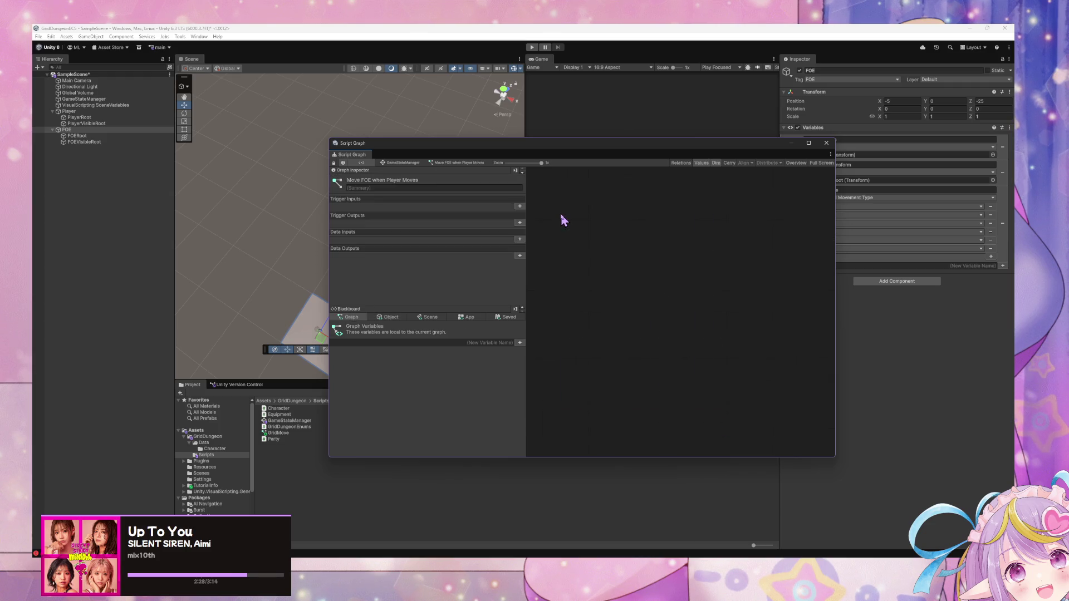
# Step: Add a Custom Event node and a Trigger Custom Event node to the empty graph
pyautogui.rightClick(632, 254)
pyautogui.write('dis')
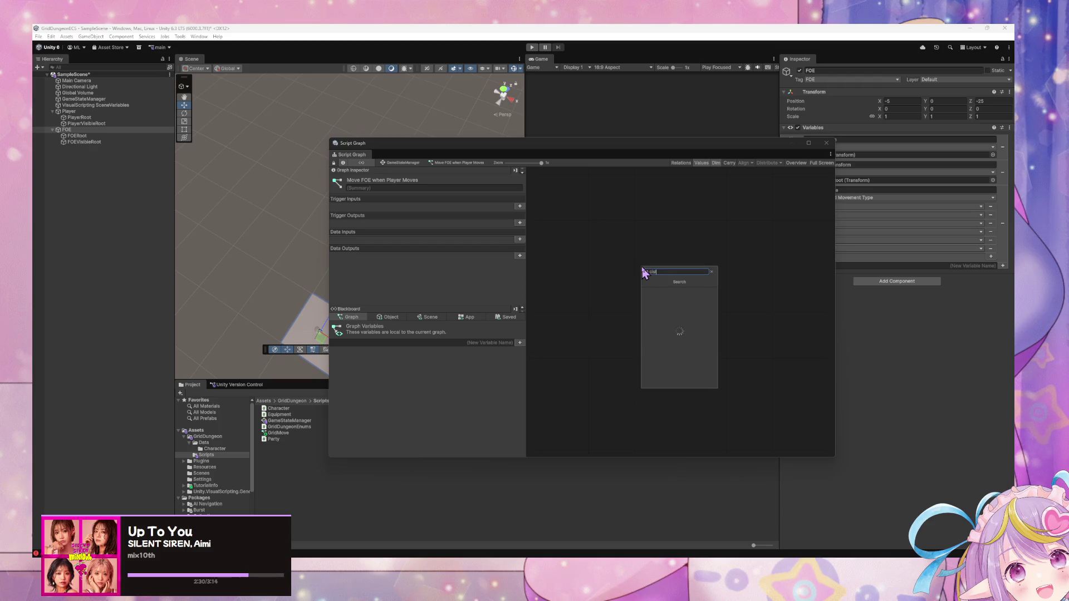
pyautogui.write('ustom event')
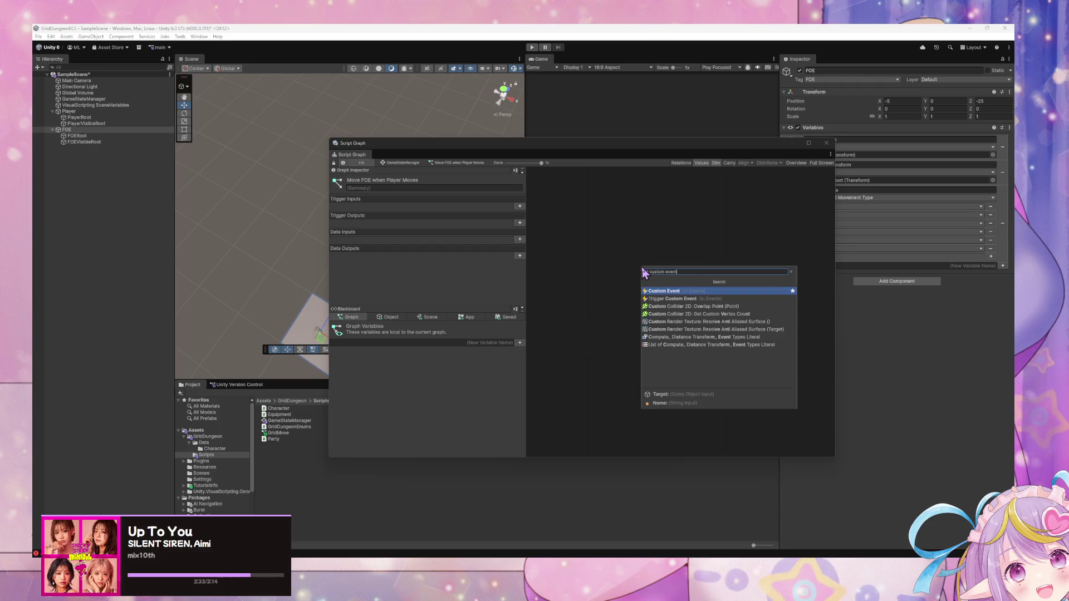
pyautogui.press('Return')
pyautogui.write('PlayerMove')
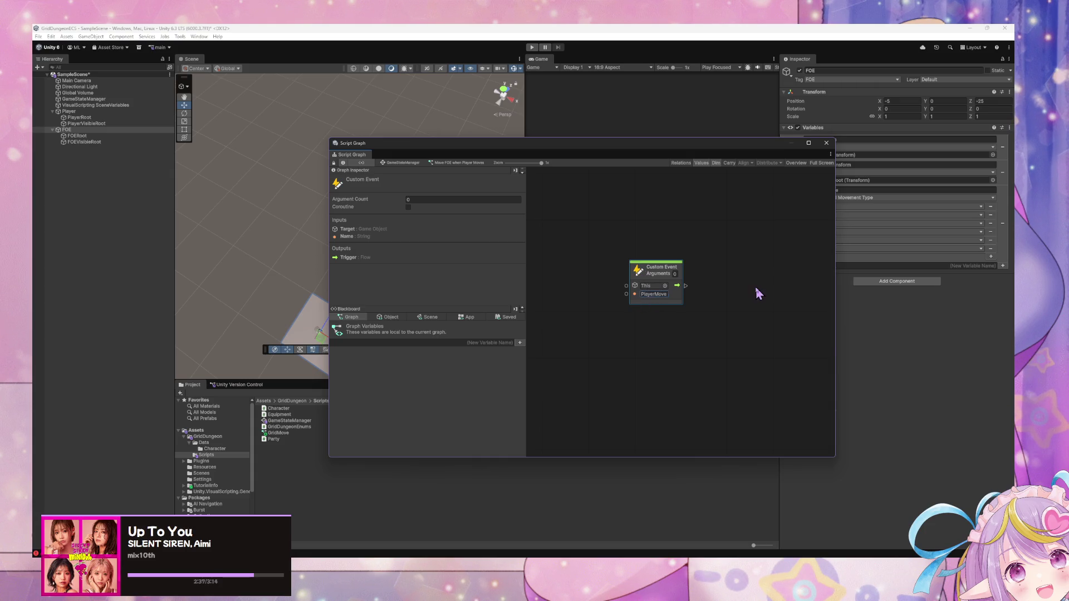
pyautogui.rightClick(767, 294)
pyautogui.write('tro')
pyautogui.press('BackSpace')
pyautogui.write('igger')
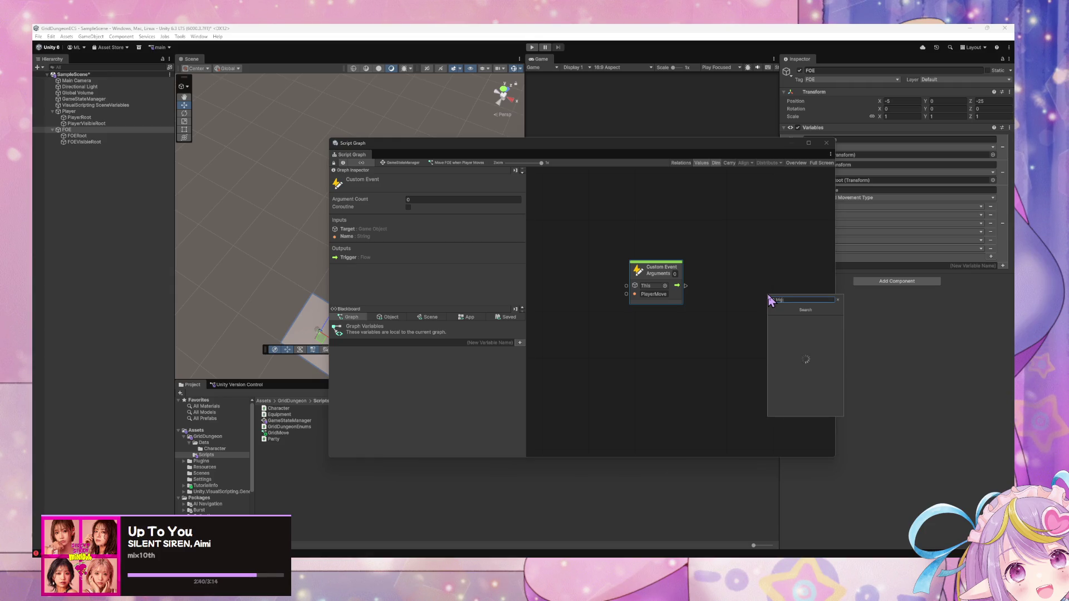
pyautogui.write(' event')
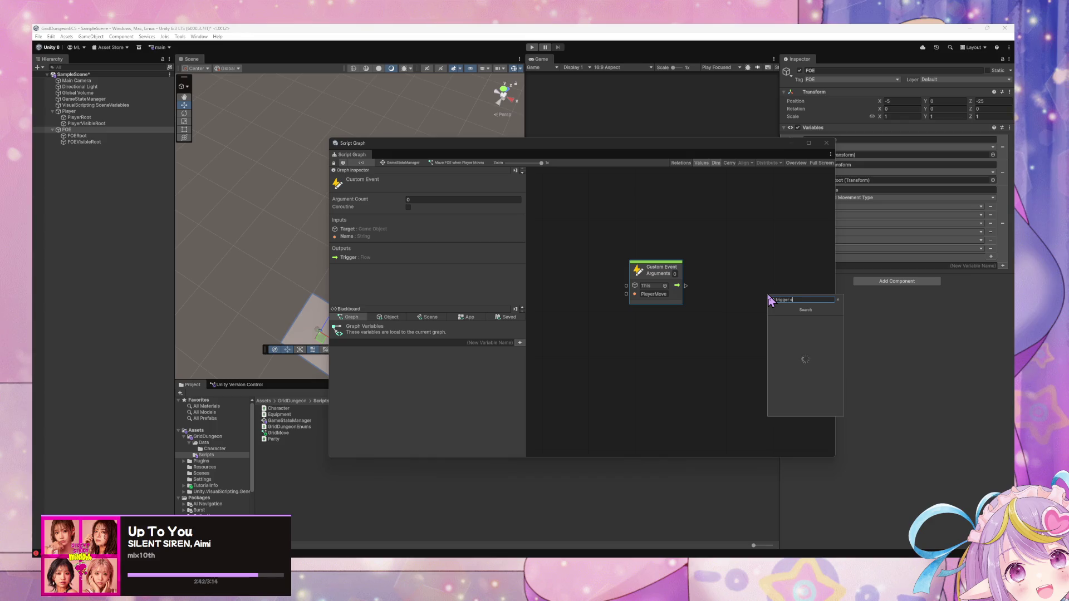
pyautogui.press('Return')
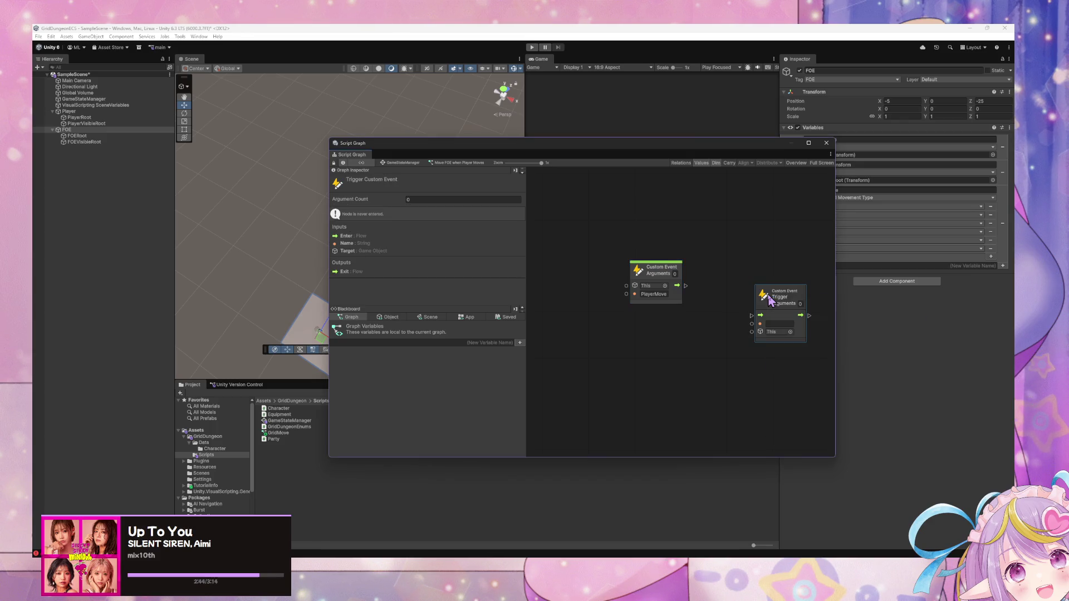
# Step: Connect the Custom Event's flow into the MoveFOE trigger and return to GameStateManager
pyautogui.click(777, 323)
pyautogui.write('MoveFOE')
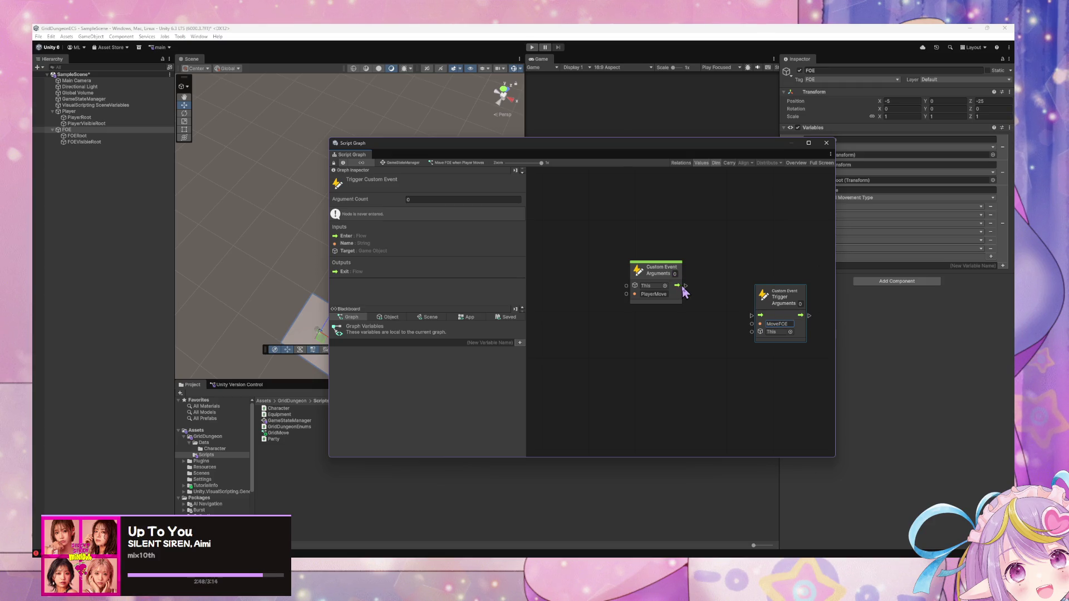
pyautogui.moveTo(678, 286)
pyautogui.mouseDown()
pyautogui.moveTo(754, 326)
pyautogui.moveTo(751, 316)
pyautogui.mouseUp()
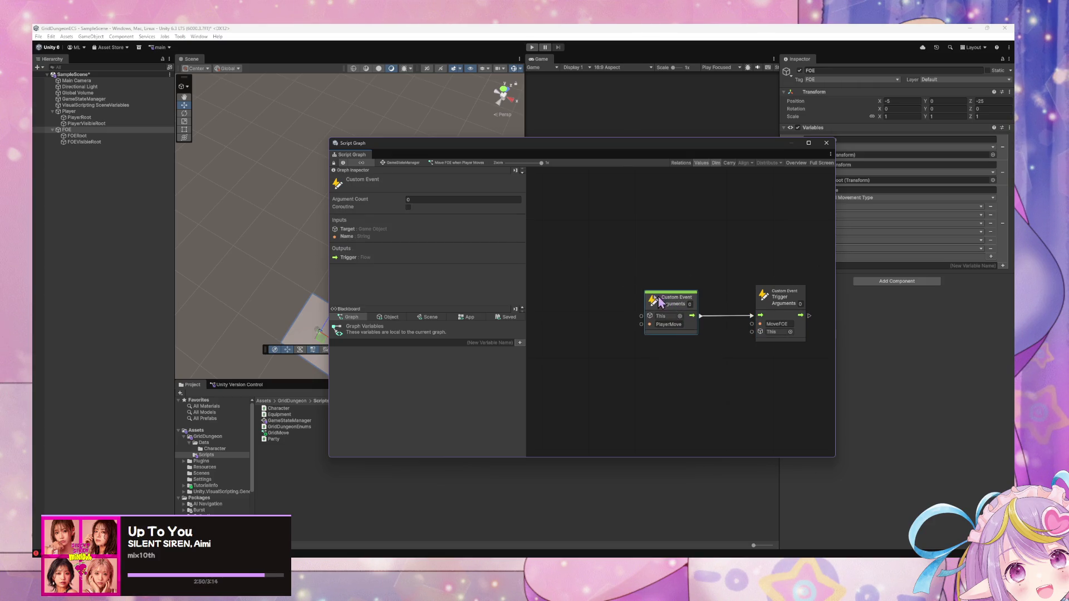
pyautogui.click(401, 162)
pyautogui.moveTo(732, 279); pyautogui.dragTo(665, 269)
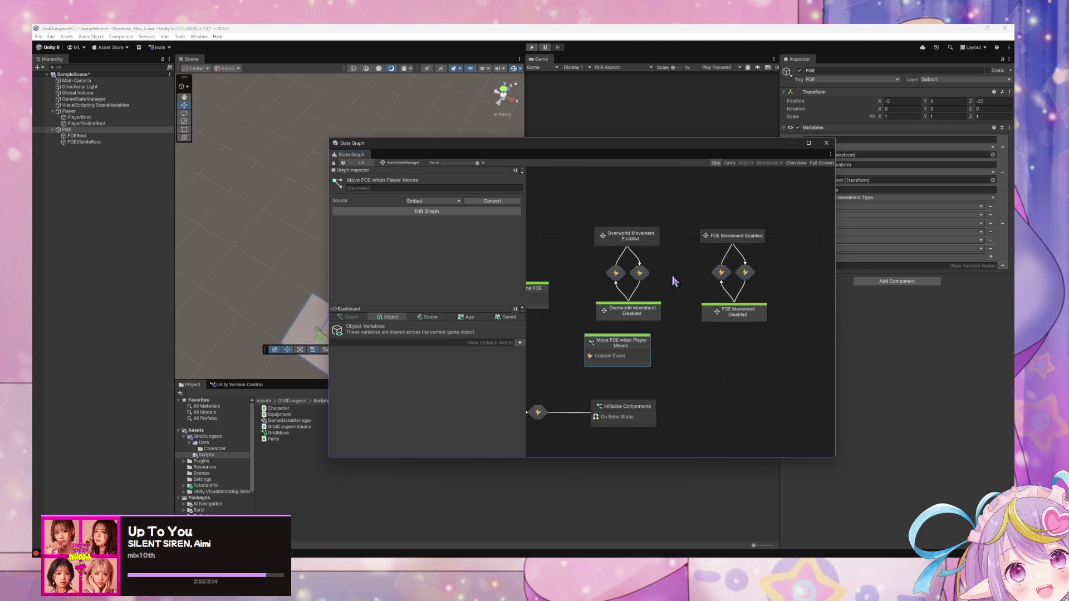
# Step: Move the new state left and open FOE Movement Enabled's Move FOE graph
pyautogui.moveTo(640, 341); pyautogui.dragTo(574, 339)
pyautogui.doubleClick(764, 239)
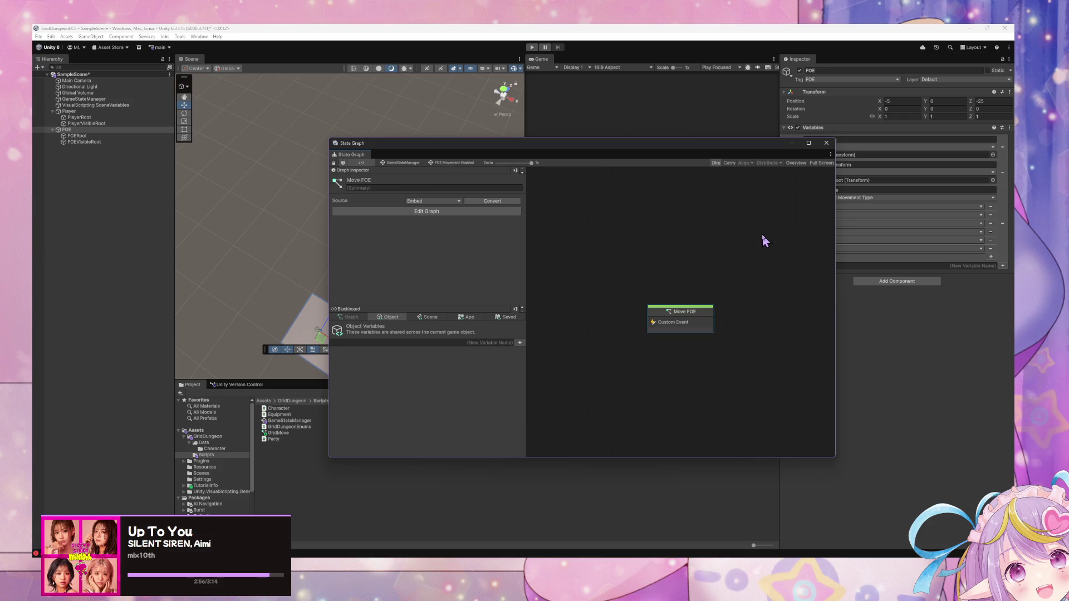
pyautogui.doubleClick(684, 325)
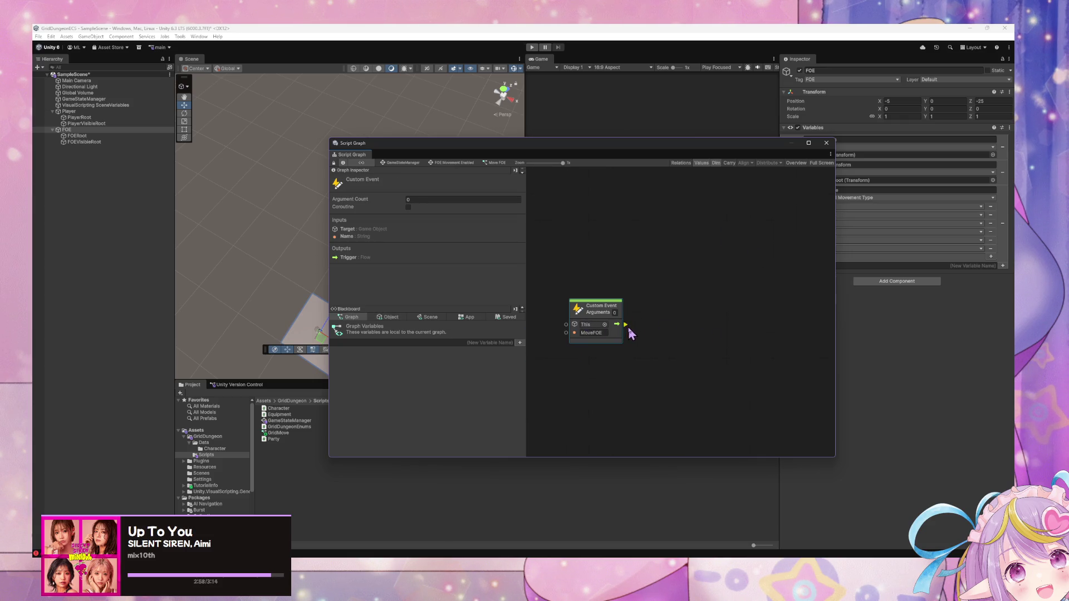
pyautogui.click(426, 317)
# Step: Add a For Each Loop beside the Custom Event and wire the event's trigger into its Enter
pyautogui.rightClick(693, 336)
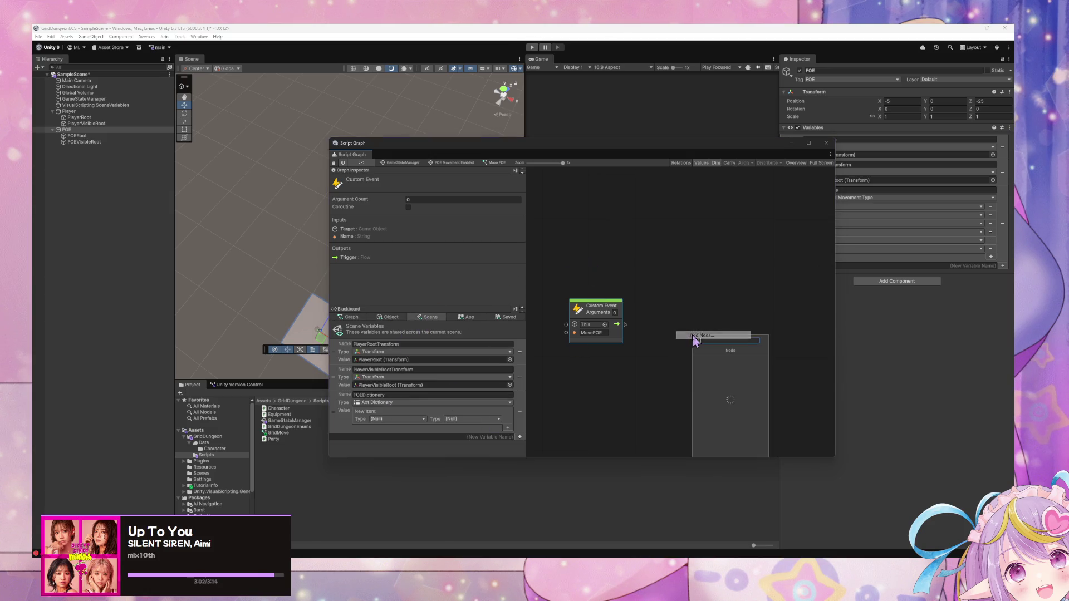
pyautogui.write('for each')
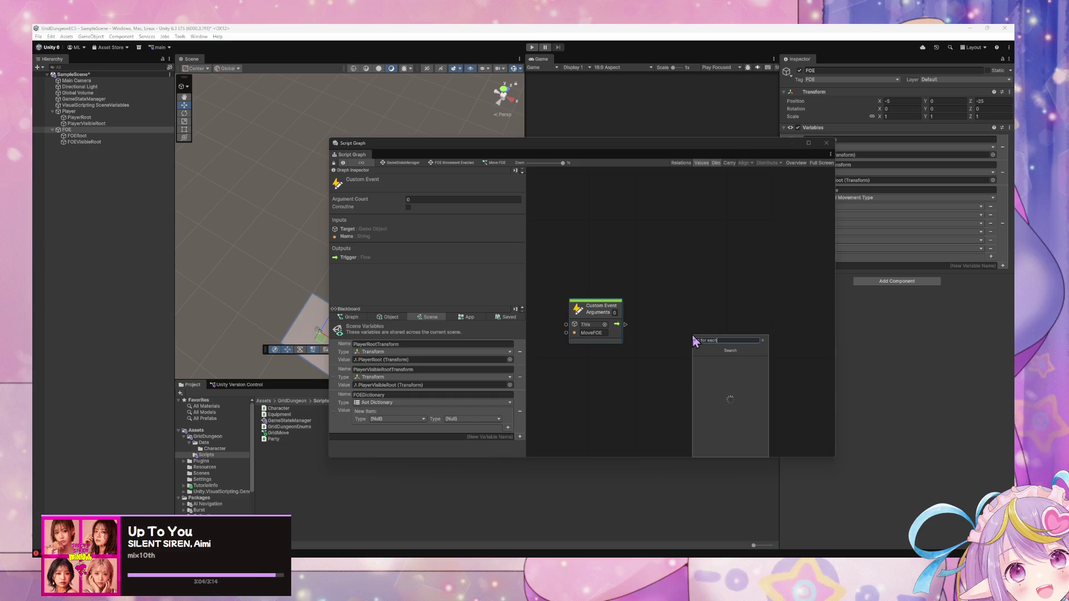
pyautogui.press('Return')
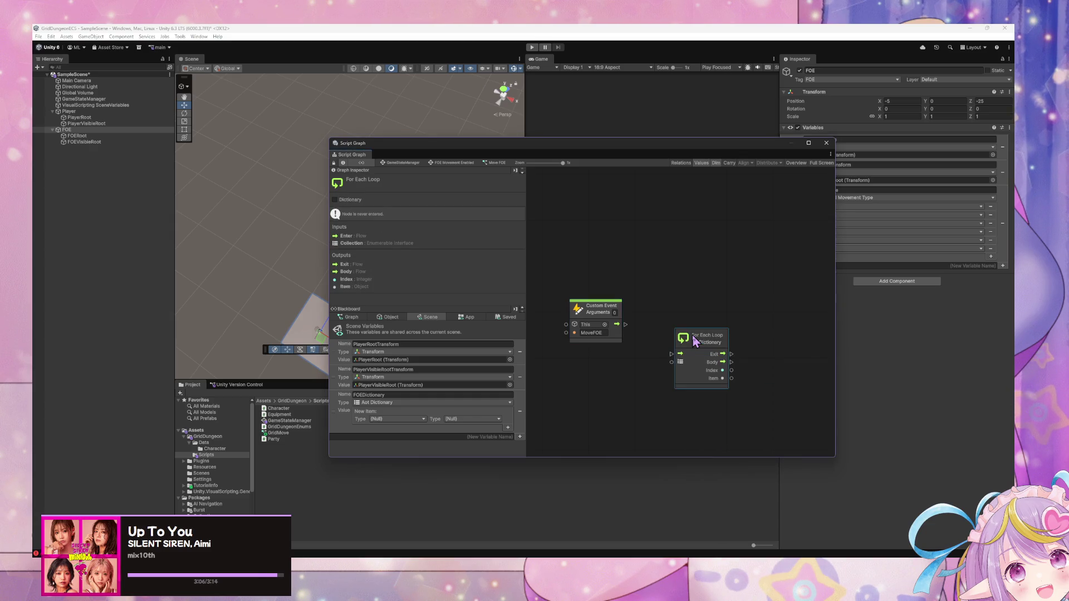
pyautogui.moveTo(696, 341); pyautogui.dragTo(687, 295)
pyautogui.moveTo(581, 311); pyautogui.dragTo(578, 296)
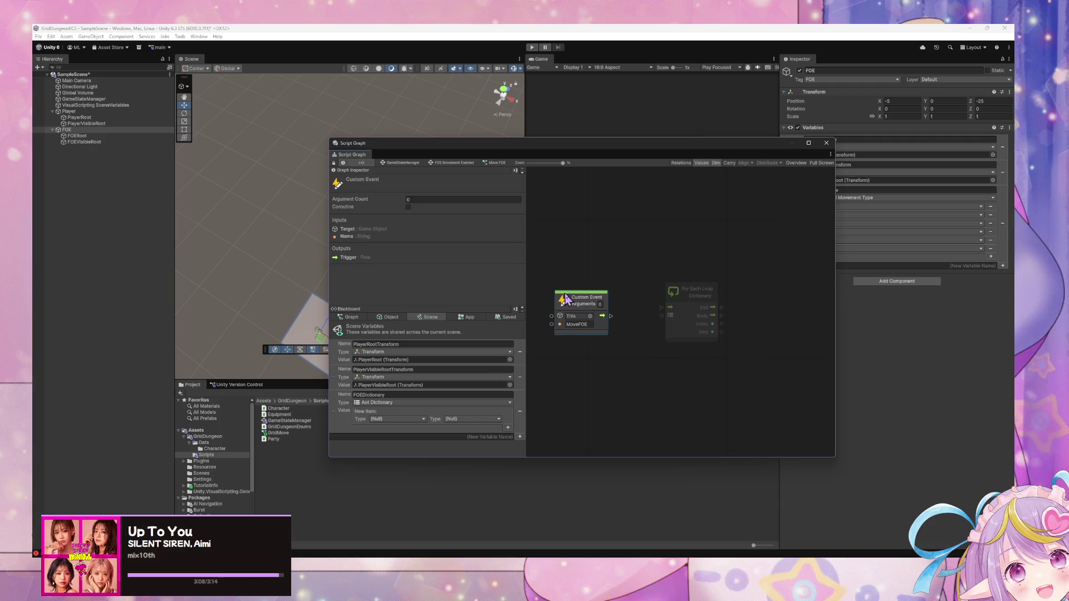
pyautogui.click(664, 308)
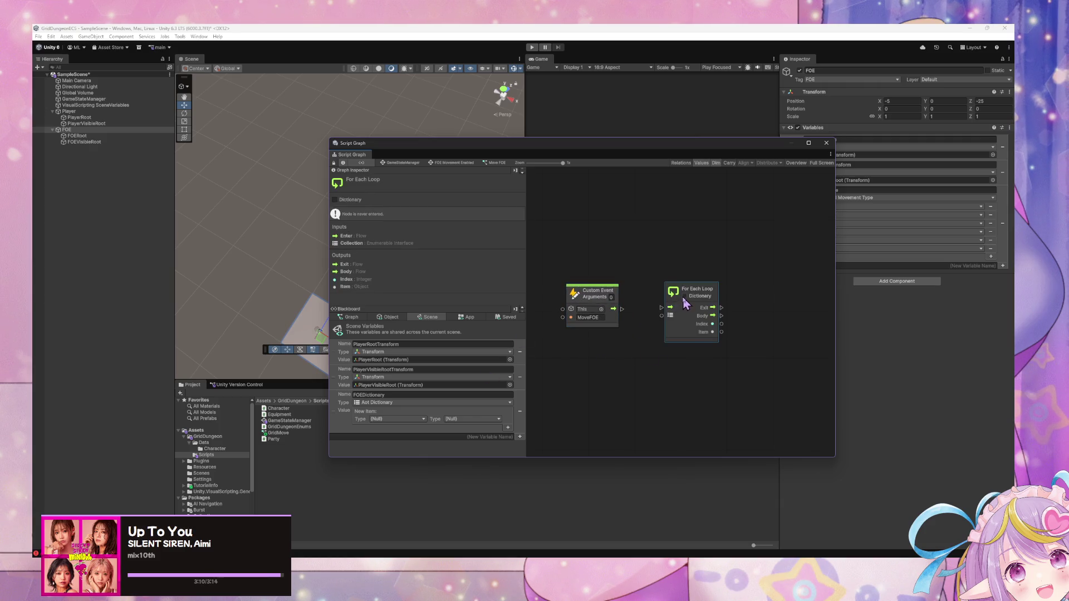
pyautogui.moveTo(622, 309)
pyautogui.mouseDown()
pyautogui.moveTo(664, 311)
pyautogui.moveTo(600, 291)
pyautogui.mouseUp()
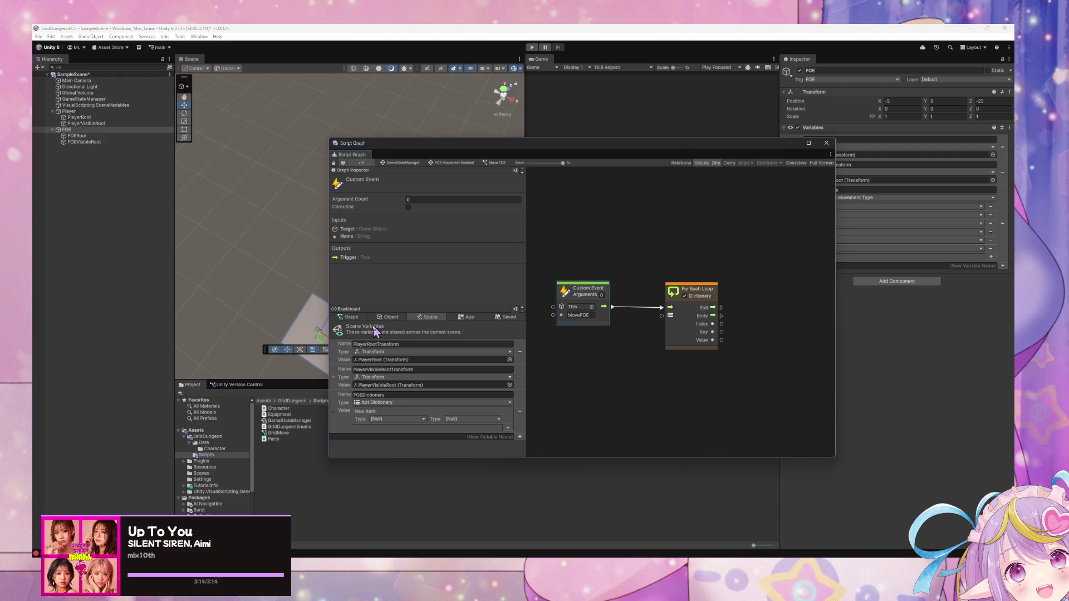
pyautogui.click(349, 317)
pyautogui.moveTo(749, 330); pyautogui.dragTo(718, 335)
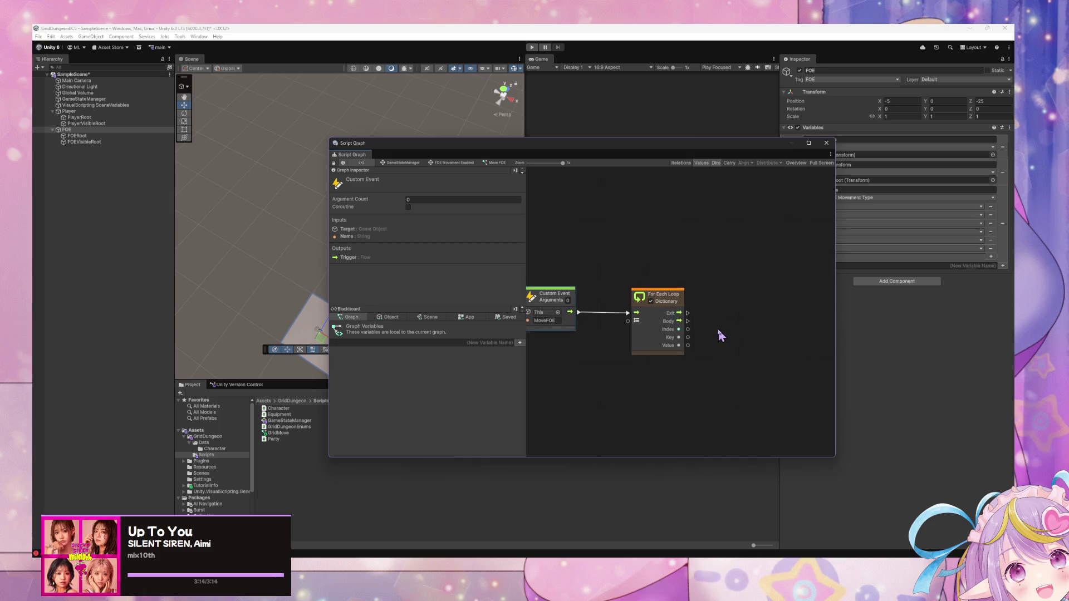
# Step: Create a new graph variable in the Blackboard's Graph tab
pyautogui.click(490, 343)
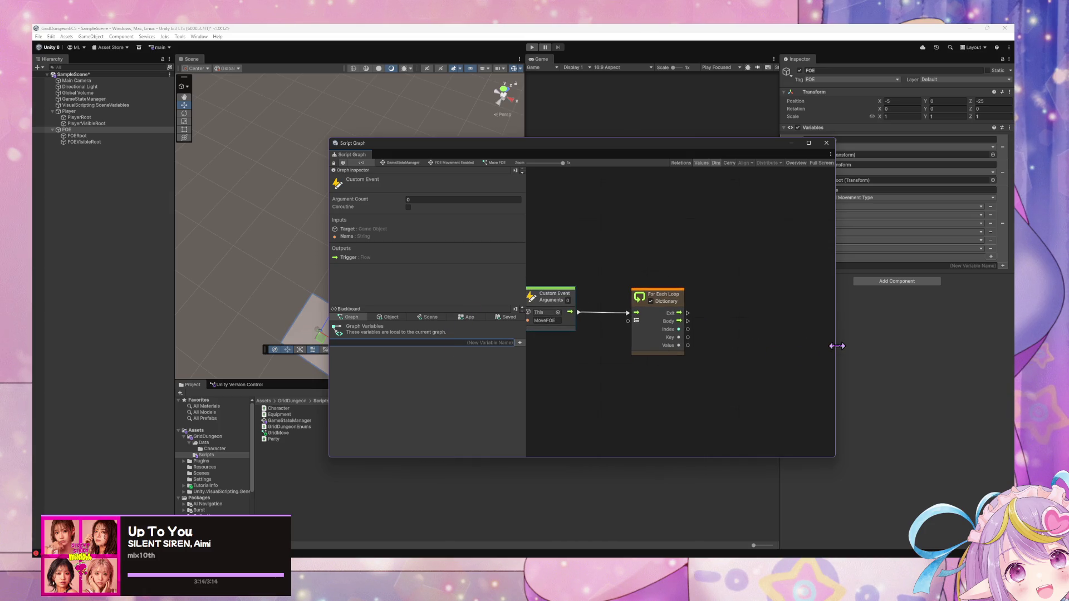
pyautogui.write('State')
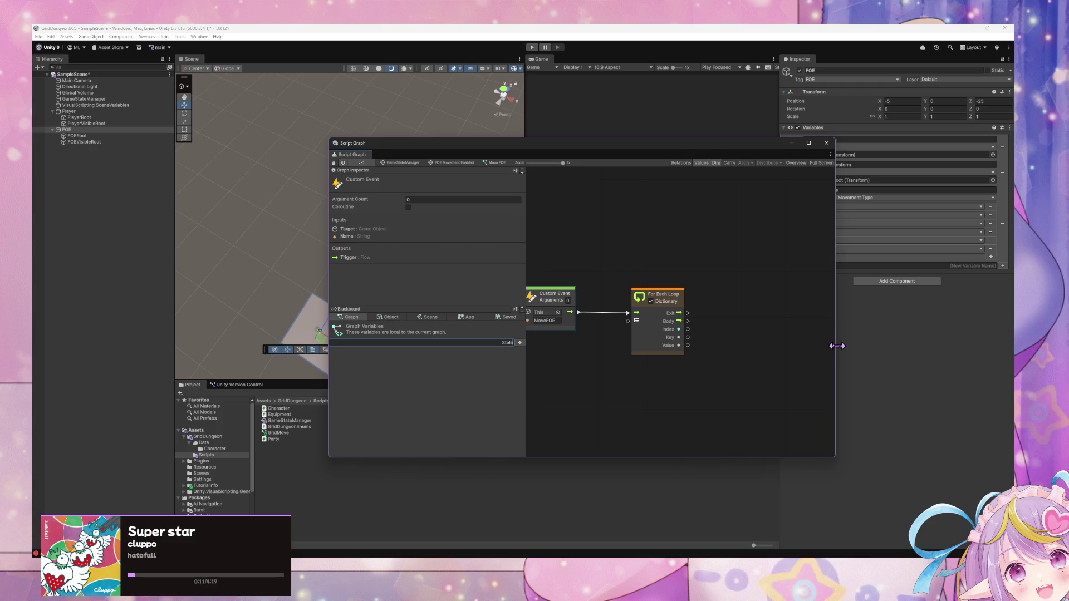
pyautogui.write('FOE')
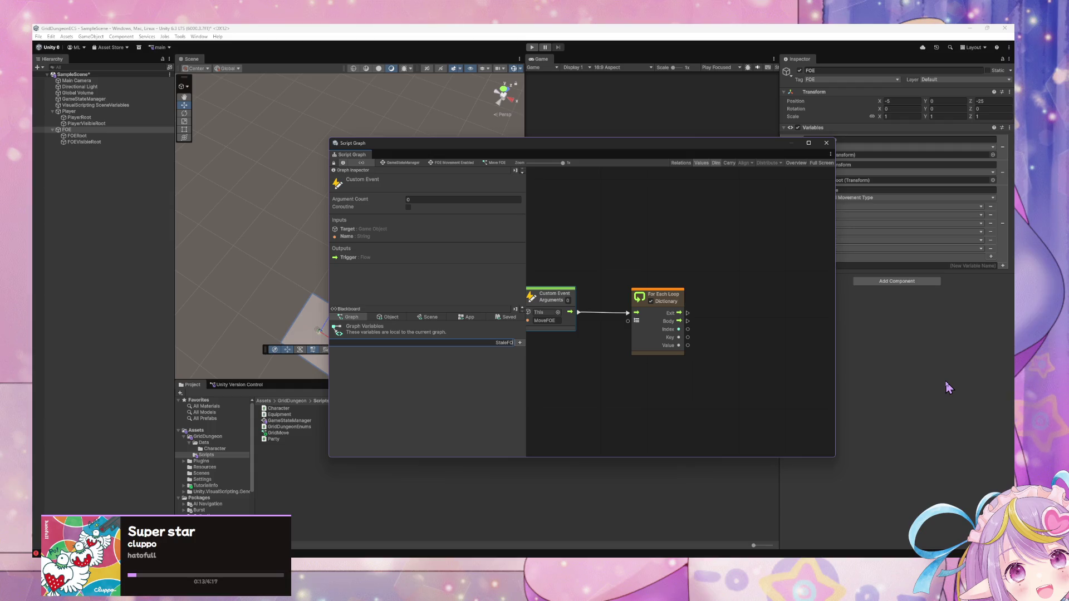
pyautogui.press('BackSpace')
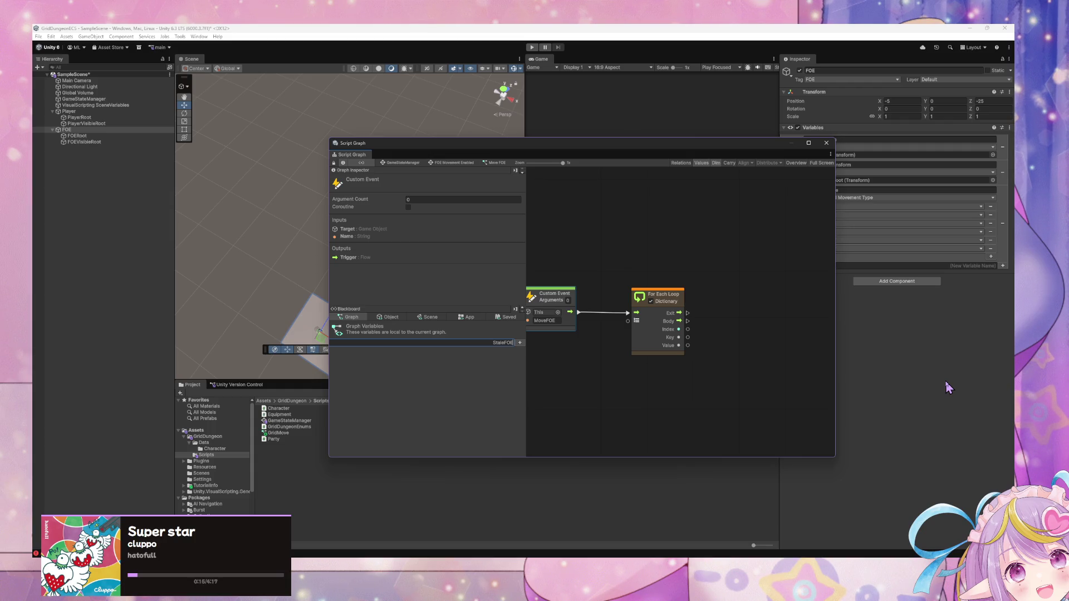
pyautogui.press('BackSpace')
pyautogui.press('BackSpace')
pyautogui.press('BackSpace')
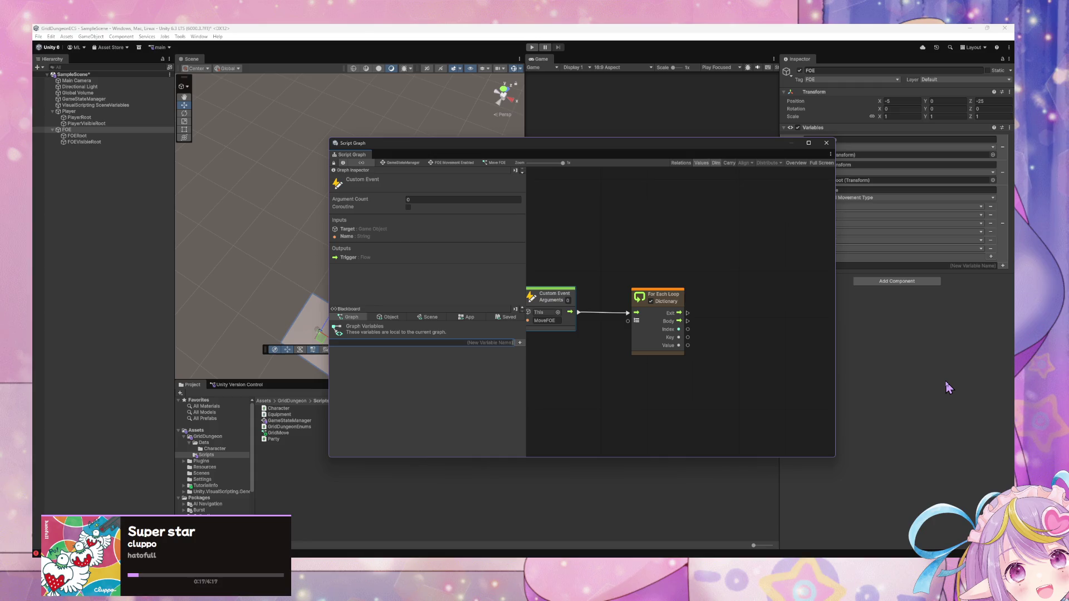
pyautogui.write('Sta')
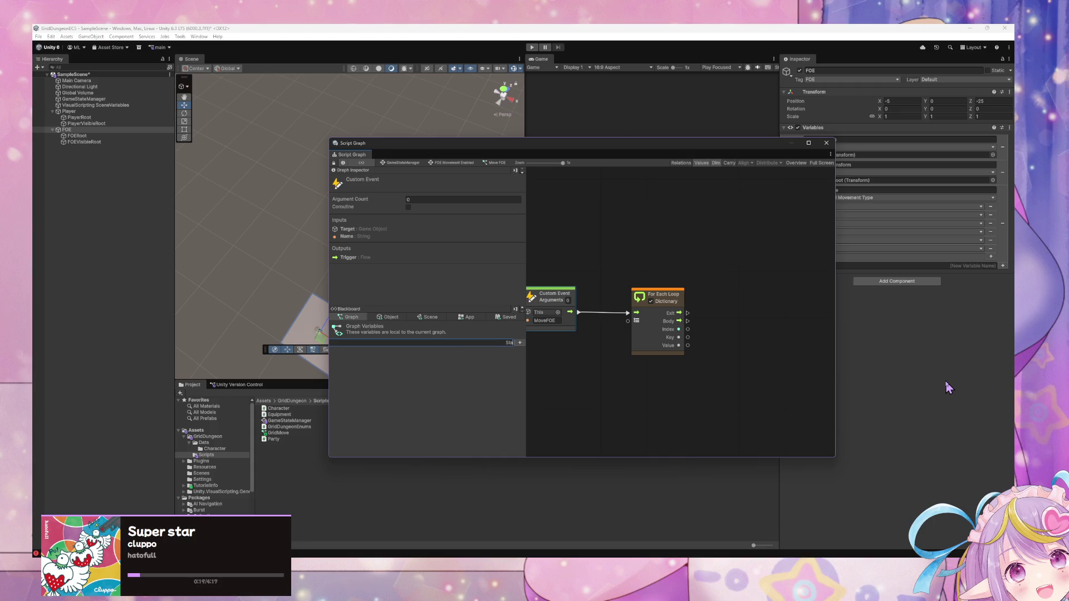
pyautogui.write('teFOE')
pyautogui.press('Return')
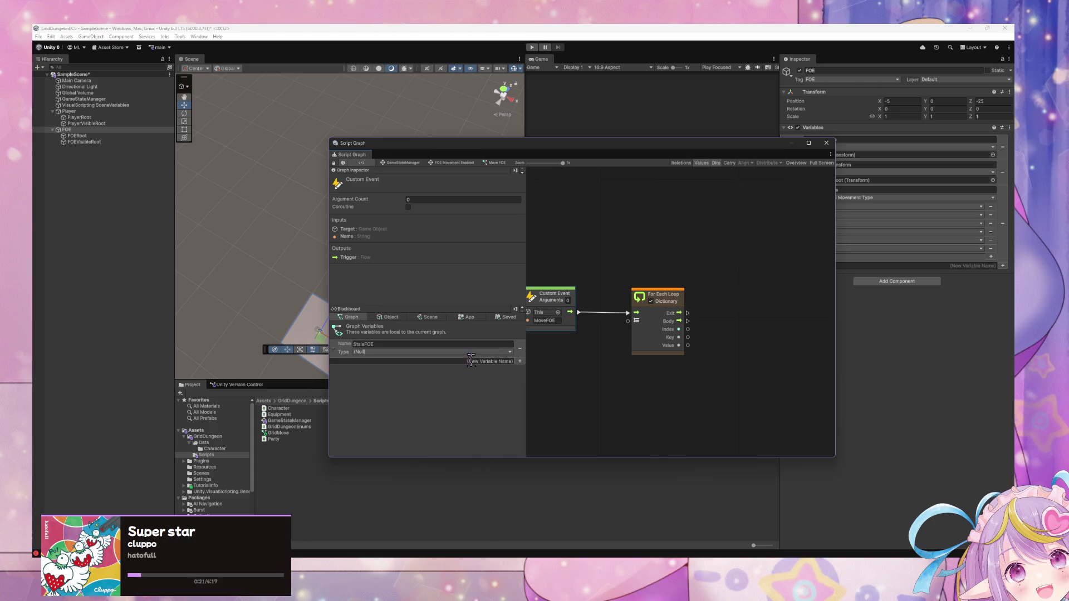
# Step: Rename the variable to StaleFOEIds and set its type to List of Integer
pyautogui.click(481, 353)
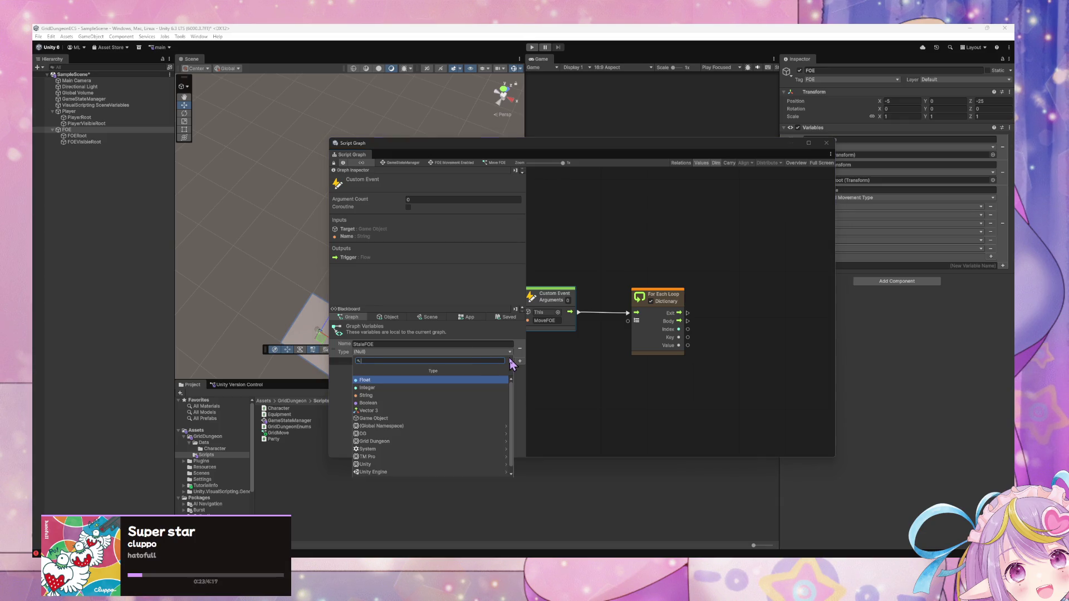
pyautogui.write('list')
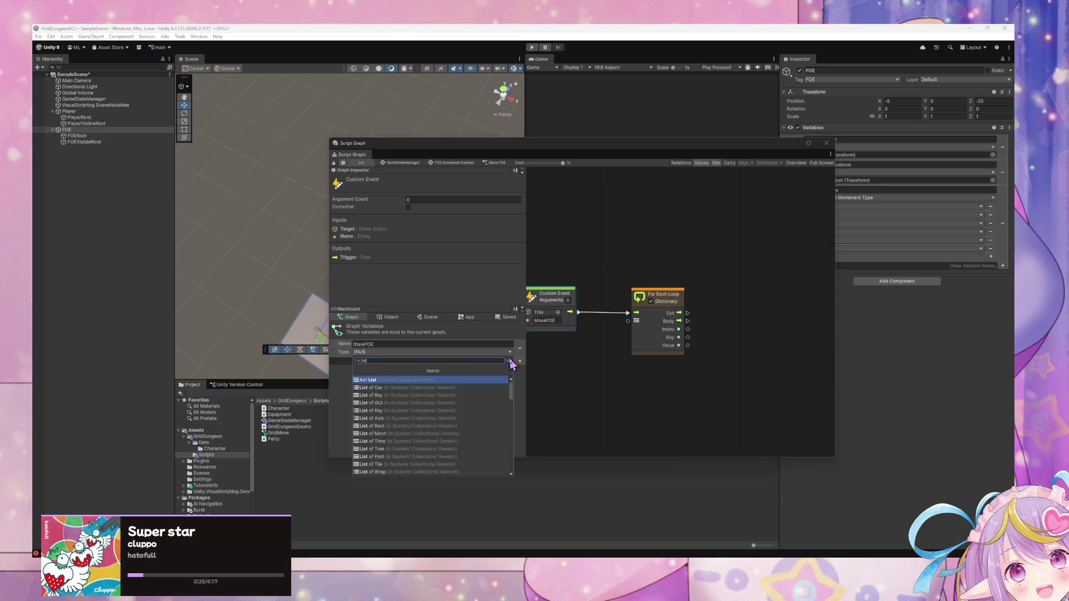
pyautogui.press('Escape')
pyautogui.click(443, 345)
pyautogui.write('Ids')
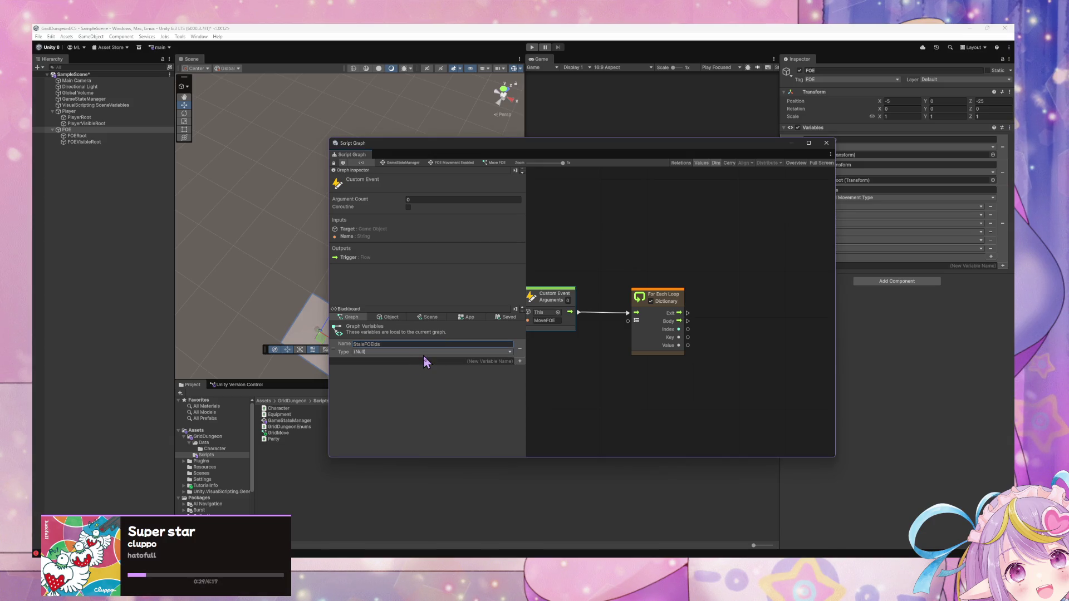
pyautogui.click(423, 352)
pyautogui.write('list of')
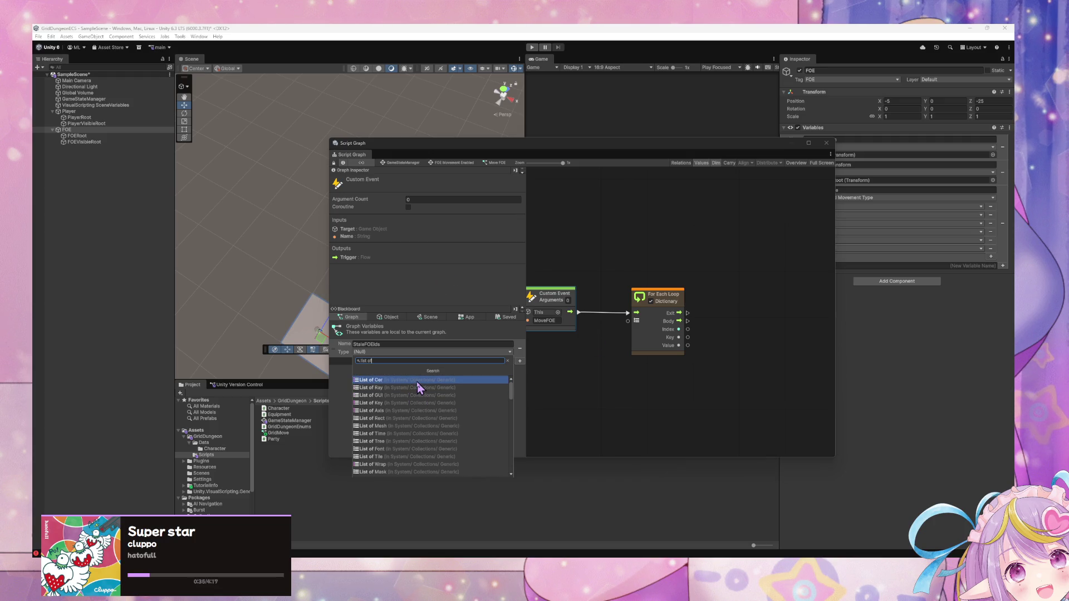
pyautogui.write(' in')
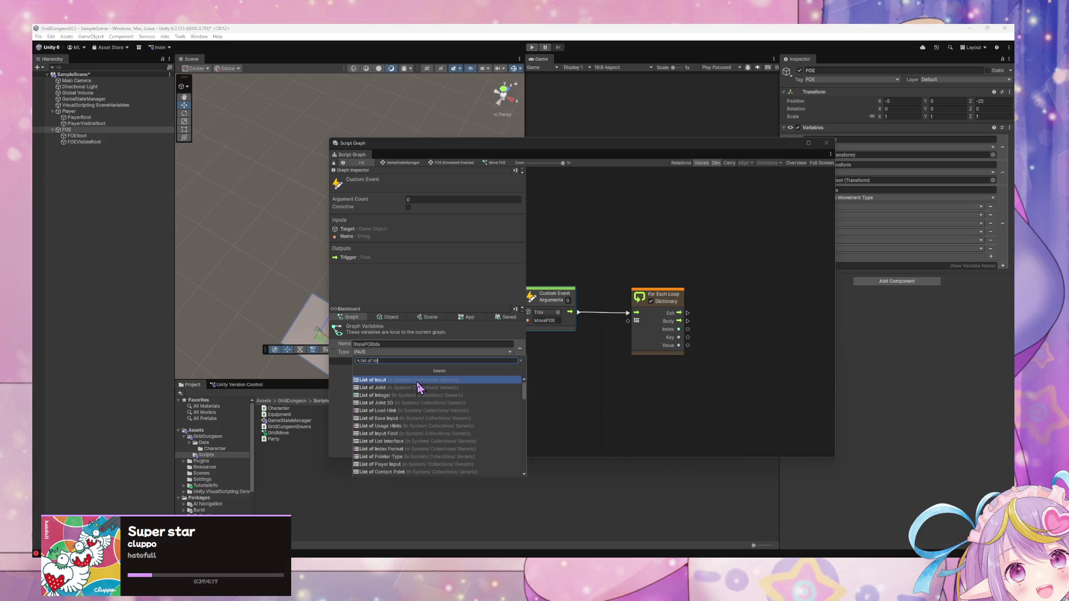
pyautogui.write('te')
pyautogui.click(416, 382)
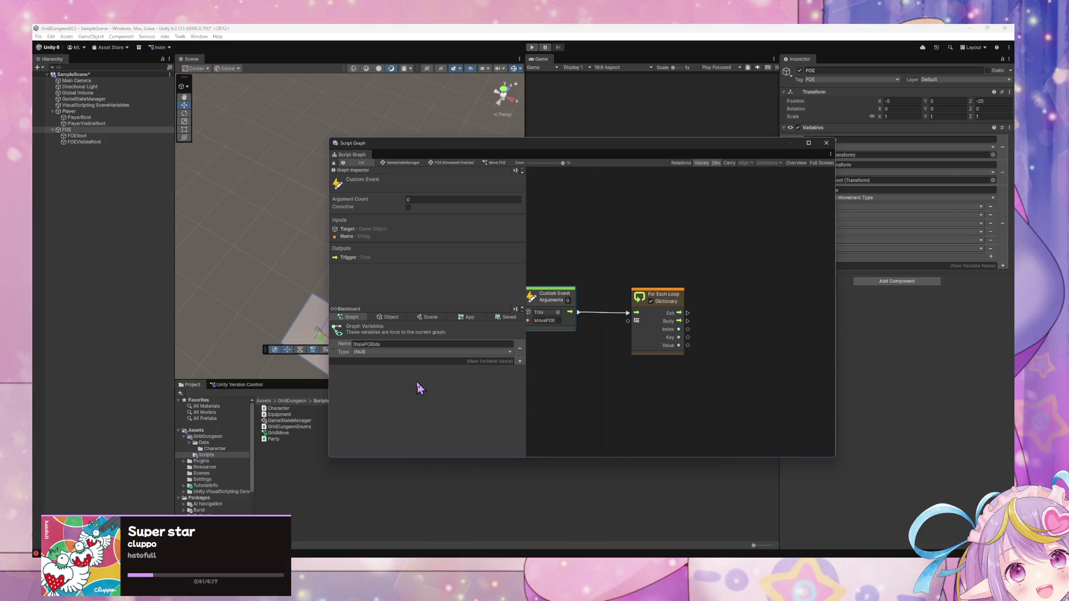
pyautogui.click(452, 163)
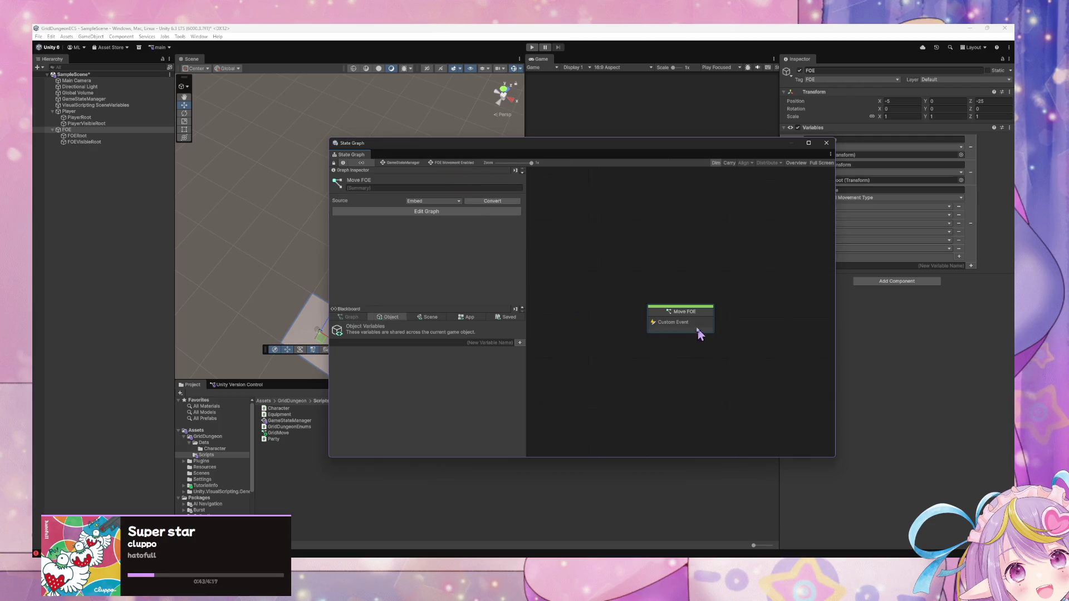
# Step: Inspect the Register Scene FOE script graph and its Get Hash Code node
pyautogui.click(407, 165)
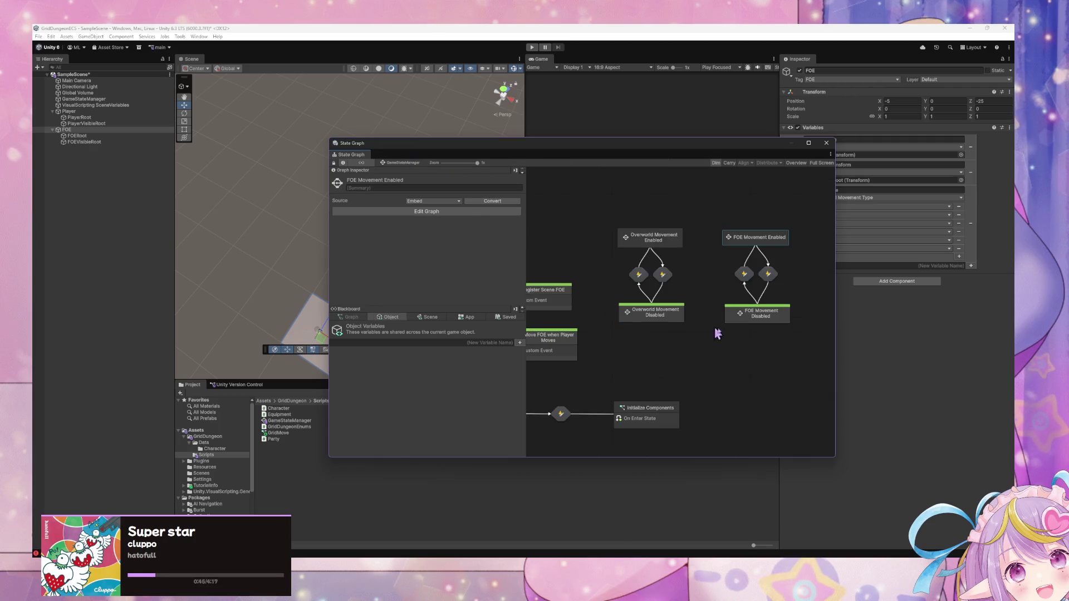
pyautogui.click(757, 317)
pyautogui.doubleClick(552, 299)
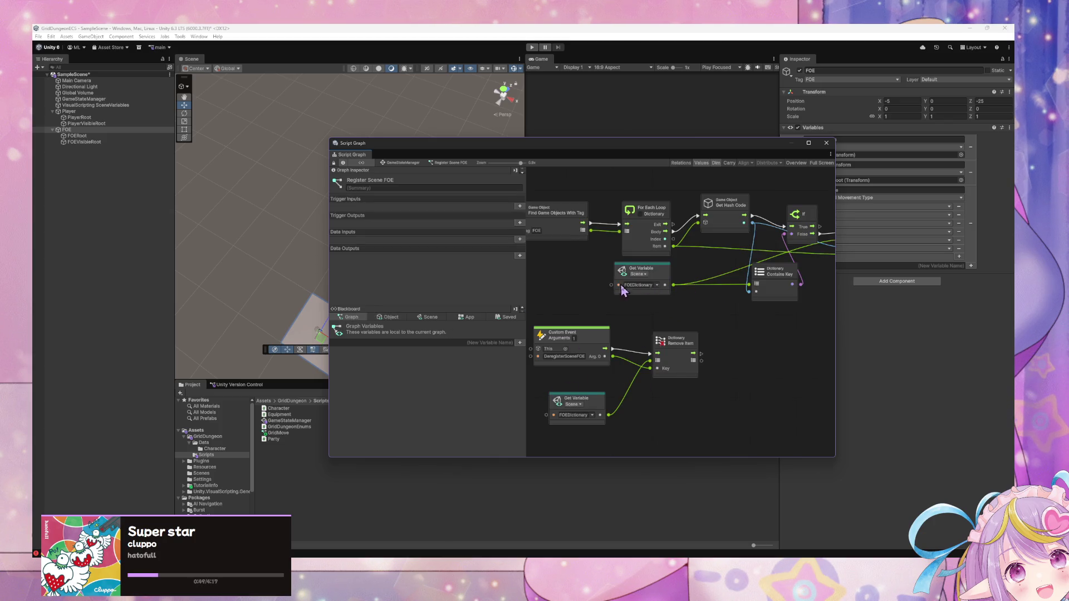
pyautogui.hscroll(3, 621, 288)
pyautogui.scroll(2, 627, 339)
pyautogui.click(657, 225)
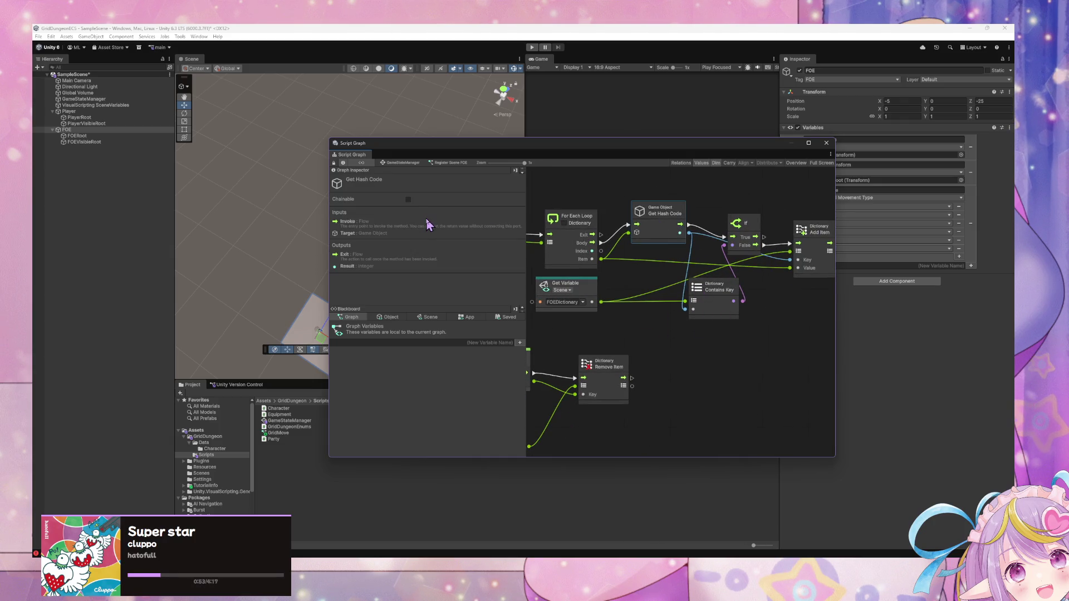
# Step: Go back into the Move FOE script graph and move the For Each Loop right
pyautogui.click(412, 164)
pyautogui.click(778, 315)
pyautogui.doubleClick(778, 241)
pyautogui.doubleClick(695, 317)
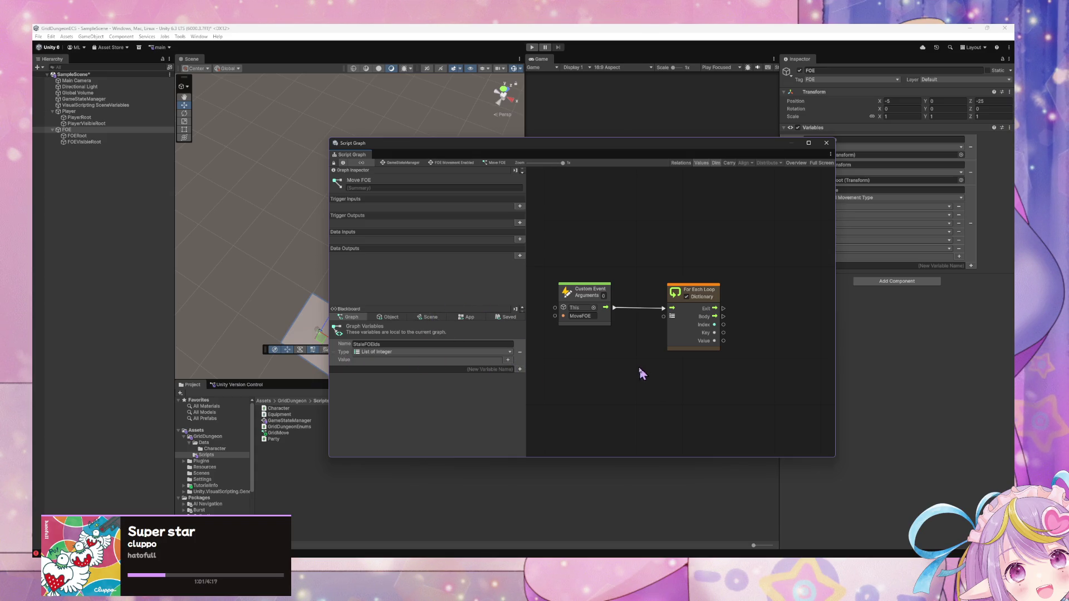
pyautogui.moveTo(685, 290); pyautogui.dragTo(718, 294)
# Step: Insert a List Clear node on StaleFOEIds between the Custom Event and the For Each Loop
pyautogui.rightClick(658, 317)
pyautogui.click(697, 324)
pyautogui.write('clear list')
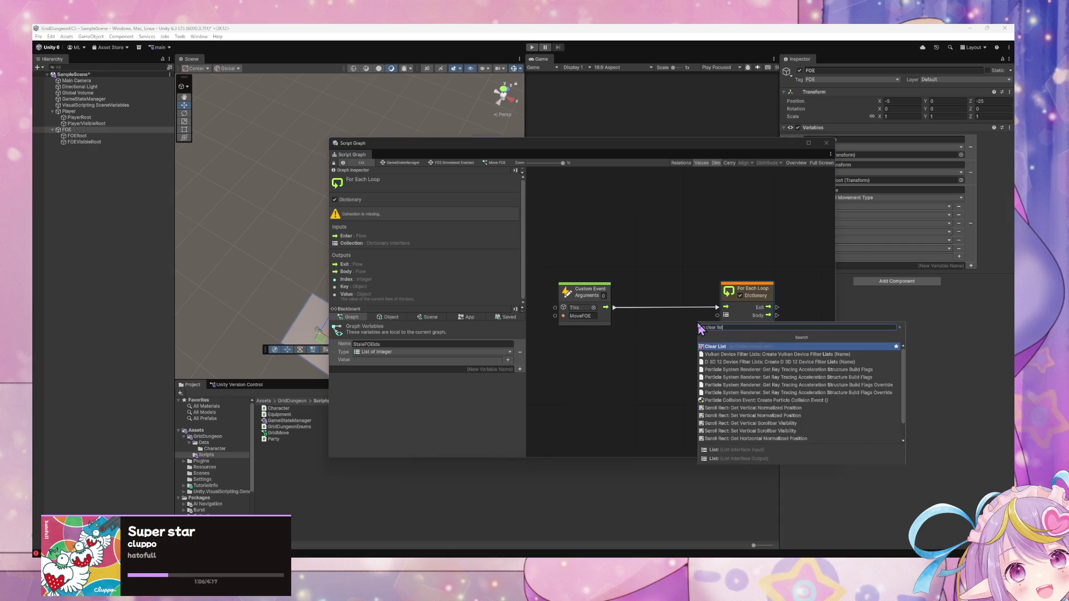
pyautogui.press('Return')
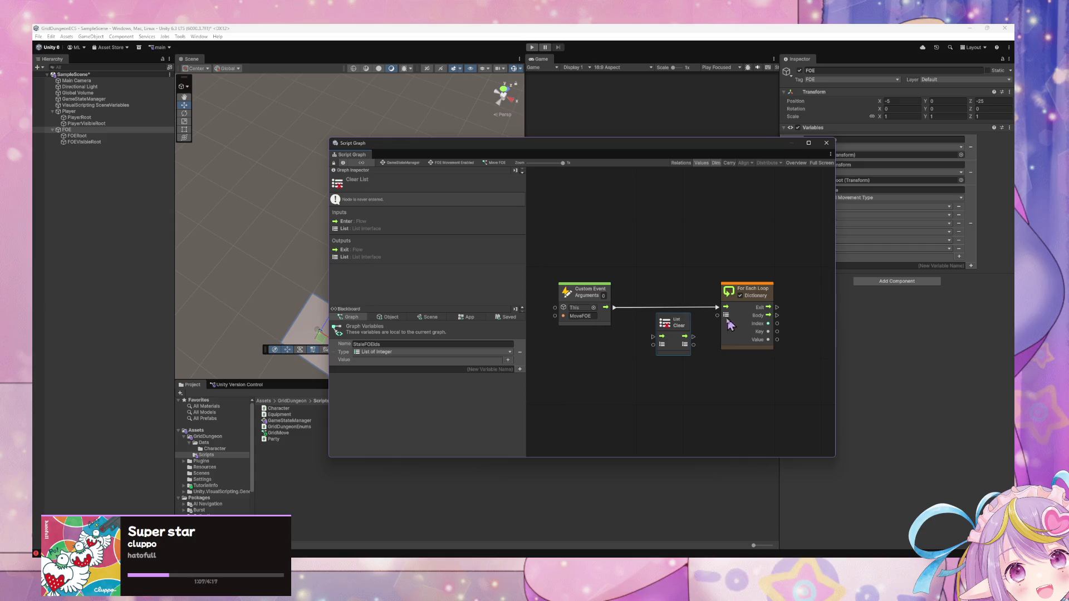
pyautogui.moveTo(334, 345)
pyautogui.mouseDown()
pyautogui.moveTo(551, 359)
pyautogui.moveTo(658, 337)
pyautogui.moveTo(653, 345)
pyautogui.mouseUp()
pyautogui.moveTo(606, 307)
pyautogui.mouseDown()
pyautogui.moveTo(657, 348)
pyautogui.moveTo(653, 336)
pyautogui.moveTo(717, 308)
pyautogui.mouseUp()
pyautogui.moveTo(693, 345)
pyautogui.mouseDown()
pyautogui.moveTo(718, 316)
pyautogui.moveTo(661, 295)
pyautogui.mouseUp()
pyautogui.click(674, 322)
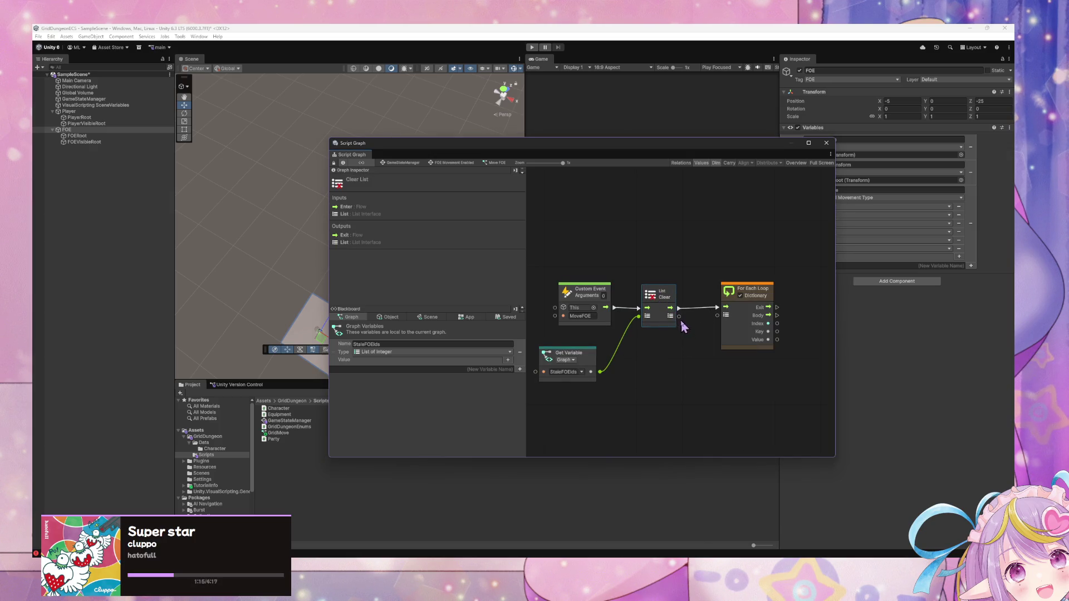
pyautogui.moveTo(768, 305); pyautogui.dragTo(647, 301)
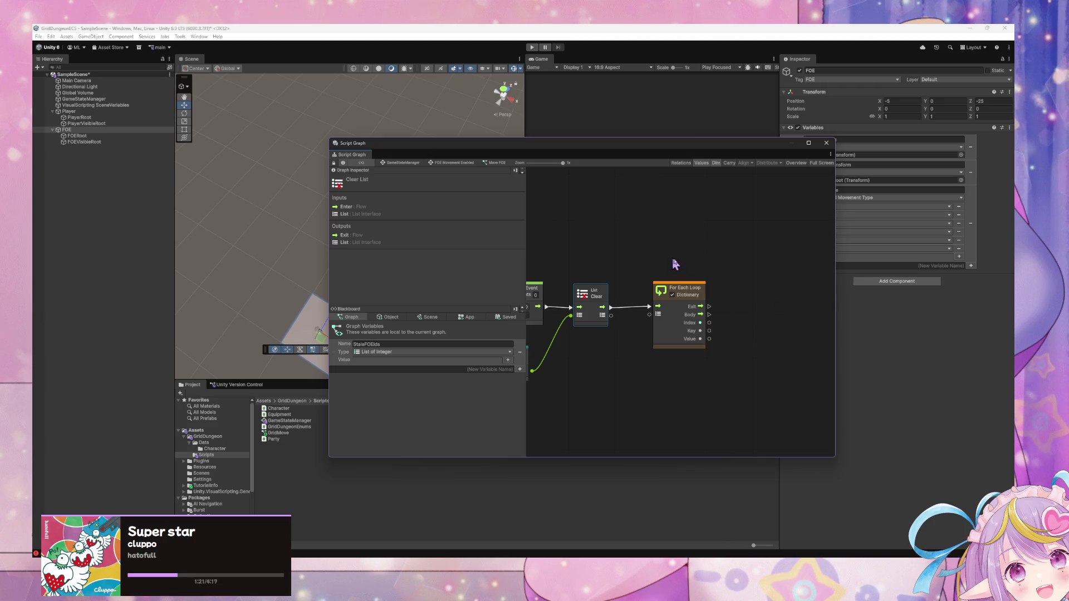
pyautogui.moveTo(693, 146); pyautogui.dragTo(558, 150)
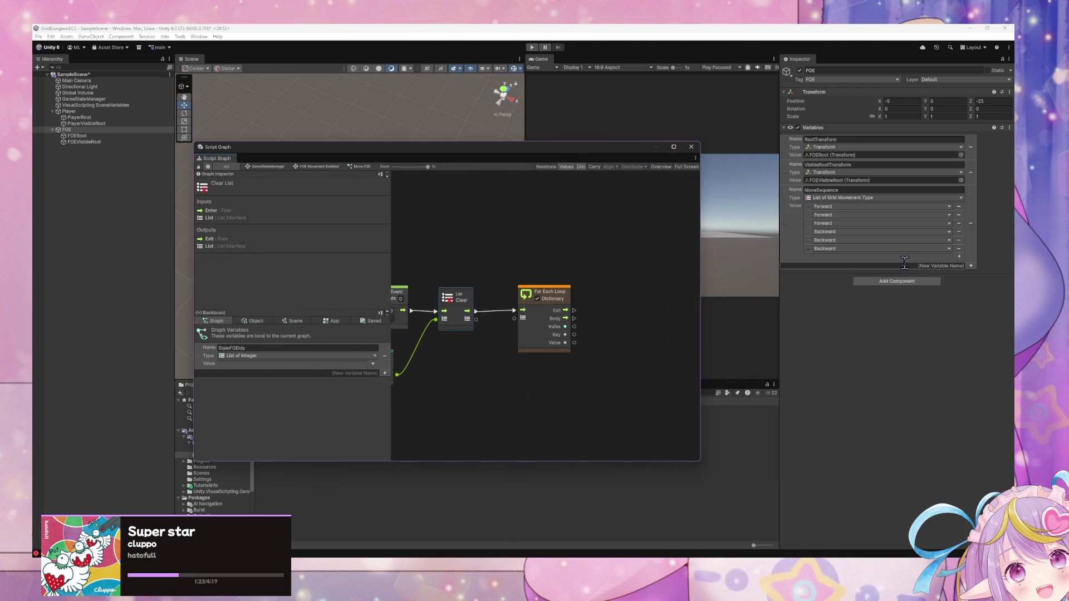
# Step: Add CurrentMoveSequenceIndex to the FOE's Variables component with type Integer
pyautogui.write('CurrentFOE')
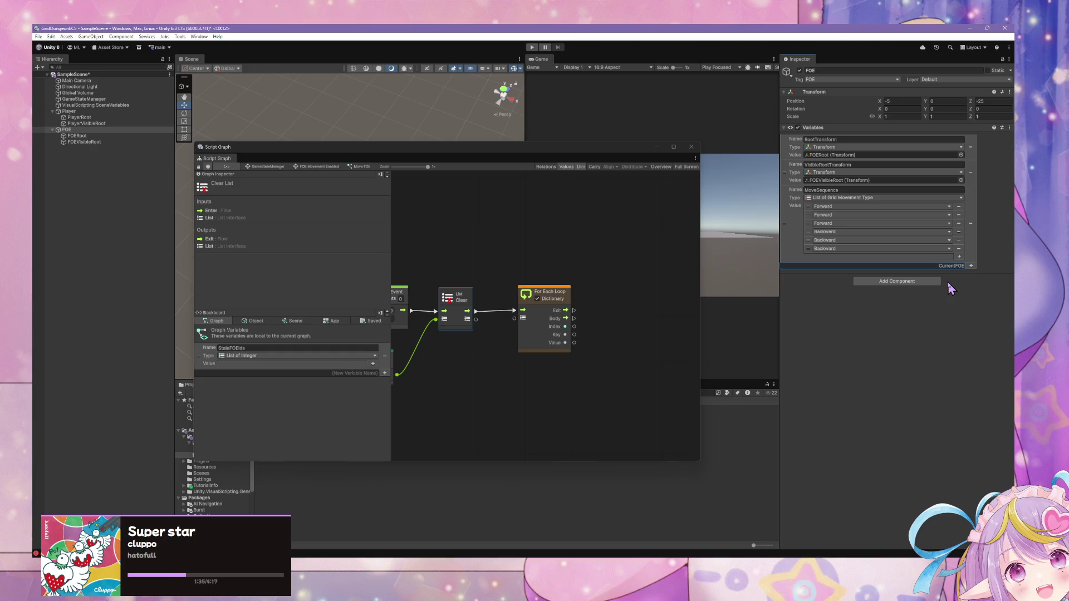
pyautogui.press('BackSpace')
pyautogui.press('BackSpace')
pyautogui.press('BackSpace')
pyautogui.write('Mov')
pyautogui.write('eSequenceIndex')
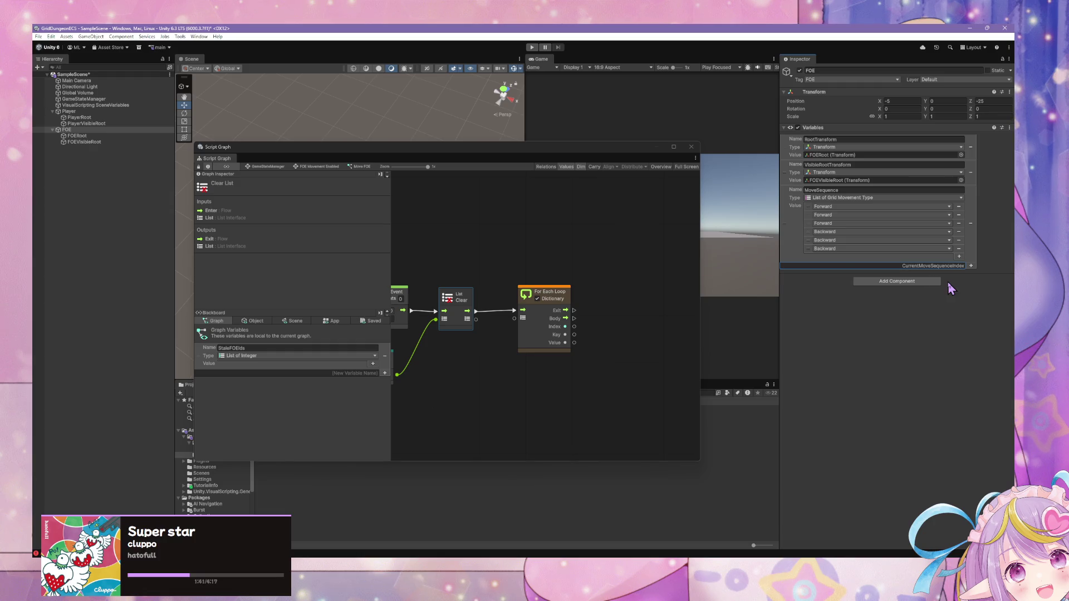
pyautogui.press('Return')
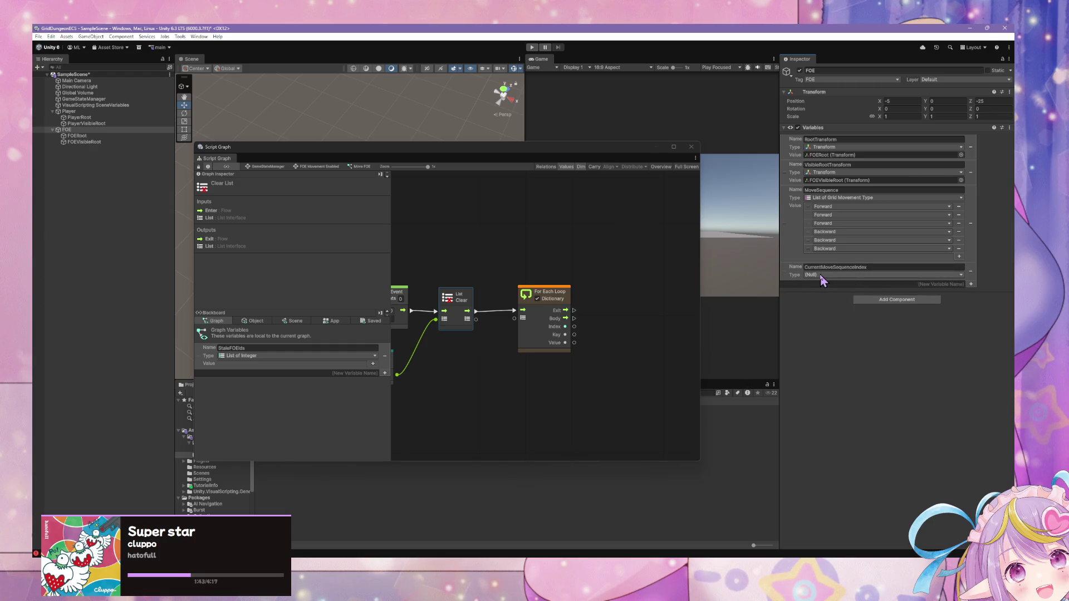
pyautogui.click(818, 275)
pyautogui.write('integer')
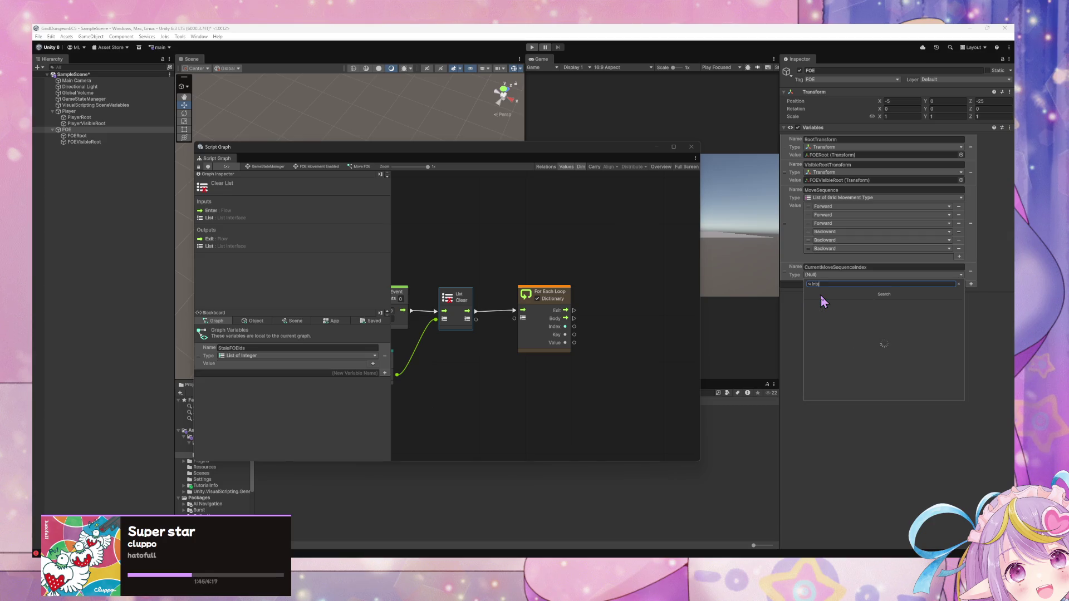
pyautogui.press('Return')
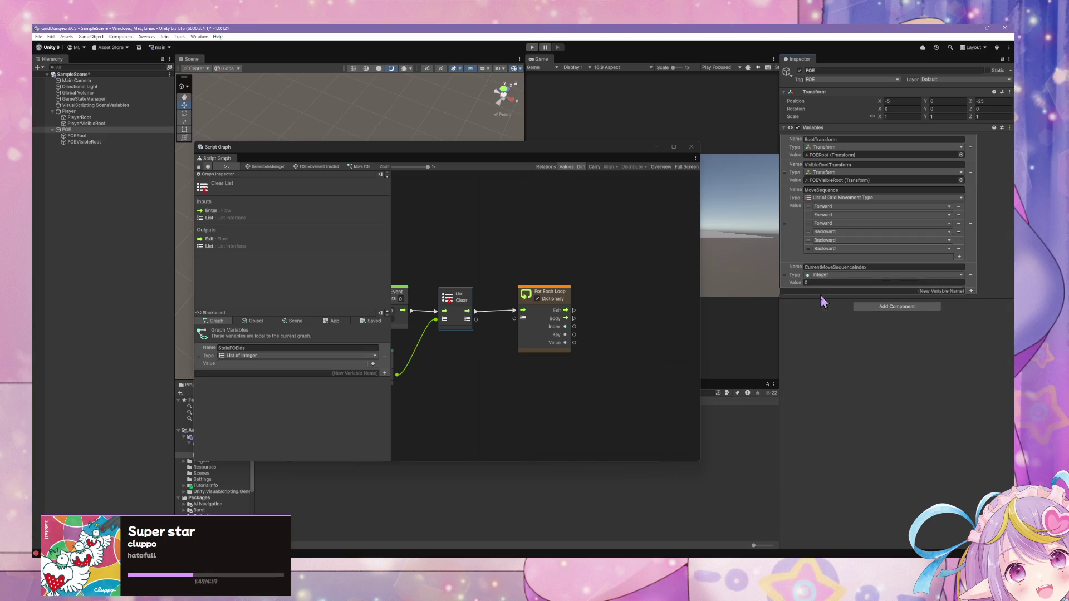
pyautogui.click(576, 332)
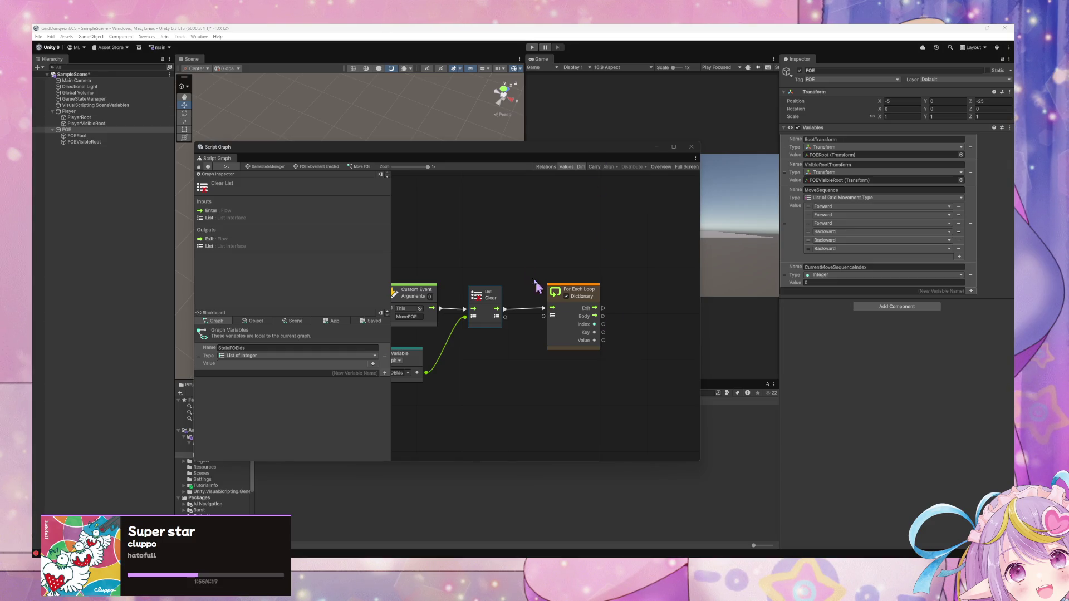
# Step: Rearrange the StaleFOEIds getter and loop, then add a Null Check beside the For Each Loop
pyautogui.click(533, 252)
pyautogui.moveTo(458, 363); pyautogui.dragTo(477, 348)
pyautogui.moveTo(618, 294); pyautogui.dragTo(582, 264)
pyautogui.rightClick(632, 316)
pyautogui.click(517, 353)
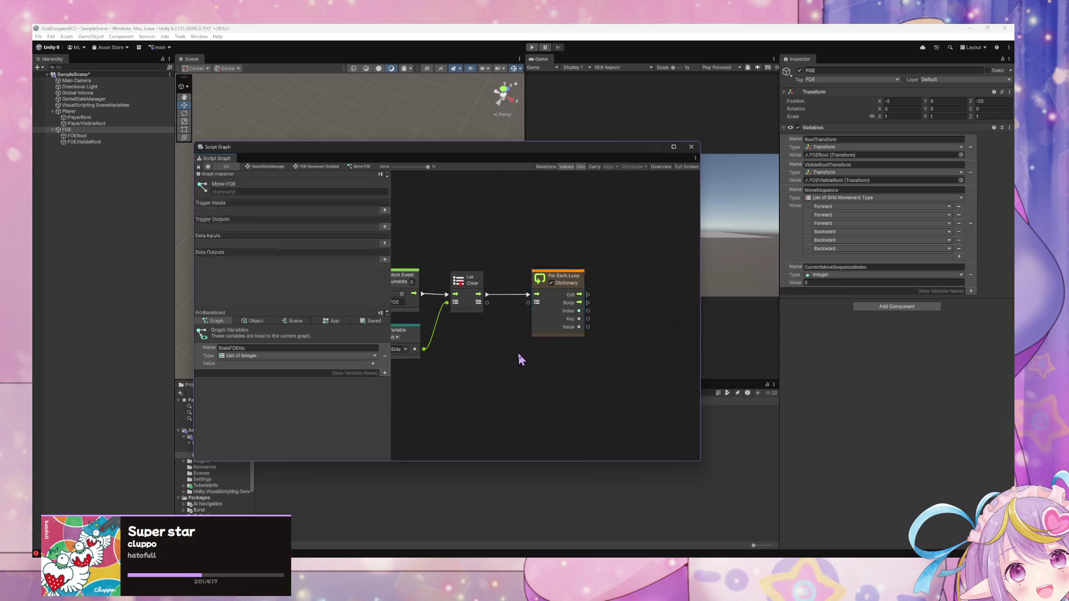
pyautogui.rightClick(558, 374)
pyautogui.click(600, 378)
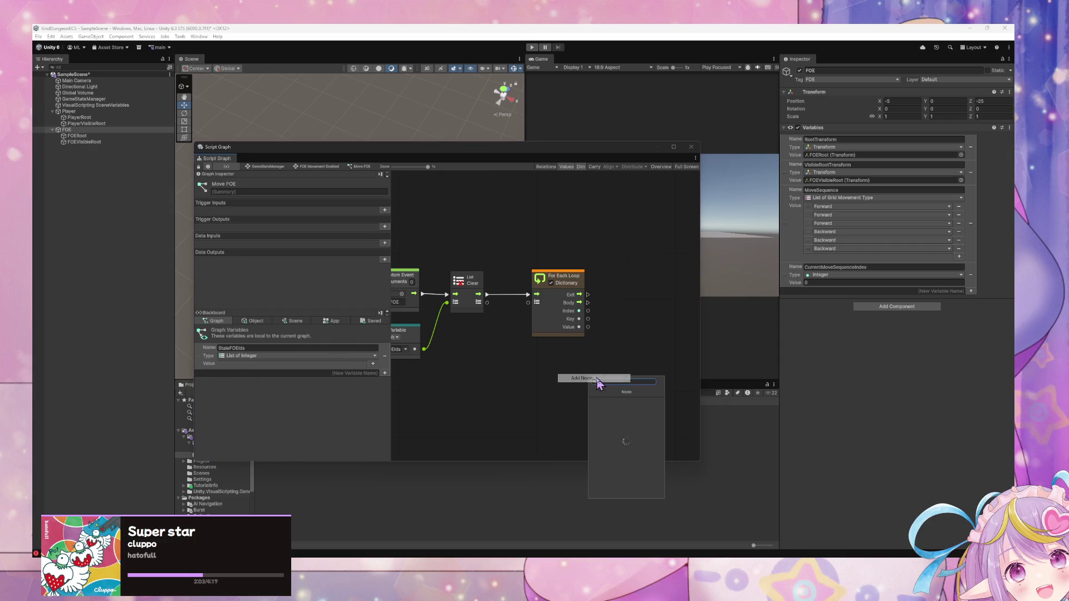
pyautogui.write('null check')
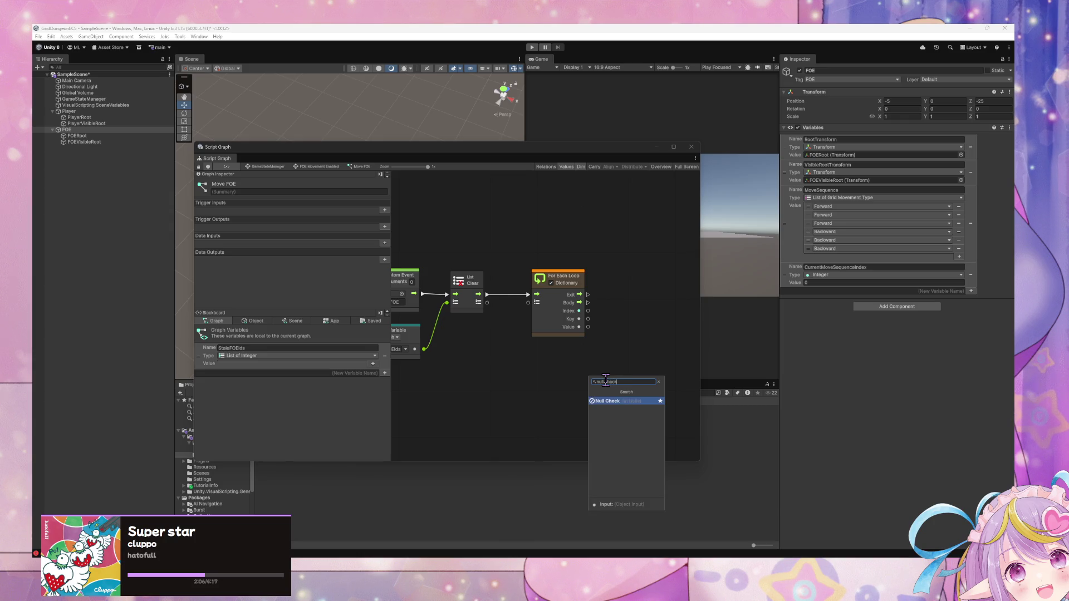
pyautogui.press('Return')
pyautogui.moveTo(606, 383)
pyautogui.mouseDown()
pyautogui.moveTo(650, 301)
pyautogui.moveTo(597, 307)
pyautogui.moveTo(625, 319)
pyautogui.moveTo(580, 334)
pyautogui.moveTo(569, 308)
pyautogui.mouseUp()
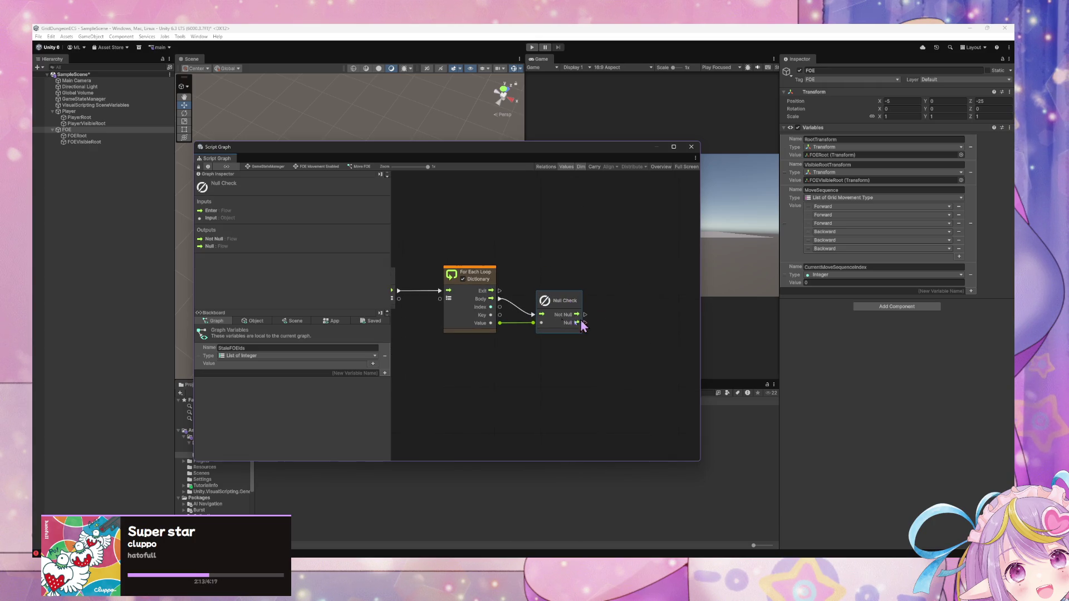
# Step: Add a List Add node fed by Null Check's Null branch, StaleFOEIds and the loop value
pyautogui.moveTo(221, 349)
pyautogui.mouseDown()
pyautogui.moveTo(212, 365)
pyautogui.moveTo(529, 355)
pyautogui.mouseUp()
pyautogui.rightClick(647, 355)
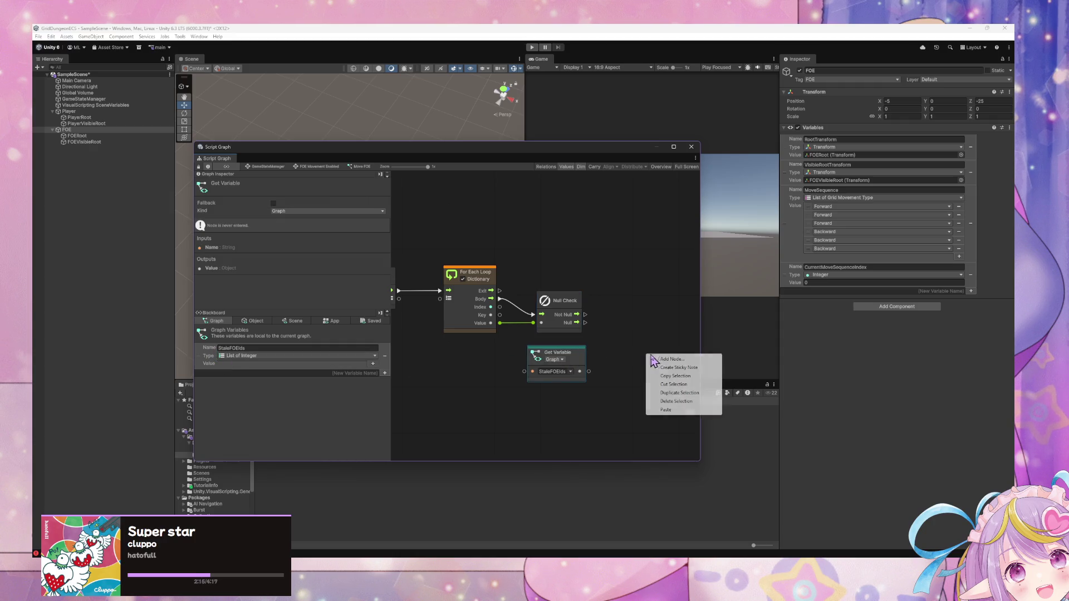
pyautogui.click(660, 361)
pyautogui.write('add to item')
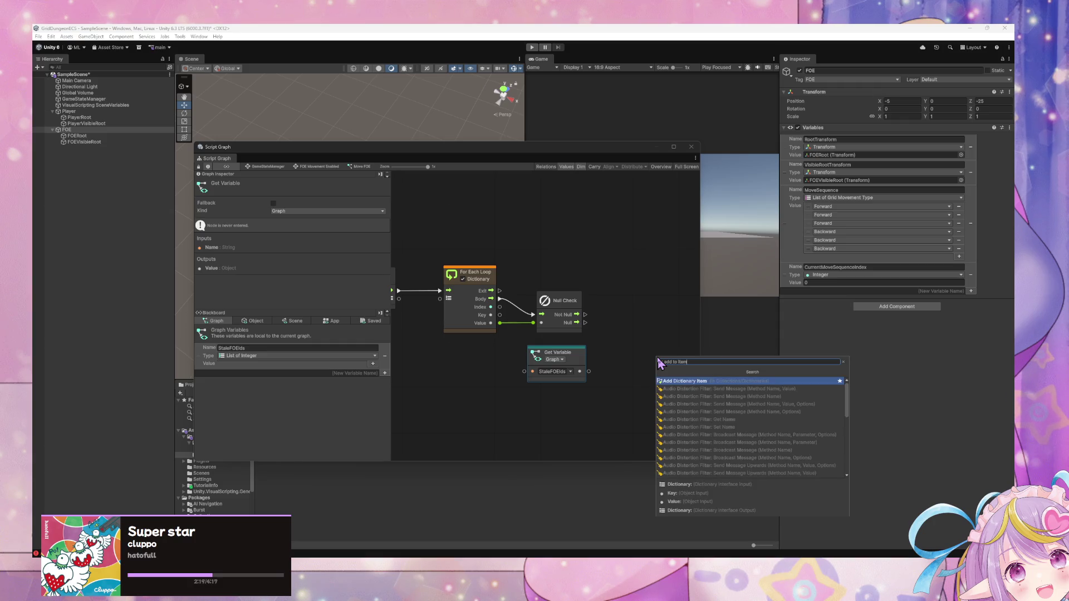
pyautogui.press('Return')
pyautogui.press('Delete')
pyautogui.rightClick(640, 329)
pyautogui.write('list add')
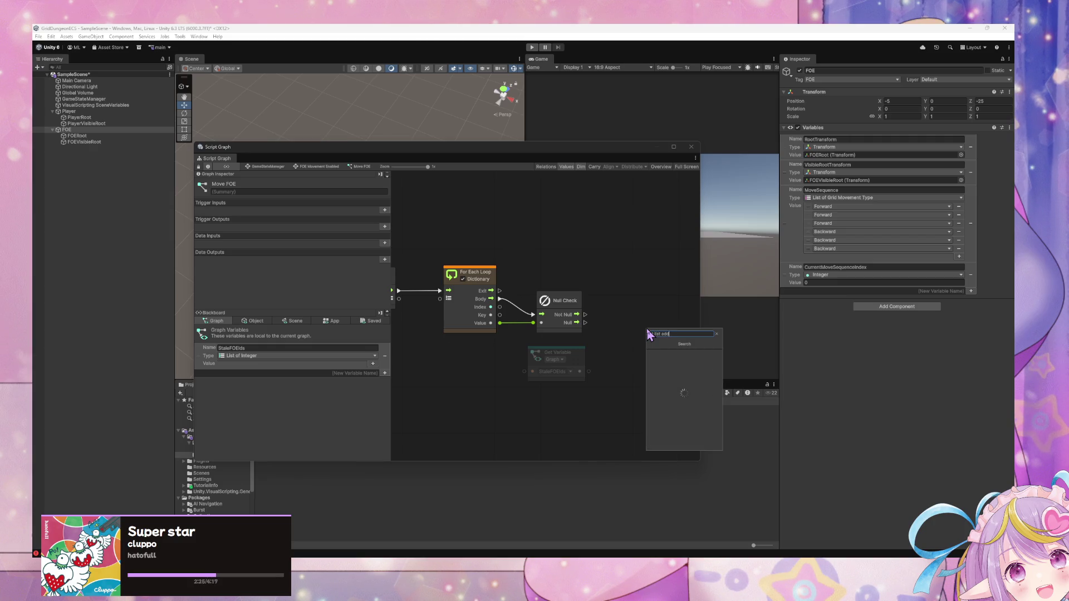
pyautogui.click(655, 356)
pyautogui.moveTo(655, 349)
pyautogui.mouseDown()
pyautogui.moveTo(627, 324)
pyautogui.moveTo(601, 322)
pyautogui.moveTo(611, 322)
pyautogui.mouseUp()
pyautogui.moveTo(588, 371); pyautogui.dragTo(603, 330)
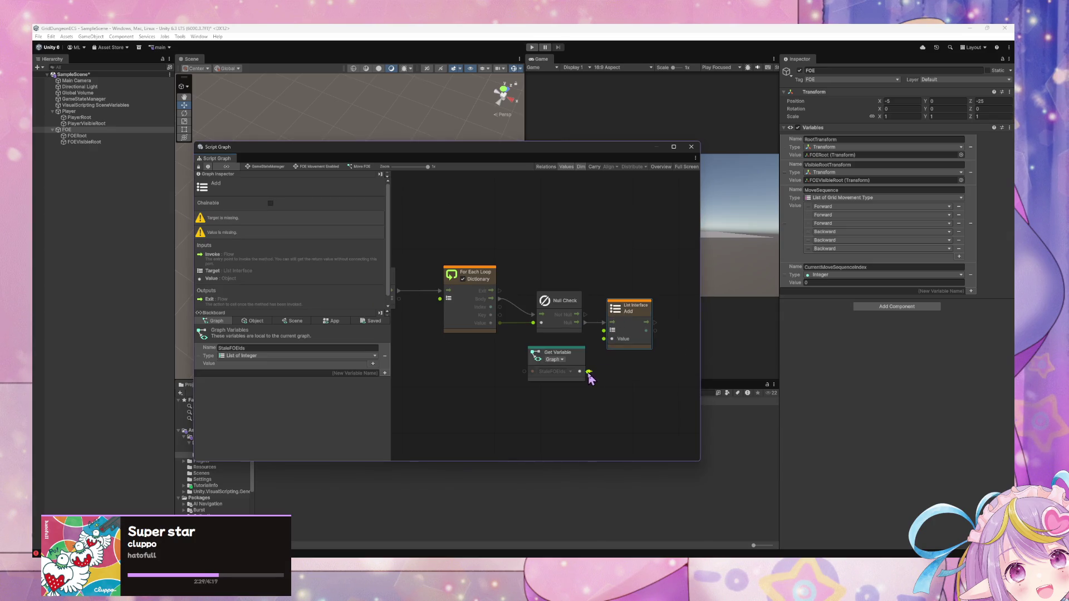
pyautogui.moveTo(490, 323)
pyautogui.mouseDown()
pyautogui.moveTo(604, 338)
pyautogui.moveTo(635, 329)
pyautogui.mouseUp()
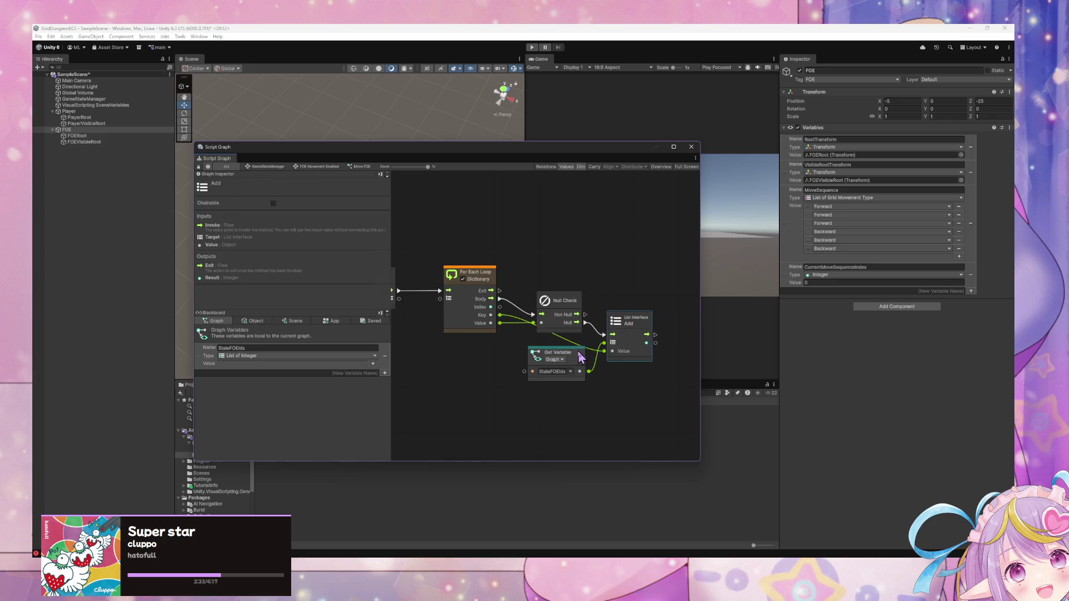
# Step: Tidy the positions of the StaleFOEIds getter, List Add, For Each Loop and Null Check nodes
pyautogui.moveTo(576, 357); pyautogui.dragTo(569, 373)
pyautogui.moveTo(623, 320); pyautogui.dragTo(622, 332)
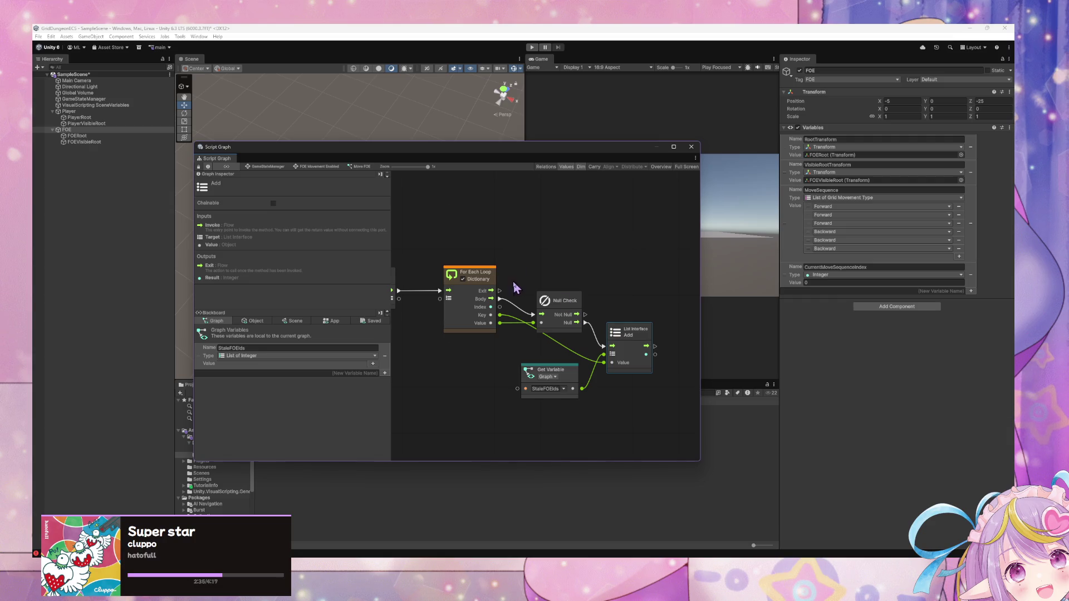
pyautogui.moveTo(489, 274); pyautogui.dragTo(484, 258)
pyautogui.moveTo(559, 305); pyautogui.dragTo(568, 316)
pyautogui.rightClick(577, 279)
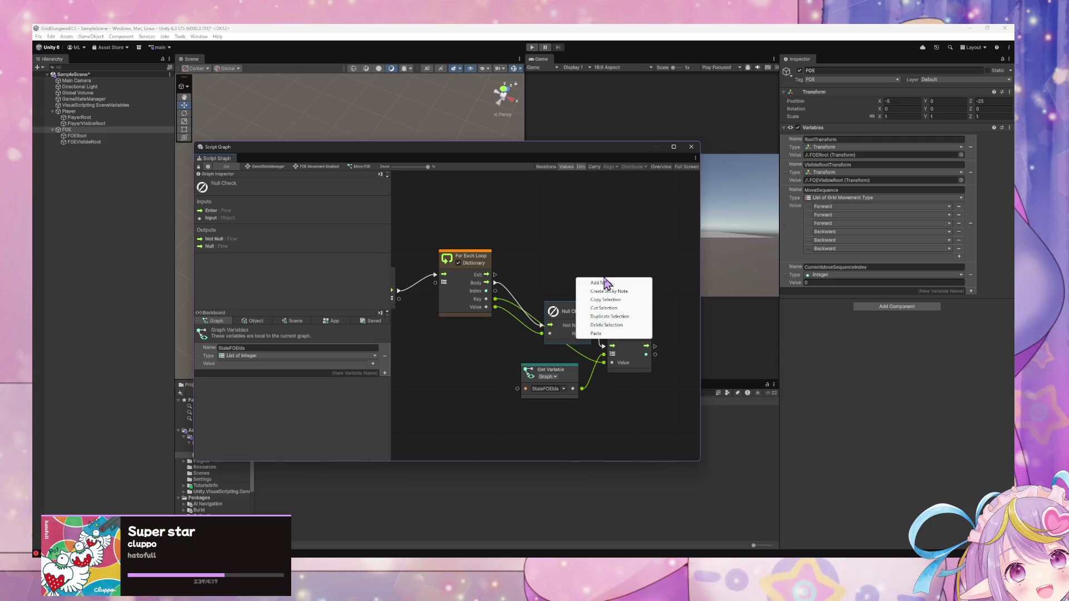
# Step: Add a Dictionary Remove Item node from the Collections > Dictionaries category
pyautogui.click(633, 283)
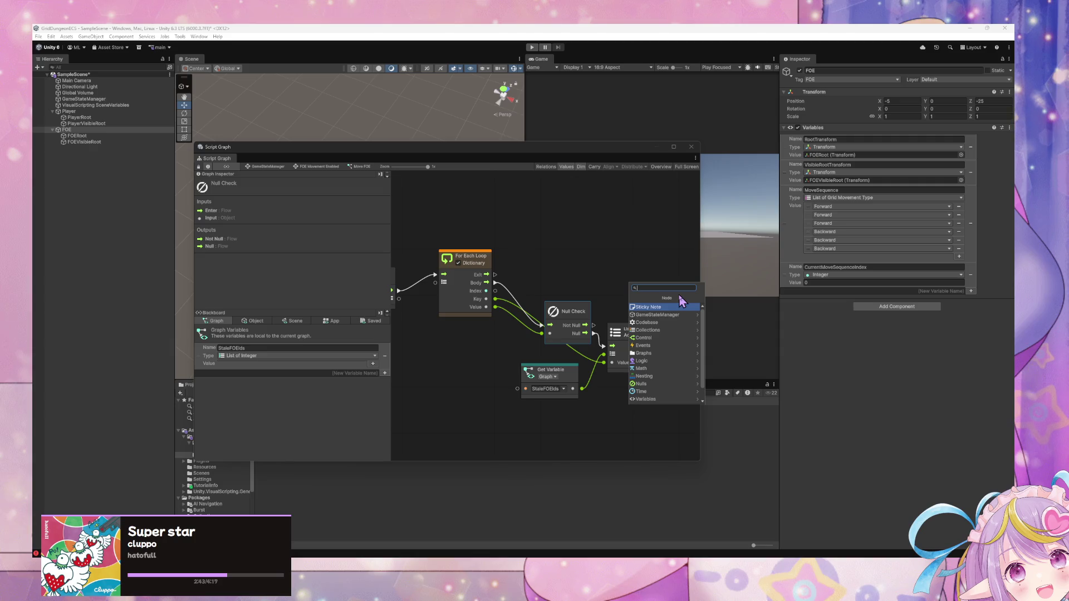
pyautogui.write('dic')
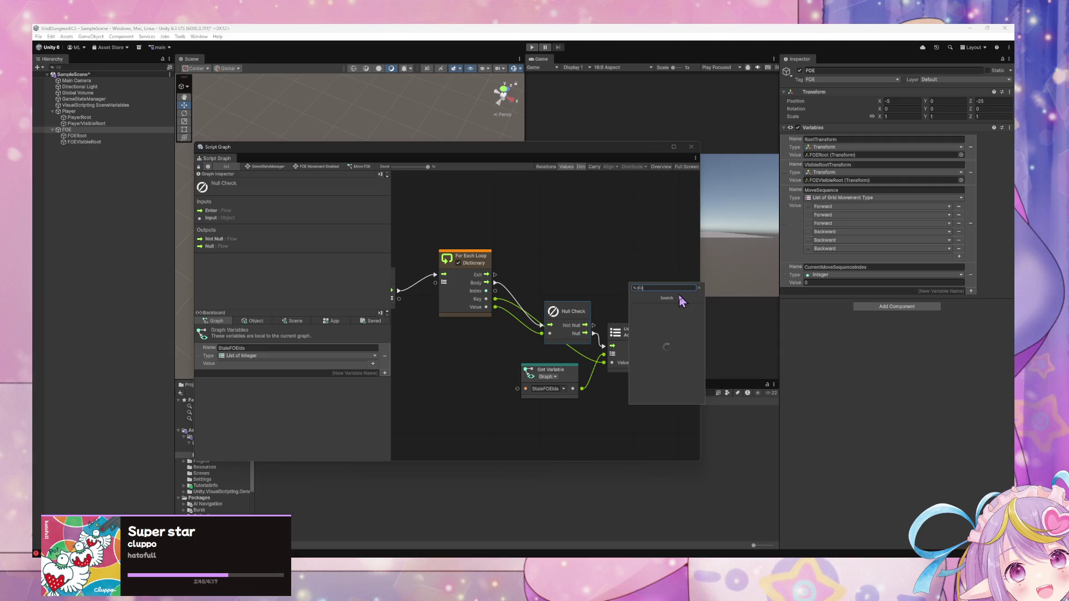
pyautogui.write('t')
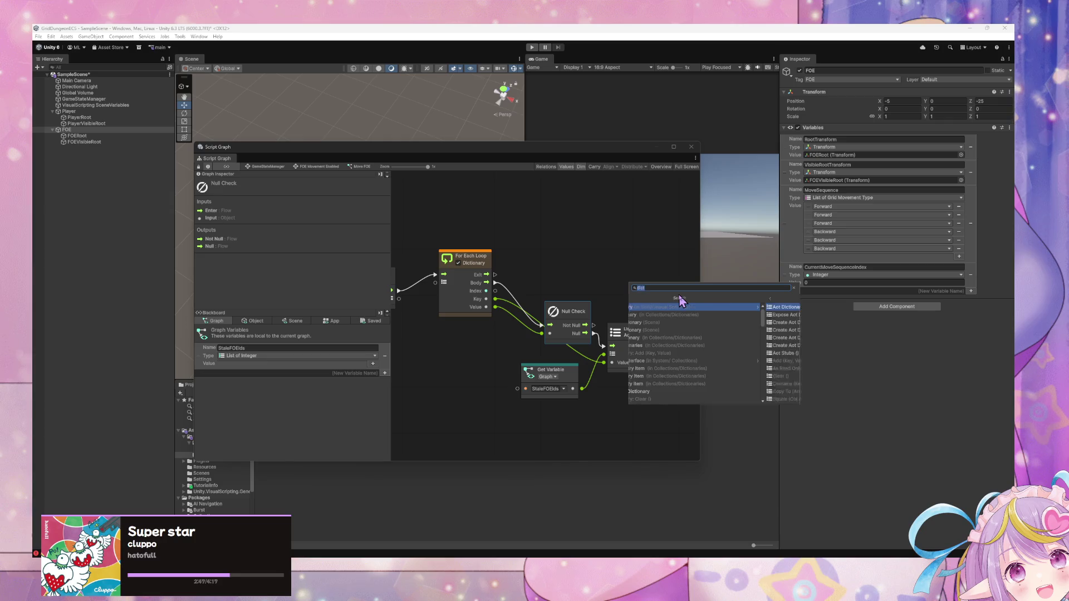
pyautogui.click(684, 307)
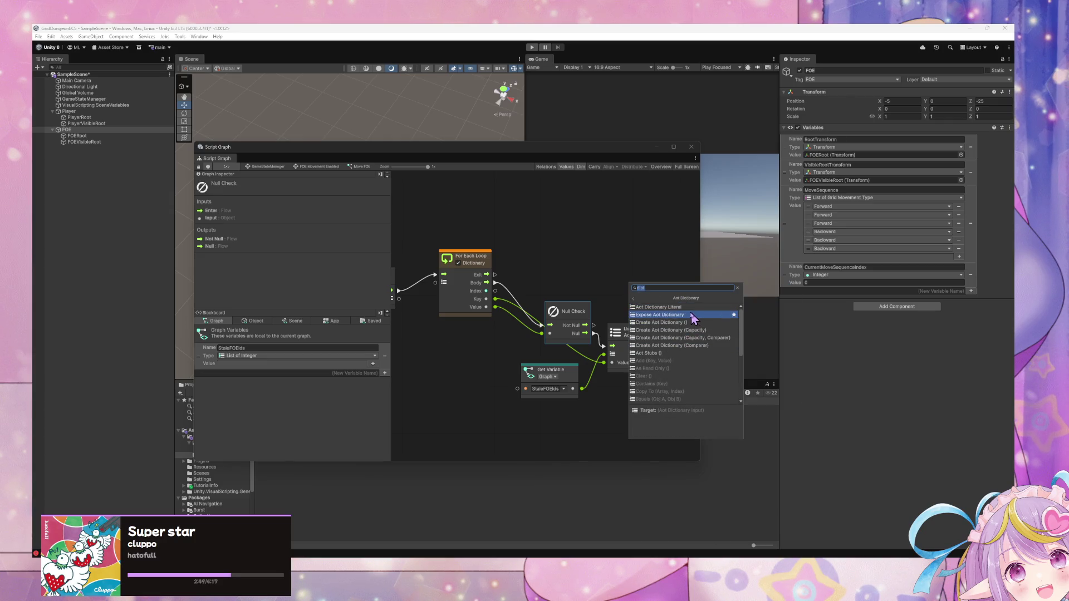
pyautogui.press('BackSpace')
pyautogui.press('Down')
pyautogui.press('Right')
pyautogui.click(684, 309)
pyautogui.press('Down')
pyautogui.press('Down')
pyautogui.press('Down')
pyautogui.press('Return')
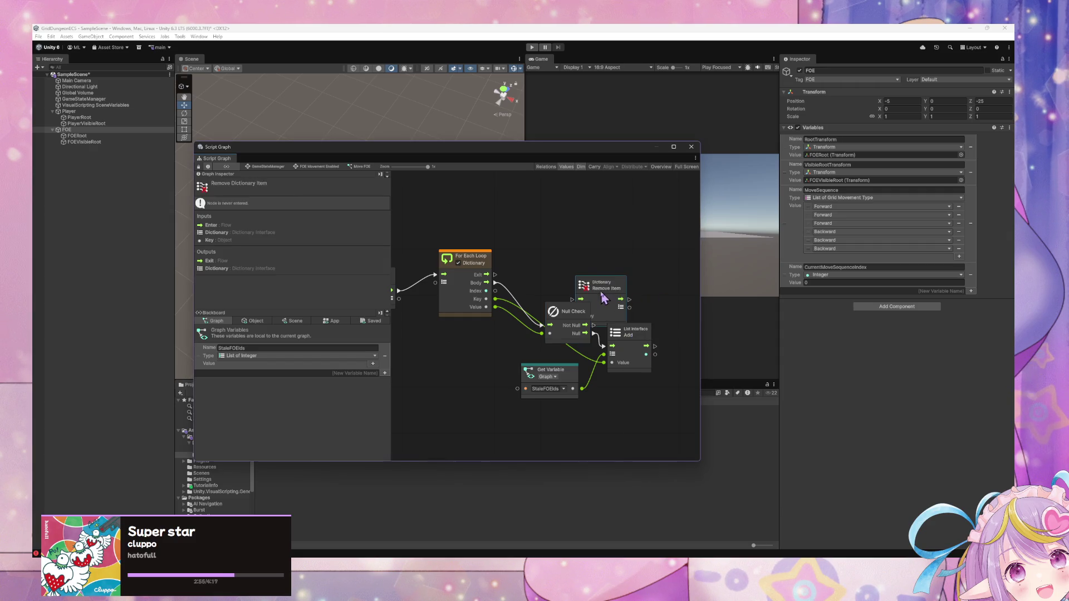
pyautogui.moveTo(606, 299); pyautogui.dragTo(590, 242)
# Step: Add a second For Each Loop after the first loop's Exit and arrange it beside Remove Item
pyautogui.moveTo(495, 275)
pyautogui.mouseDown()
pyautogui.moveTo(551, 250)
pyautogui.moveTo(544, 235)
pyautogui.mouseUp()
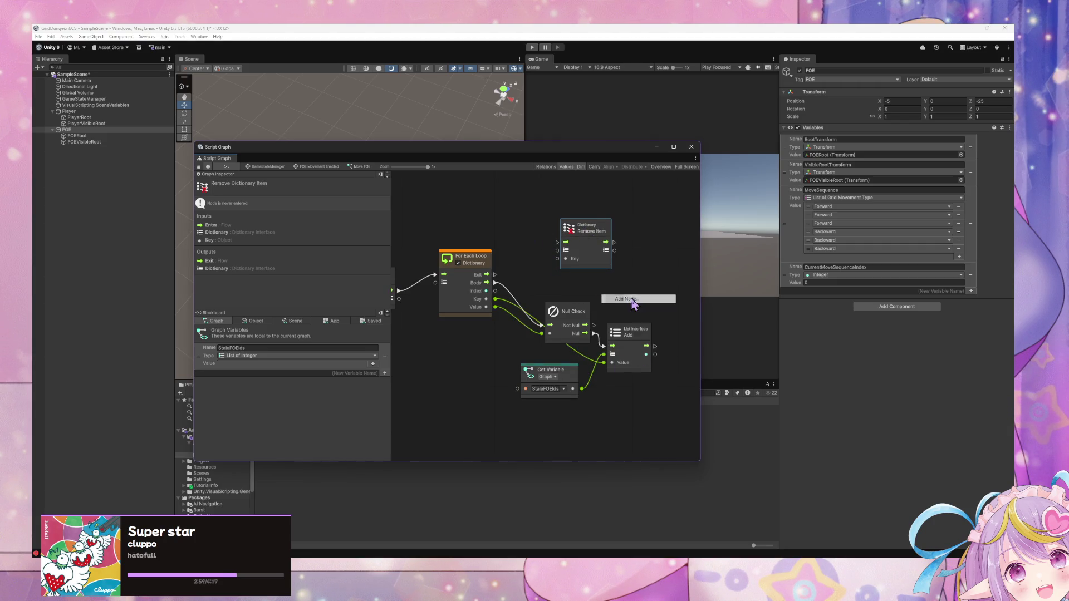
pyautogui.rightClick(632, 302)
pyautogui.write('fol')
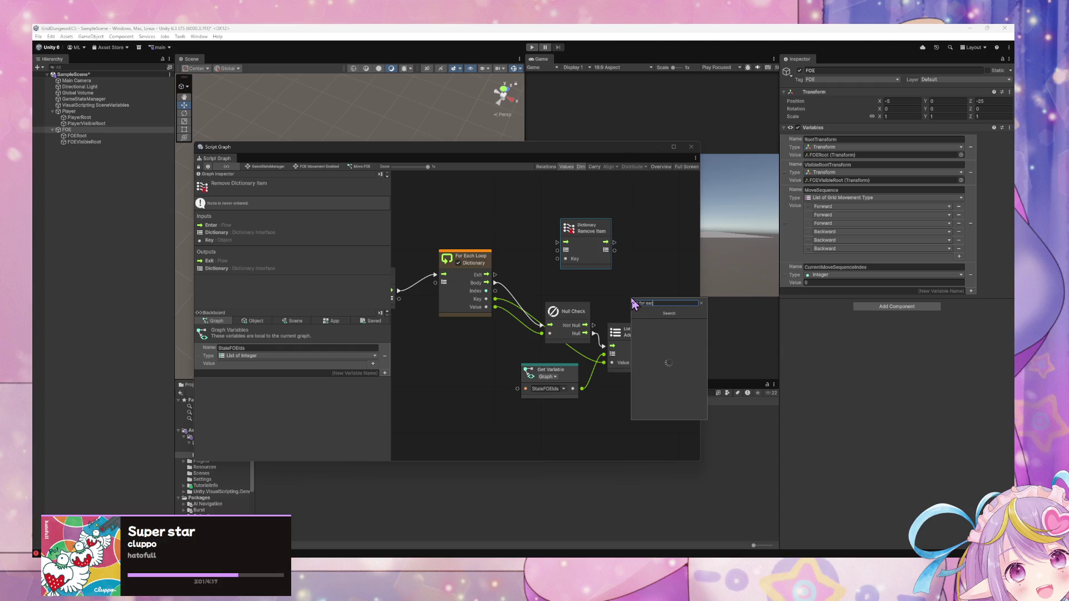
pyautogui.press('Return')
pyautogui.moveTo(632, 303)
pyautogui.mouseDown()
pyautogui.moveTo(594, 221)
pyautogui.moveTo(539, 209)
pyautogui.mouseUp()
pyautogui.moveTo(496, 283); pyautogui.dragTo(498, 222)
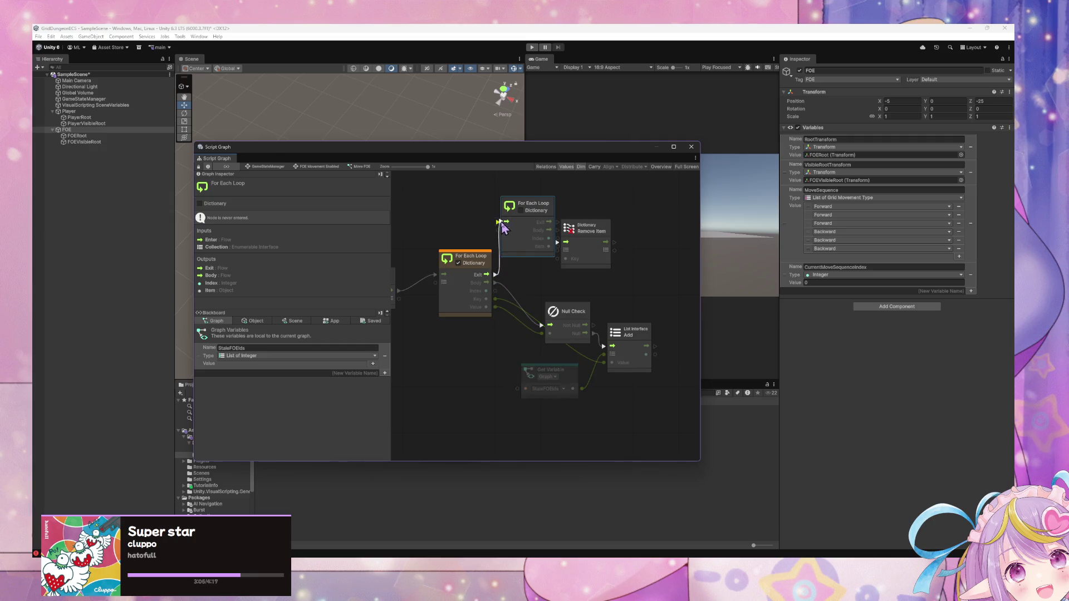
pyautogui.moveTo(586, 223); pyautogui.dragTo(646, 212)
pyautogui.moveTo(544, 212); pyautogui.dragTo(672, 216)
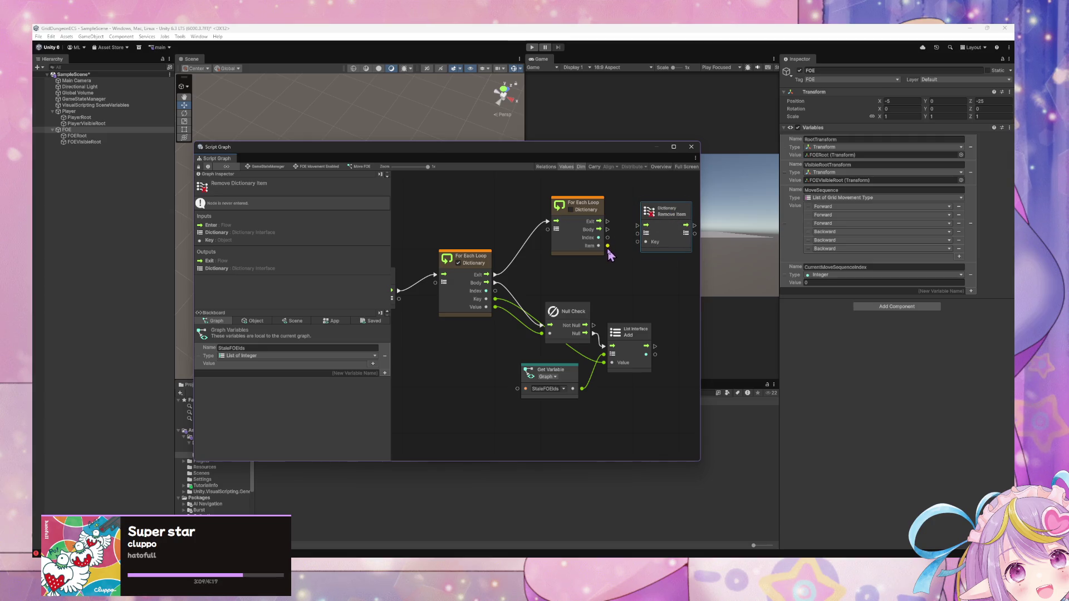
# Step: Wire loop Item to Key and the scene FOEDictionary to Dictionary, running Remove Item each iteration
pyautogui.moveTo(608, 246); pyautogui.dragTo(638, 243)
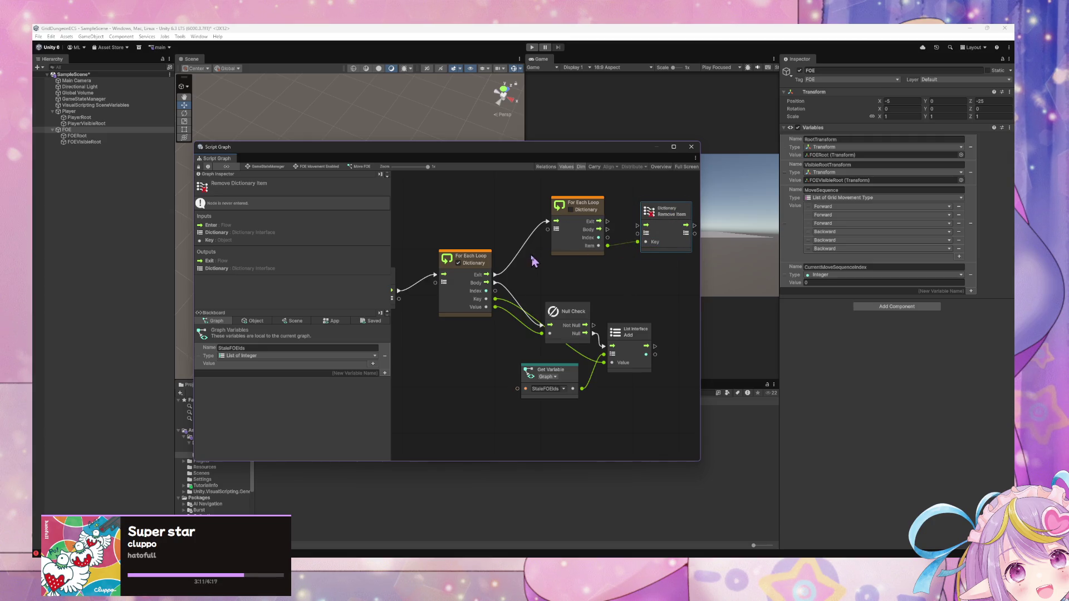
pyautogui.click(294, 322)
pyautogui.moveTo(209, 412)
pyautogui.mouseDown()
pyautogui.moveTo(564, 184)
pyautogui.moveTo(573, 181)
pyautogui.moveTo(568, 228)
pyautogui.moveTo(559, 207)
pyautogui.moveTo(609, 286)
pyautogui.moveTo(650, 257)
pyautogui.mouseUp()
pyautogui.click(587, 231)
pyautogui.click(657, 257)
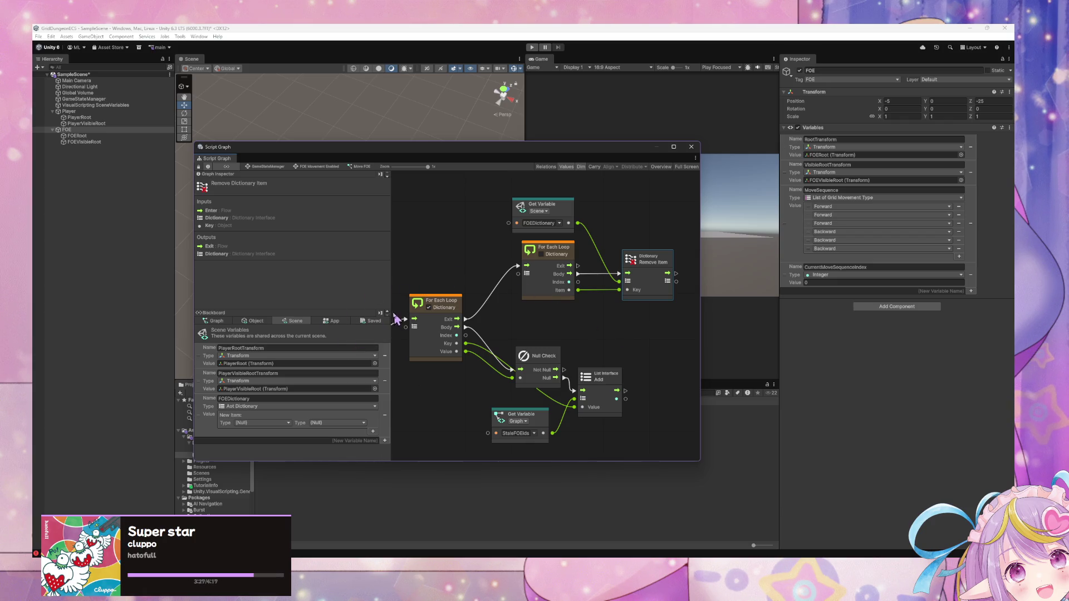
# Step: Feed a StaleFOEIds variable node into the second loop's collection input
pyautogui.click(216, 320)
pyautogui.moveTo(207, 358); pyautogui.dragTo(403, 244)
pyautogui.moveTo(460, 263)
pyautogui.mouseDown()
pyautogui.moveTo(518, 274)
pyautogui.moveTo(460, 262)
pyautogui.mouseUp()
# Step: Tidy the Null Check, StaleFOEIds getter and List Add node positions
pyautogui.moveTo(553, 309); pyautogui.dragTo(518, 270)
pyautogui.click(508, 311)
pyautogui.moveTo(508, 310); pyautogui.dragTo(512, 286)
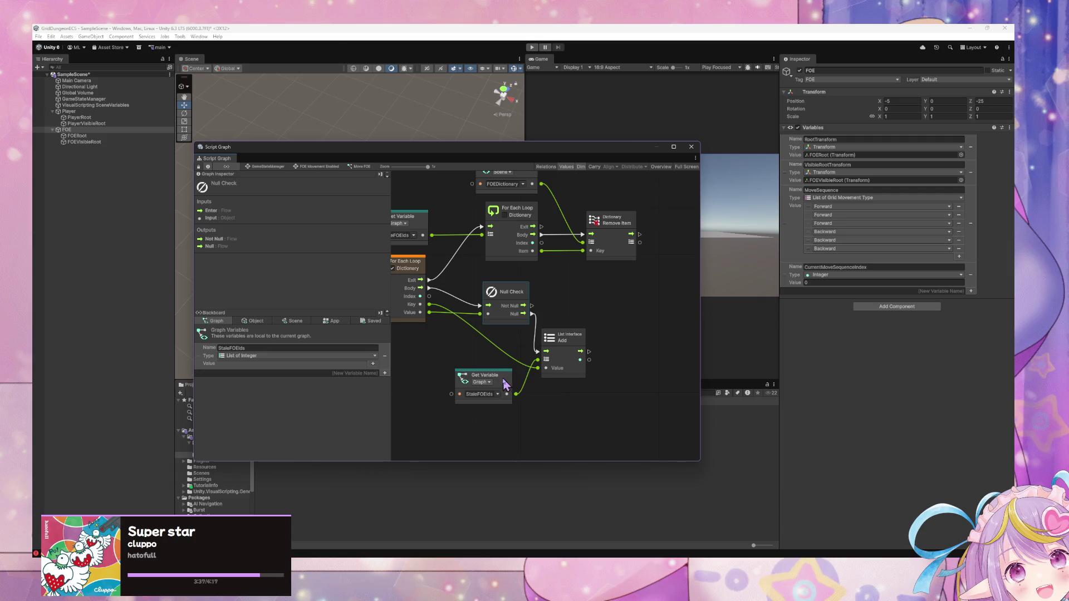
pyautogui.moveTo(503, 381); pyautogui.dragTo(510, 368)
pyautogui.moveTo(568, 348); pyautogui.dragTo(583, 349)
pyautogui.moveTo(510, 373); pyautogui.dragTo(525, 368)
pyautogui.click(253, 321)
pyautogui.click(217, 321)
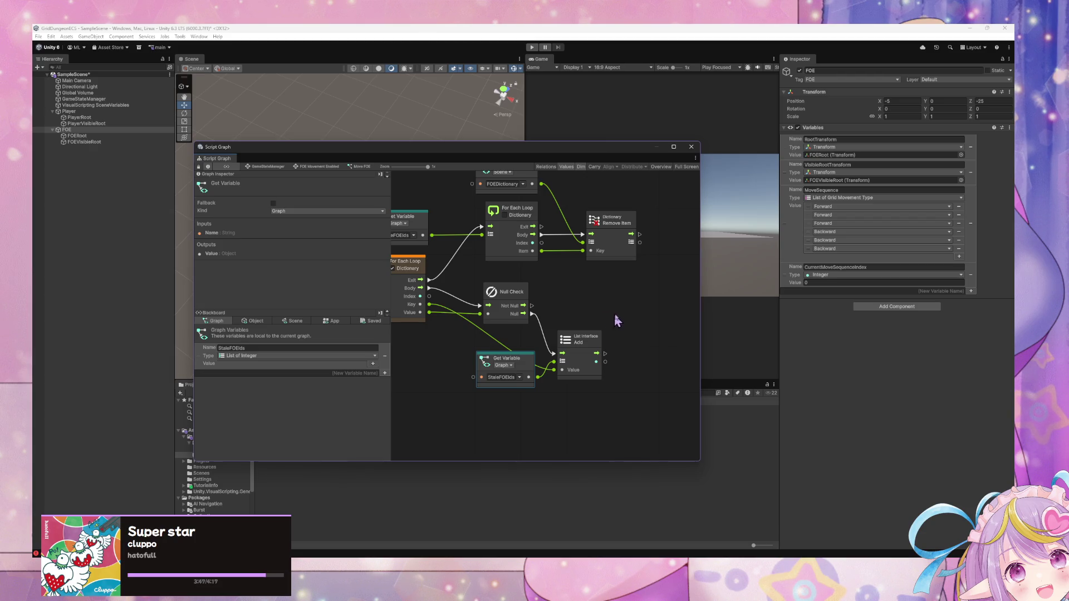
pyautogui.scroll(-3, 614, 321)
# Step: Add a Grid Move subgraph node and run it from Null Check's Not Null output
pyautogui.scroll(3, 501, 329)
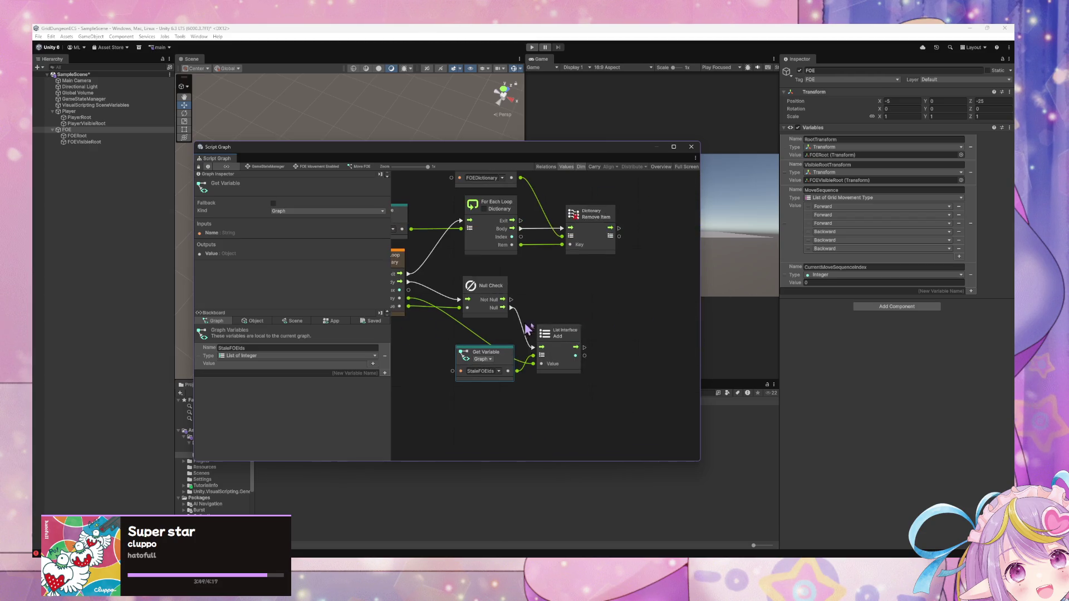
pyautogui.rightClick(598, 316)
pyautogui.click(632, 323)
pyautogui.write('gridmove')
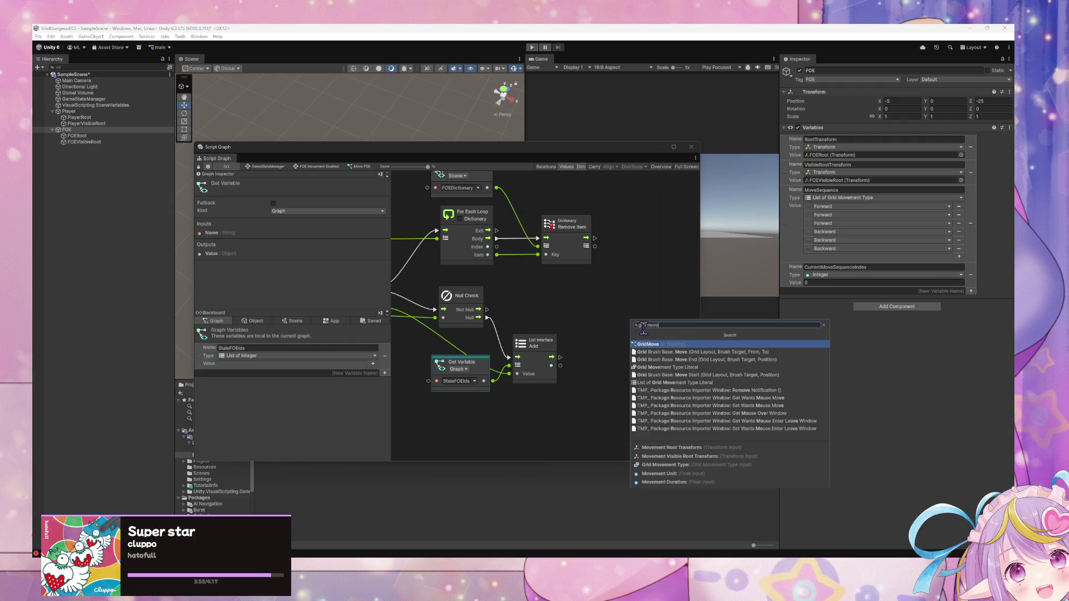
pyautogui.press('Return')
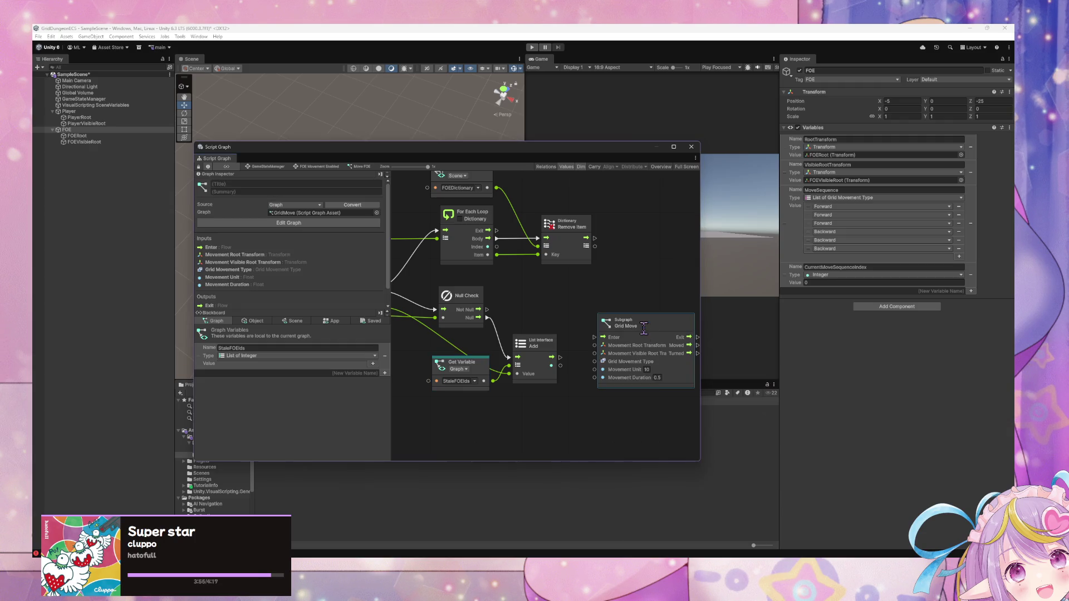
pyautogui.moveTo(645, 333); pyautogui.dragTo(673, 301)
pyautogui.moveTo(489, 310); pyautogui.dragTo(622, 303)
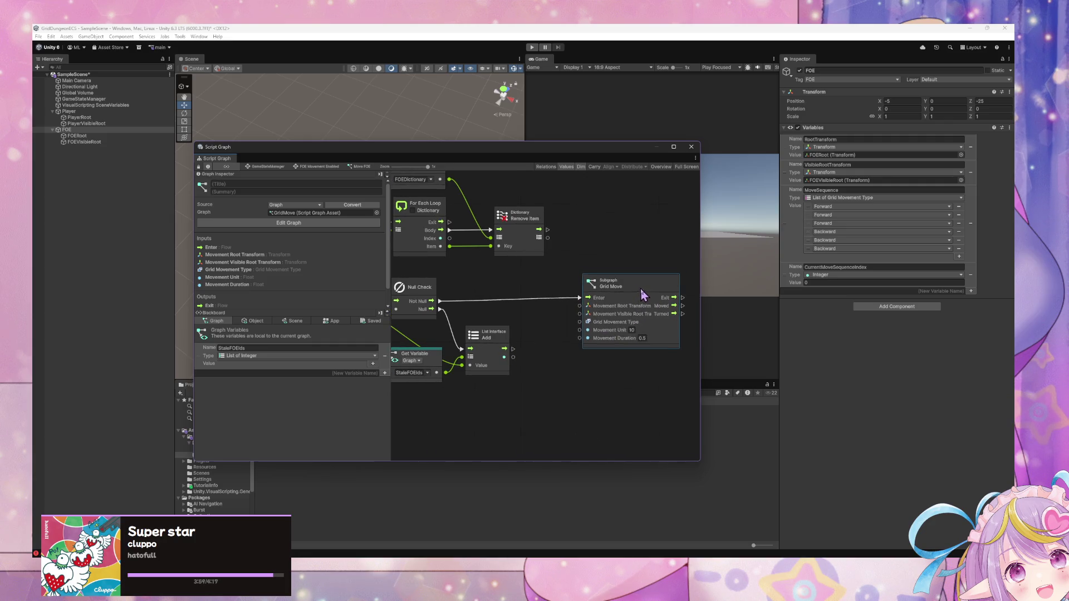
pyautogui.moveTo(551, 377); pyautogui.dragTo(571, 373)
pyautogui.moveTo(635, 301); pyautogui.dragTo(653, 301)
pyautogui.hscroll(-5, 482, 329)
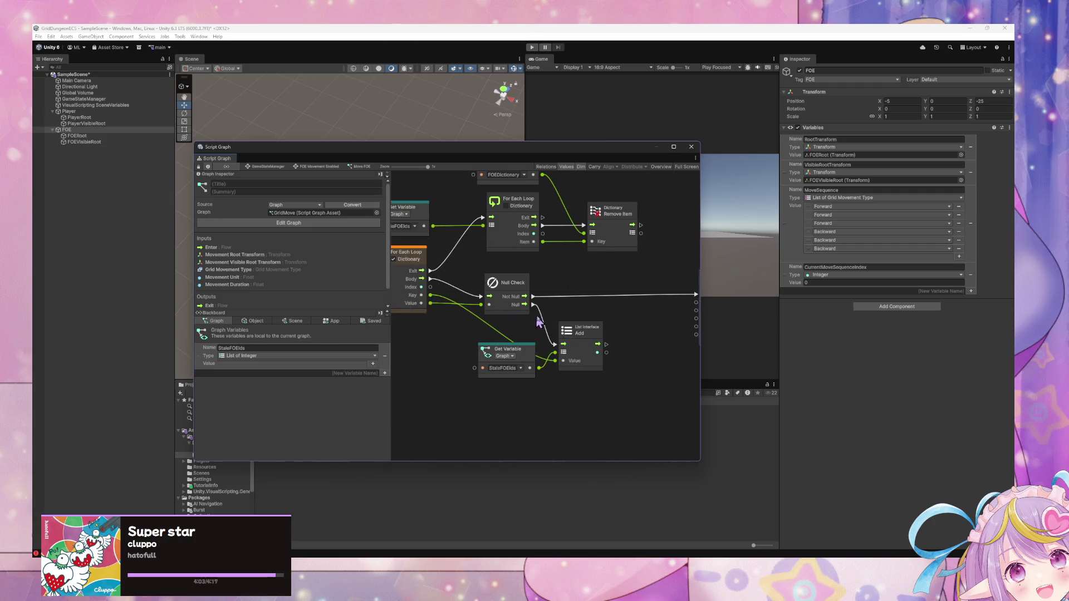
pyautogui.hscroll(7, 405, 299)
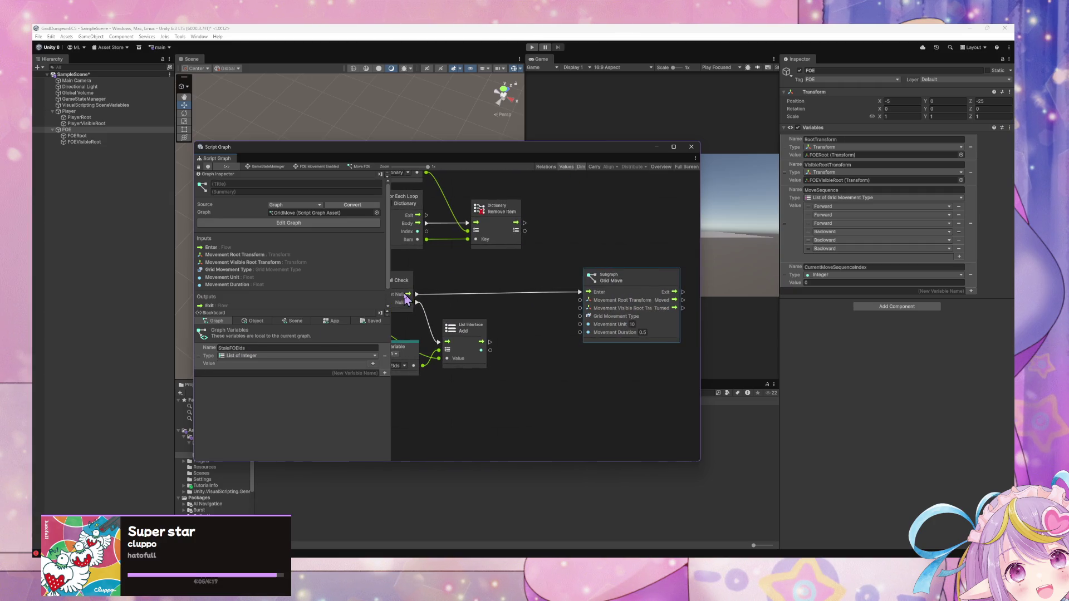
pyautogui.moveTo(628, 273); pyautogui.dragTo(606, 275)
pyautogui.hscroll(-3, 566, 298)
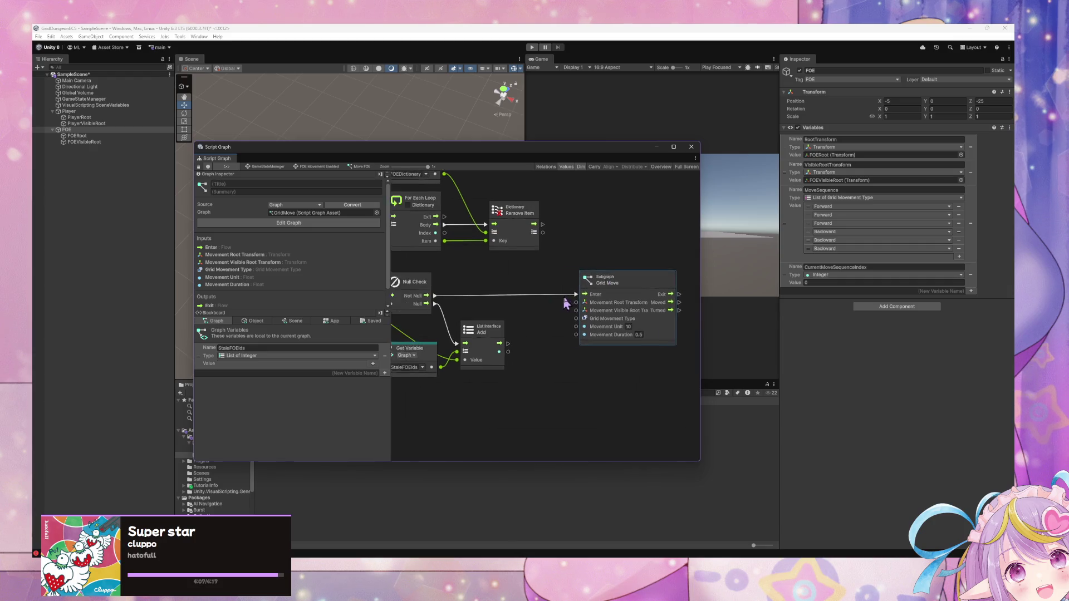
pyautogui.hscroll(5, 484, 296)
pyautogui.hscroll(-7, 469, 302)
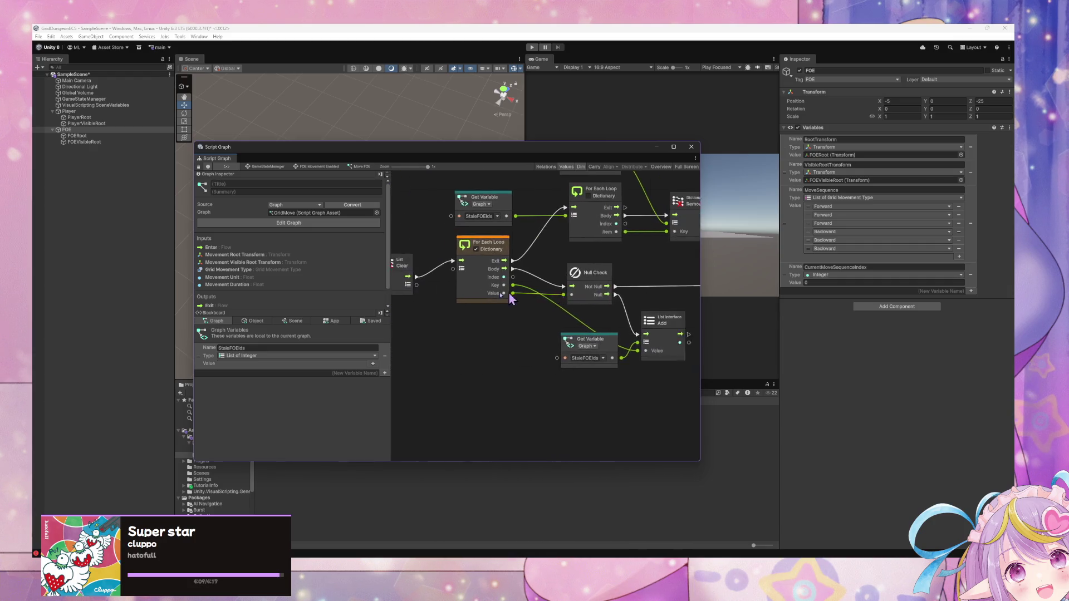
pyautogui.hscroll(8, 512, 292)
# Step: Inside the Grid Move subgraph, connect Set Position's flow output to the Exit port
pyautogui.doubleClick(525, 287)
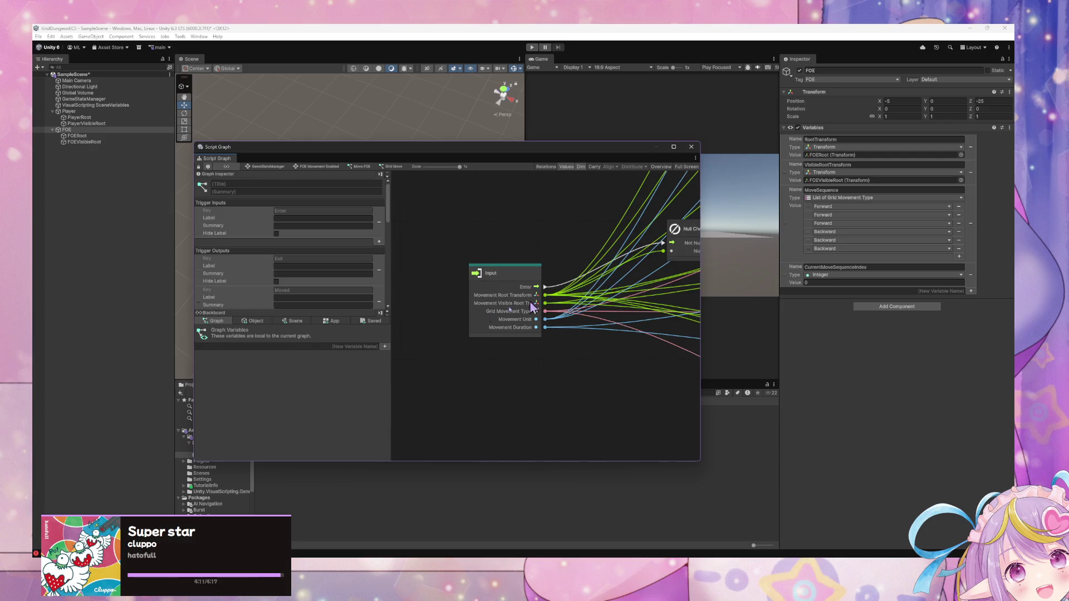
pyautogui.scroll(-6, 559, 298)
pyautogui.scroll(5, 556, 303)
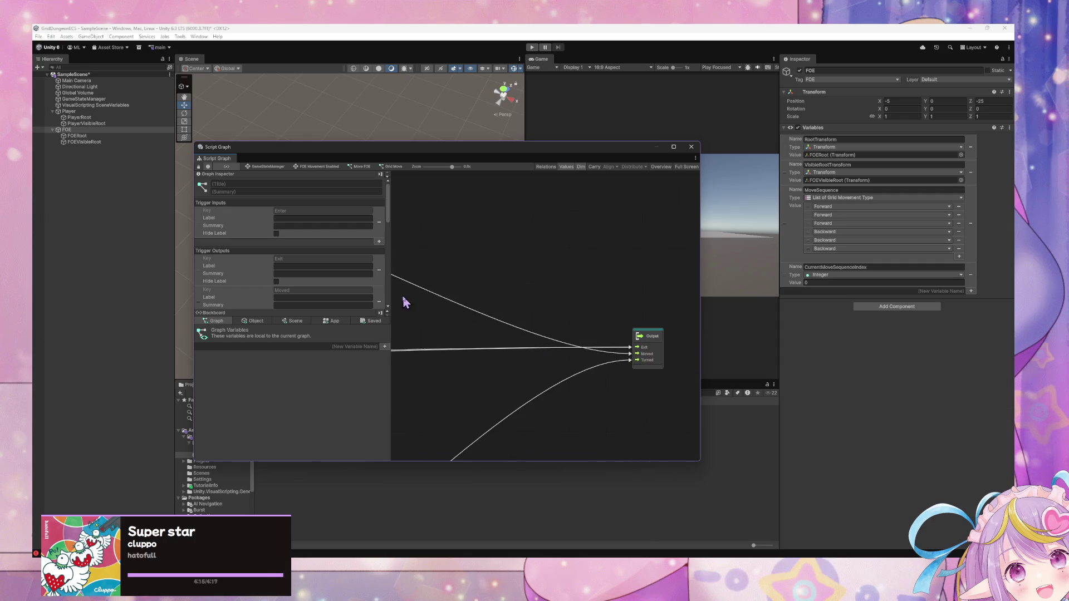
pyautogui.moveTo(441, 300); pyautogui.dragTo(618, 340)
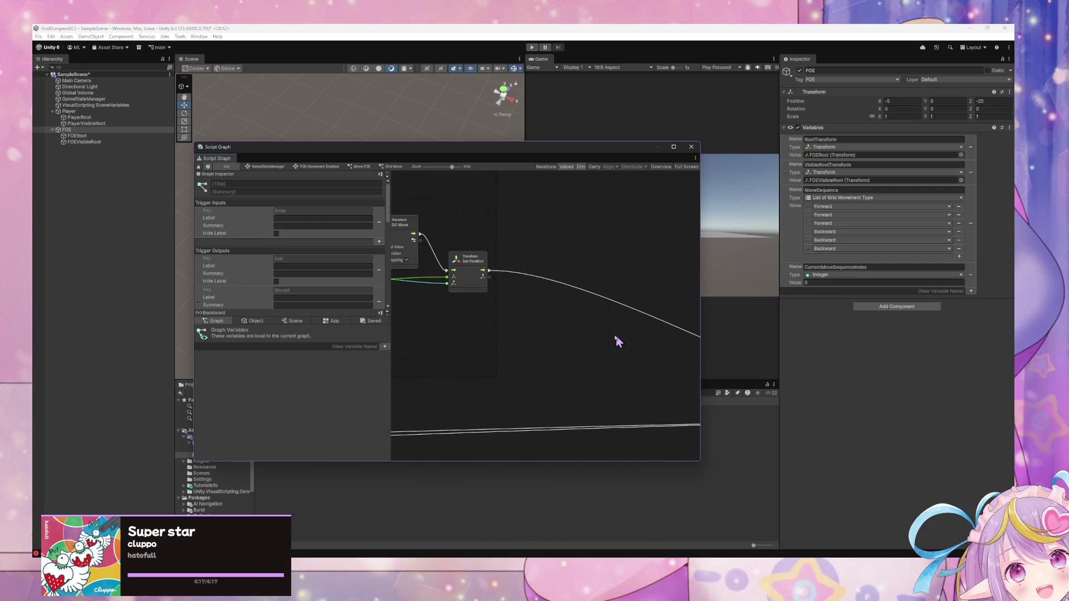
pyautogui.moveTo(490, 273)
pyautogui.mouseDown()
pyautogui.moveTo(597, 346)
pyautogui.moveTo(454, 294)
pyautogui.moveTo(667, 349)
pyautogui.moveTo(637, 367)
pyautogui.moveTo(389, 274)
pyautogui.moveTo(587, 317)
pyautogui.moveTo(569, 318)
pyautogui.mouseUp()
# Step: Go back to the parent GameStateManager state graph via the breadcrumb
pyautogui.scroll(-3, 544, 319)
pyautogui.scroll(3, 423, 283)
pyautogui.scroll(-3, 522, 301)
pyautogui.scroll(2, 543, 314)
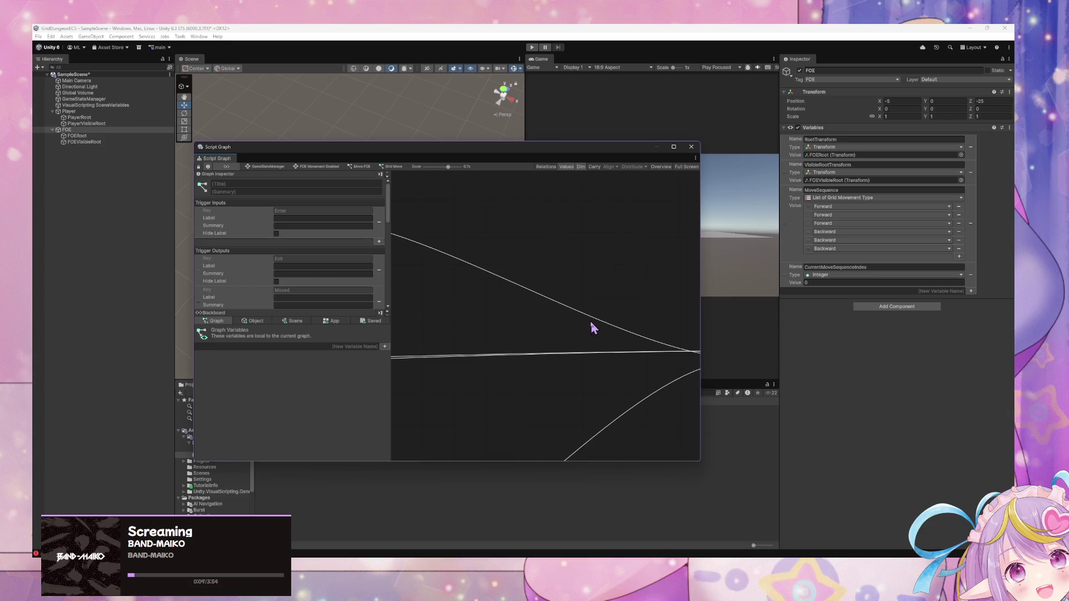
pyautogui.scroll(2, 515, 342)
pyautogui.scroll(-3, 546, 292)
pyautogui.scroll(2, 518, 317)
pyautogui.scroll(-2, 501, 312)
pyautogui.scroll(-2, 456, 278)
pyautogui.scroll(4, 541, 329)
pyautogui.scroll(-3, 448, 292)
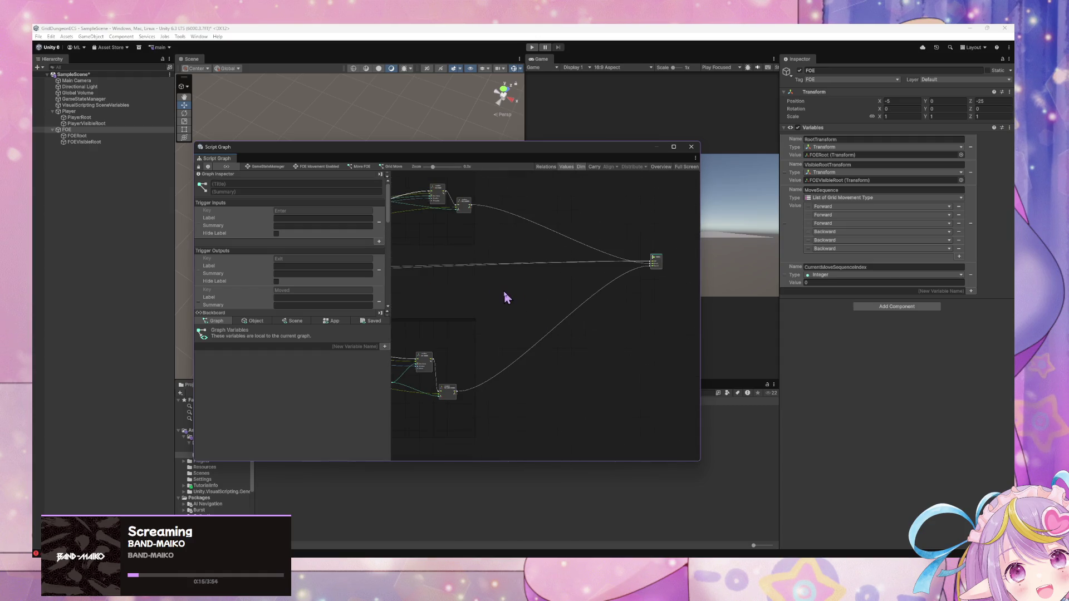
pyautogui.scroll(-5, 575, 306)
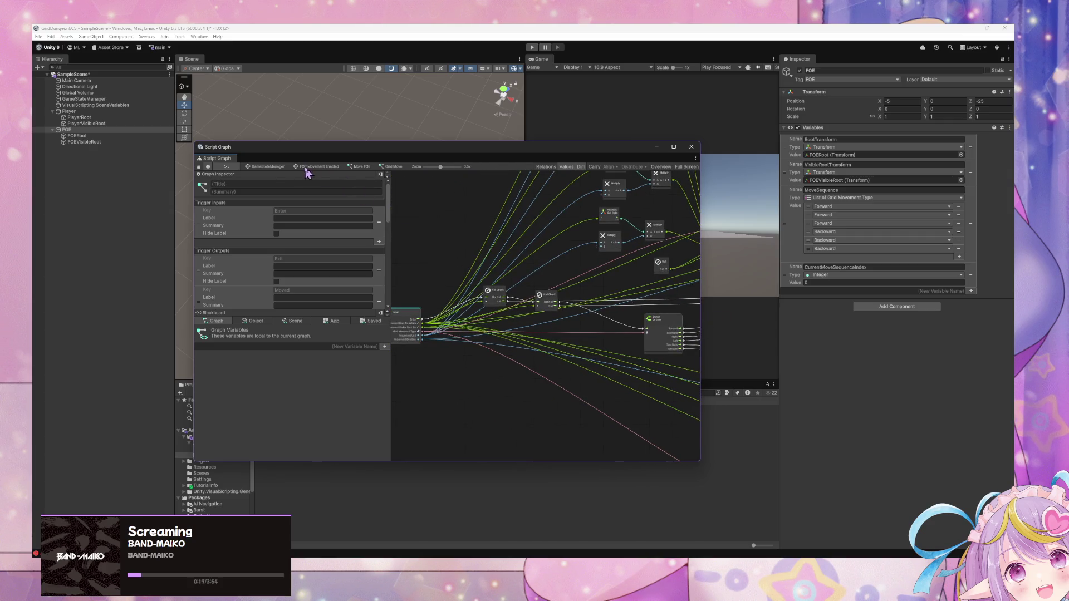
pyautogui.click(273, 166)
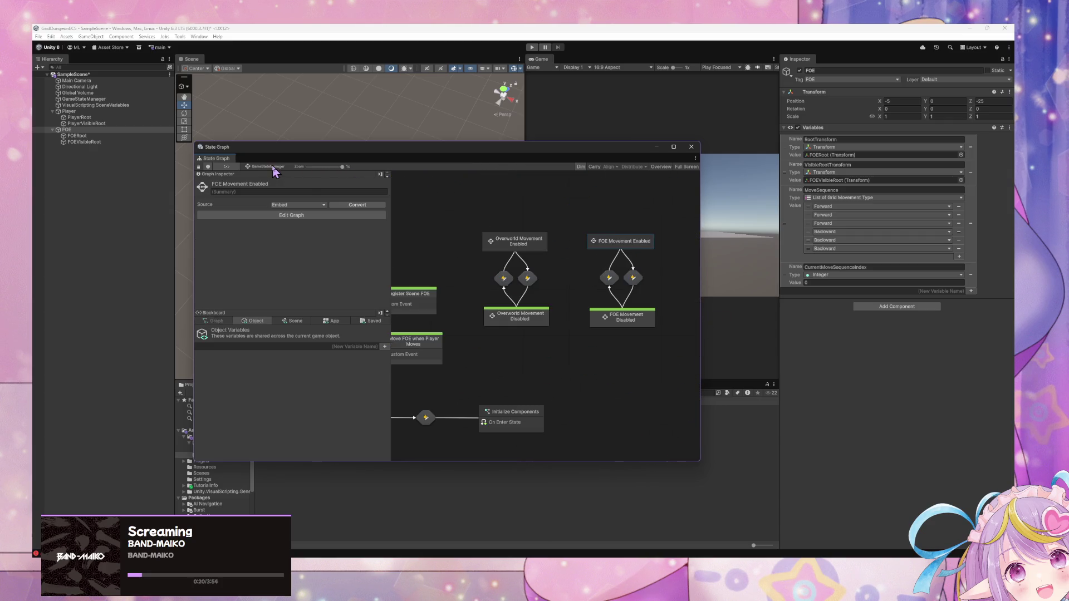
# Step: Enter the FOE Movement Enabled state's Move FOE graph and pull a connection from the loop's Value output
pyautogui.doubleClick(620, 240)
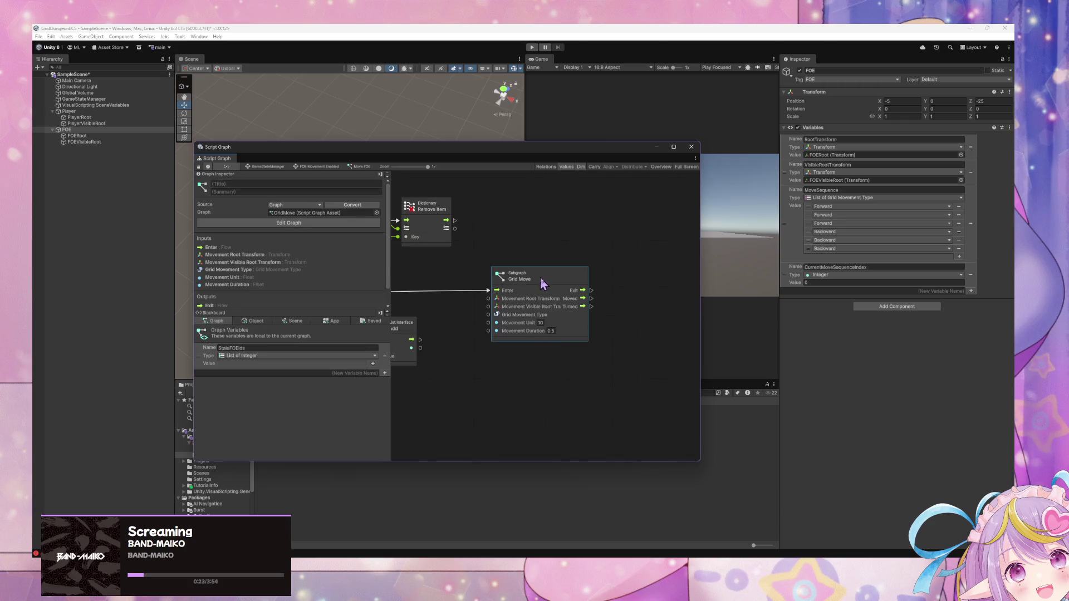
pyautogui.hscroll(-10, 580, 283)
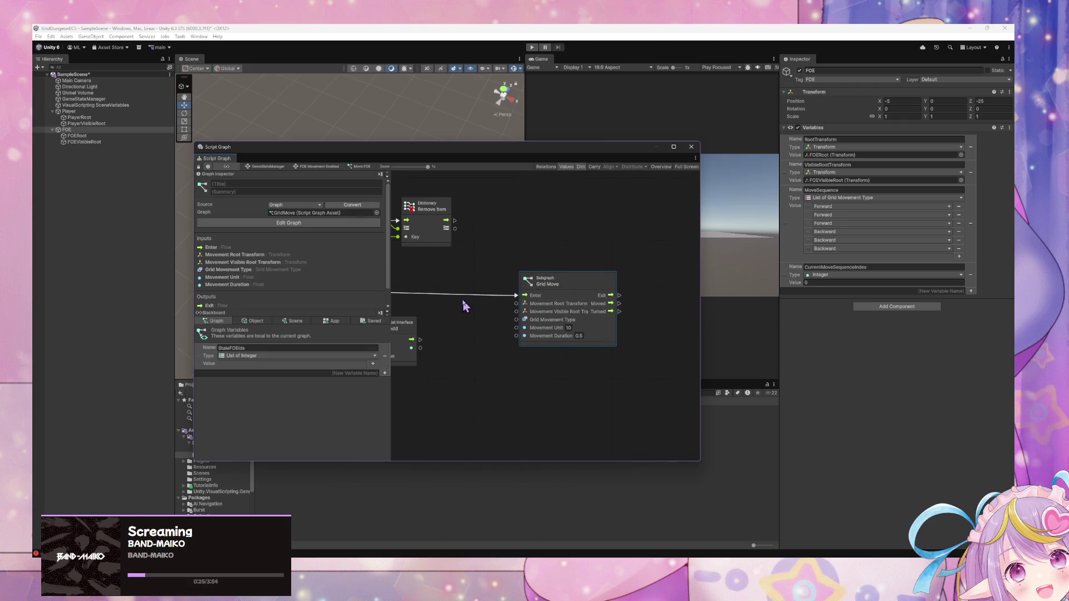
pyautogui.hscroll(5, 621, 312)
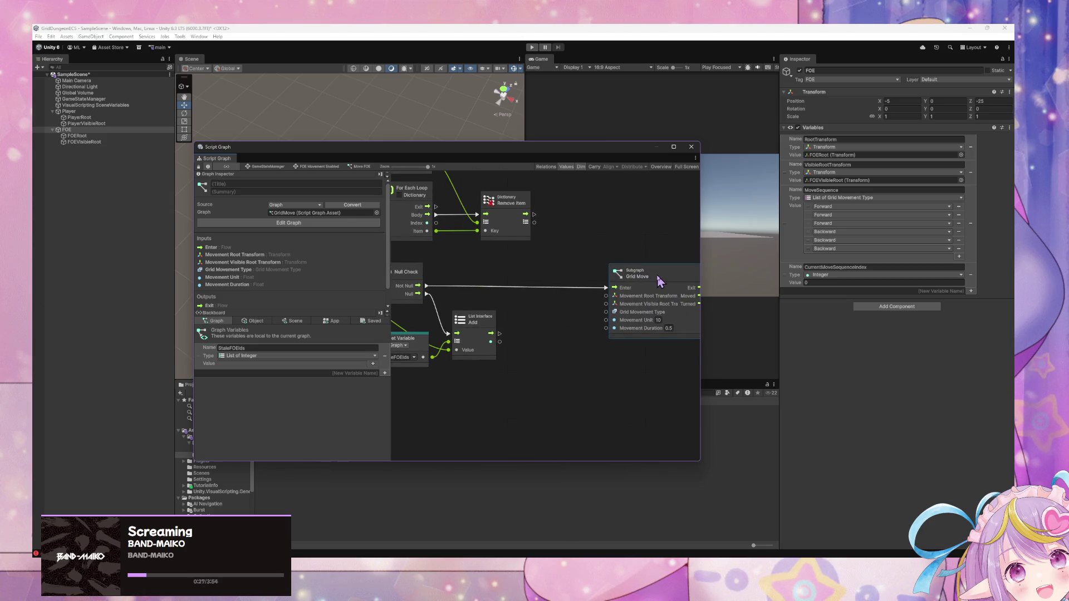
pyautogui.hscroll(-3, 570, 291)
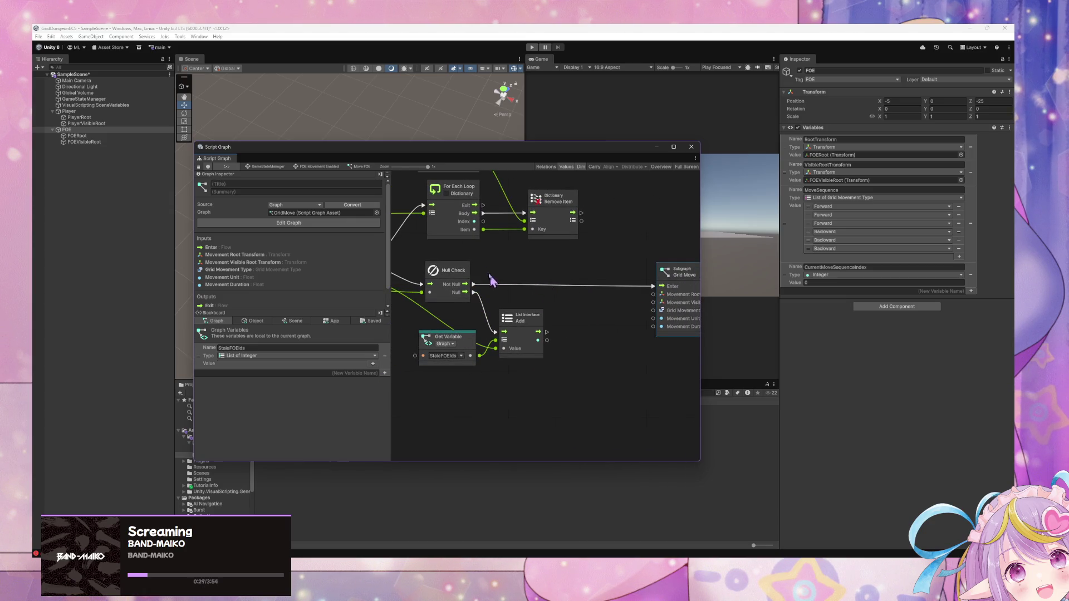
pyautogui.hscroll(-4, 569, 277)
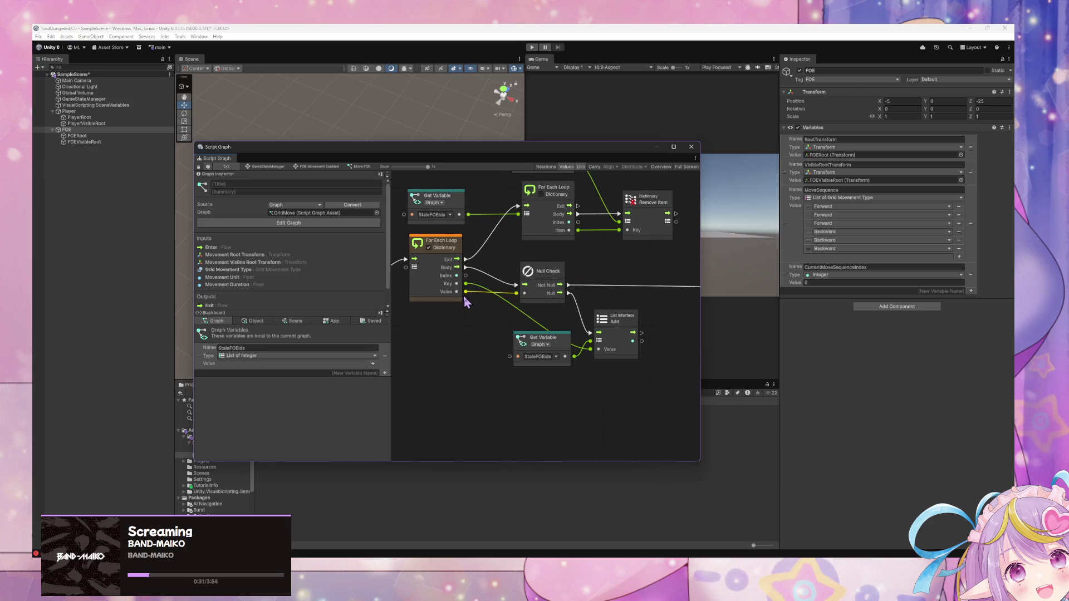
pyautogui.moveTo(466, 293)
pyautogui.mouseDown()
pyautogui.moveTo(551, 309)
pyautogui.moveTo(545, 282)
pyautogui.mouseUp()
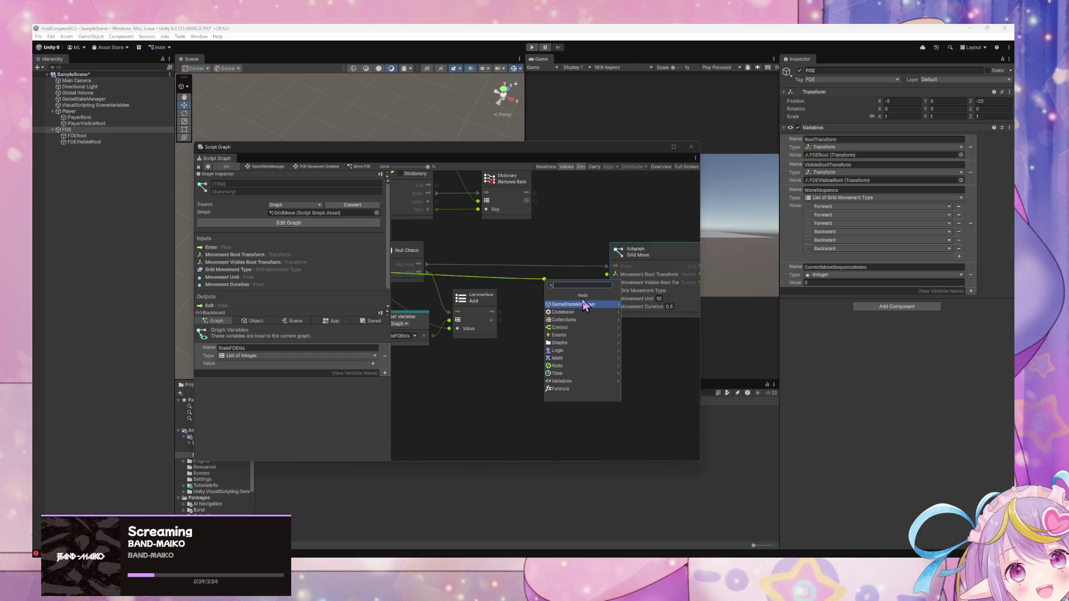
# Step: Create an Object Get Variable node via 'ge' and feed the loop's Value into its Object input
pyautogui.write('get object var')
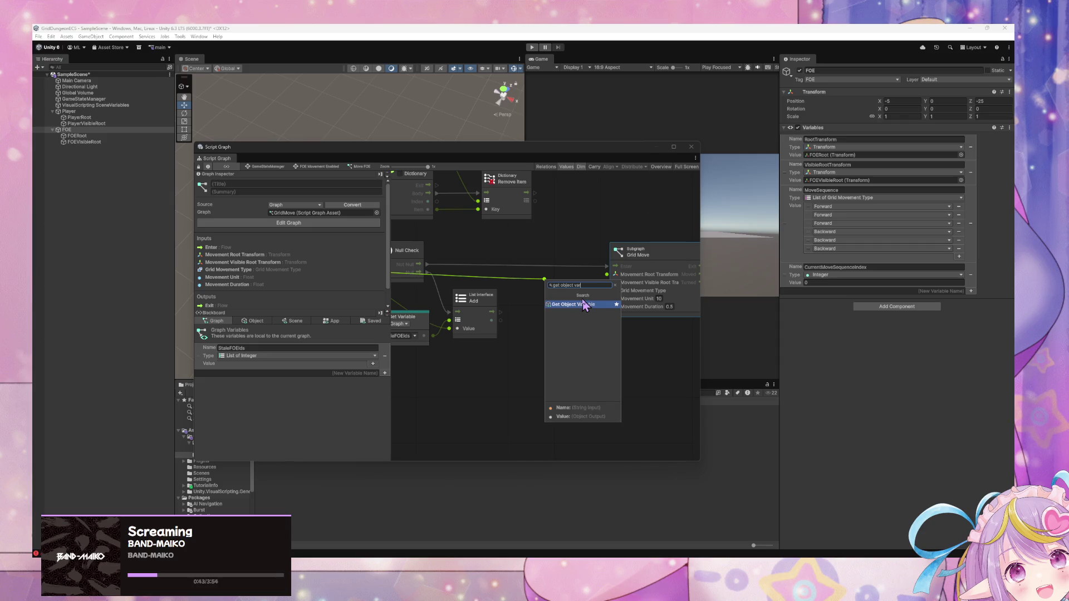
pyautogui.press('Return')
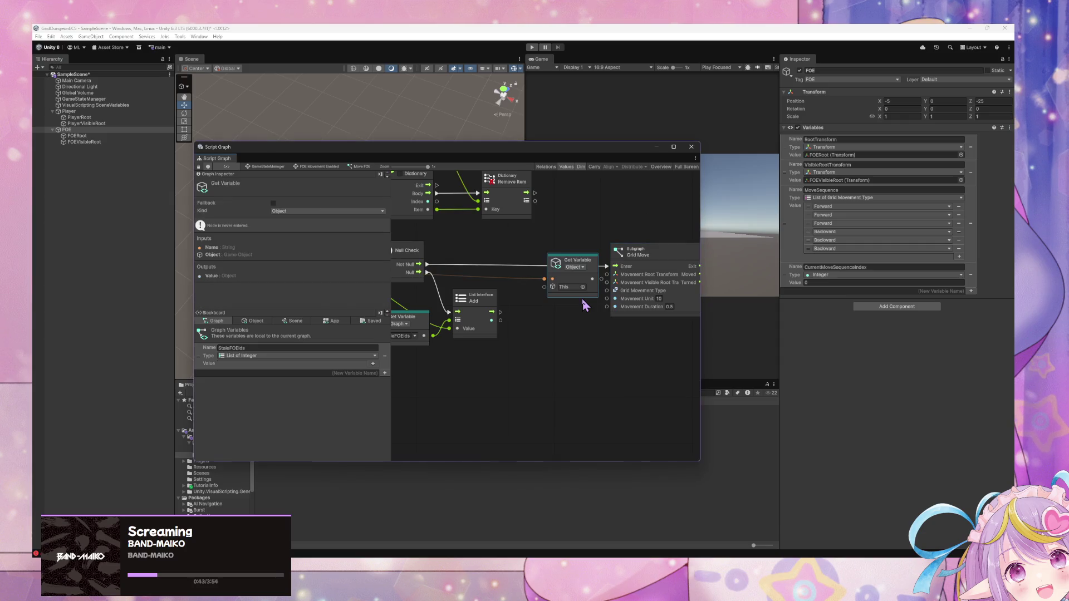
pyautogui.moveTo(576, 267); pyautogui.dragTo(565, 286)
pyautogui.scroll(5, 557, 290)
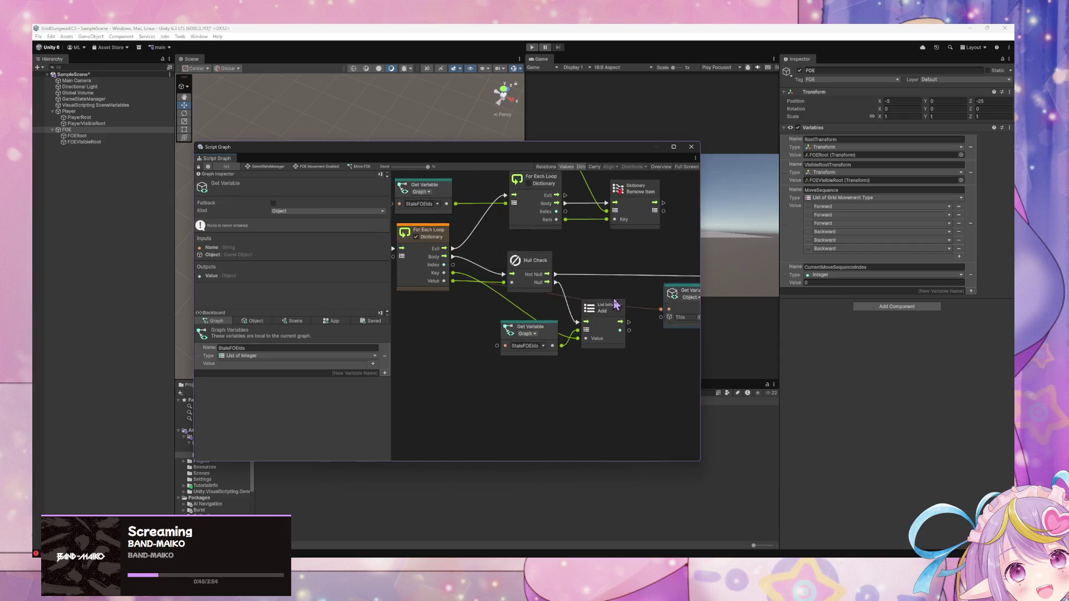
pyautogui.moveTo(689, 306); pyautogui.dragTo(667, 281)
pyautogui.moveTo(460, 295)
pyautogui.mouseDown()
pyautogui.moveTo(656, 302)
pyautogui.moveTo(562, 300)
pyautogui.moveTo(599, 365)
pyautogui.moveTo(600, 396)
pyautogui.moveTo(587, 397)
pyautogui.mouseUp()
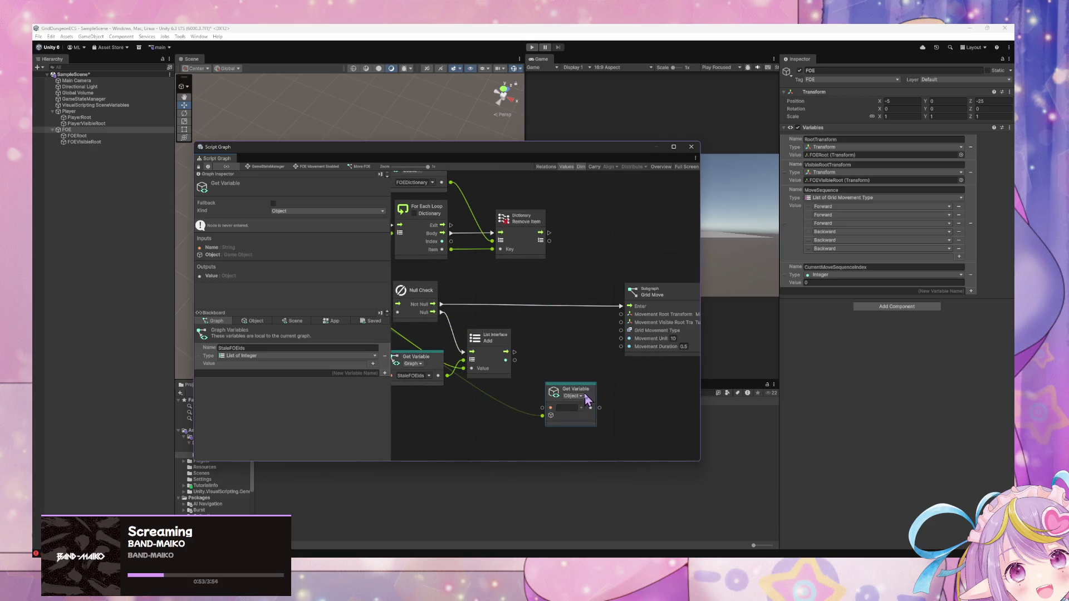
# Step: Paste RootTransform as the getter's name and rename RootTransform and VisibleRootTransform with a Movement prefix
pyautogui.doubleClick(852, 139)
pyautogui.hotkey('ctrl', 'c')
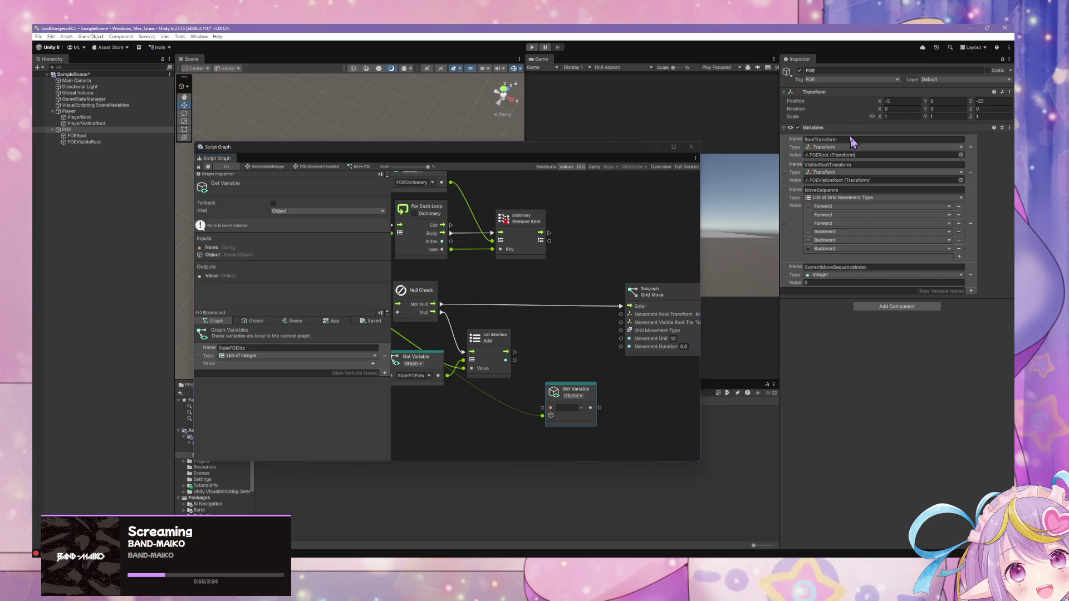
pyautogui.click(568, 408)
pyautogui.hotkey('ctrl', 'v')
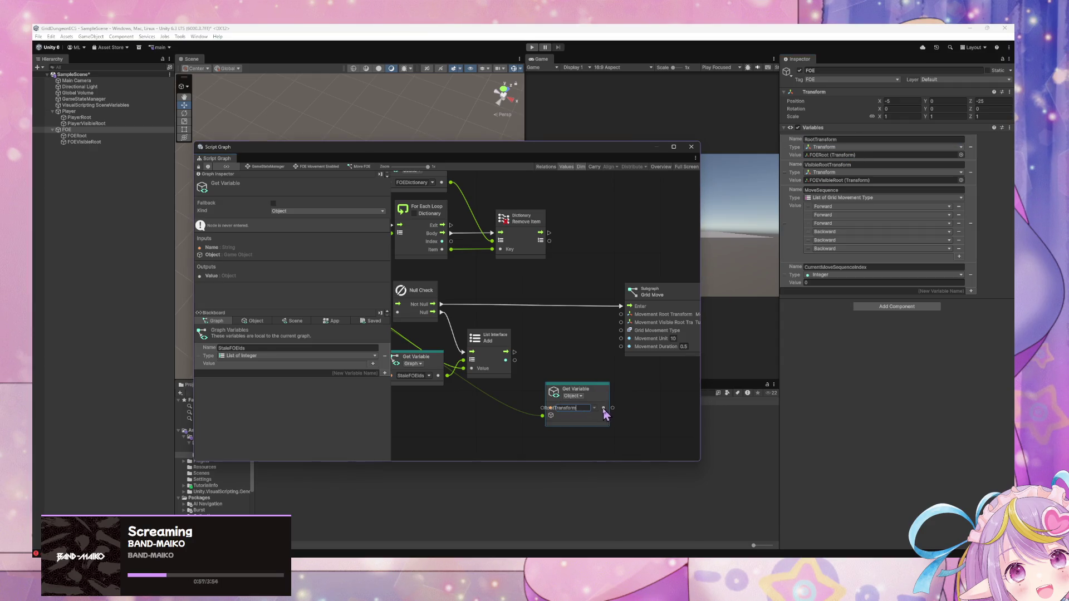
pyautogui.click(819, 139)
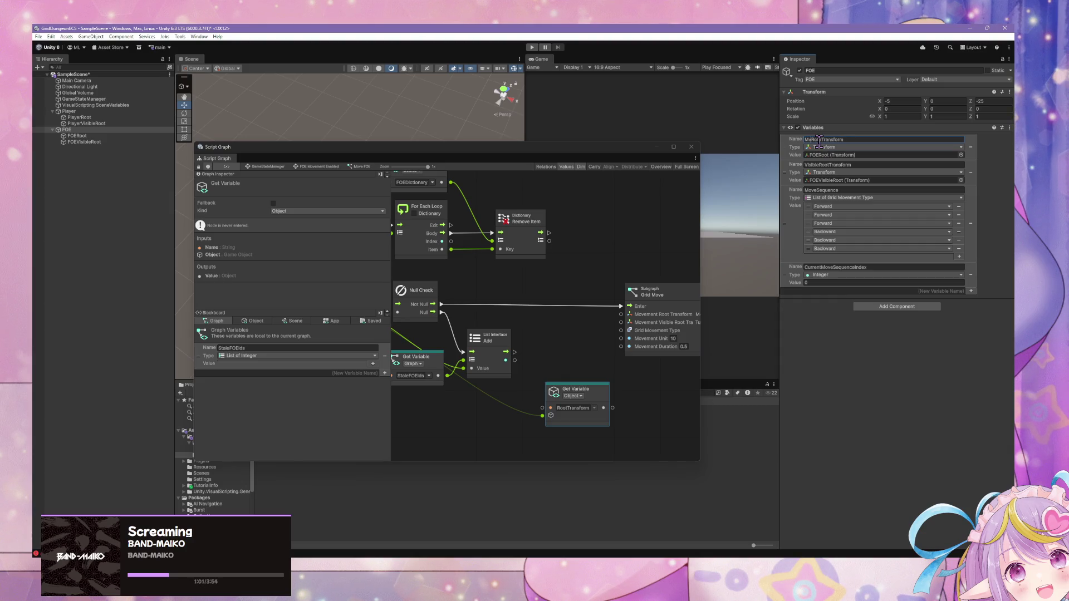
pyautogui.click(813, 165)
pyautogui.write('Movement')
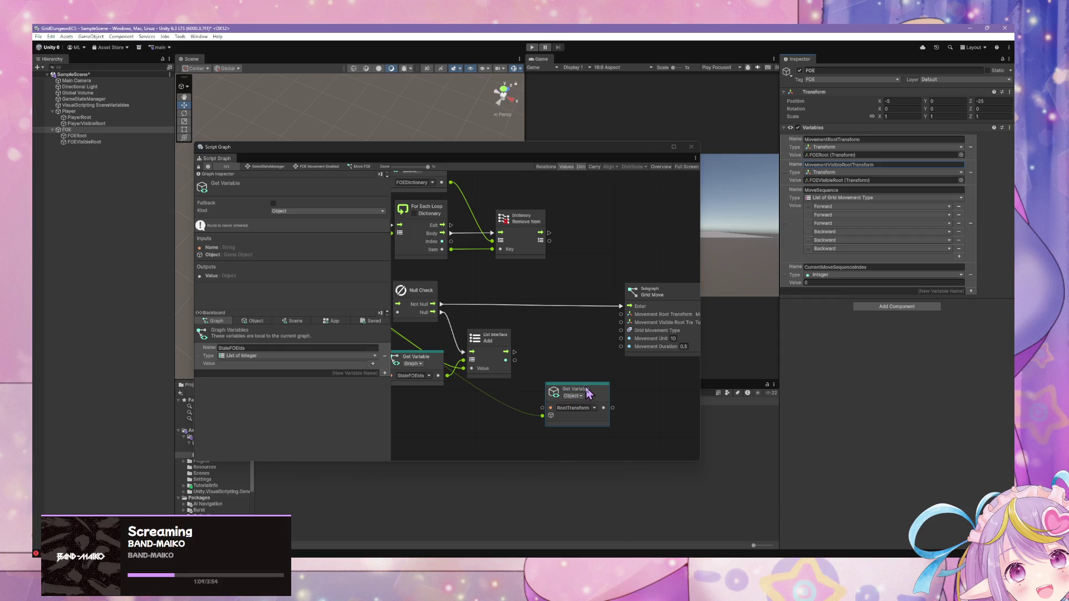
# Step: Change the getter to MovementRootTransform, wire it into Grid Move's root transform input, and duplicate it
pyautogui.moveTo(588, 402); pyautogui.dragTo(586, 295)
pyautogui.click(550, 307)
pyautogui.write('Movement')
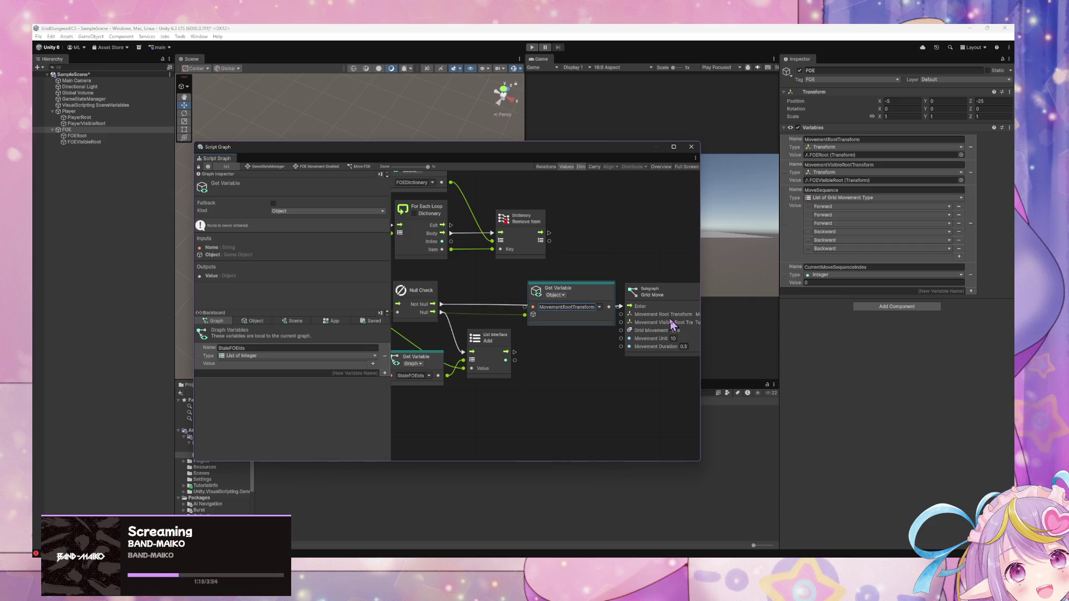
pyautogui.moveTo(669, 325); pyautogui.dragTo(533, 324)
pyautogui.moveTo(630, 286); pyautogui.dragTo(582, 284)
pyautogui.moveTo(460, 300)
pyautogui.mouseDown()
pyautogui.moveTo(490, 327)
pyautogui.moveTo(539, 312)
pyautogui.mouseUp()
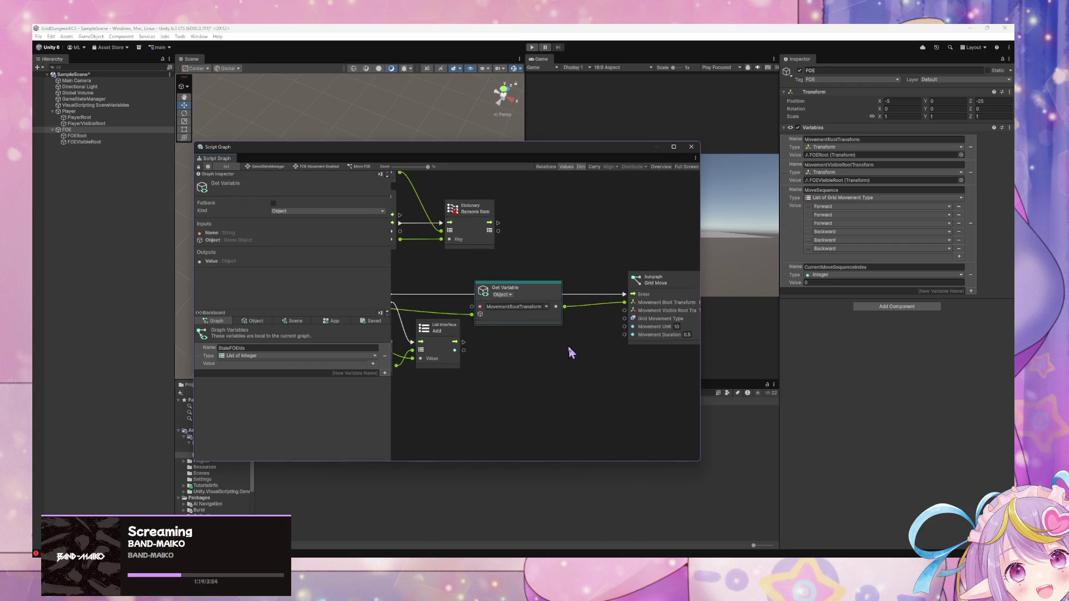
pyautogui.hotkey('ctrl', 'd')
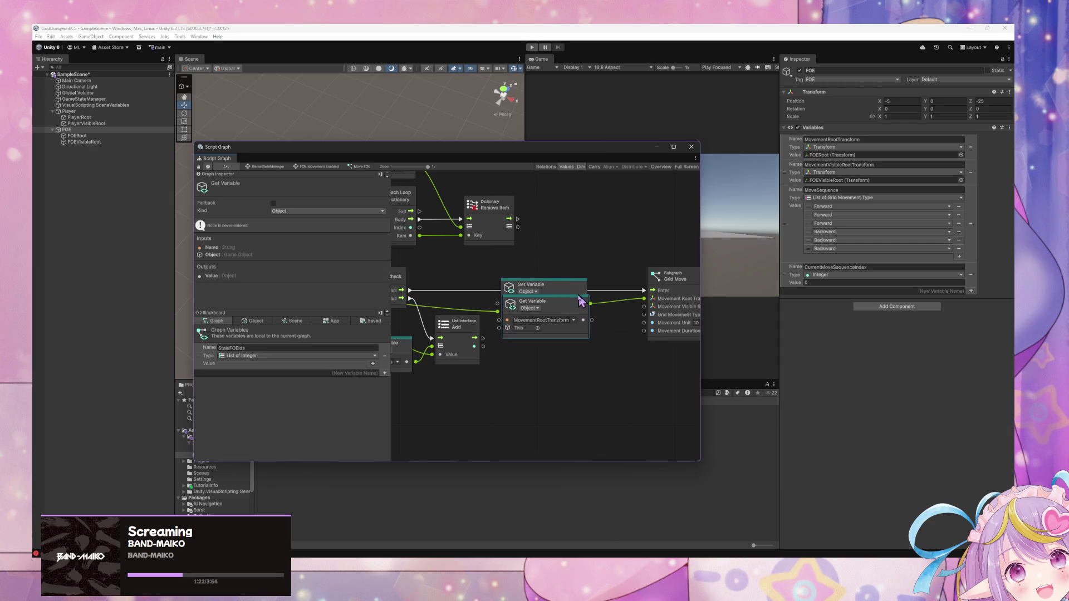
# Step: Rename the duplicate to MovementVisibleRootTransform and wire it into Grid Move's visible root transform input
pyautogui.click(530, 319)
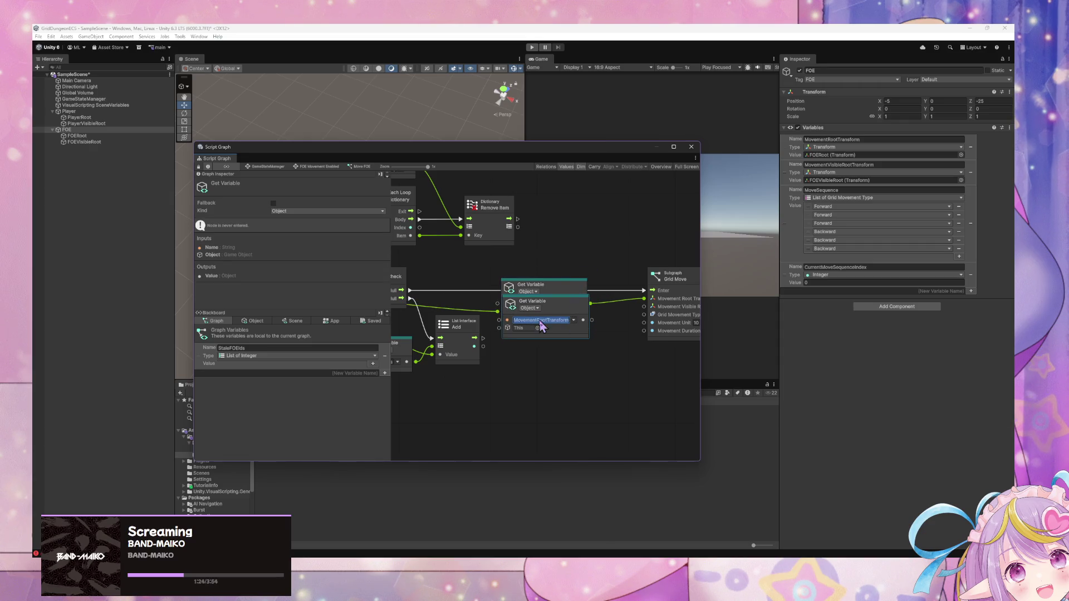
pyautogui.click(539, 320)
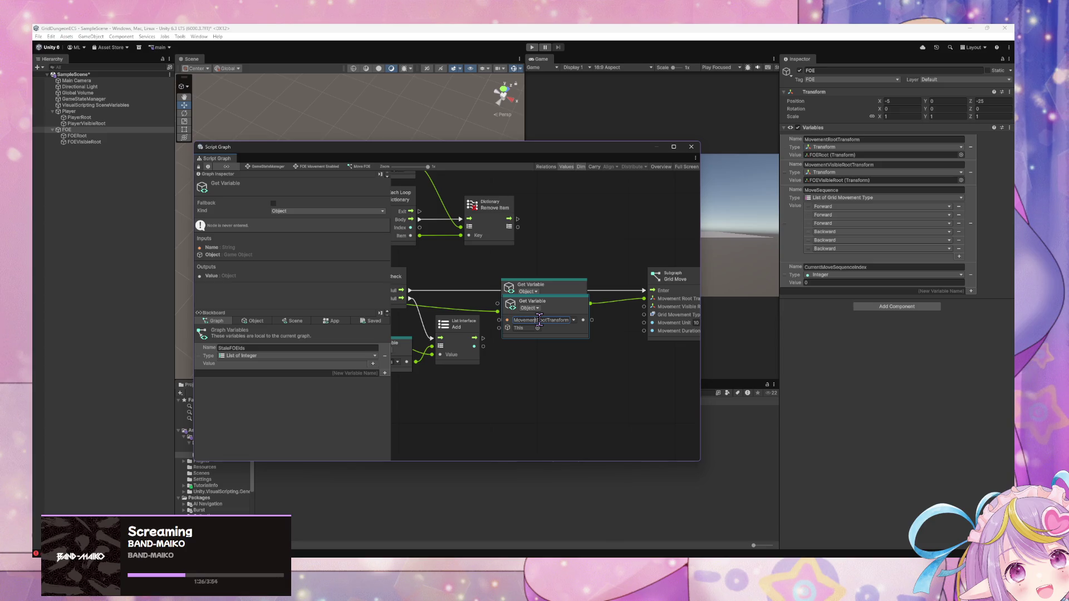
pyautogui.write('Visible')
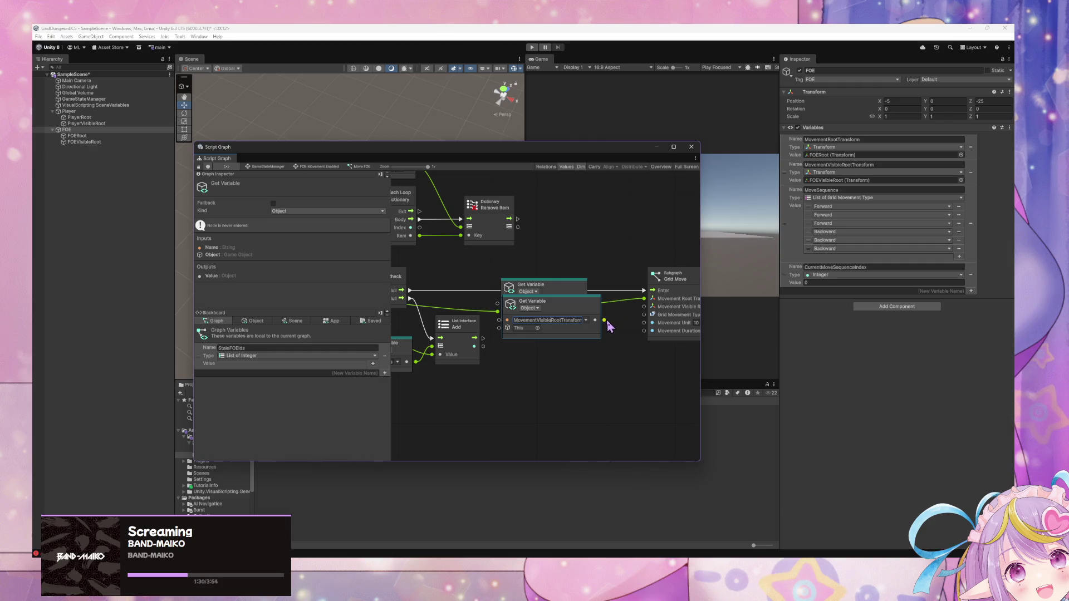
pyautogui.moveTo(586, 309)
pyautogui.mouseDown()
pyautogui.moveTo(584, 339)
pyautogui.moveTo(644, 307)
pyautogui.mouseUp()
pyautogui.moveTo(565, 401); pyautogui.dragTo(689, 399)
pyautogui.moveTo(600, 324)
pyautogui.mouseDown()
pyautogui.moveTo(529, 316)
pyautogui.moveTo(550, 324)
pyautogui.mouseUp()
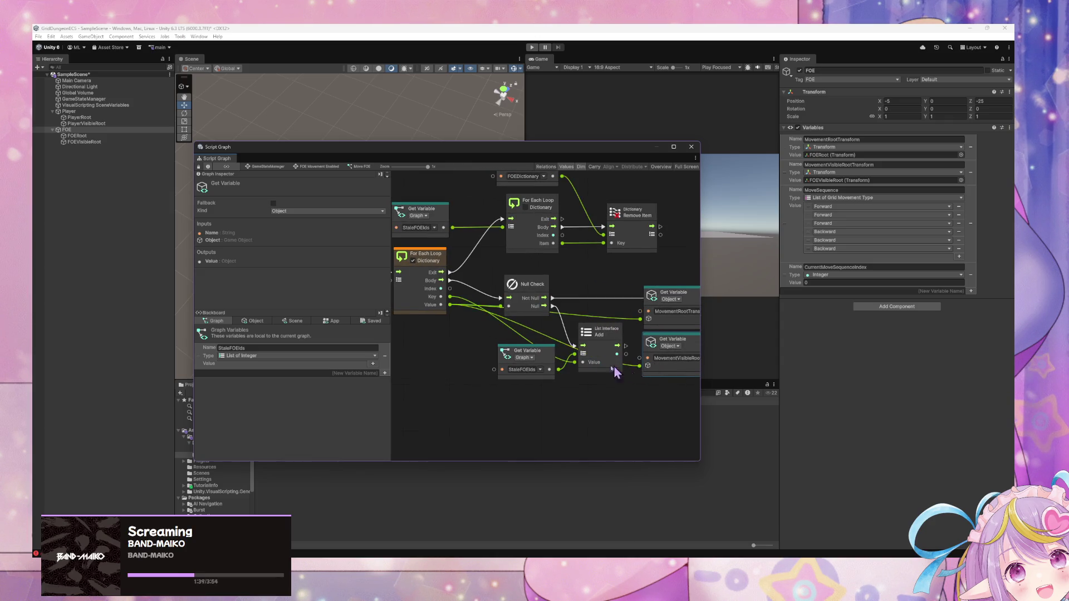
pyautogui.hscroll(5, 628, 370)
pyautogui.hscroll(-1, 529, 320)
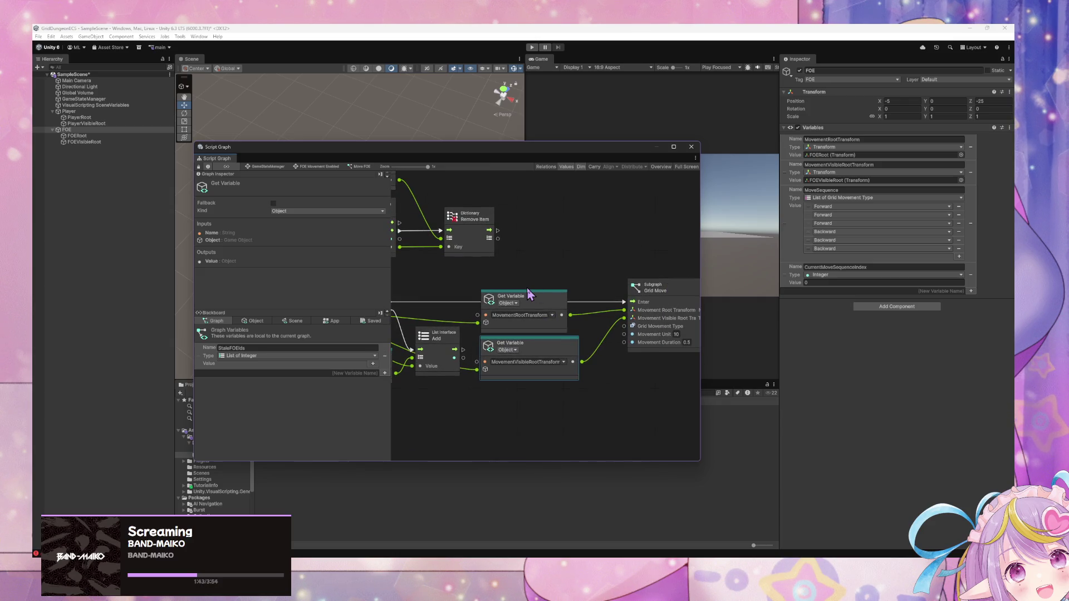
pyautogui.moveTo(551, 354); pyautogui.dragTo(553, 353)
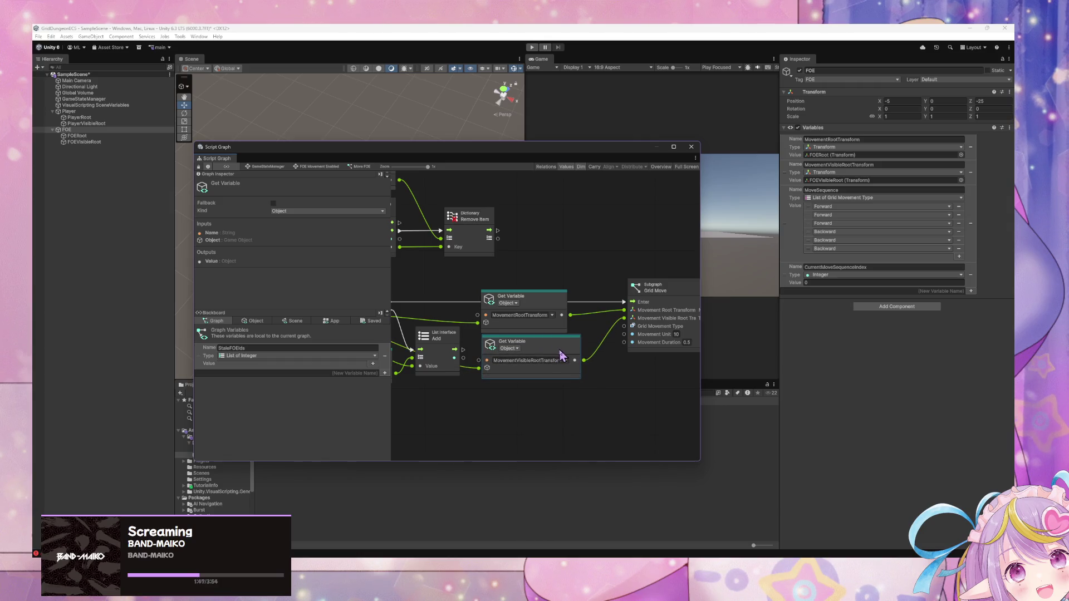
pyautogui.hotkey('ctrl', 'd')
# Step: Turn the copied getter into a MoveSequence Get Variable placed below the others
pyautogui.moveTo(570, 321); pyautogui.dragTo(556, 402)
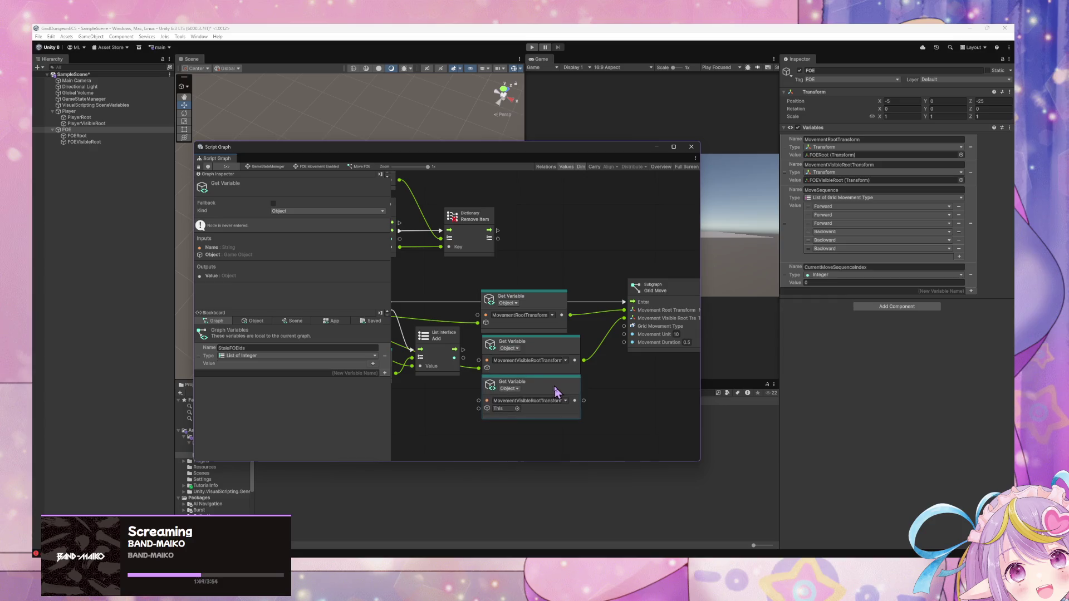
pyautogui.click(866, 190)
pyautogui.click(520, 401)
pyautogui.hotkey('ctrl', 'v')
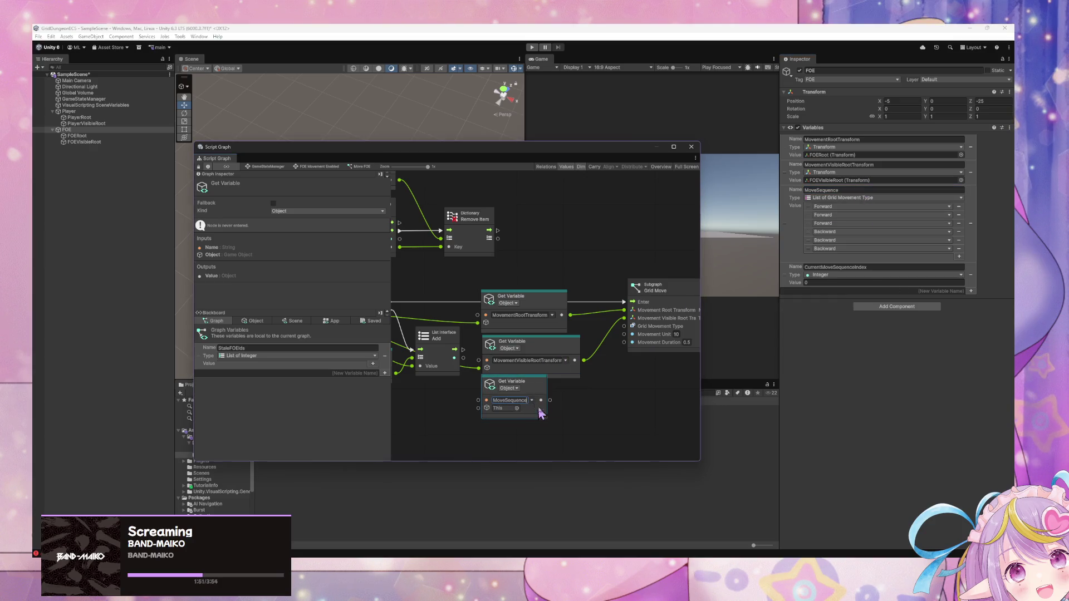
pyautogui.hscroll(-5, 501, 311)
pyautogui.moveTo(619, 365); pyautogui.dragTo(620, 373)
pyautogui.hscroll(-2, 546, 352)
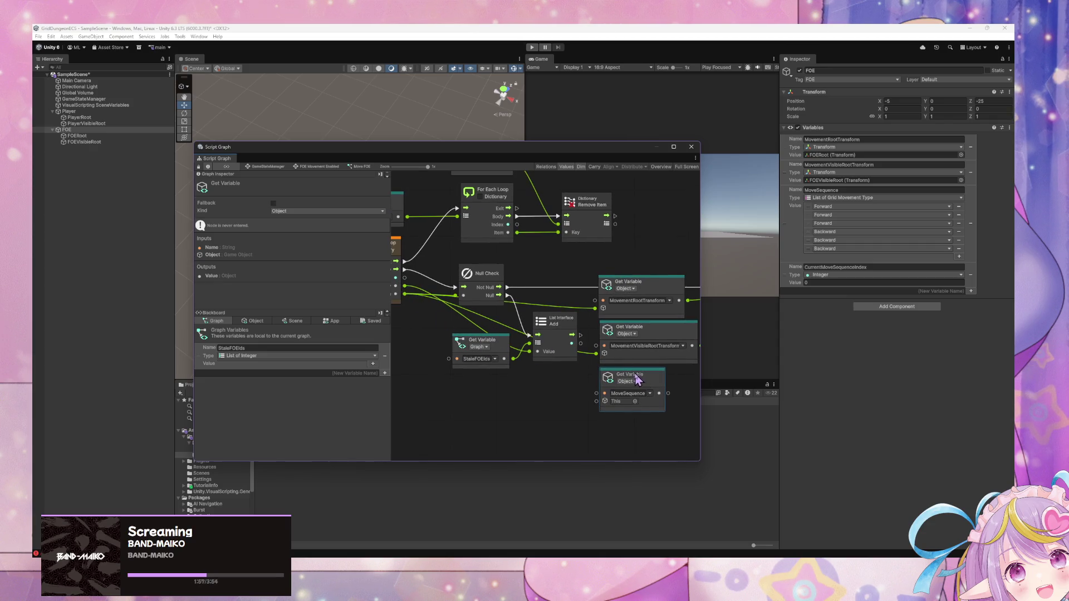
pyautogui.moveTo(638, 381); pyautogui.dragTo(650, 380)
# Step: Rearrange the List Add node and the three Get Variable nodes
pyautogui.moveTo(556, 329); pyautogui.dragTo(552, 322)
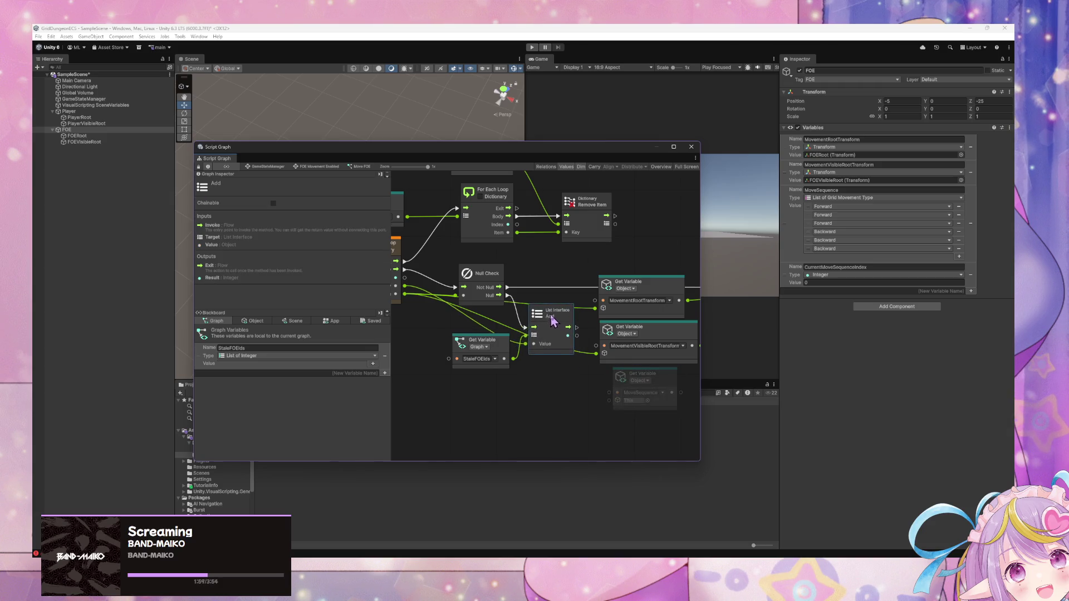
pyautogui.hscroll(5, 553, 321)
pyautogui.moveTo(484, 261); pyautogui.dragTo(685, 410)
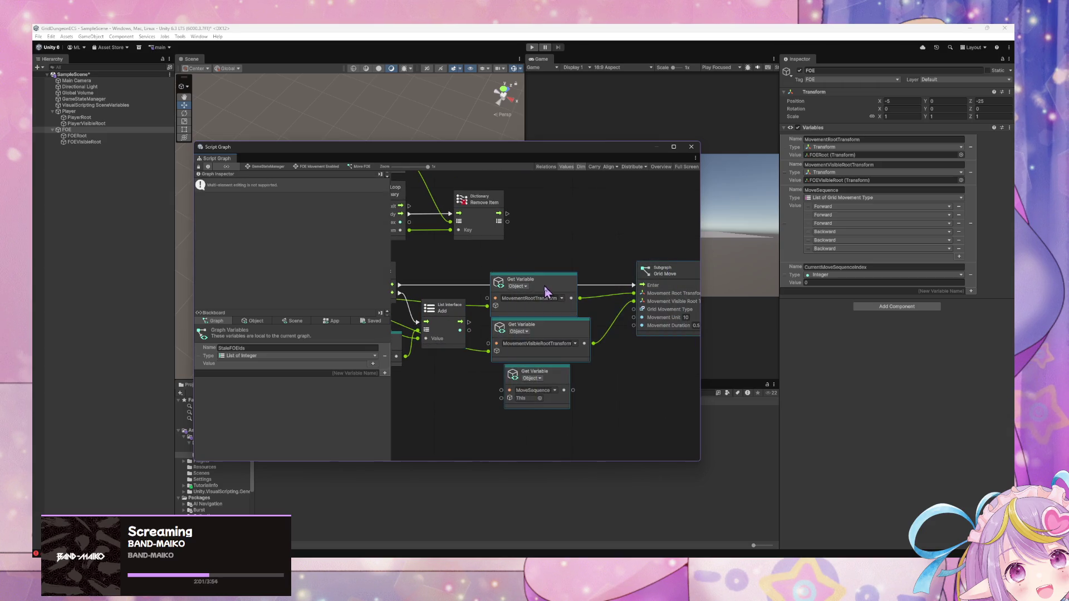
pyautogui.hscroll(-5, 612, 301)
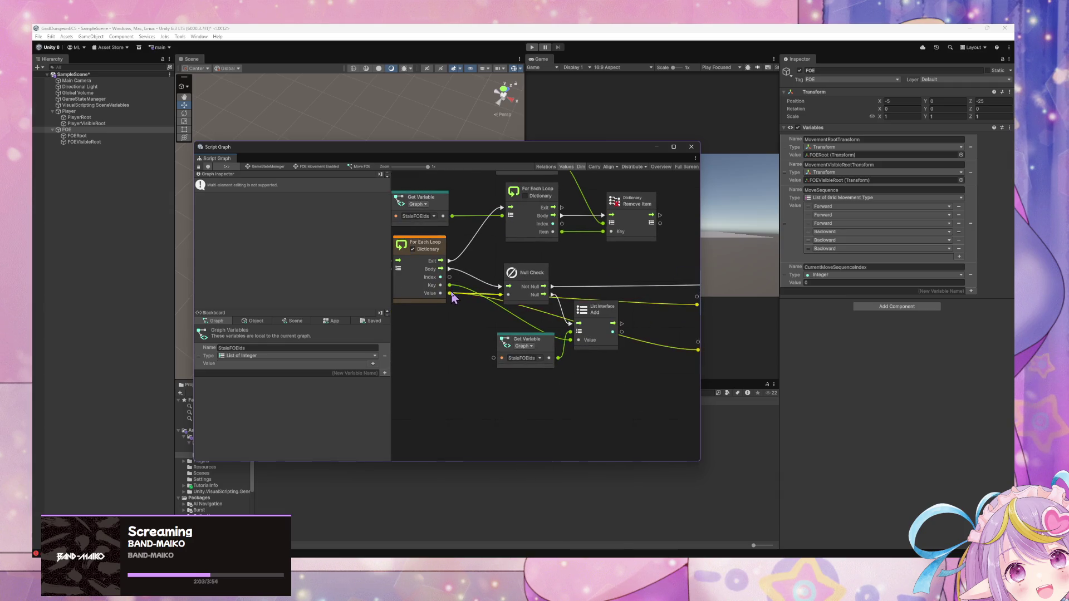
pyautogui.hscroll(5, 501, 345)
pyautogui.scroll(-1, 501, 345)
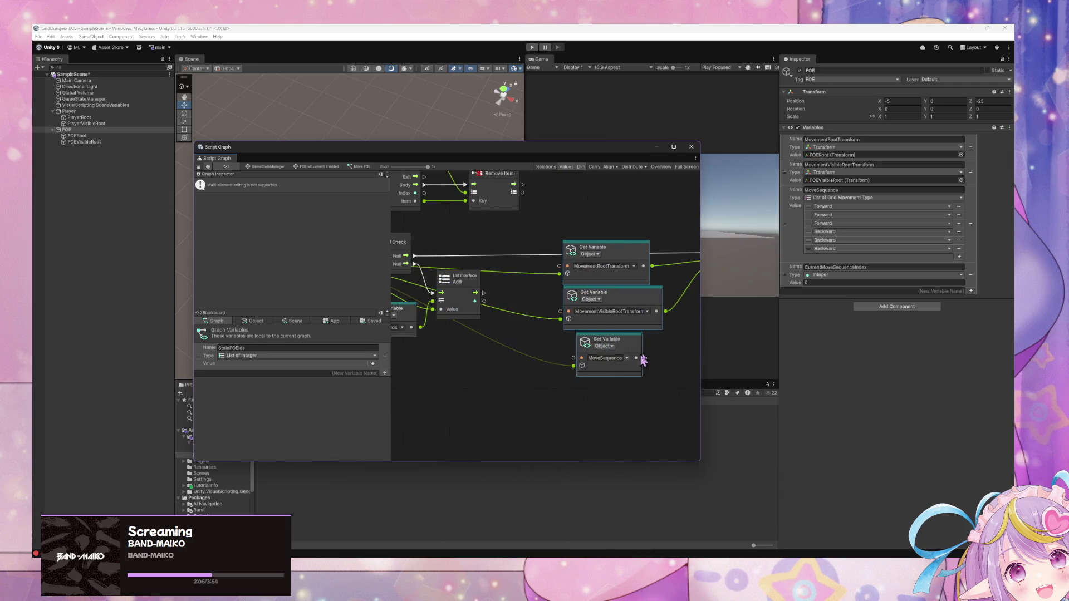
pyautogui.hscroll(2, 630, 362)
# Step: Duplicate the MoveSequence getter below it and rename the copy to CurrentMoveSequenceIndex
pyautogui.click(529, 371)
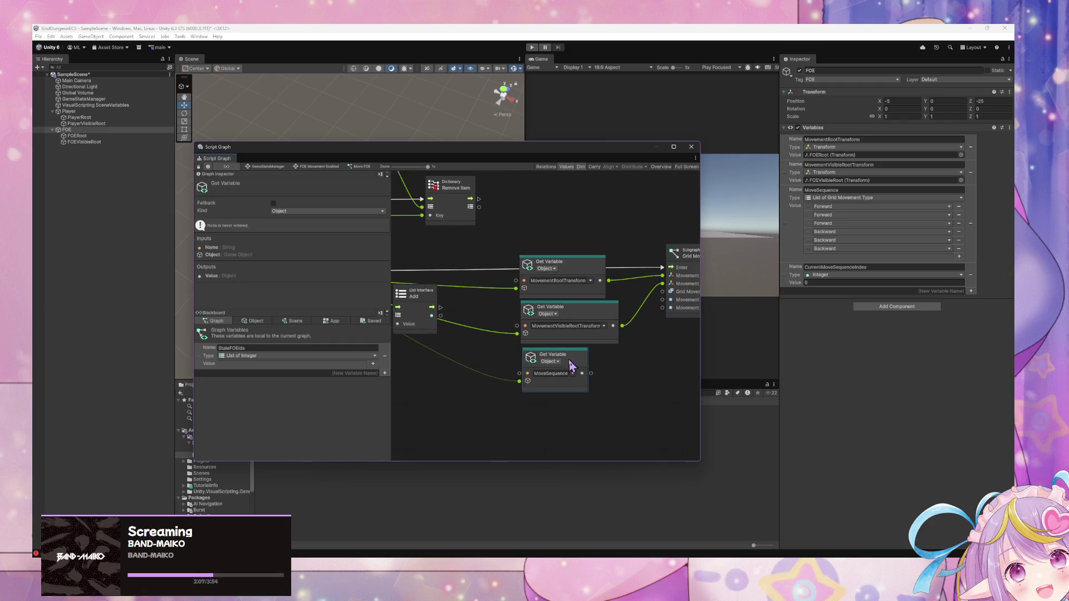
pyautogui.hscroll(2, 618, 390)
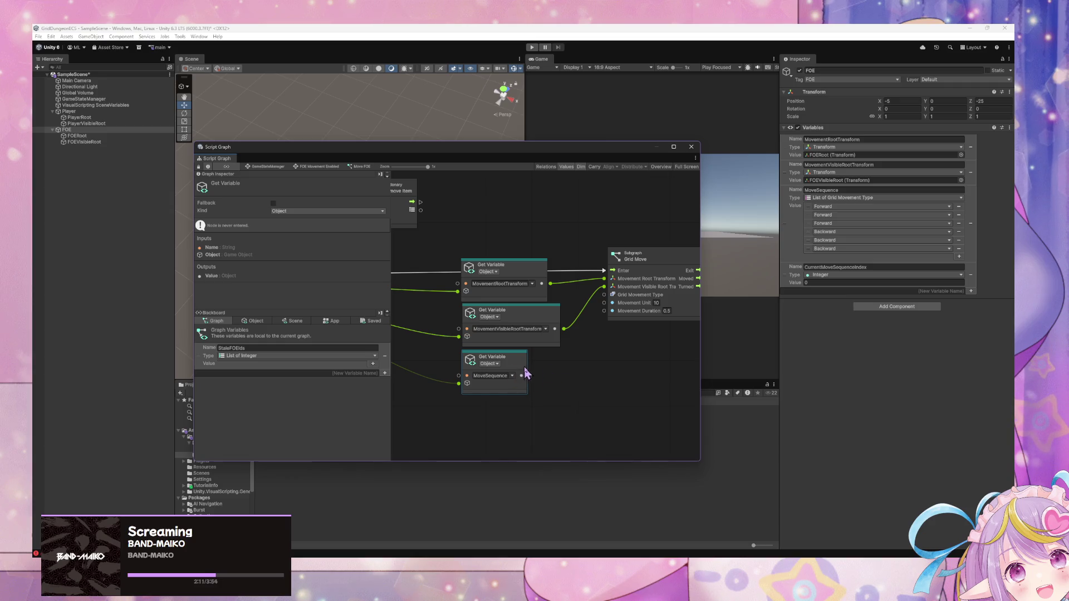
pyautogui.hotkey('ctrl', 'd')
pyautogui.moveTo(579, 312)
pyautogui.mouseDown()
pyautogui.moveTo(522, 369)
pyautogui.moveTo(519, 412)
pyautogui.mouseUp()
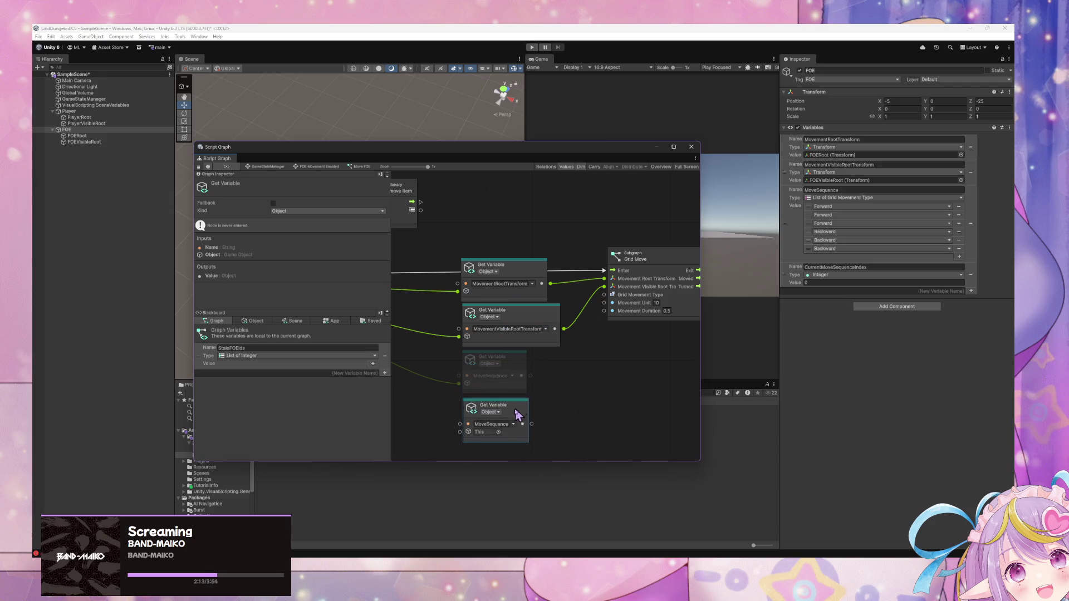
pyautogui.click(826, 267)
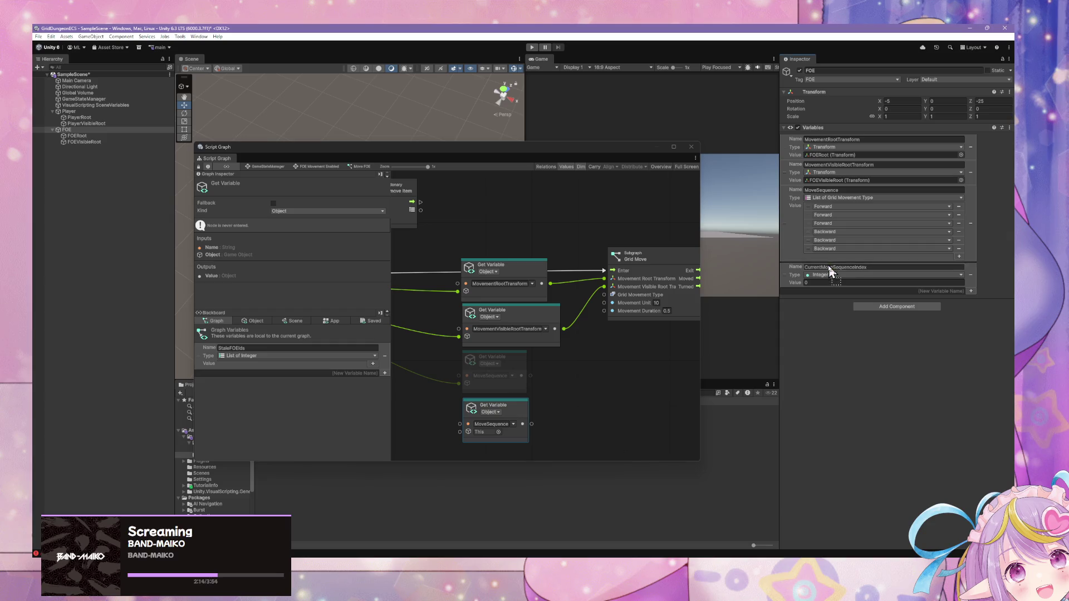
pyautogui.click(503, 430)
pyautogui.hotkey('ctrl', 'v')
pyautogui.click(594, 400)
pyautogui.hscroll(-3, 616, 356)
pyautogui.hscroll(2, 612, 358)
pyautogui.hscroll(-3, 607, 362)
pyautogui.scroll(-2, 562, 334)
pyautogui.scroll(3, 540, 321)
pyautogui.hscroll(2, 602, 334)
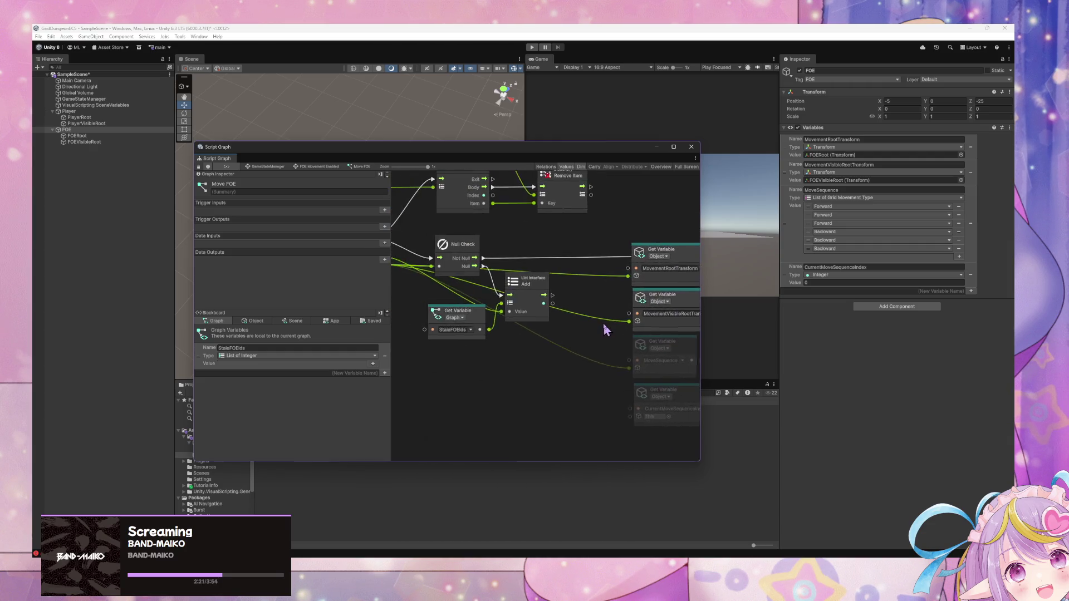
pyautogui.scroll(2, 622, 355)
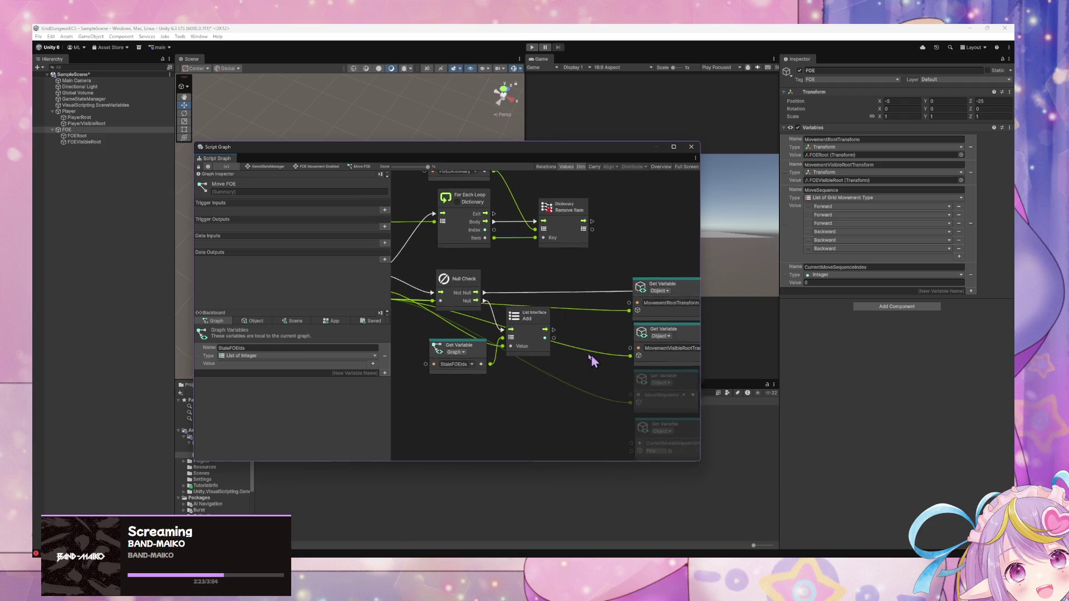
pyautogui.hscroll(-3, 517, 343)
pyautogui.hscroll(-4, 587, 362)
pyautogui.scroll(1, 668, 387)
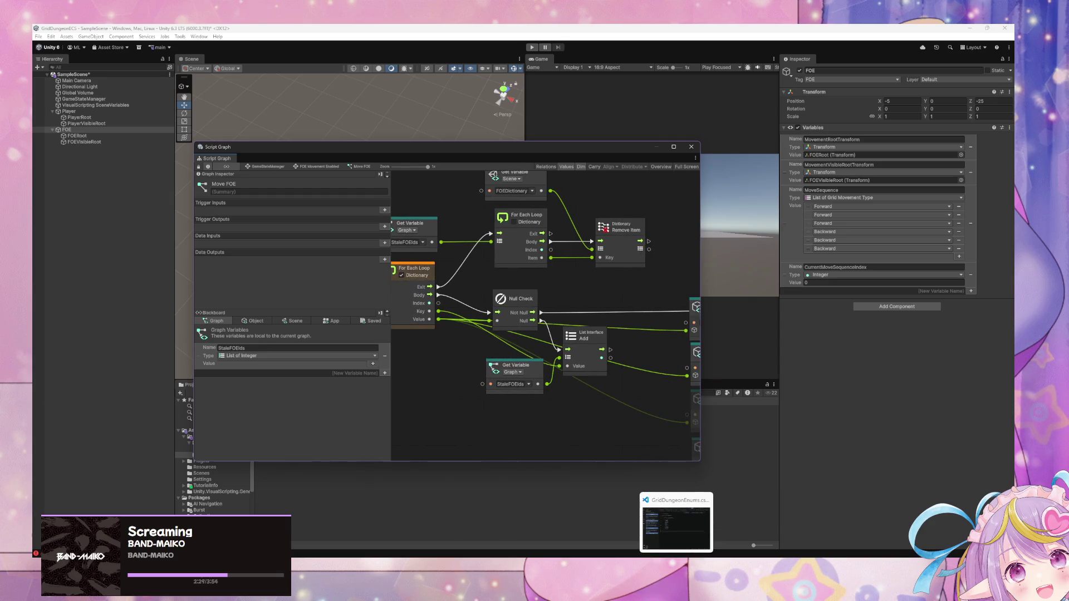
# Step: Close the GridDungeonEnums.cs tab in Visual Studio Code and switch back to Unity
pyautogui.click(675, 515)
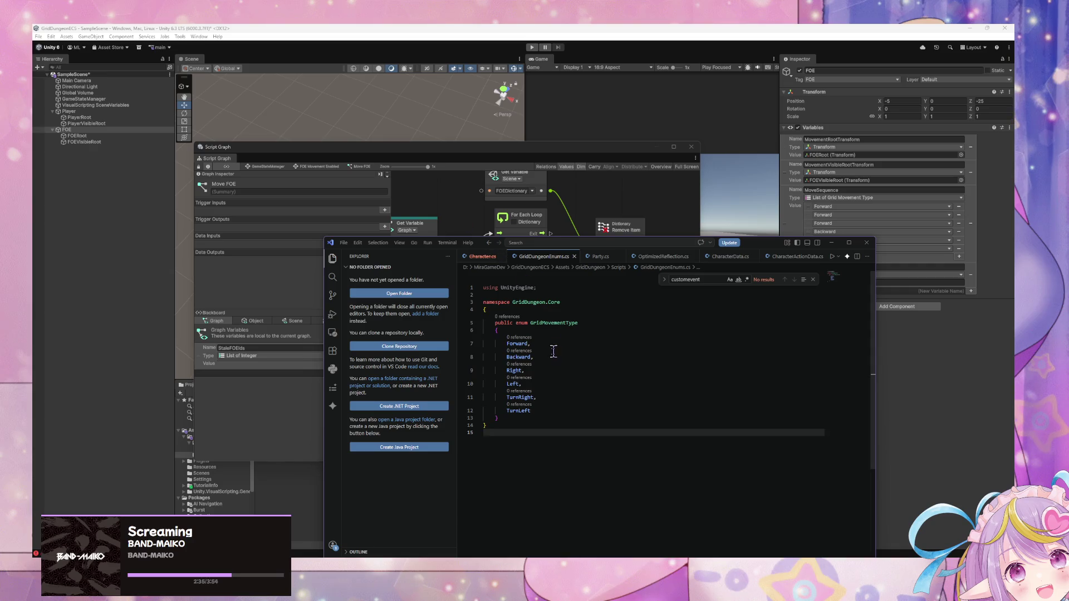
pyautogui.click(574, 257)
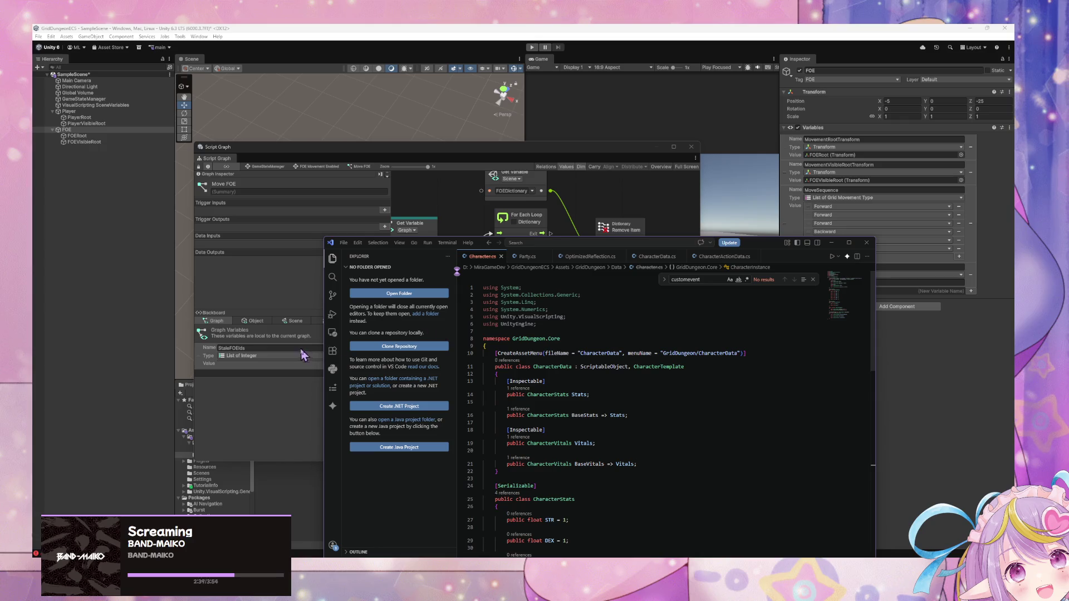
pyautogui.click(383, 274)
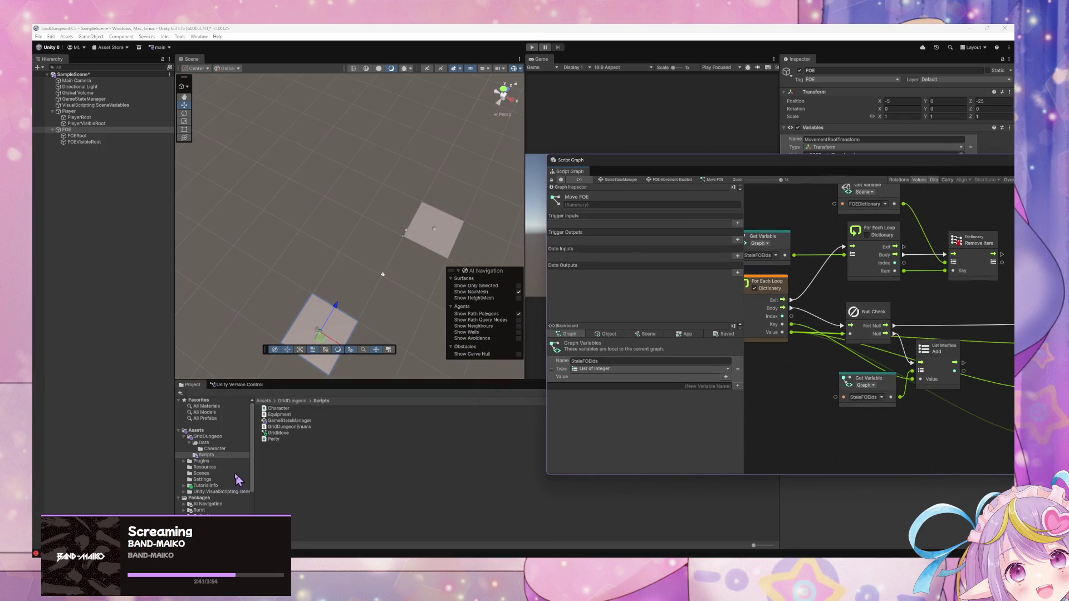
# Step: Add an empty C# script named FOE to the Scripts folder, then select Equipment.cs
pyautogui.click(222, 456)
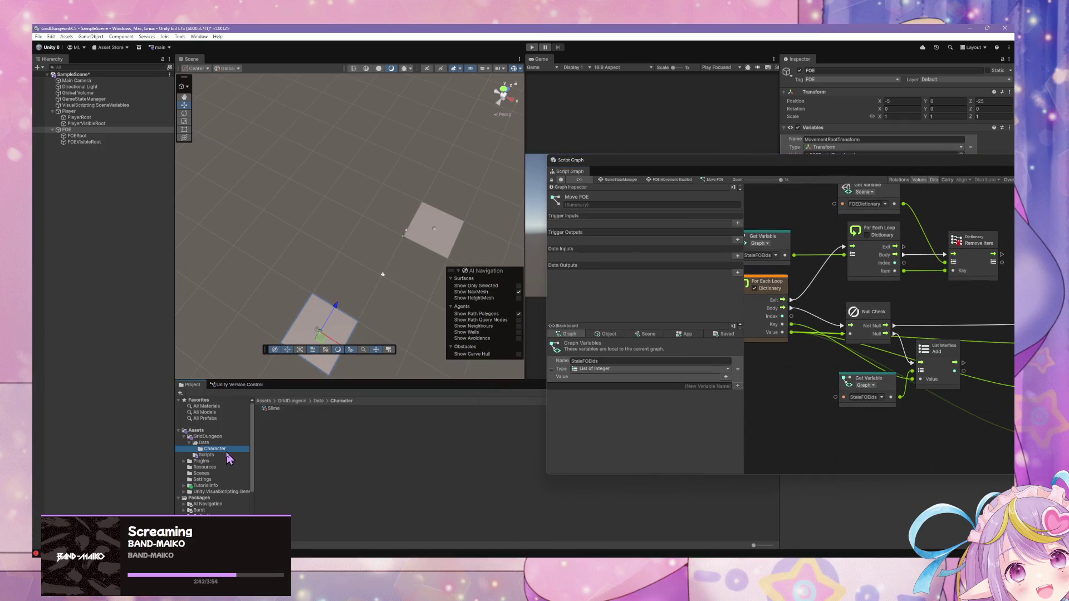
pyautogui.rightClick(291, 469)
pyautogui.moveTo(365, 235)
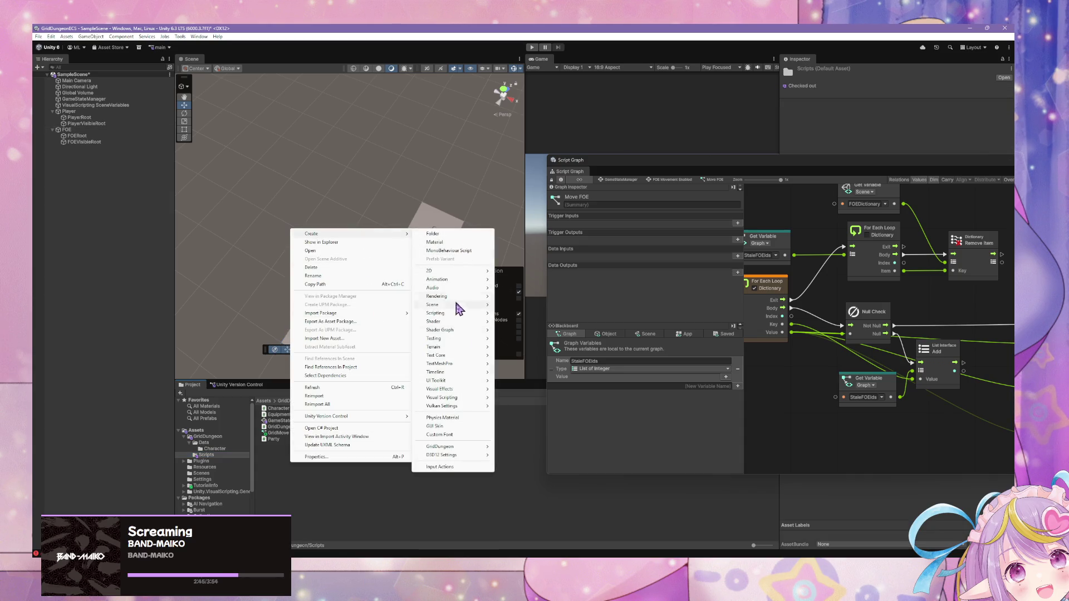
pyautogui.moveTo(466, 315)
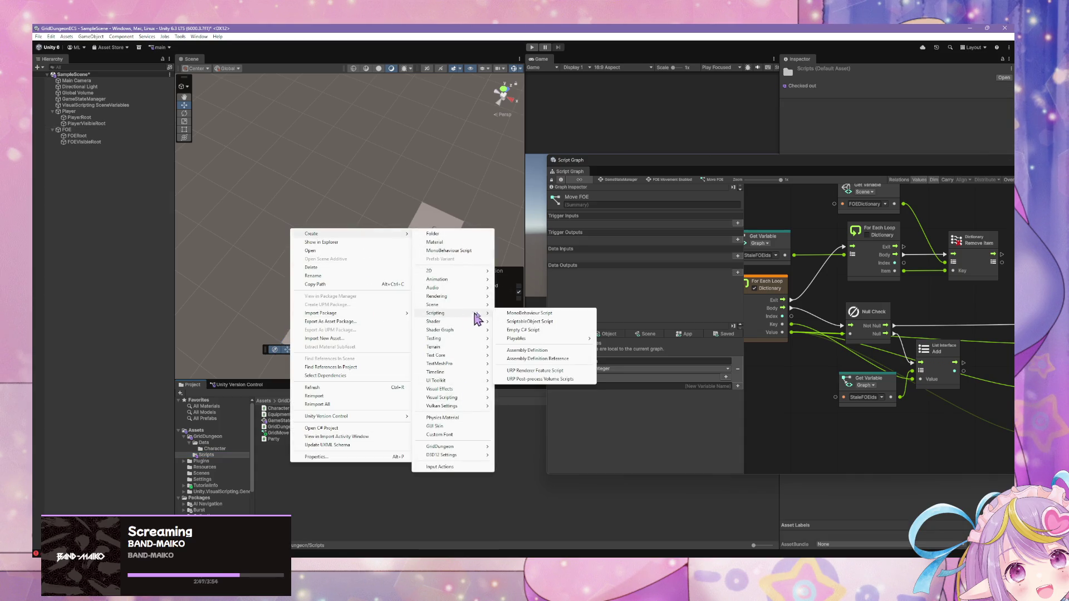
pyautogui.click(543, 341)
pyautogui.write('FOE')
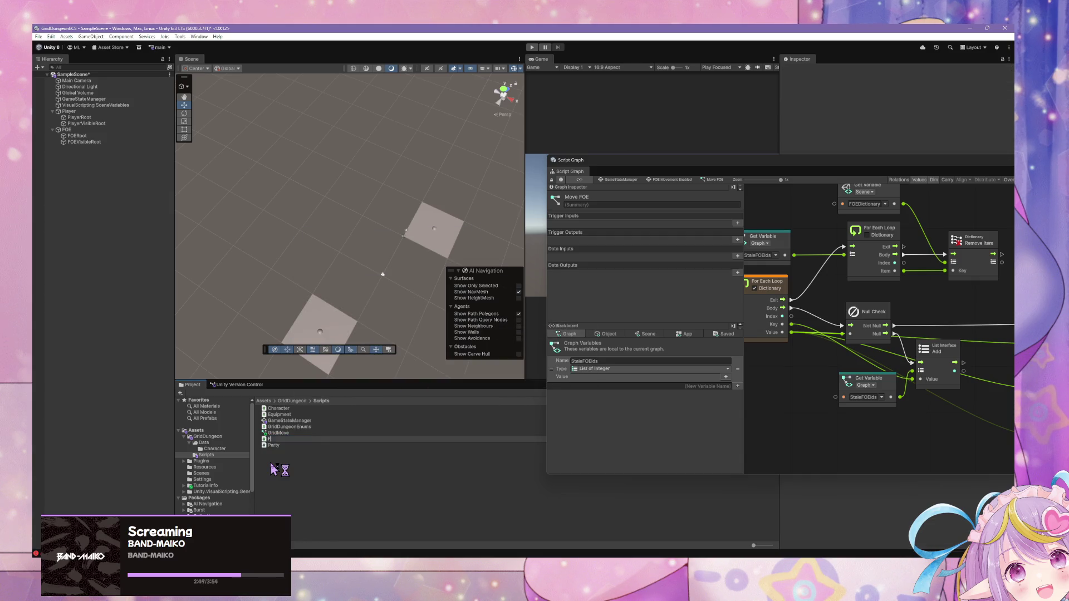
pyautogui.press('Return')
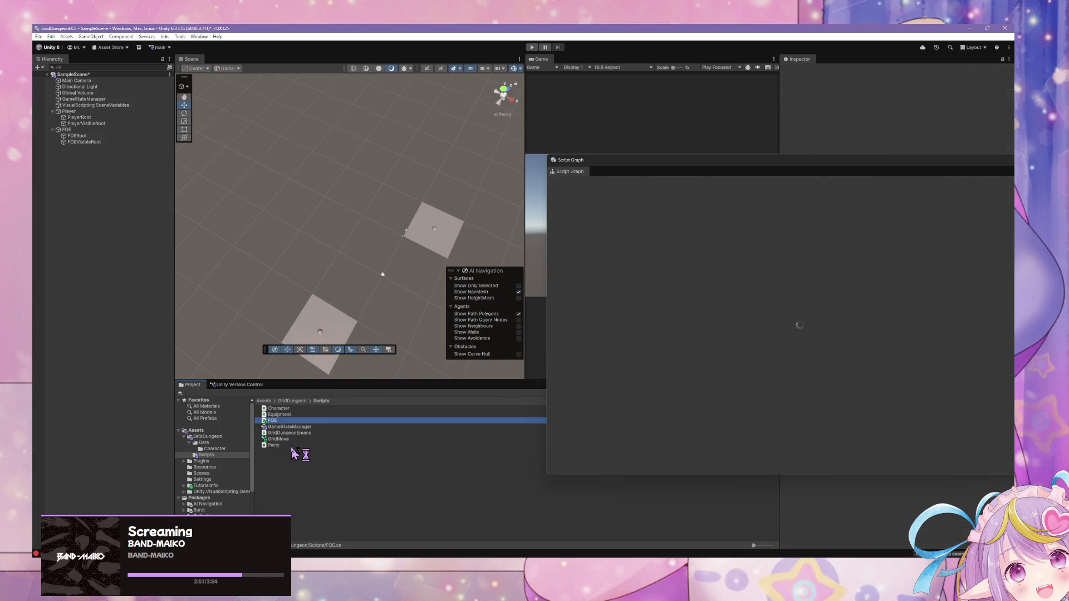
pyautogui.click(291, 415)
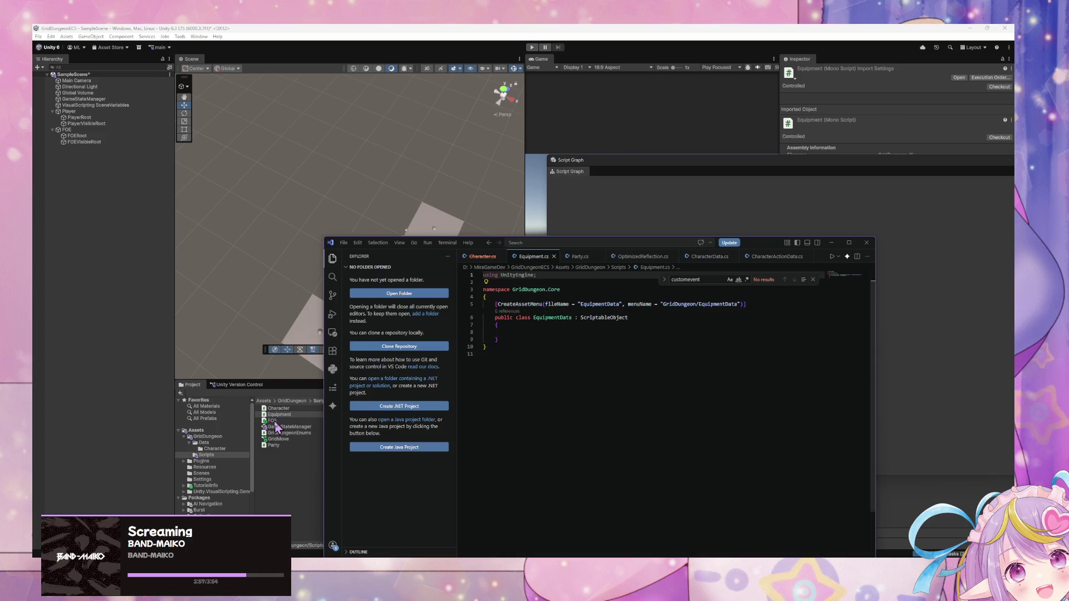
# Step: Open Equipment.cs and close the Character.cs, OptimizedReflection.cs, CharacterData.cs and CharacterActionData.cs tabs
pyautogui.click(275, 428)
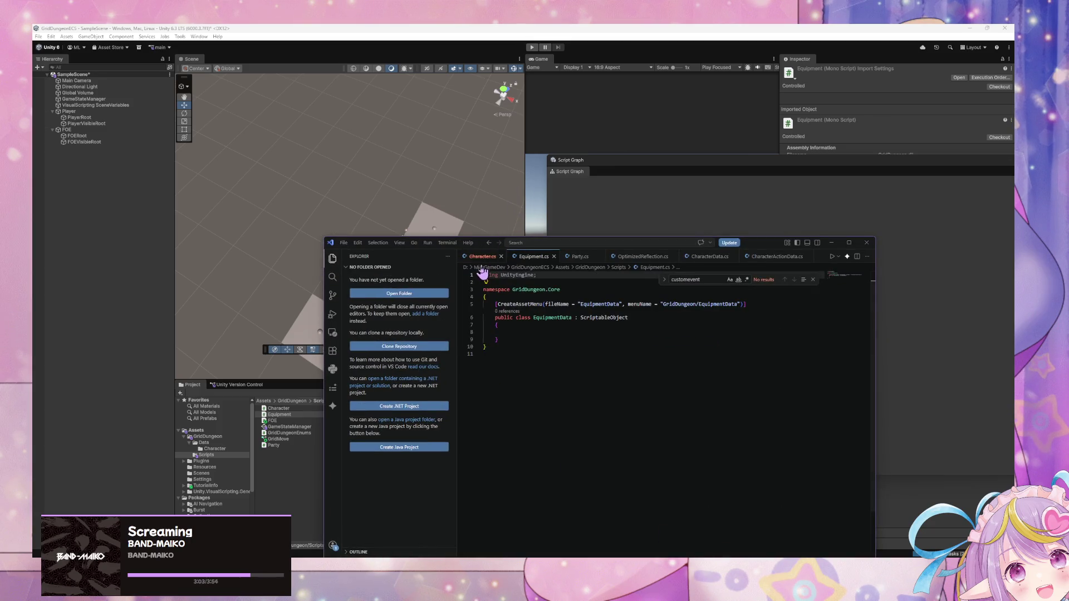
pyautogui.click(500, 257)
pyautogui.click(528, 257)
pyautogui.click(593, 256)
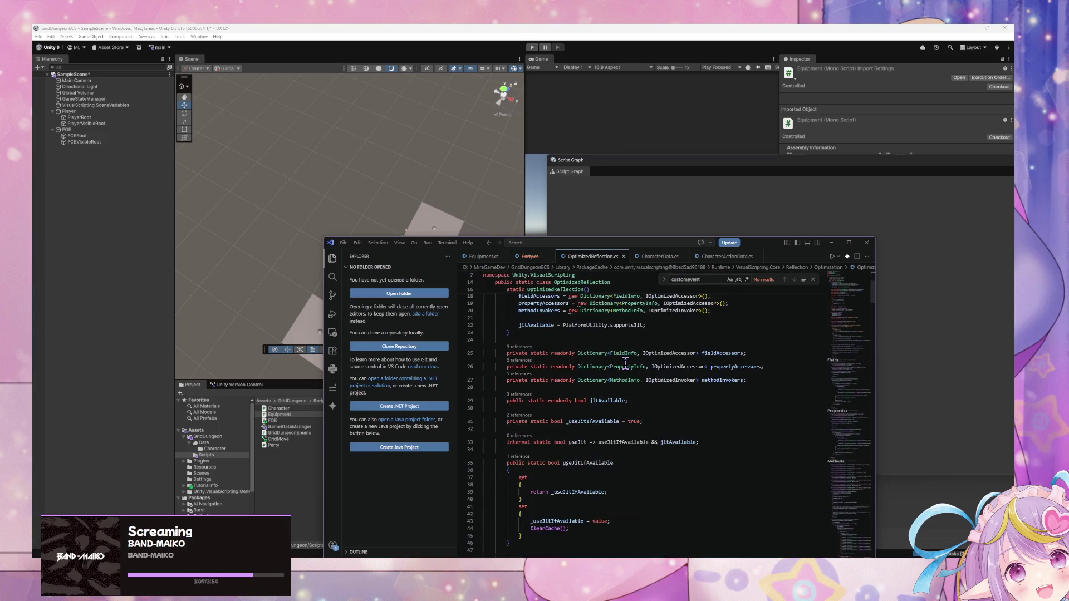
pyautogui.click(624, 257)
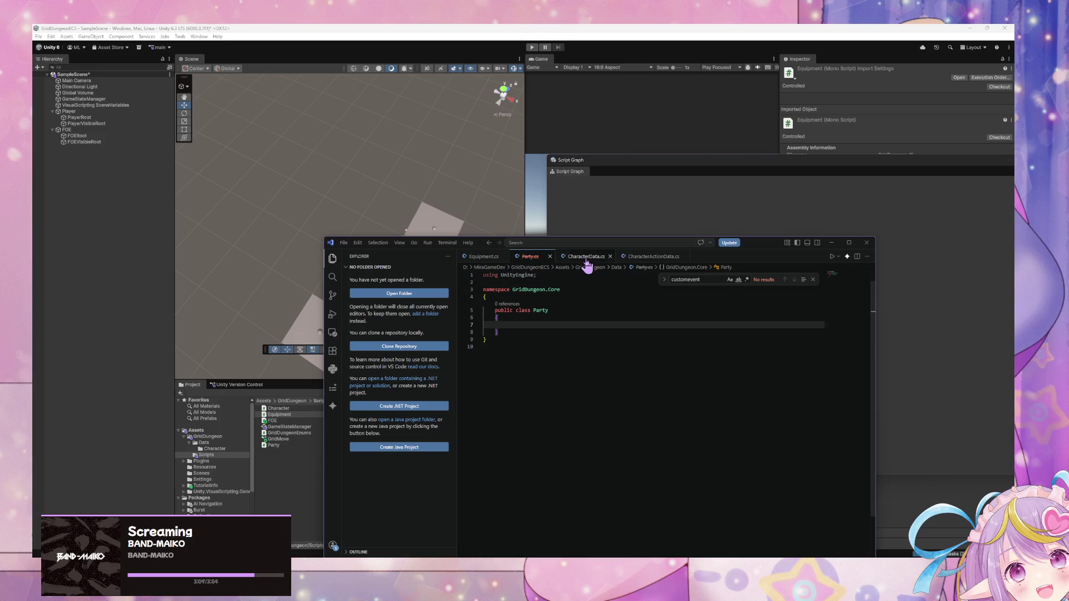
pyautogui.click(586, 257)
pyautogui.middleClick(622, 257)
pyautogui.click(610, 257)
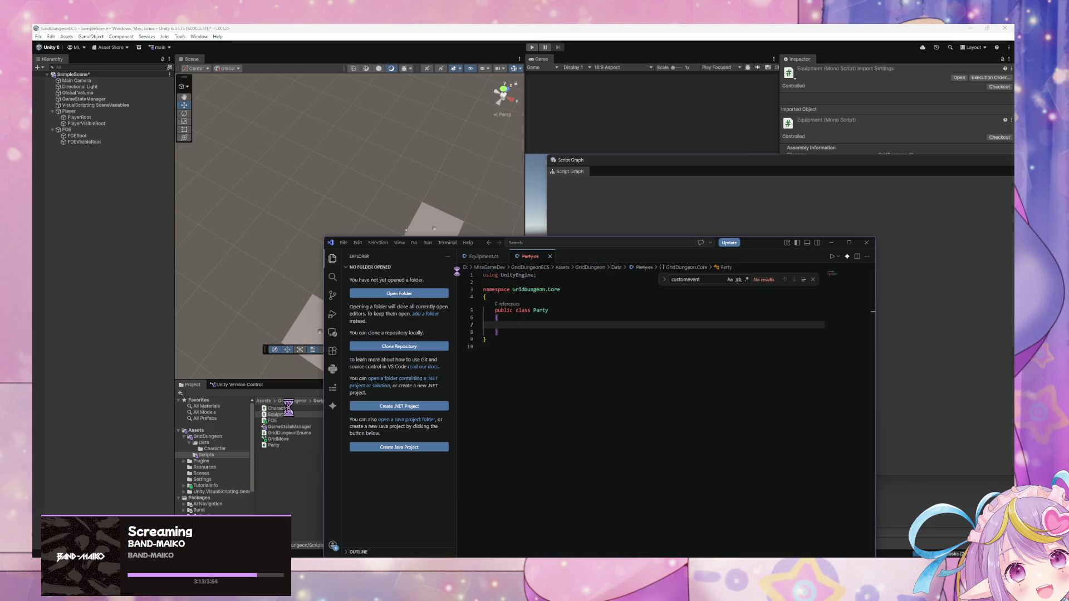
pyautogui.click(382, 274)
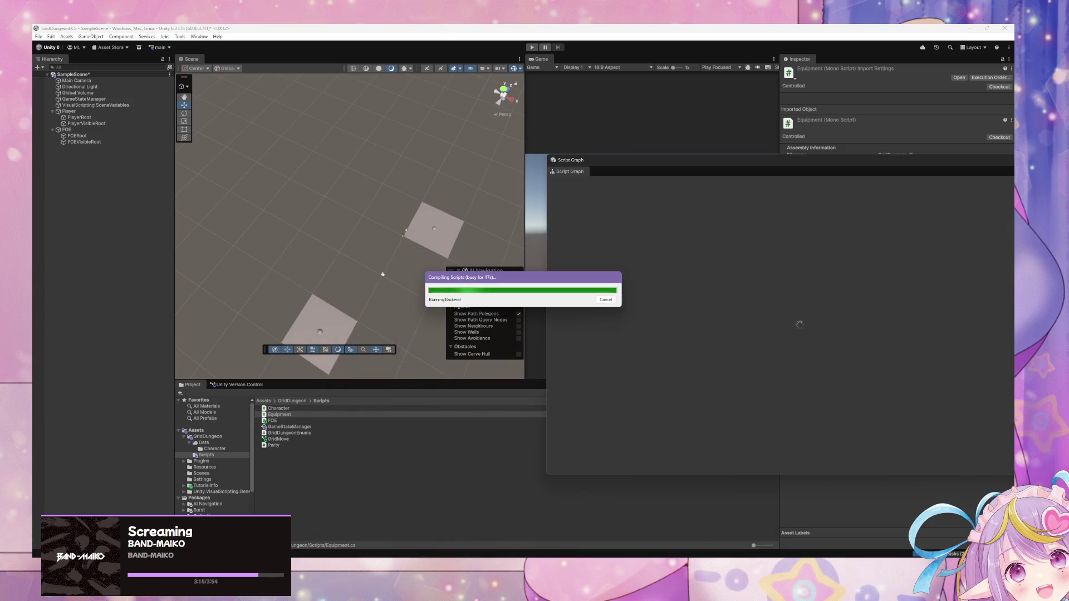
# Step: Once compiling finishes, open FOE.cs from the Project window in the code editor
pyautogui.moveTo(643, 562)
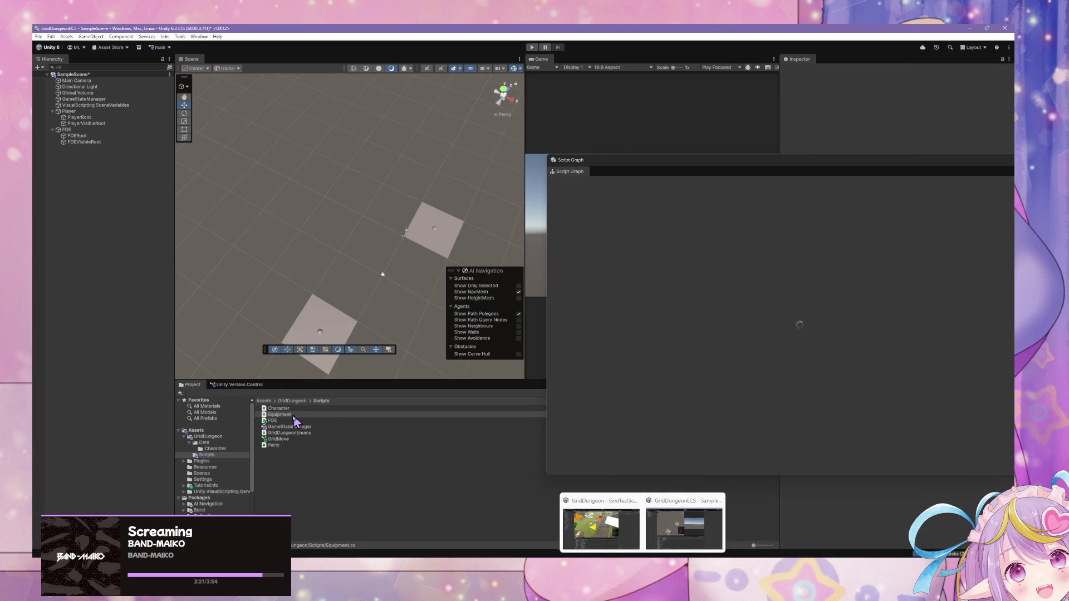
pyautogui.click(274, 445)
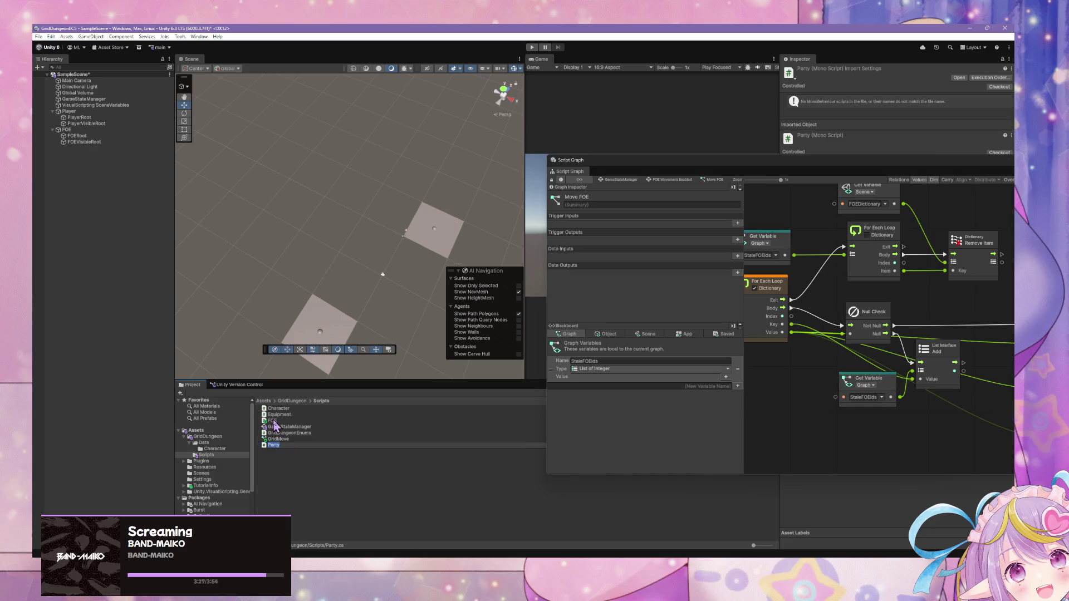
pyautogui.doubleClick(272, 420)
# Step: Paste the CharacterInstance class from Character.cs over the placeholder FOE class in FOE.cs
pyautogui.doubleClick(279, 408)
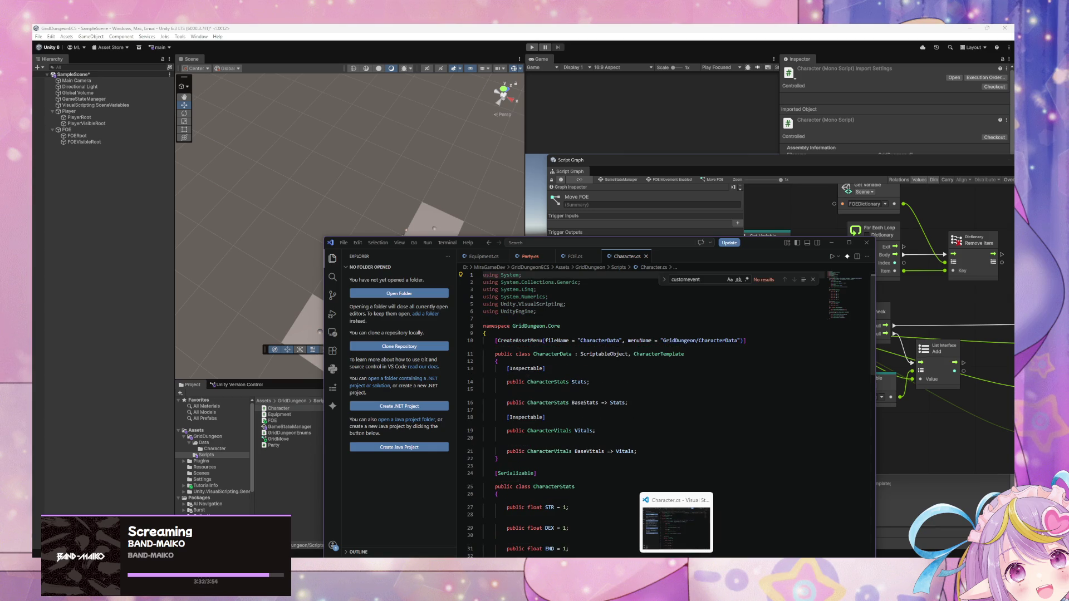
pyautogui.scroll(-15, 584, 432)
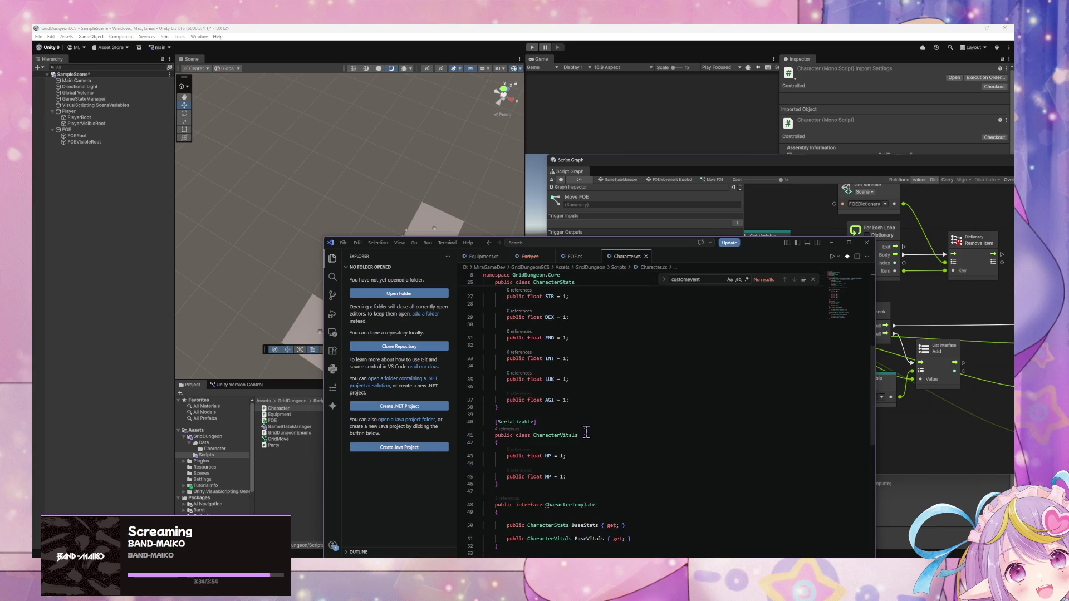
pyautogui.scroll(3, 585, 426)
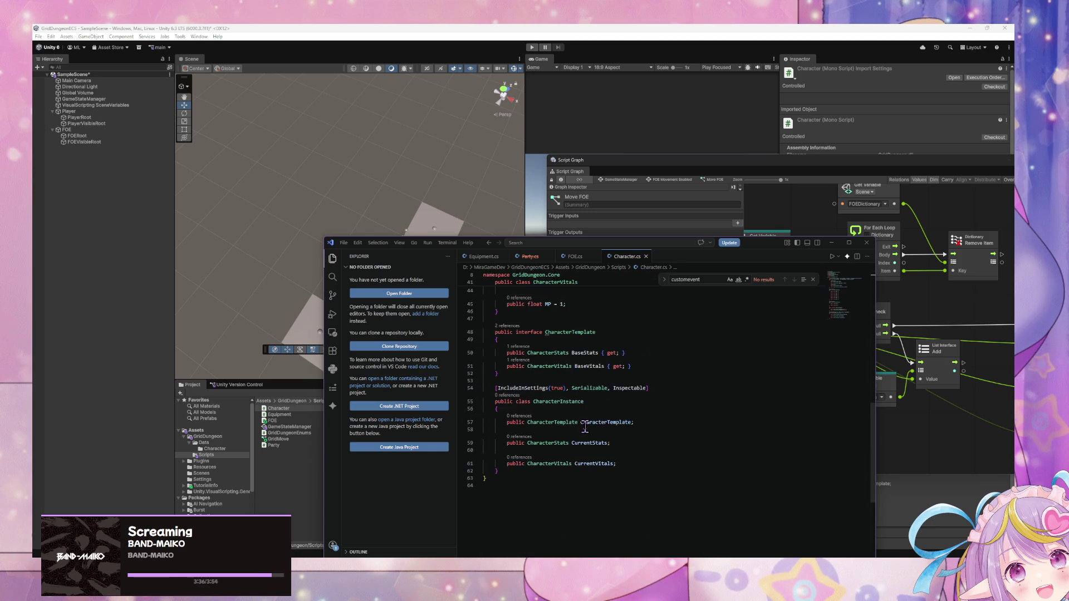
pyautogui.moveTo(506, 477)
pyautogui.mouseDown()
pyautogui.moveTo(473, 382)
pyautogui.moveTo(446, 379)
pyautogui.mouseUp()
pyautogui.hotkey('ctrl', 'c')
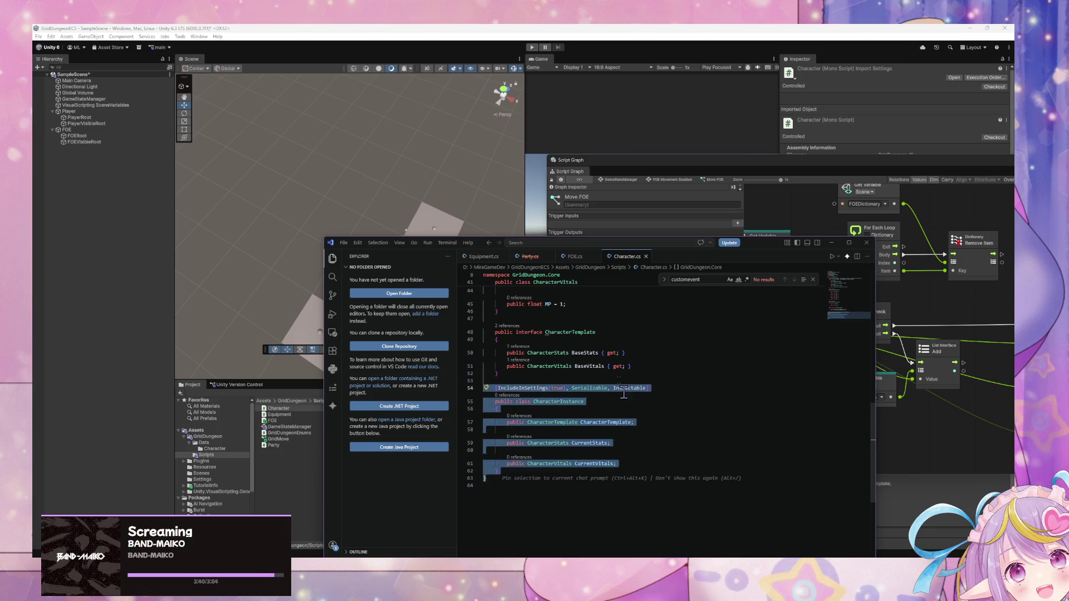
pyautogui.click(575, 256)
pyautogui.moveTo(515, 333); pyautogui.dragTo(457, 303)
pyautogui.hotkey('ctrl', 'v')
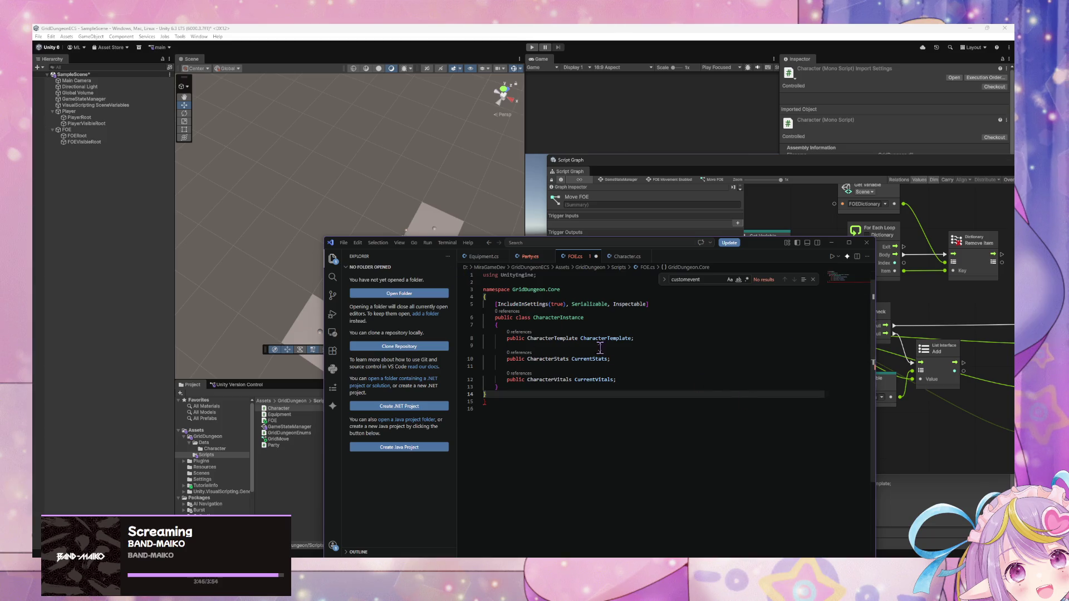
# Step: Delete the old fields on lines 8–12 and stray braces, and type 'public Transform'
pyautogui.moveTo(642, 377); pyautogui.dragTo(450, 340)
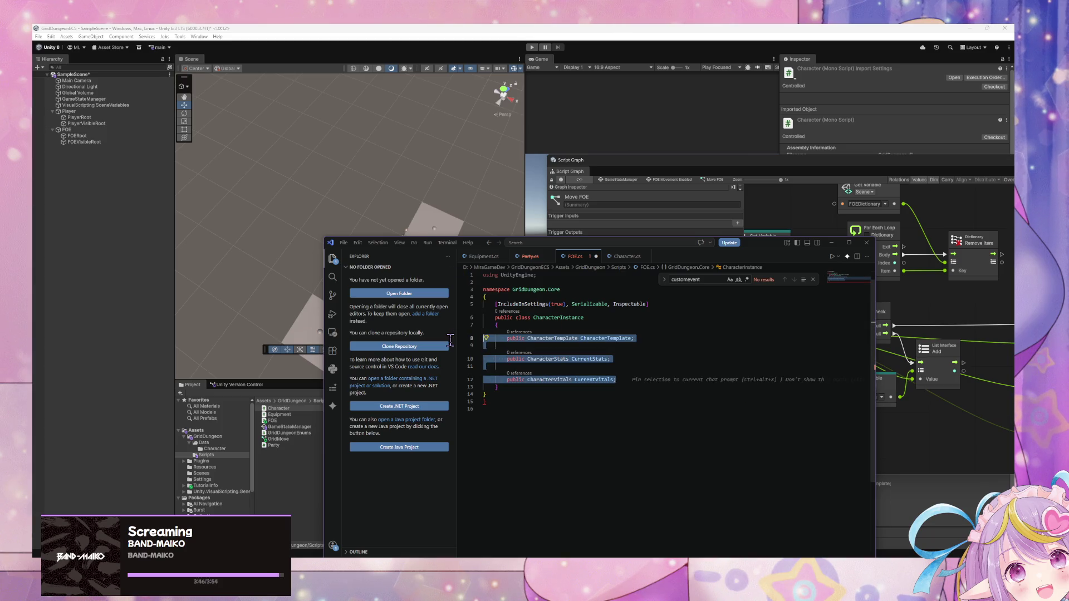
pyautogui.click(497, 400)
pyautogui.press('BackSpace')
pyautogui.press('BackSpace')
pyautogui.moveTo(659, 379)
pyautogui.mouseDown()
pyautogui.moveTo(490, 367)
pyautogui.moveTo(449, 339)
pyautogui.mouseUp()
pyautogui.press('BackSpace')
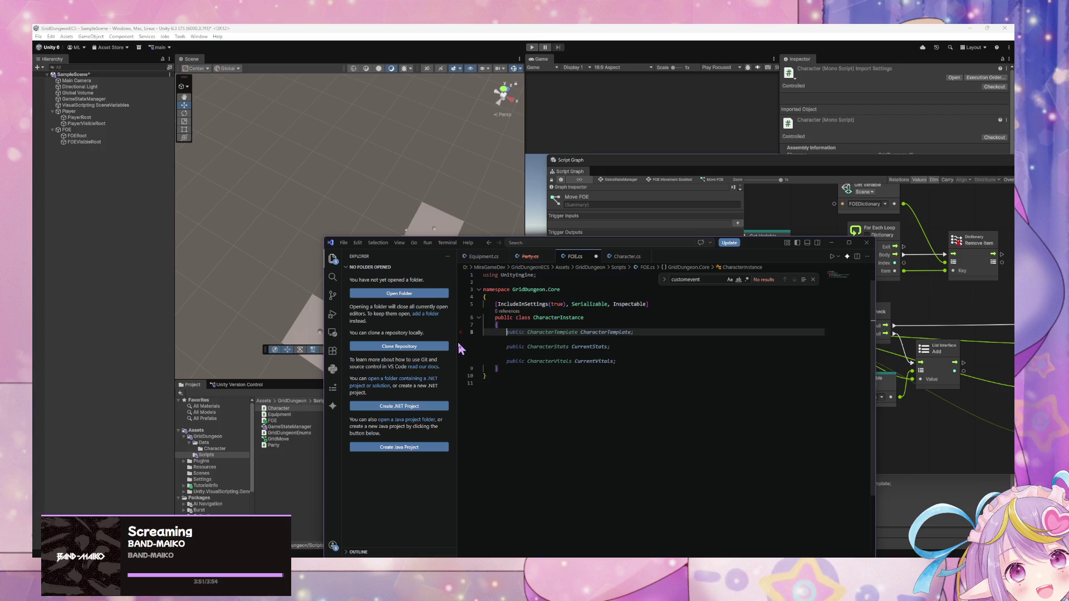
pyautogui.write('public ')
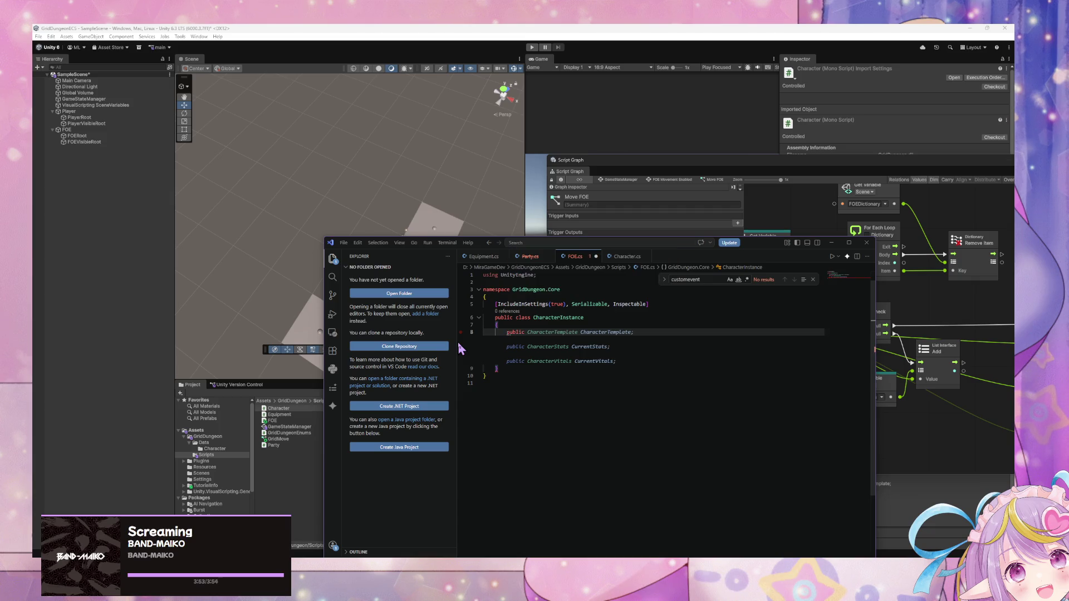
pyautogui.write('TransformBlock')
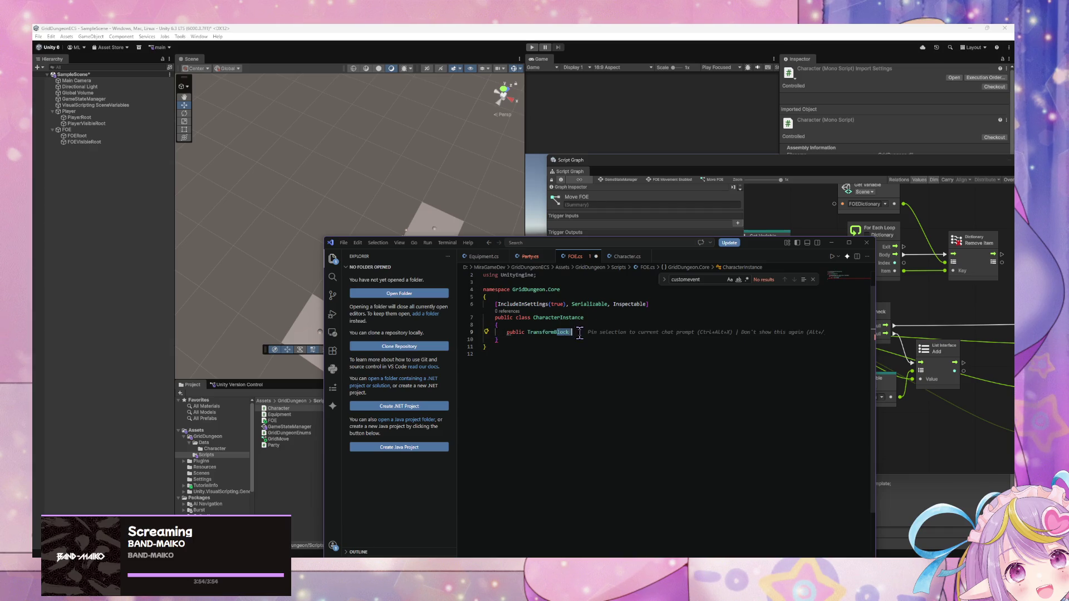
pyautogui.press('BackSpace')
pyautogui.press('BackSpace')
pyautogui.press('BackSpace')
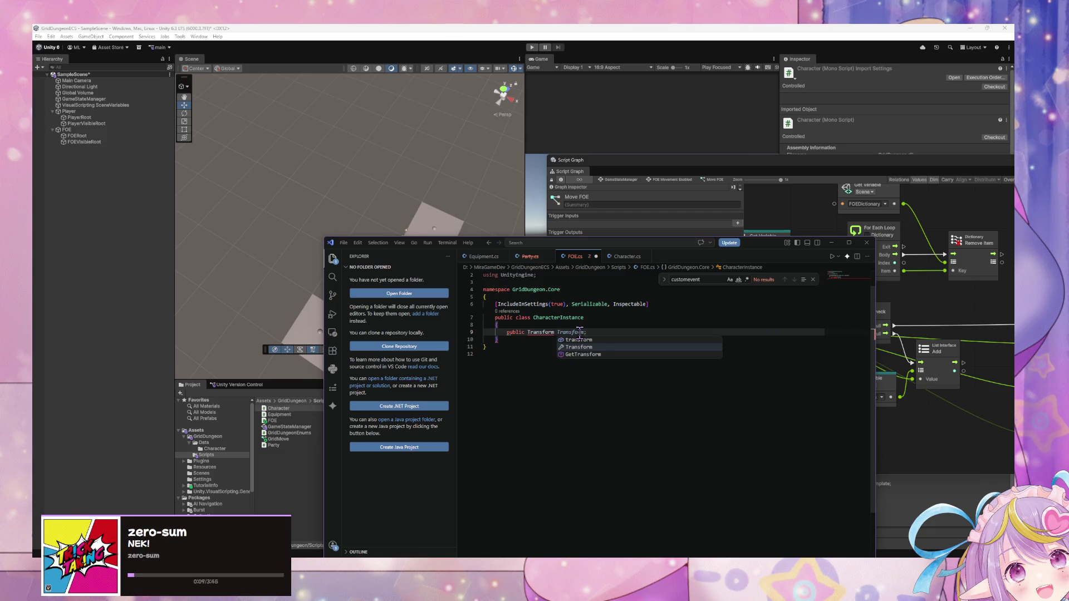
# Step: Check the FOE object's variables in Unity, then select the CharacterInstance class name
pyautogui.click(857, 169)
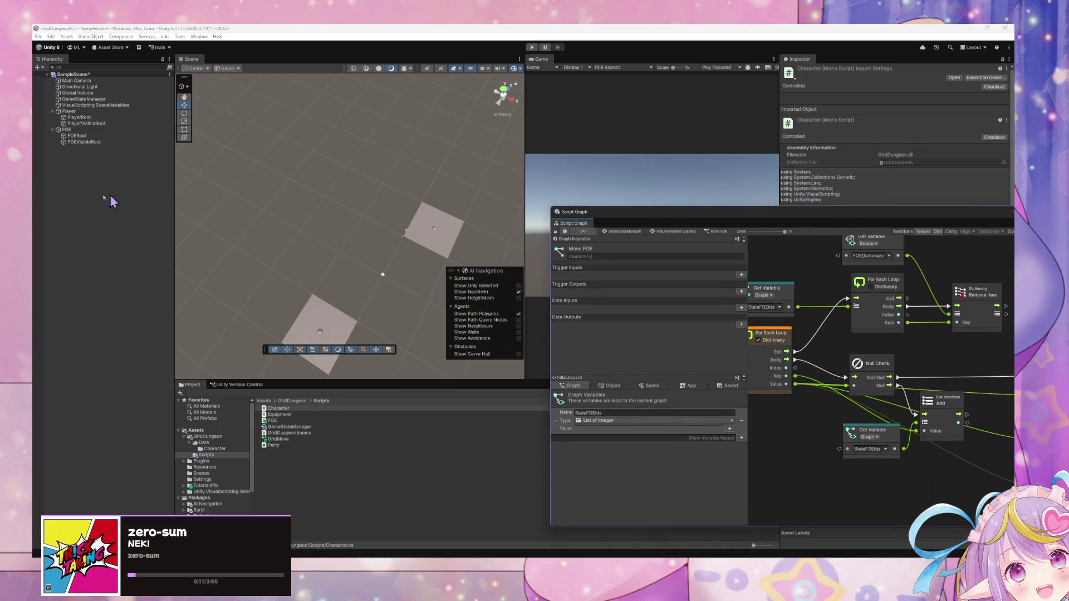
pyautogui.click(66, 130)
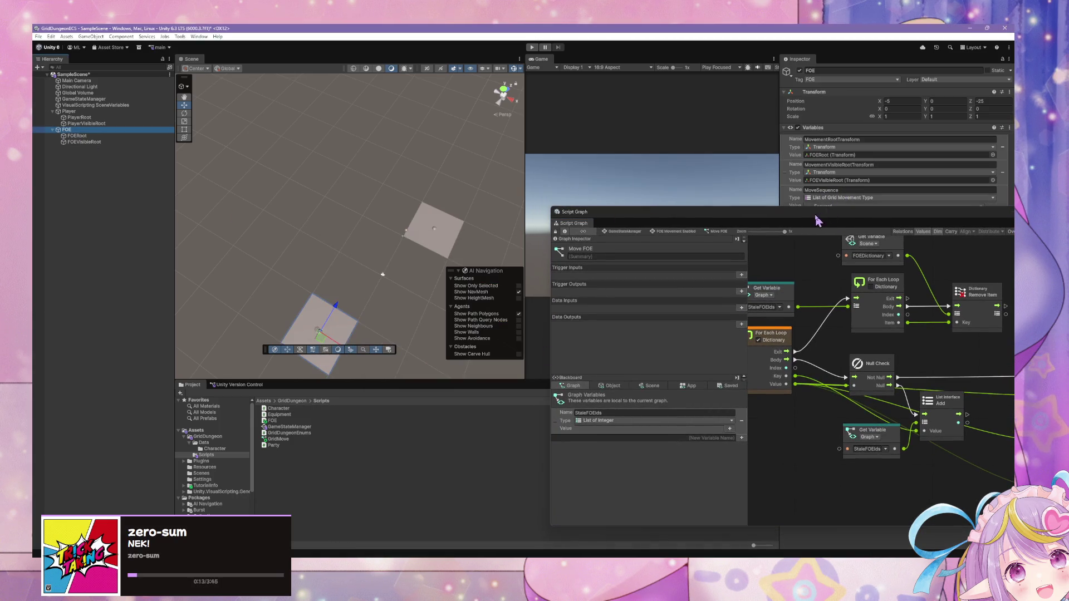
pyautogui.moveTo(816, 221); pyautogui.dragTo(411, 148)
pyautogui.hotkey('alt', 'Tab')
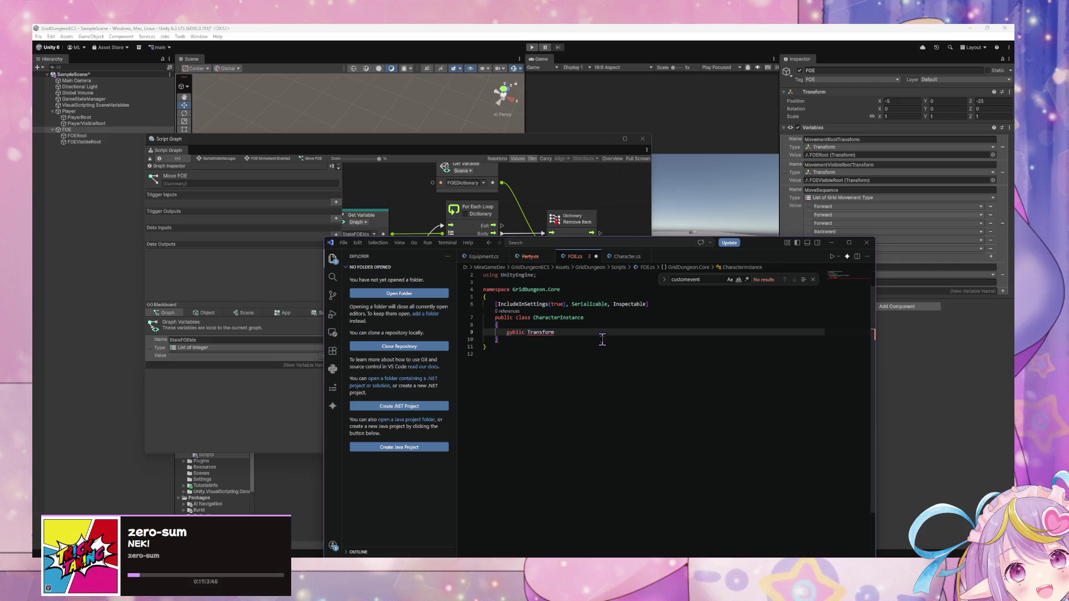
pyautogui.doubleClick(556, 318)
# Step: Rename the class from CharacterInstance to FOEInstance
pyautogui.write('FOE')
pyautogui.press('Escape')
pyautogui.press('Tab')
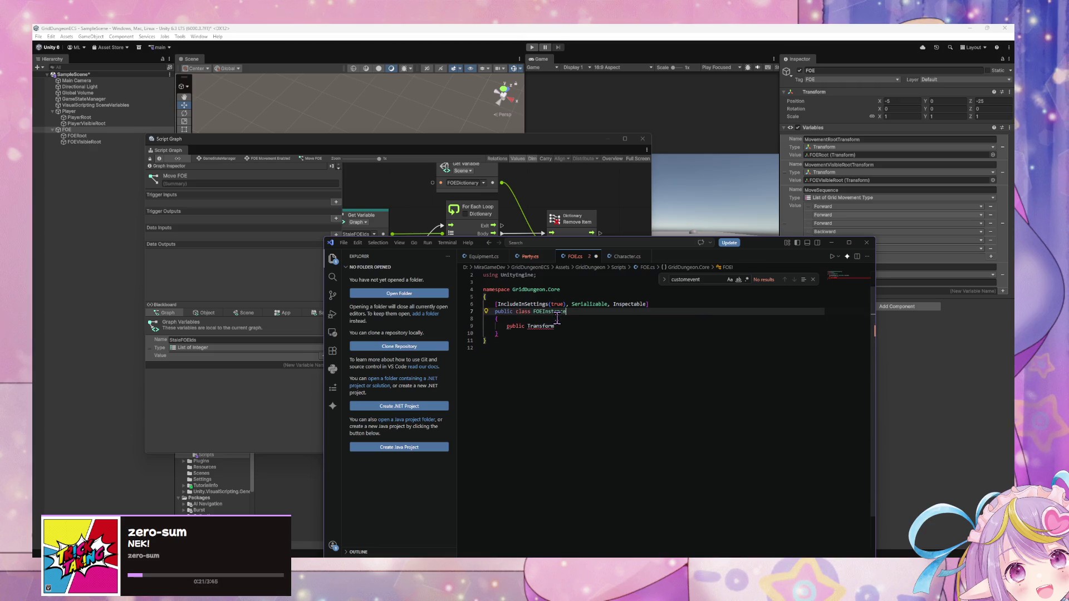
pyautogui.click(567, 331)
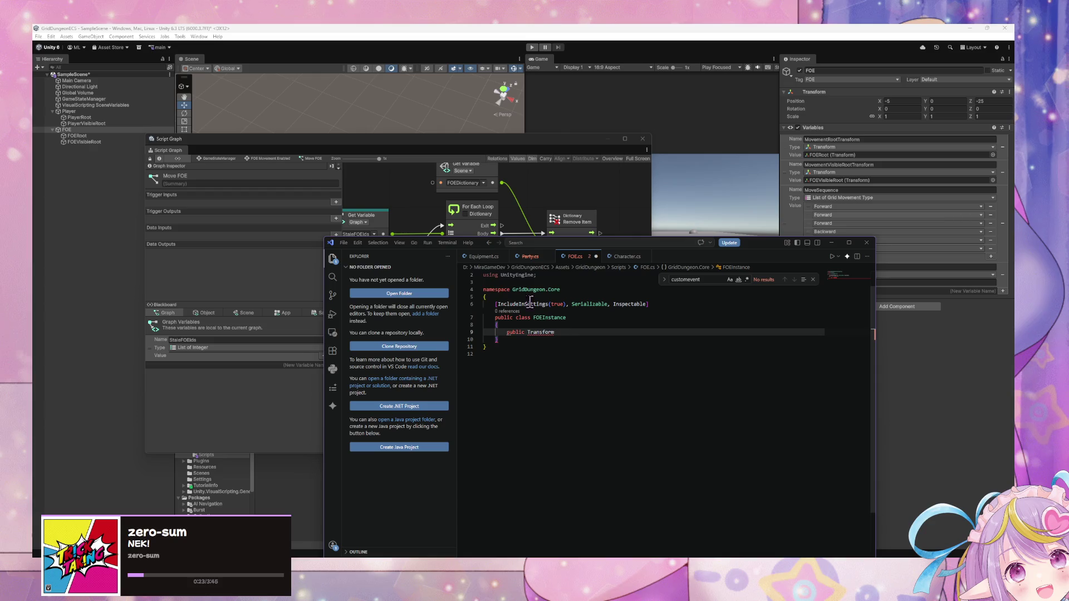
pyautogui.click(613, 257)
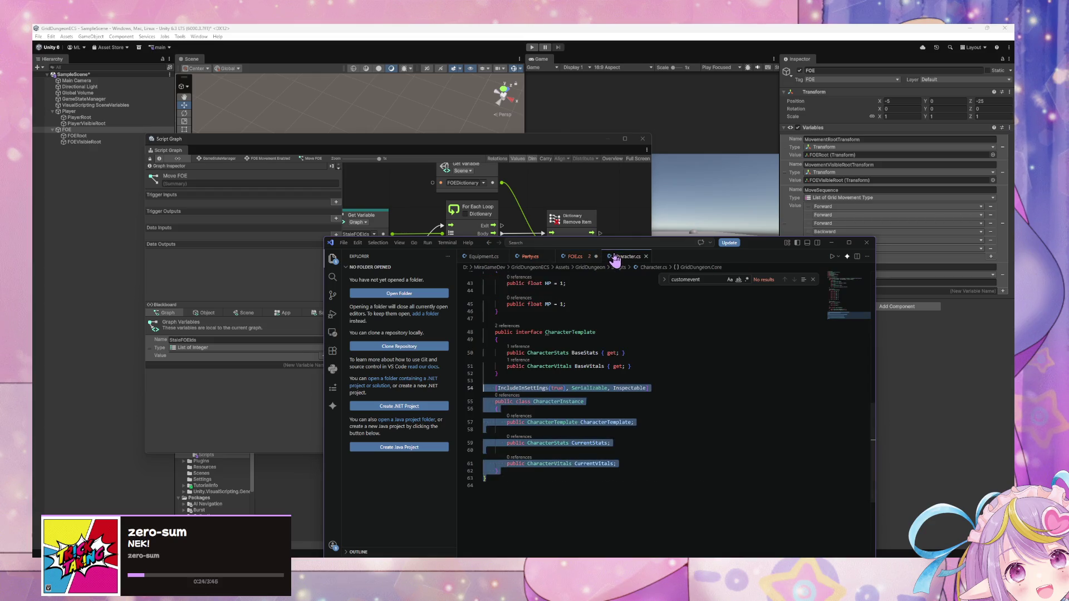
pyautogui.click(584, 257)
# Step: Add Transform fields MovementRootTransform and MovementVisibleRootTransform, copying the name from Unity
pyautogui.write('MovementRootTransform;')
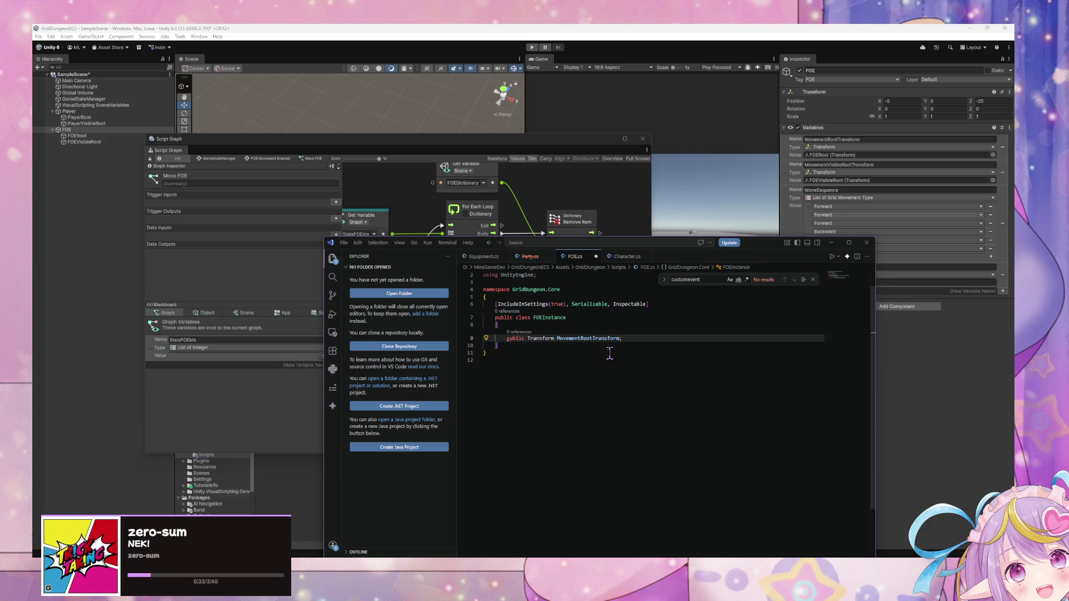
pyautogui.press('Return')
pyautogui.write('public Transfo')
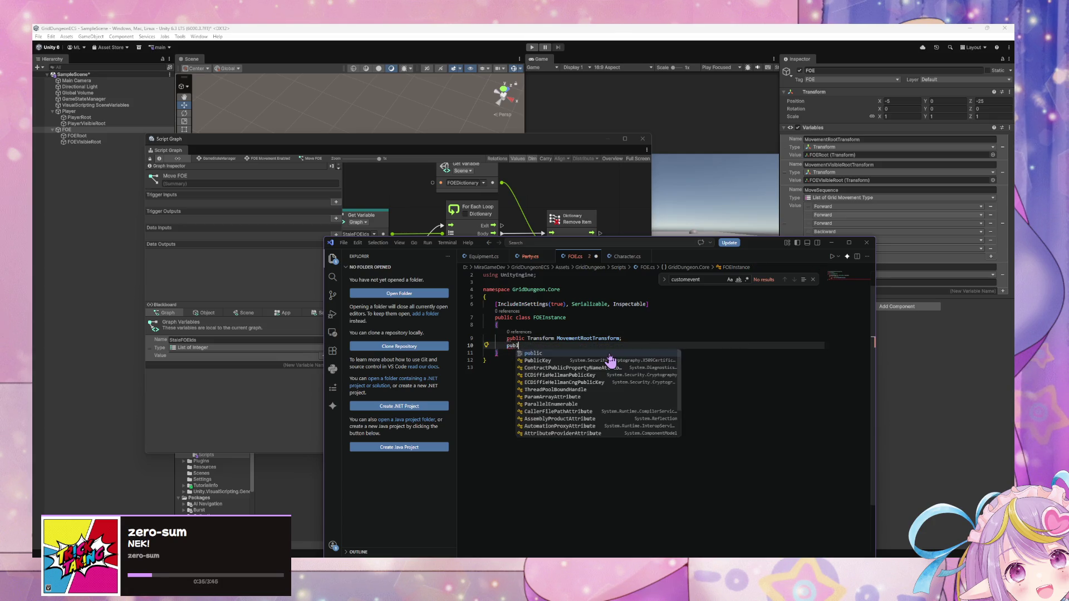
pyautogui.press('Tab')
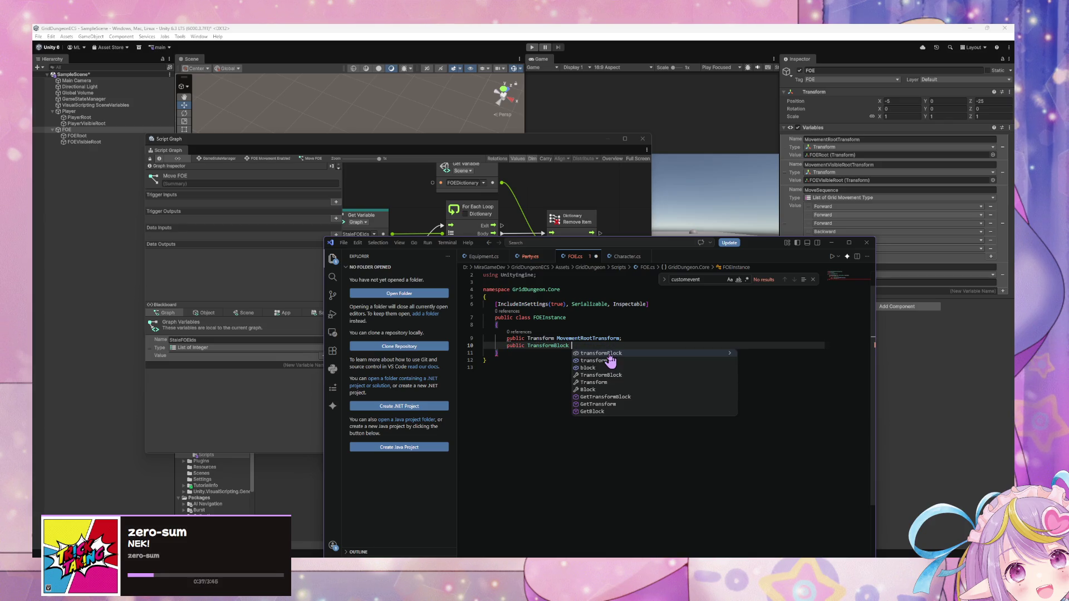
pyautogui.write('TargetTransform;')
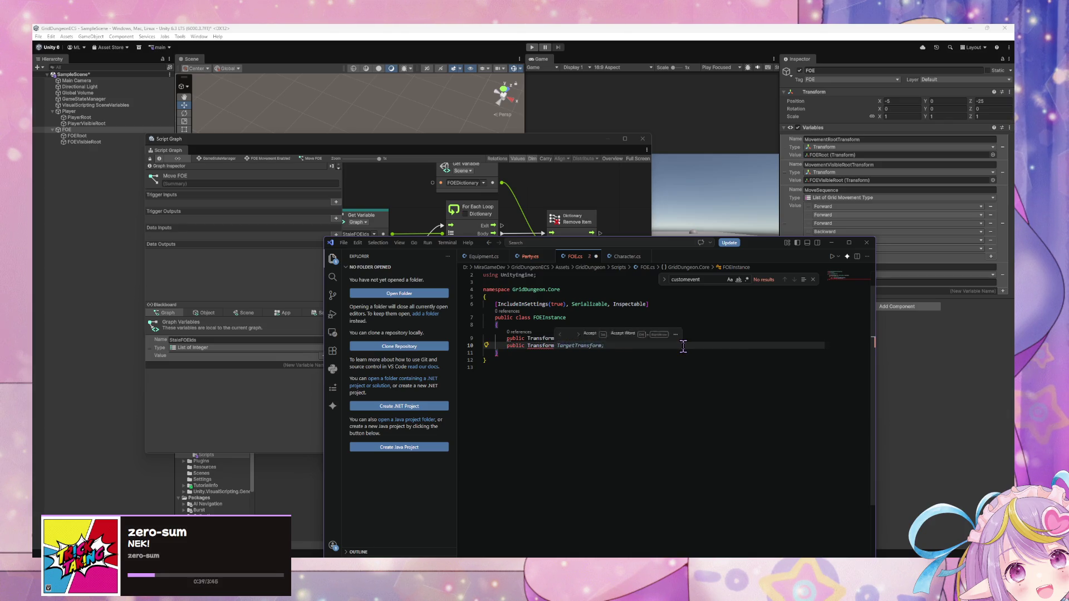
pyautogui.click(734, 266)
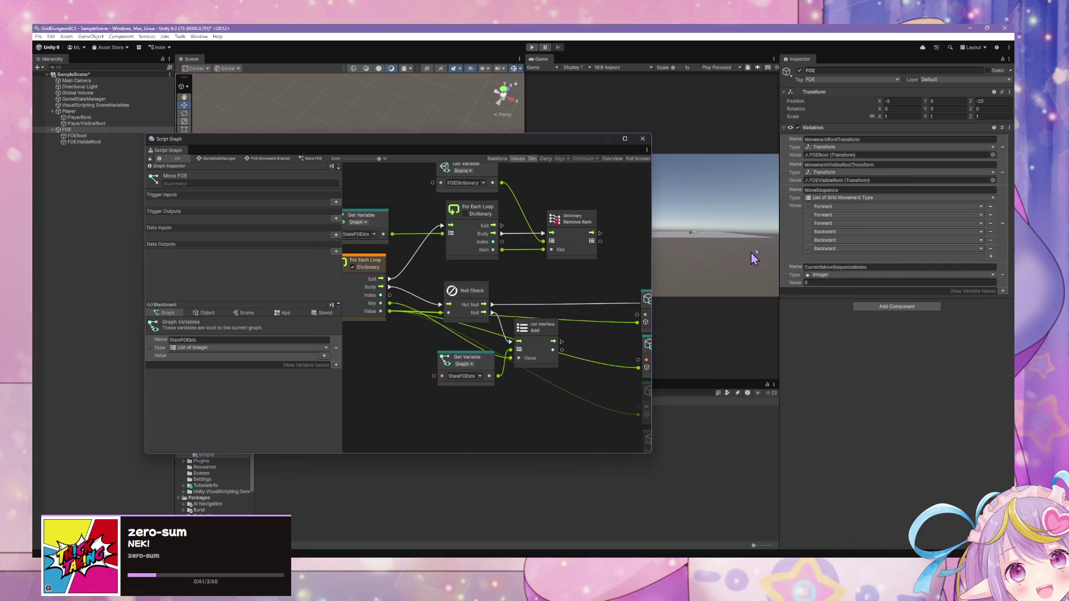
pyautogui.click(876, 166)
pyautogui.hotkey('alt', 'Tab')
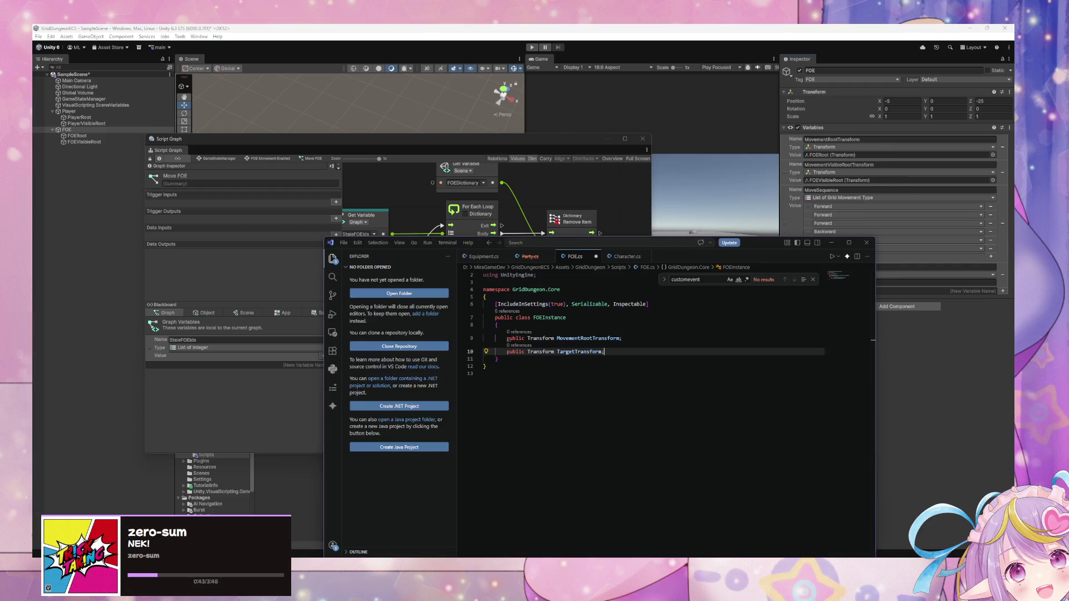
pyautogui.doubleClick(569, 352)
pyautogui.write('MovementVisibleRootTransform')
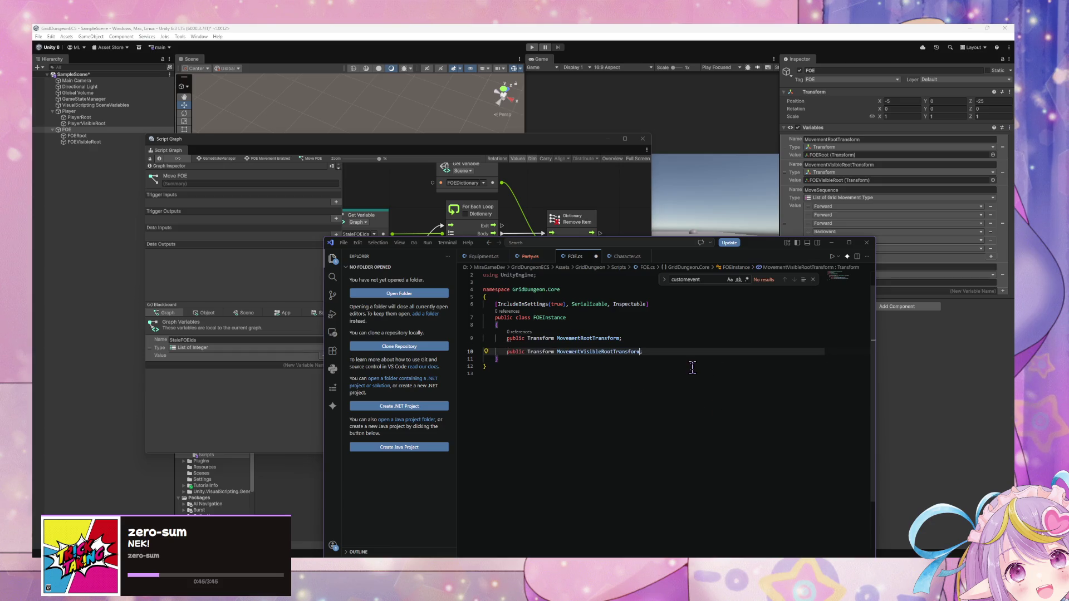
pyautogui.click(674, 349)
# Step: Begin a public List field of GridMovem… on a new line, checking Character.cs for reference
pyautogui.press('Return')
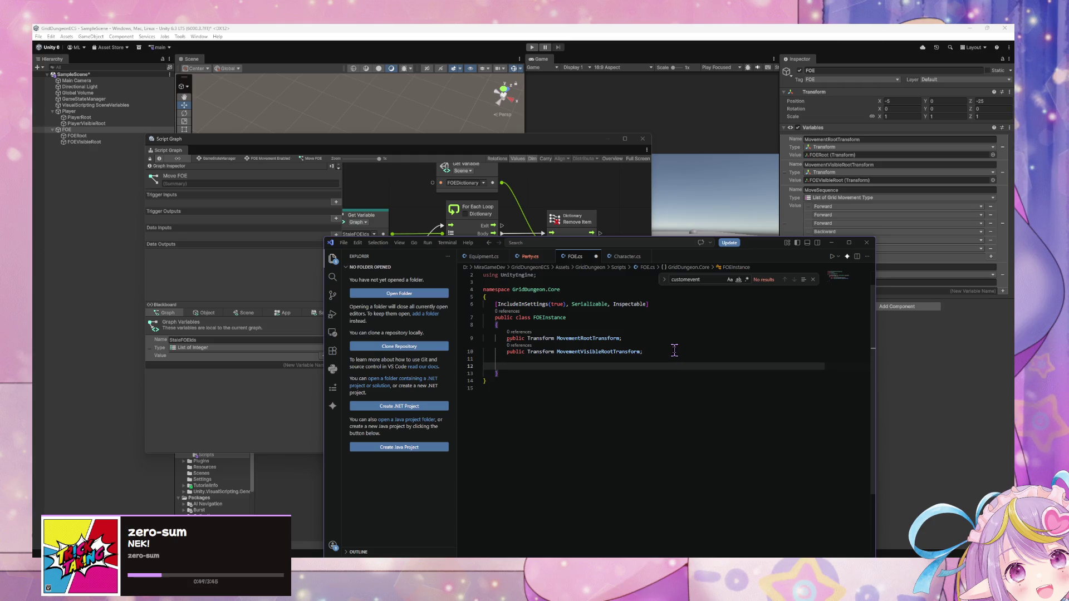
pyautogui.write('public List ')
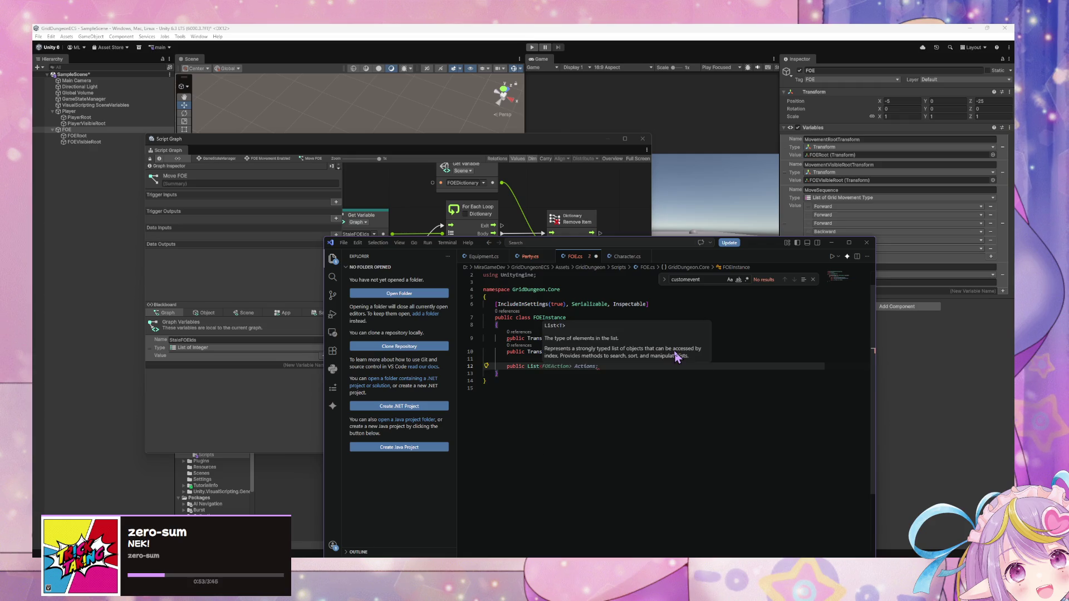
pyautogui.write('Move')
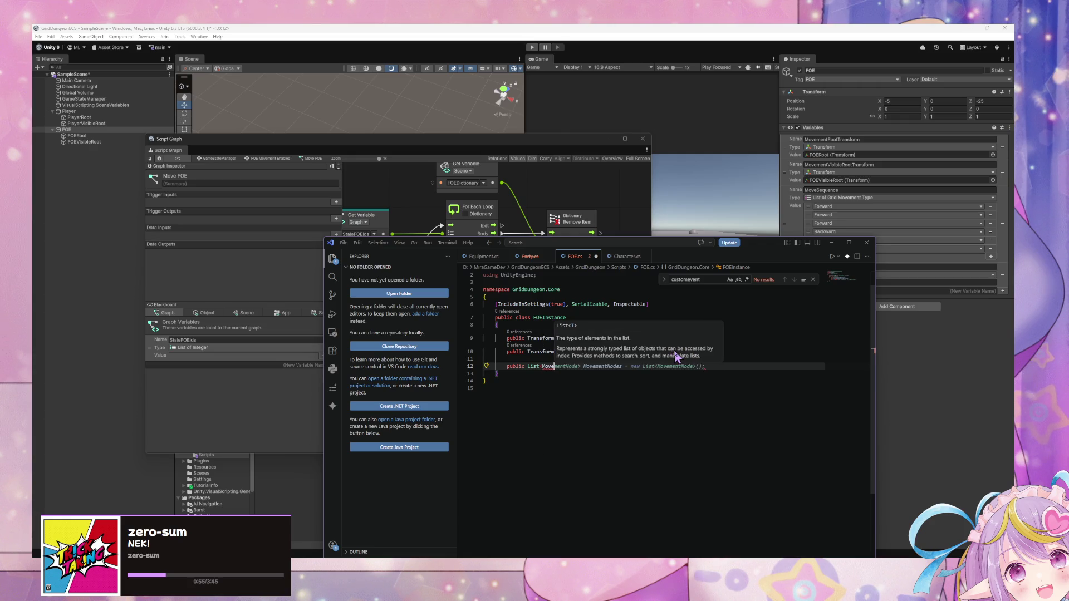
pyautogui.press('BackSpace')
pyautogui.press('BackSpace')
pyautogui.press('BackSpace')
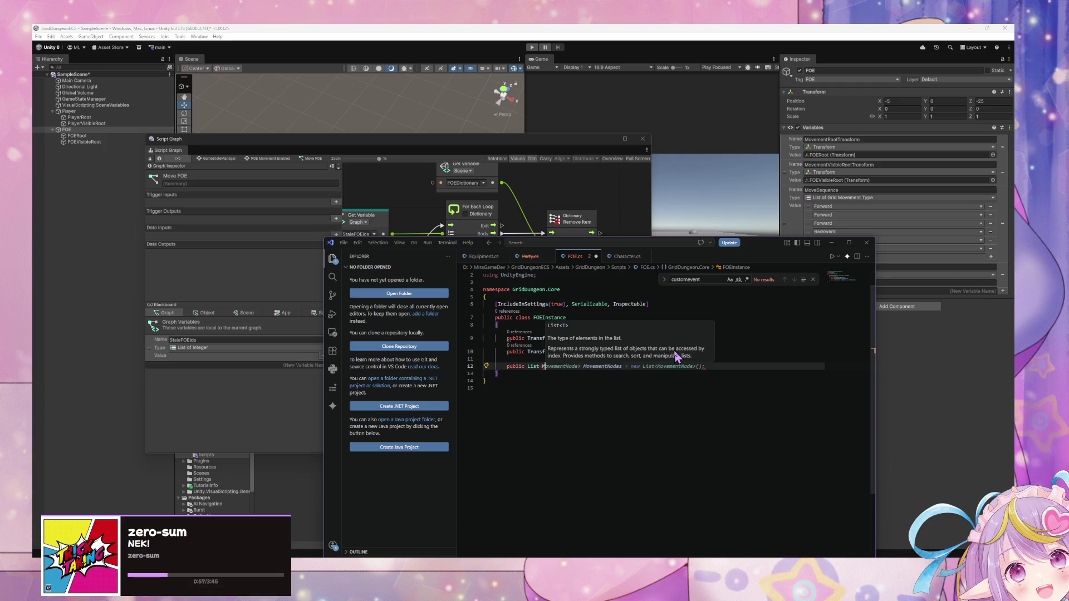
pyautogui.write('GridMovem')
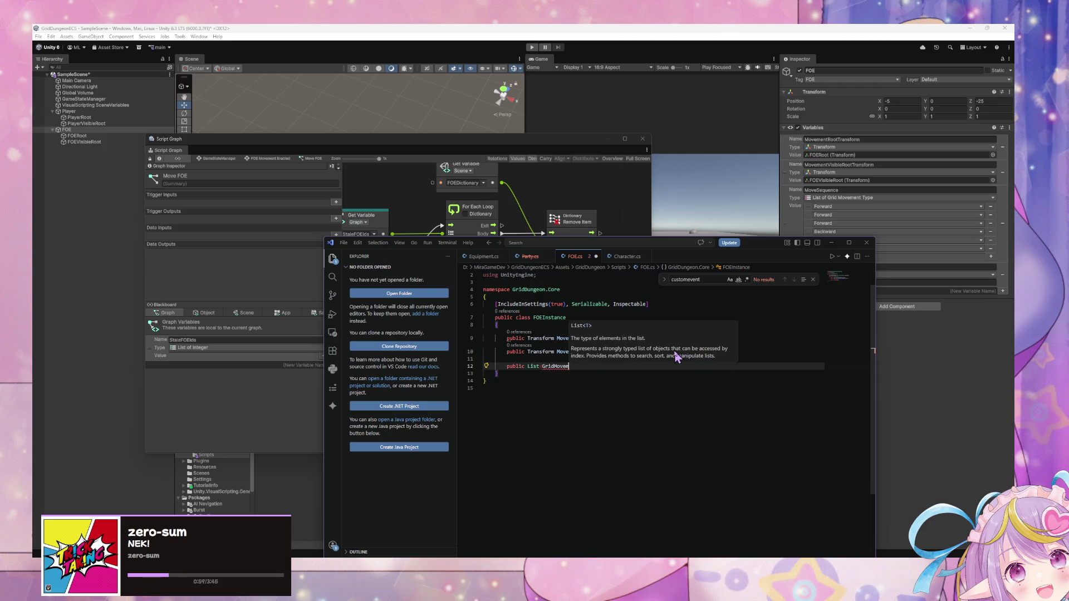
pyautogui.click(626, 256)
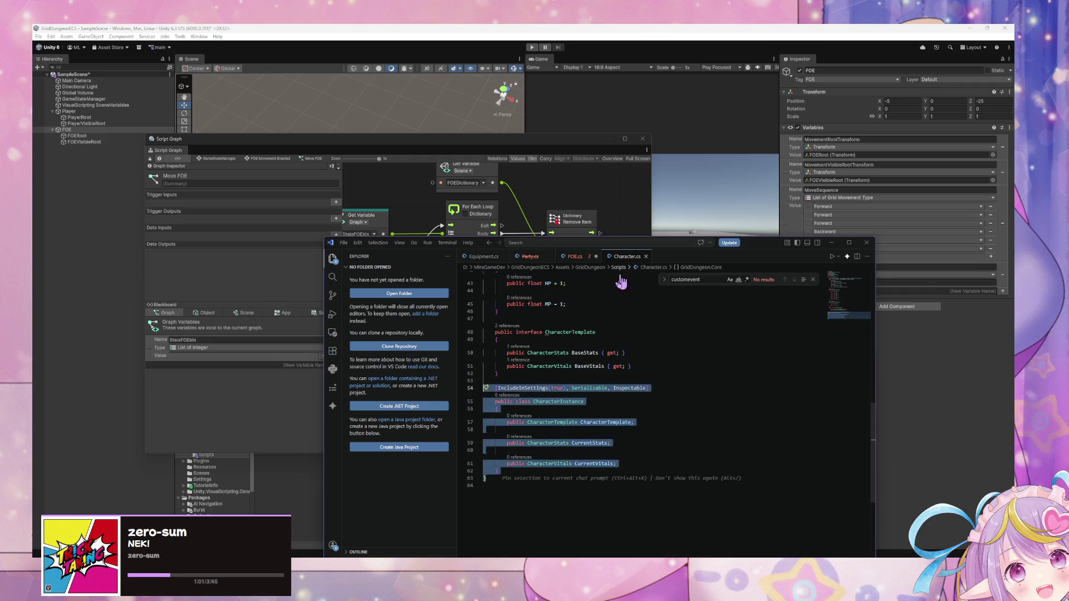
pyautogui.scroll(-2, 642, 419)
pyautogui.scroll(-5, 641, 419)
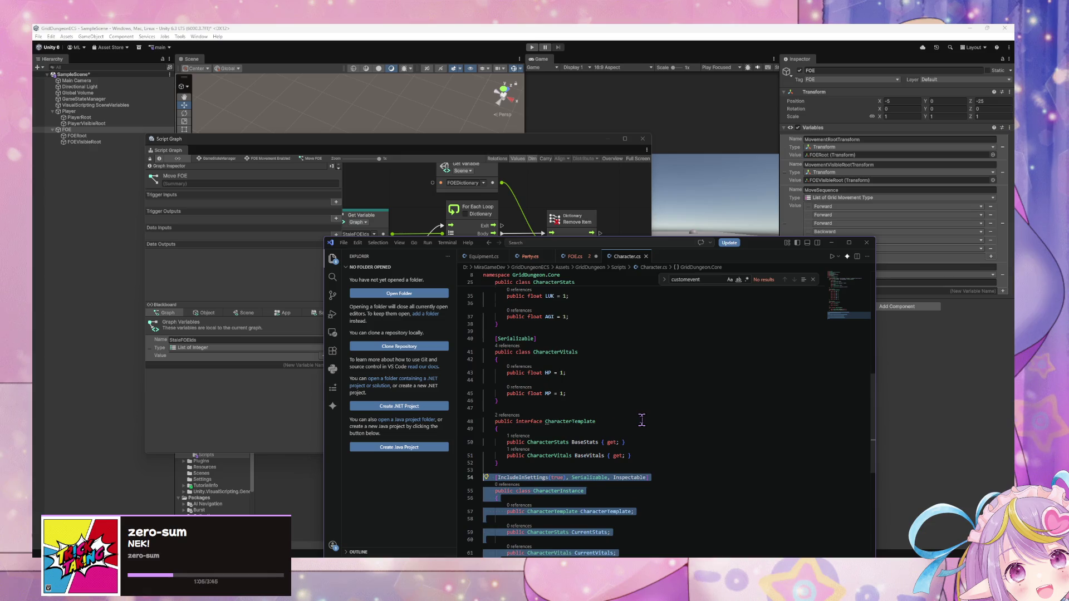
pyautogui.hotkey('shift', 'Up')
pyautogui.hotkey('shift', 'Up')
pyautogui.hotkey('shift', 'Up')
pyautogui.press('Right')
pyautogui.scroll(3, 636, 457)
pyautogui.moveTo(614, 147)
pyautogui.mouseDown()
pyautogui.moveTo(517, 134)
pyautogui.moveTo(420, 79)
pyautogui.mouseUp()
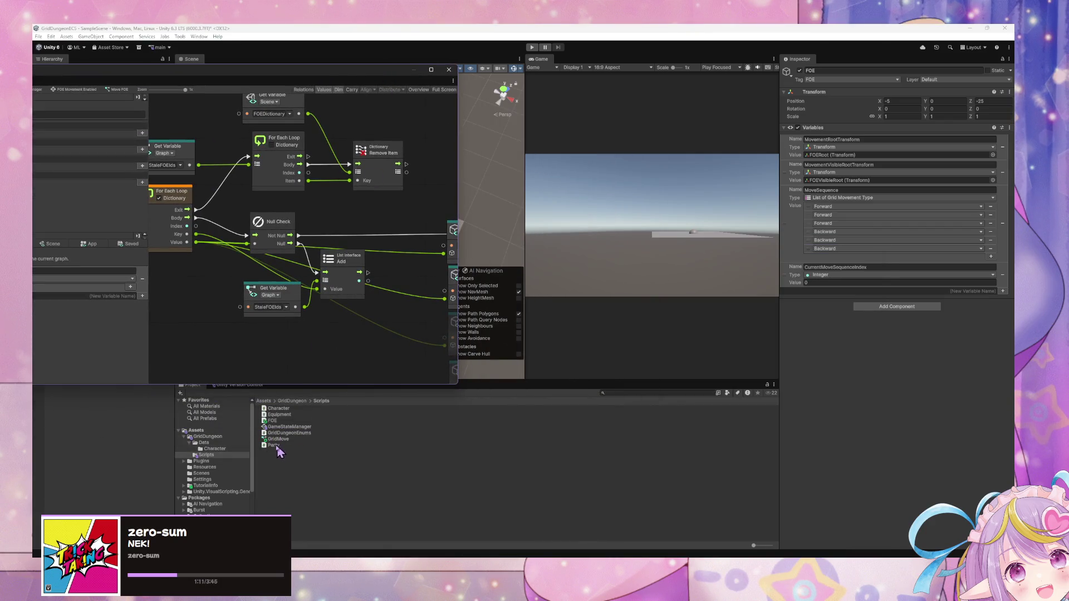
# Step: Open GridDungeonEnums.cs, then complete the list's element type as GridMovementType in FOE.cs
pyautogui.click(292, 433)
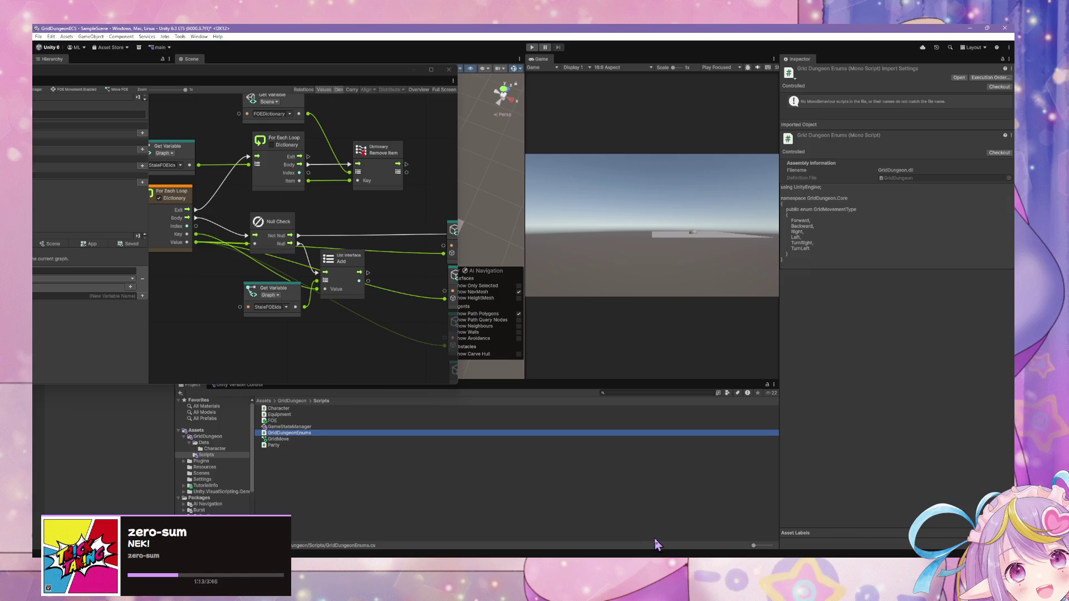
pyautogui.click(654, 544)
pyautogui.click(666, 545)
pyautogui.click(667, 545)
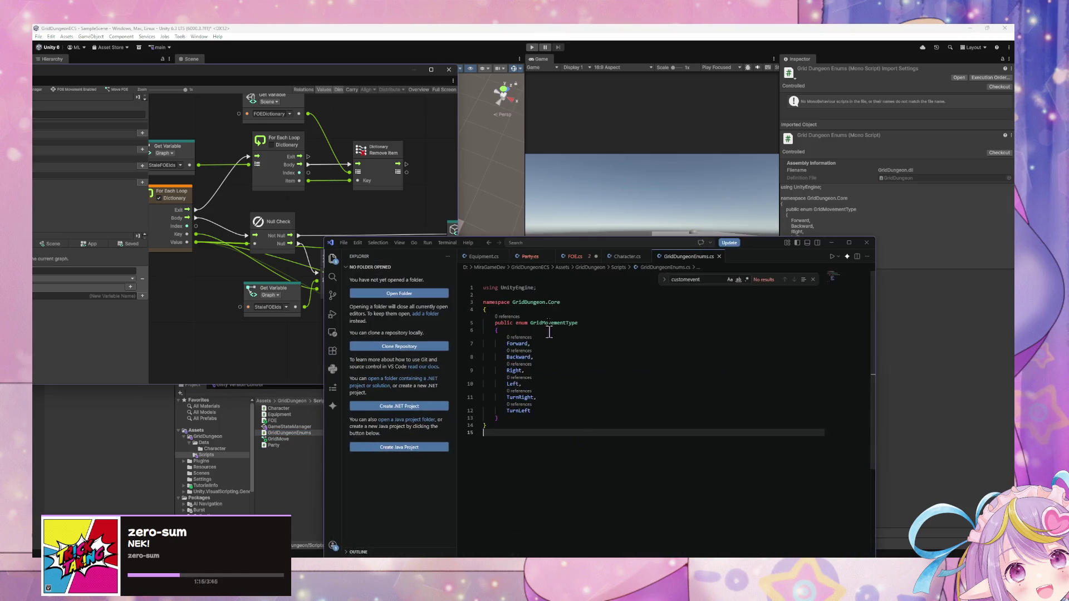
pyautogui.hotkey('ctrl', 'Tab')
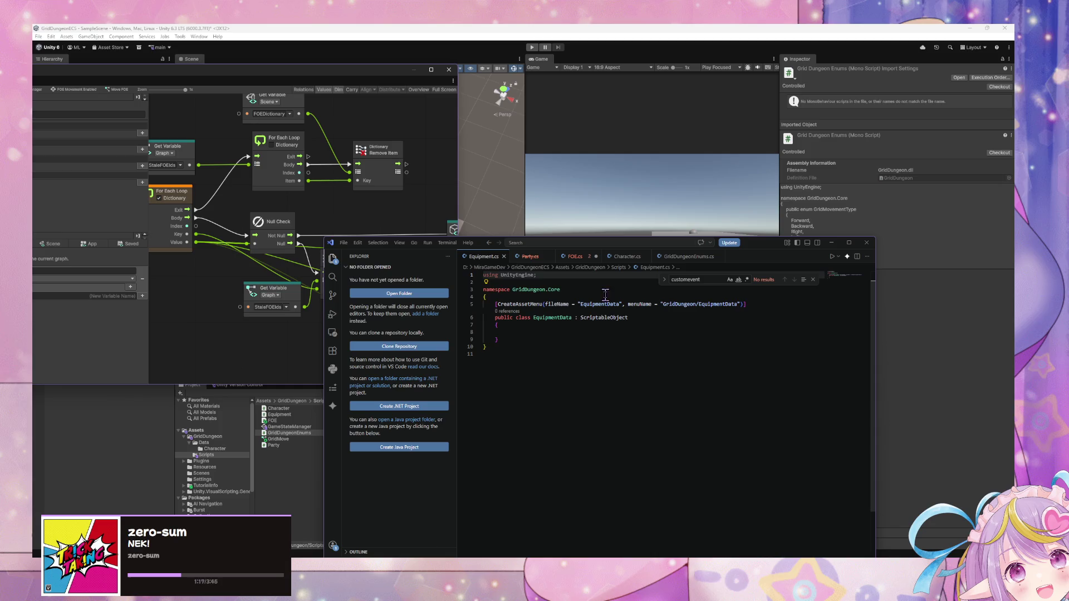
pyautogui.click(624, 256)
pyautogui.click(576, 256)
pyautogui.click(552, 365)
pyautogui.write('dMovem')
pyautogui.press('Tab')
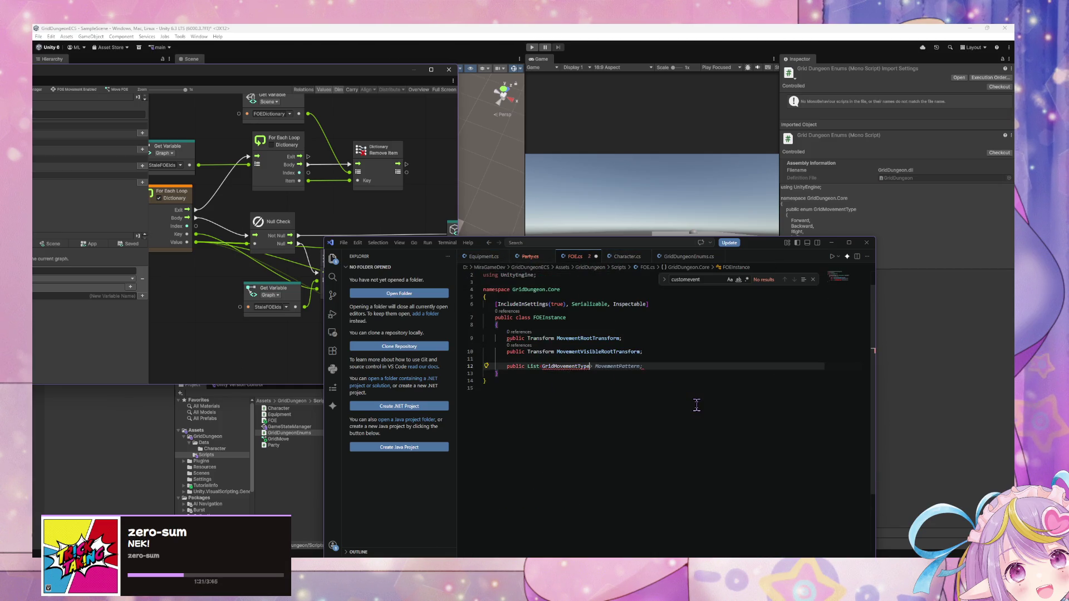
# Step: Name the list field MoveSequence
pyautogui.click(431, 70)
pyautogui.click(66, 129)
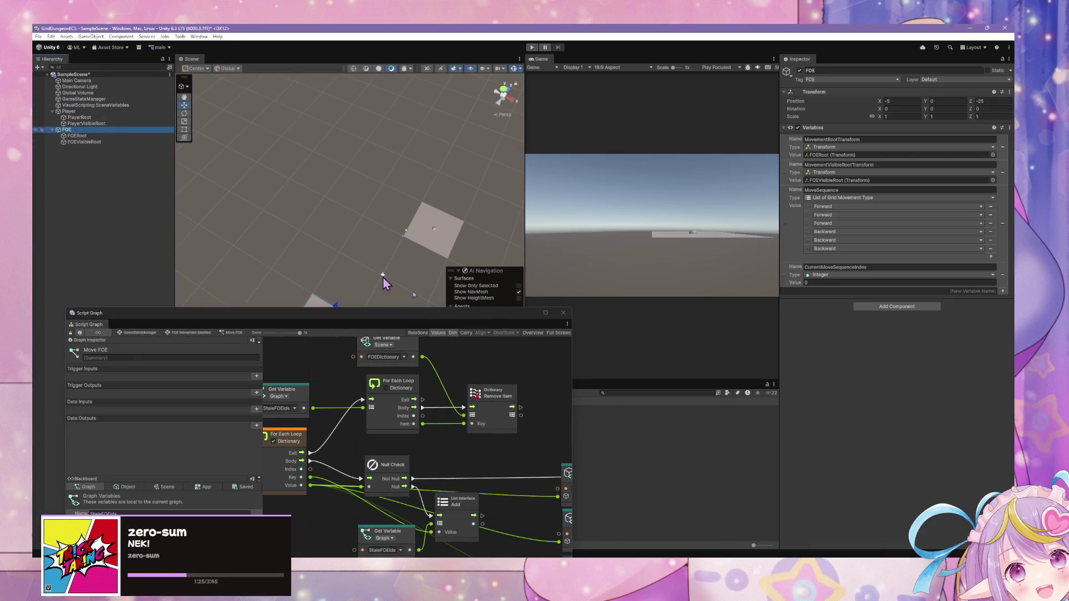
pyautogui.hotkey('alt', 'Tab')
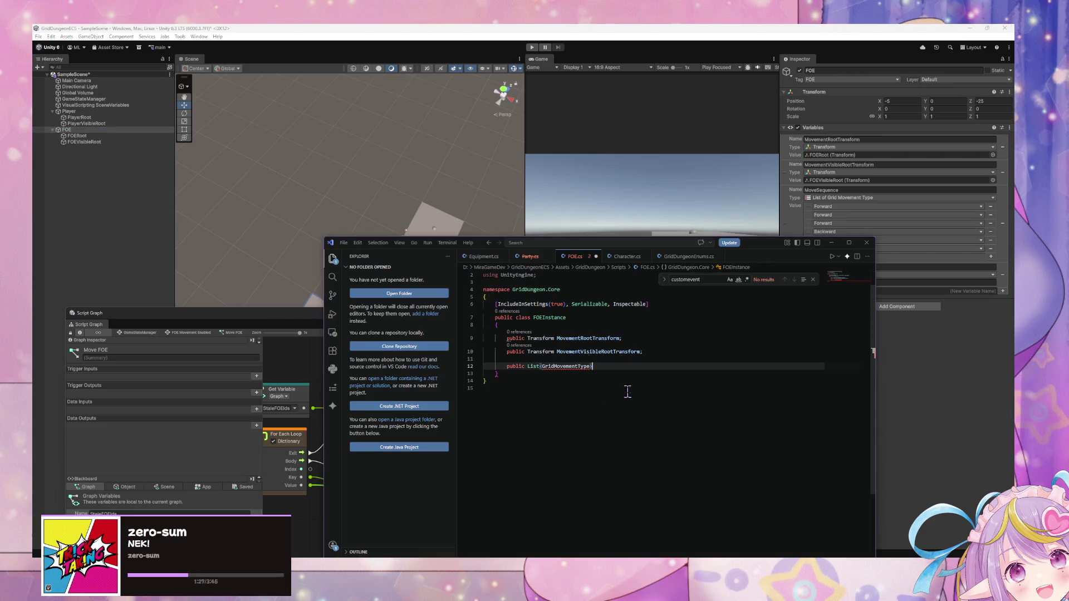
pyautogui.hotkey('ctrl', 'space')
pyautogui.write('MoveSequence;')
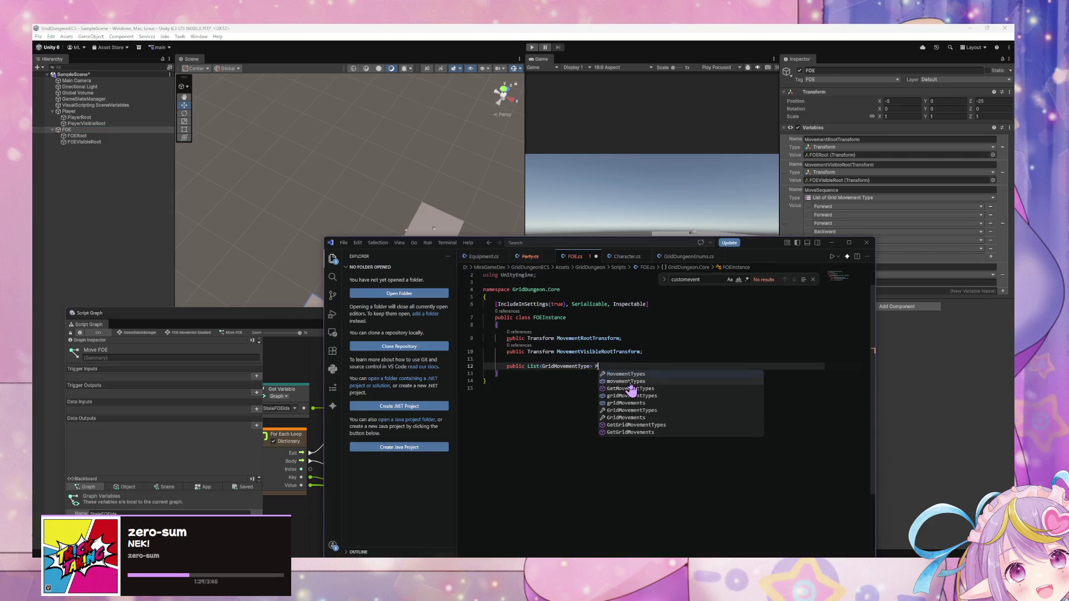
pyautogui.press('Return')
pyautogui.hotkey('ctrl', 'space')
pyautogui.press('Escape')
# Step: Add 'public int CurrentMoveSequenceIndex = 0;' below MoveSequence and save FOE.cs
pyautogui.write('public')
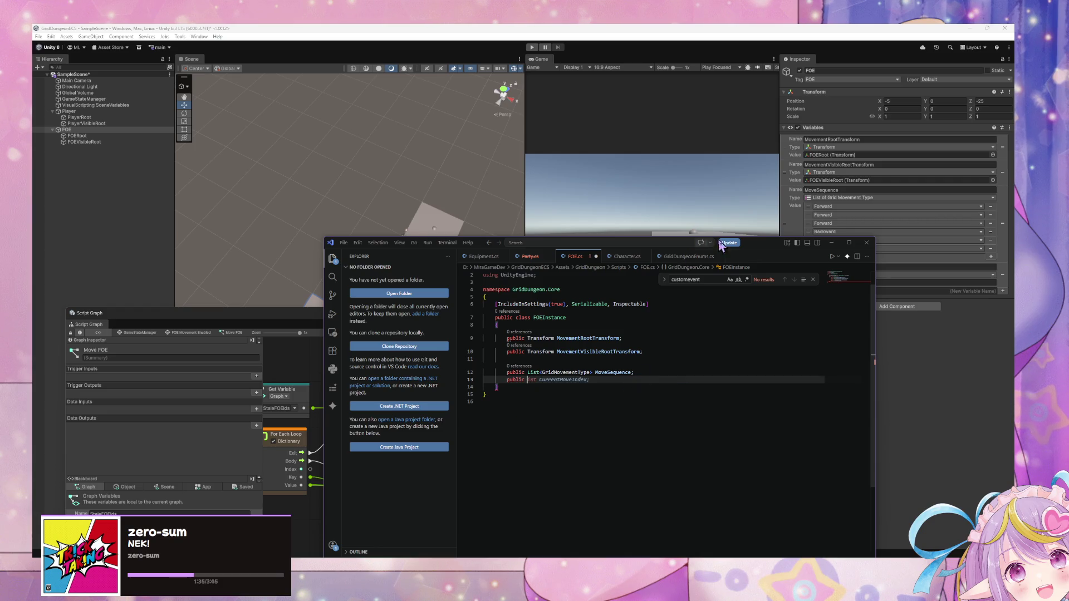
pyautogui.moveTo(746, 243); pyautogui.dragTo(606, 185)
pyautogui.moveTo(458, 322)
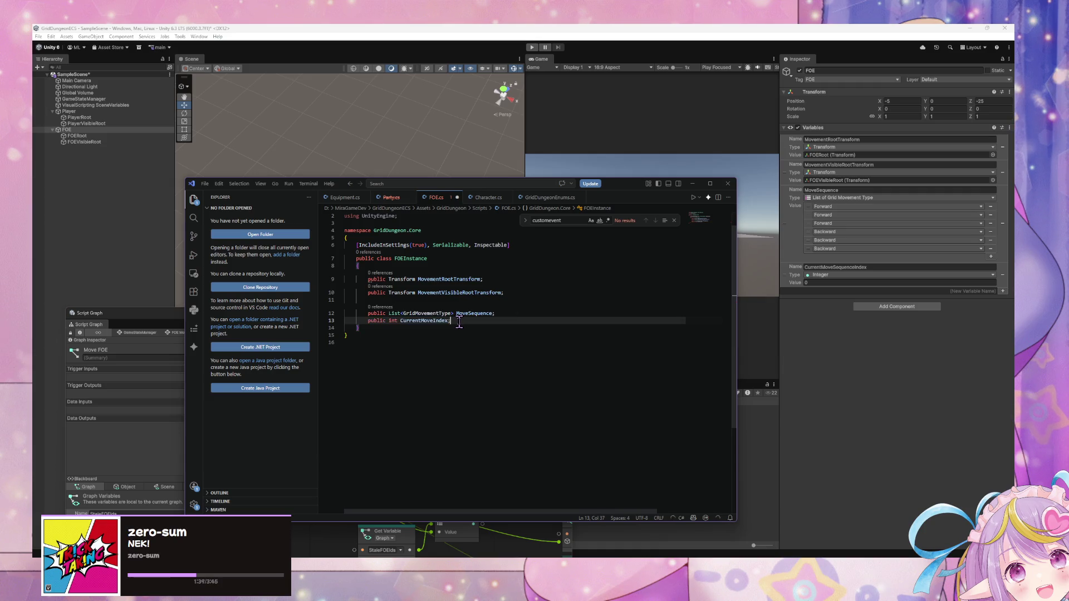
pyautogui.press('Tab')
pyautogui.click(435, 326)
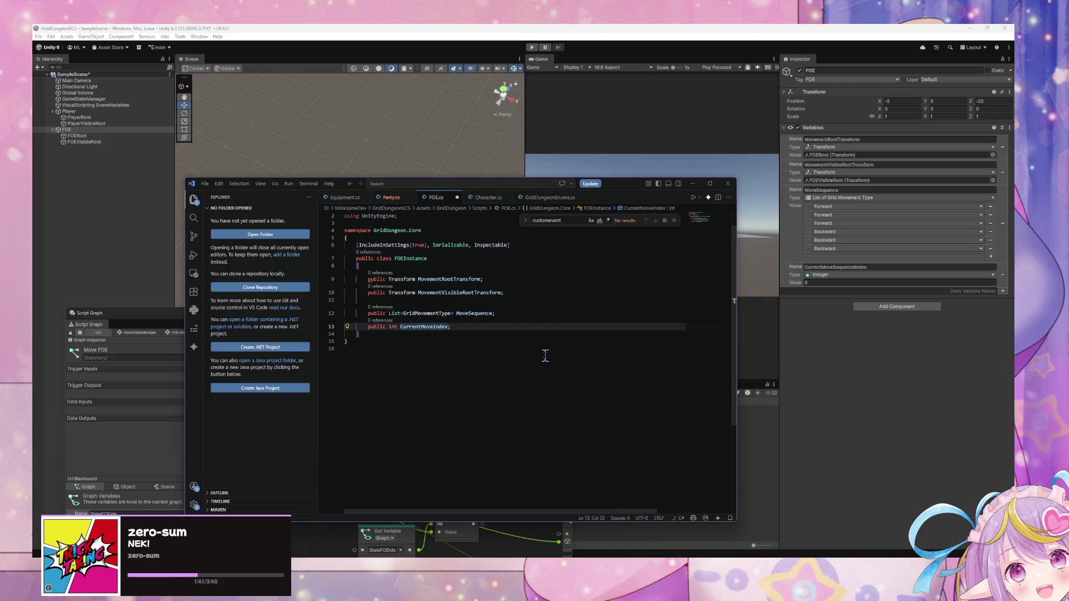
pyautogui.write('Seq')
pyautogui.write('uence')
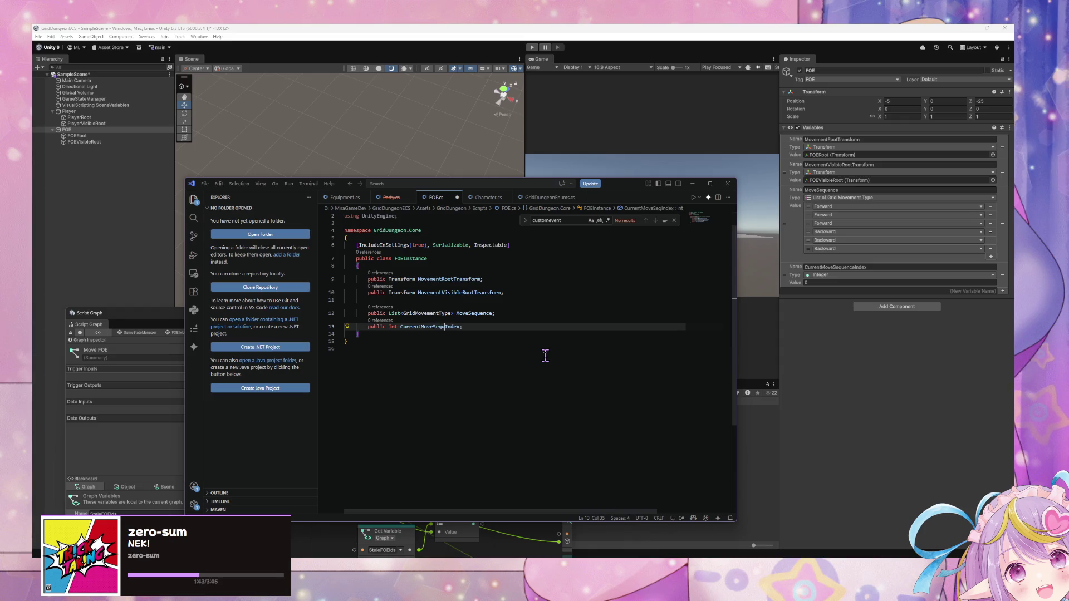
pyautogui.press('Right')
pyautogui.press('Right')
pyautogui.press('Right')
pyautogui.press('Right')
pyautogui.press('Right')
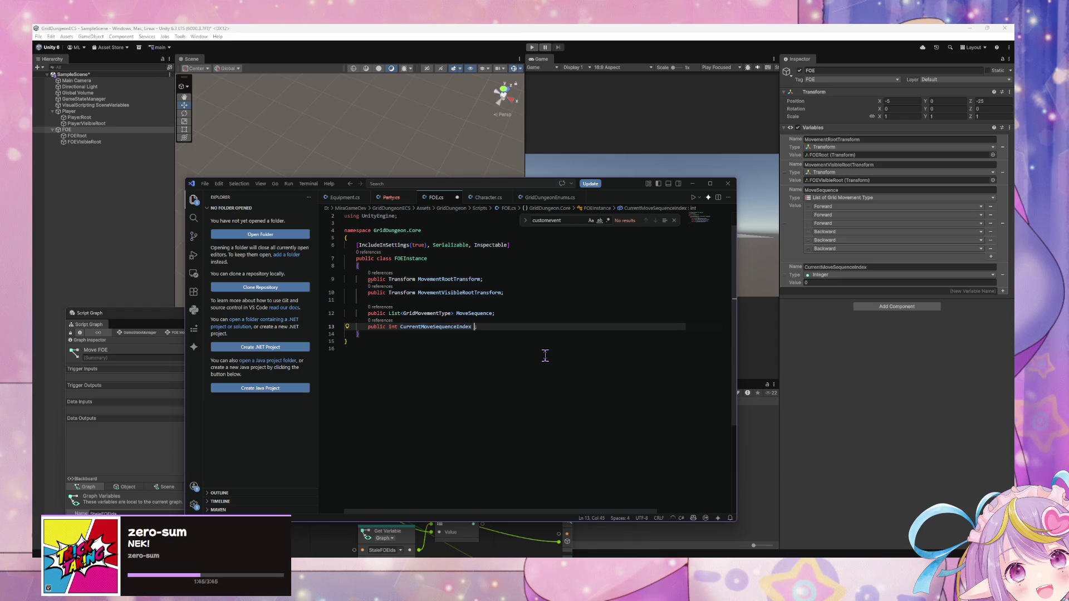
pyautogui.write('= 0')
pyautogui.press('Up')
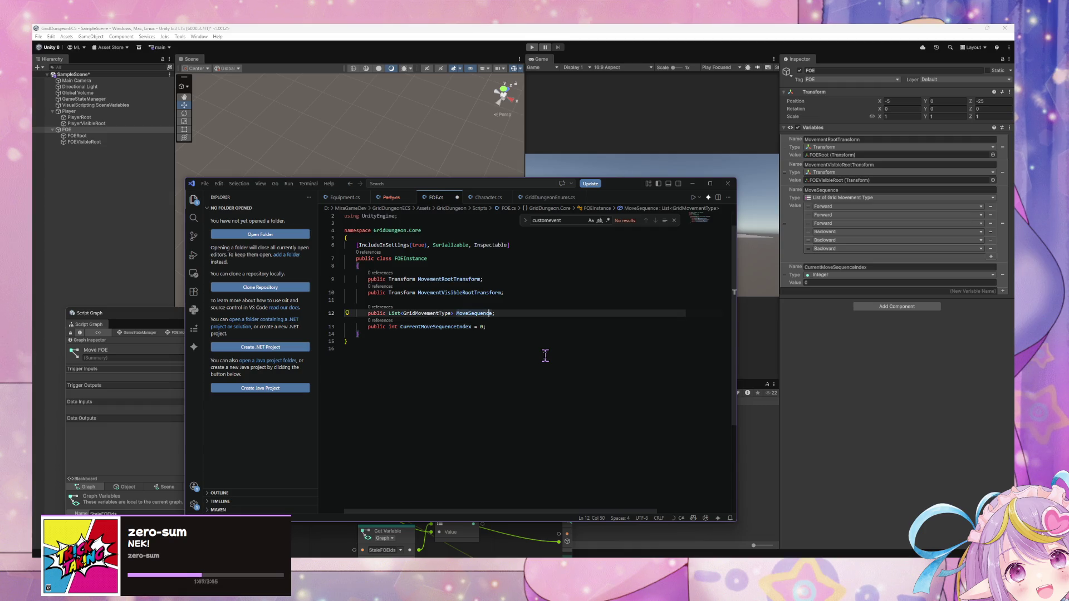
pyautogui.hotkey('ctrl', 's')
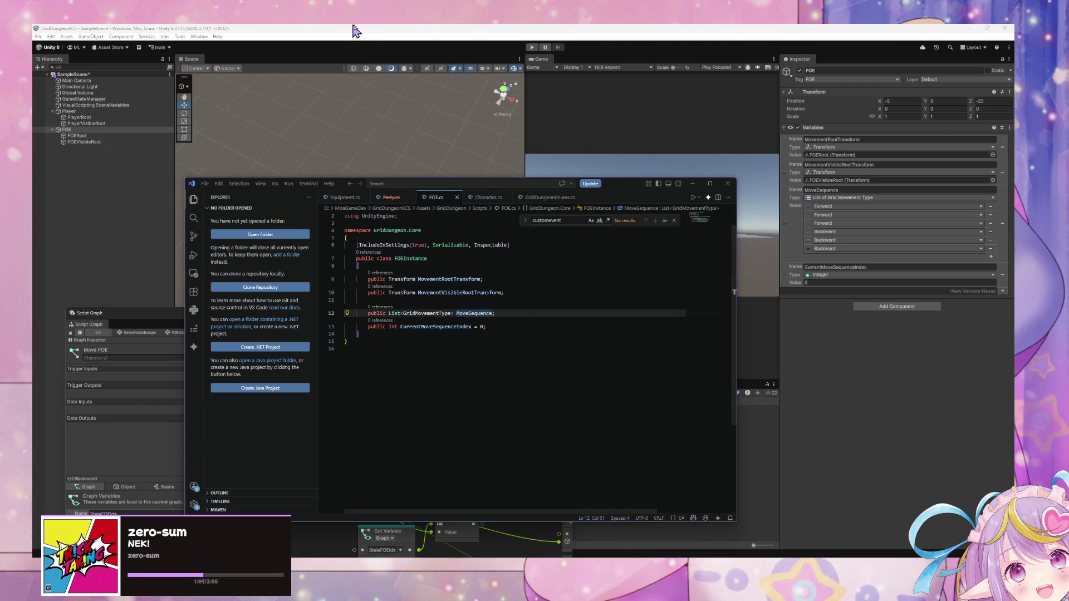
pyautogui.click(349, 28)
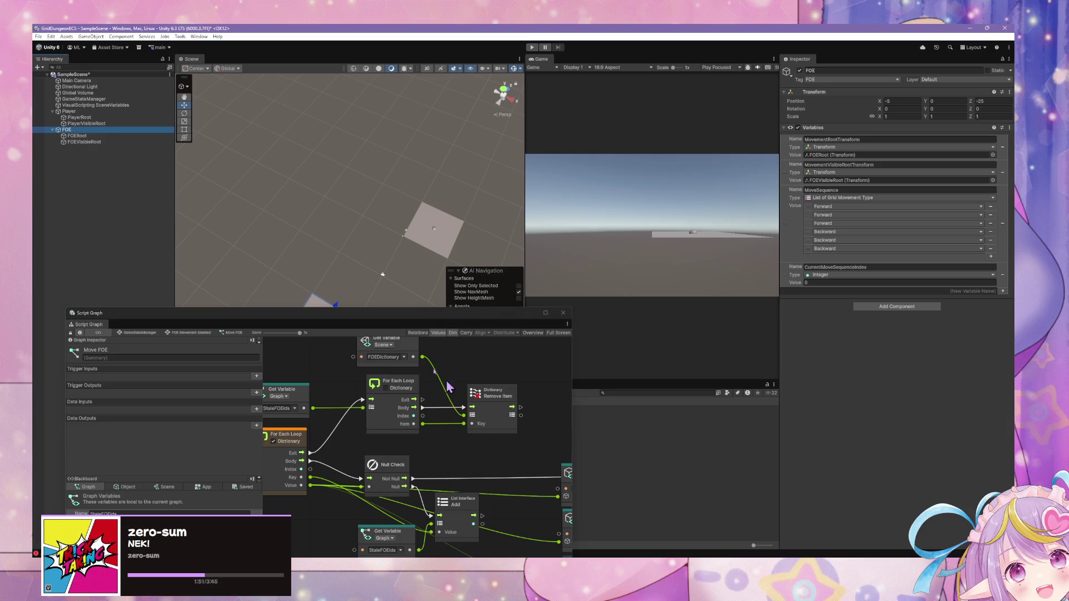
# Step: Run Regenerate Nodes in Project Settings > Visual Scripting and dismiss the completion notice
pyautogui.click(51, 36)
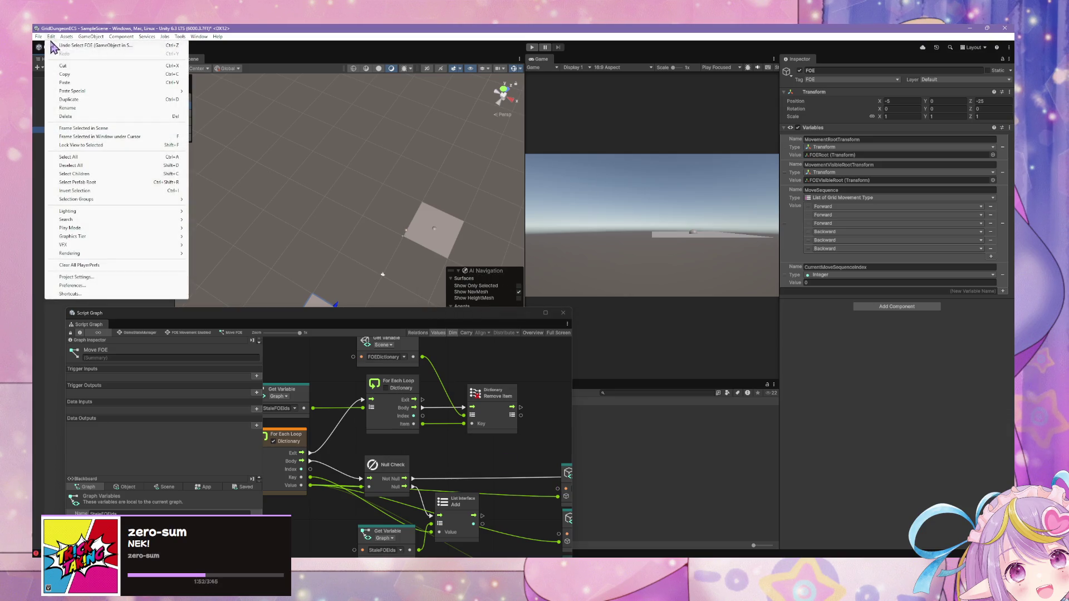
pyautogui.click(105, 277)
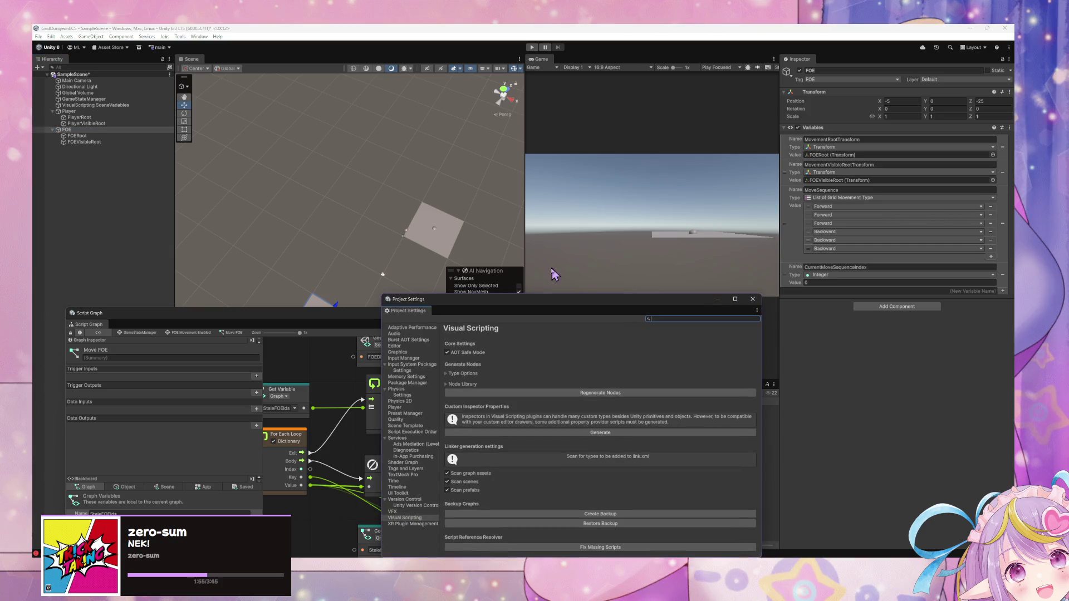
pyautogui.moveTo(538, 305); pyautogui.dragTo(415, 171)
pyautogui.click(436, 260)
pyautogui.hotkey('alt', 'Tab')
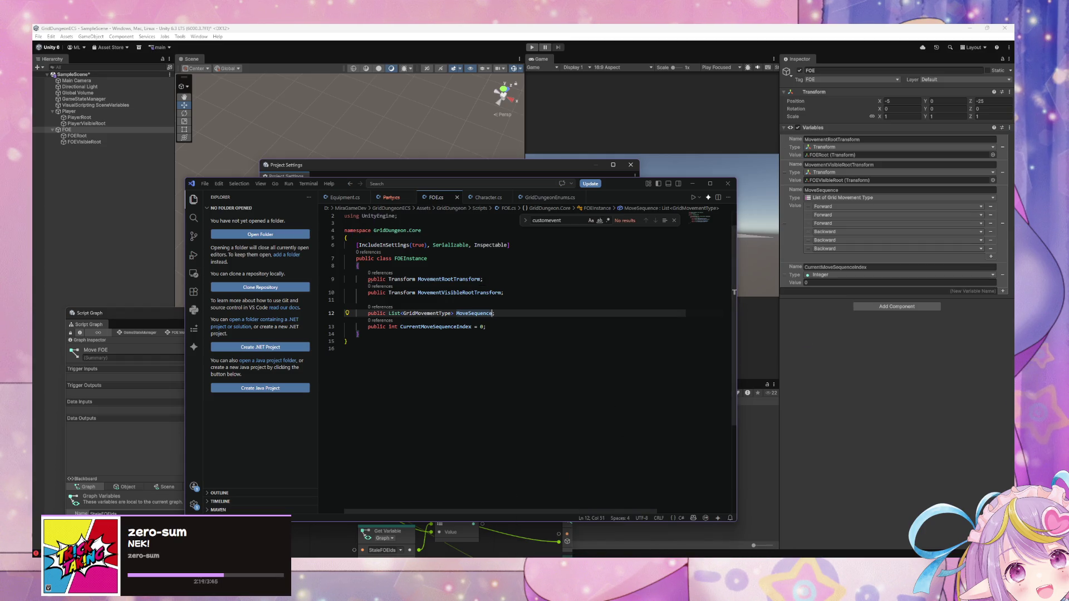
pyautogui.press('super+d')
pyautogui.press('super+d')
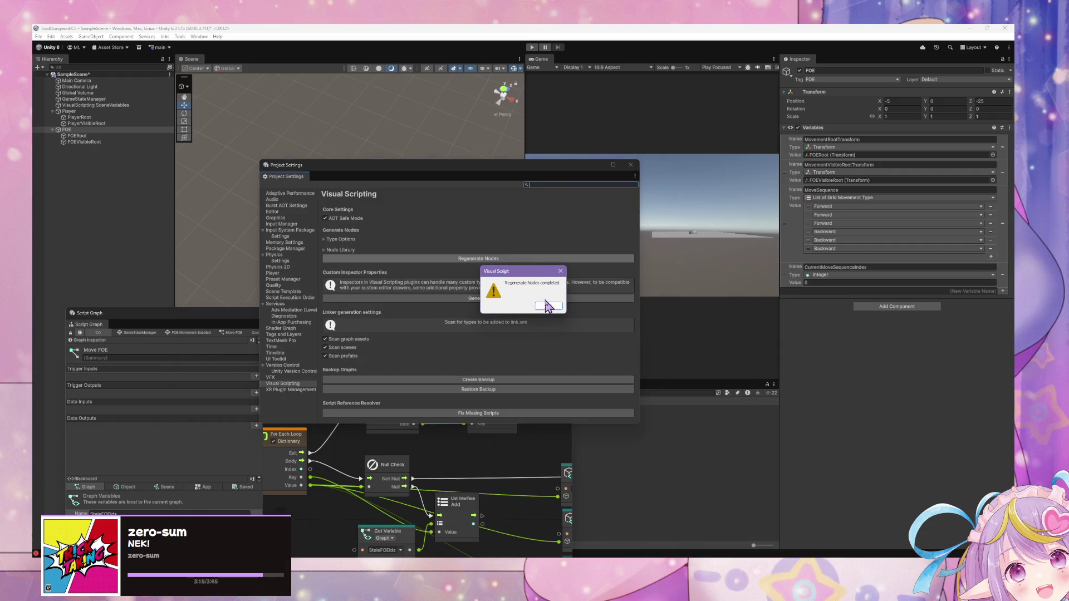
pyautogui.click(548, 306)
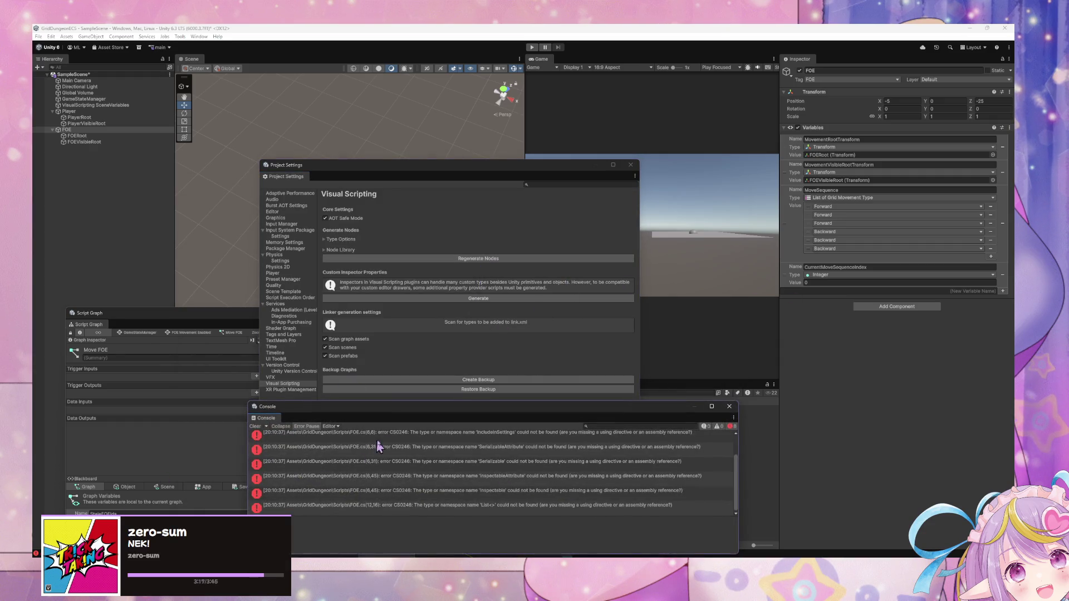
# Step: Replace FOE.cs's using directives with Character.cs's to clear the missing-type errors
pyautogui.moveTo(446, 410); pyautogui.dragTo(429, 264)
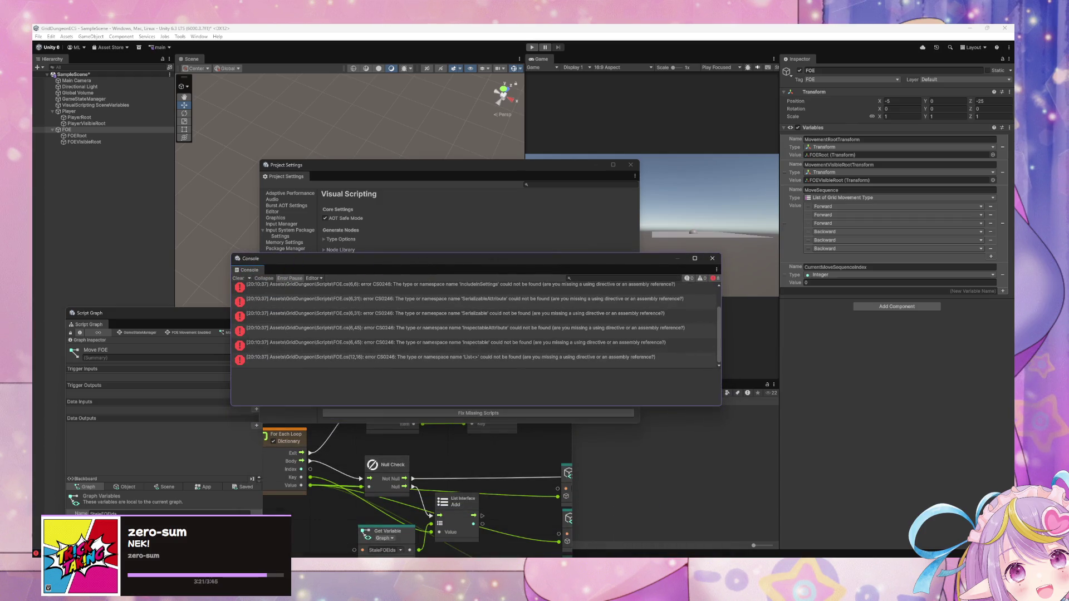
pyautogui.doubleClick(445, 357)
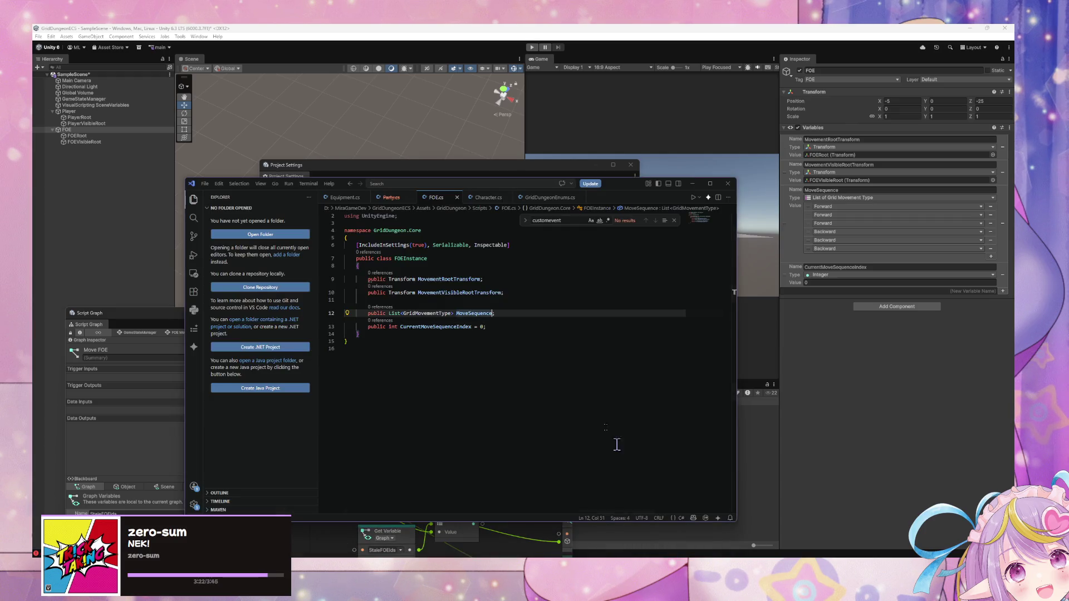
pyautogui.click(488, 197)
pyautogui.moveTo(440, 264); pyautogui.dragTo(311, 221)
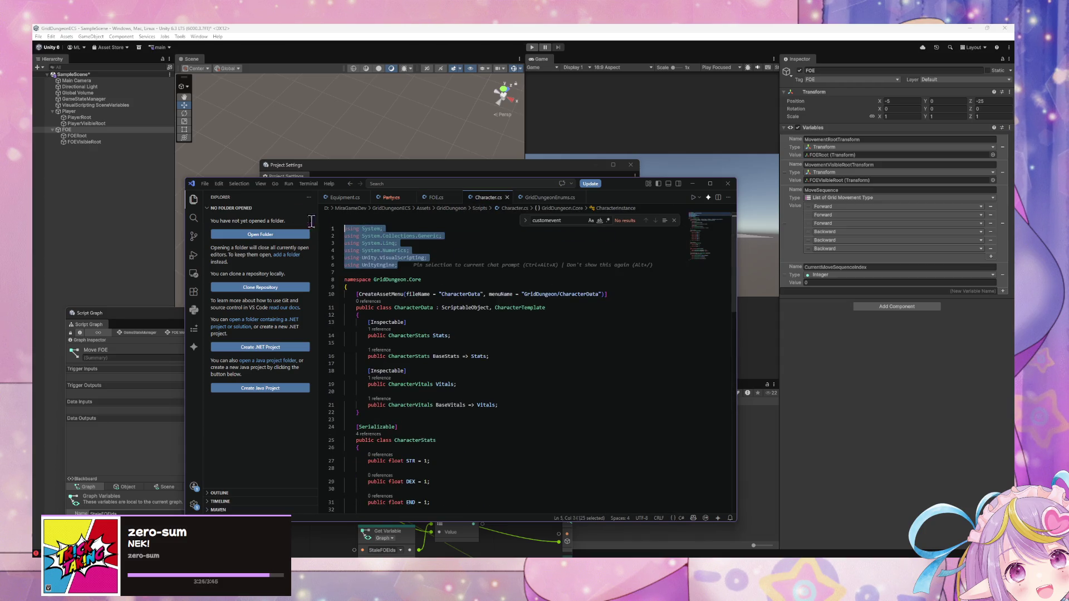
pyautogui.click(436, 197)
pyautogui.click(411, 230)
pyautogui.hotkey('shift', 'Home')
pyautogui.click(412, 235)
pyautogui.hotkey('ctrl', 'shift', 'Home')
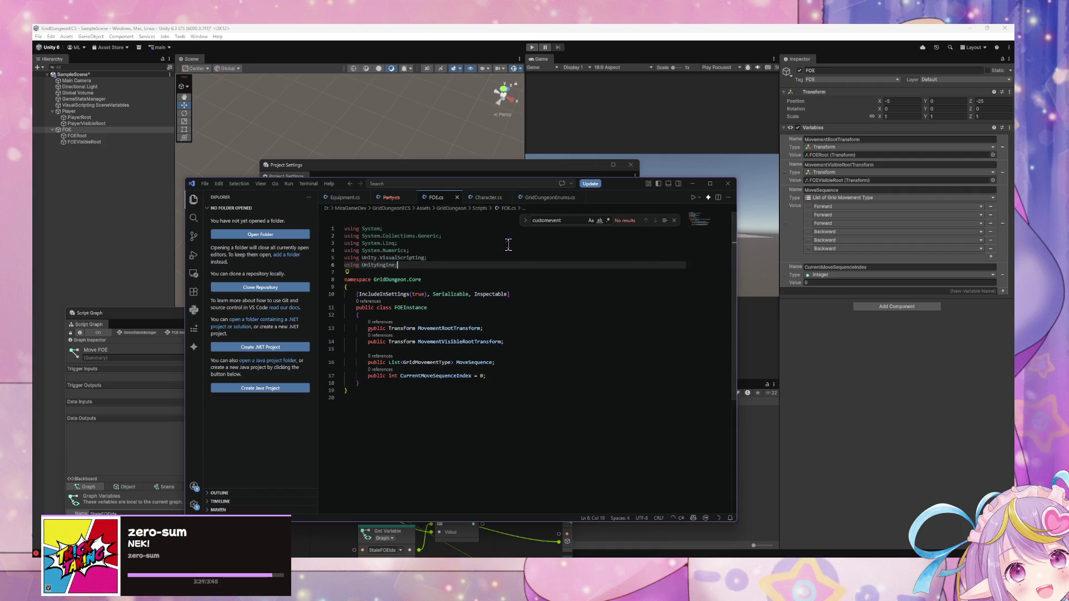
pyautogui.click(490, 161)
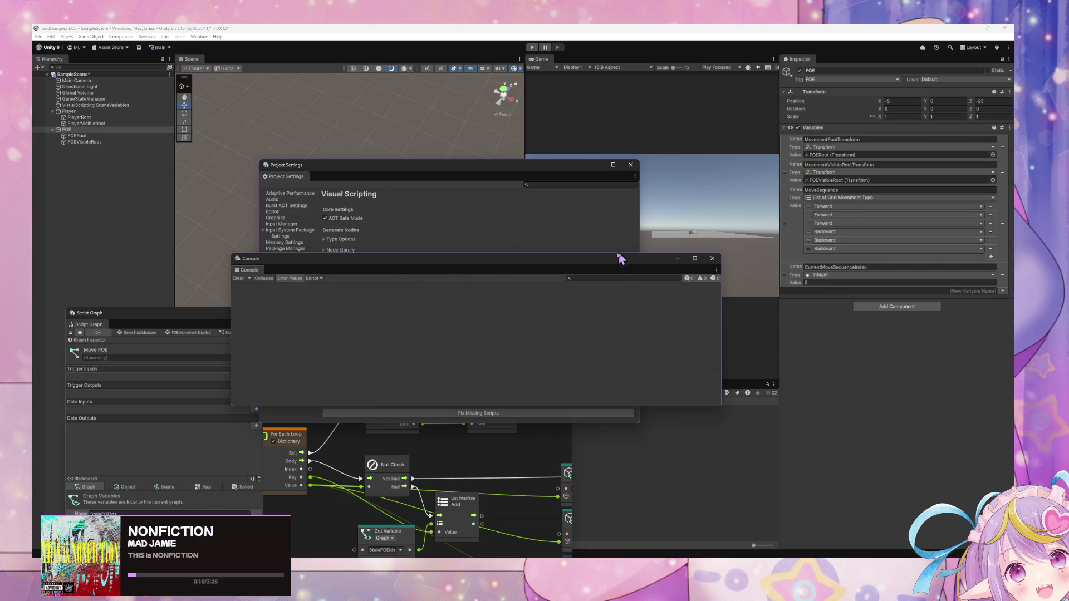
# Step: Create a graph variable FOEInstance in the Inspector and set its type to FOE Instance
pyautogui.moveTo(341, 260)
pyautogui.mouseDown()
pyautogui.moveTo(401, 208)
pyautogui.moveTo(388, 178)
pyautogui.mouseUp()
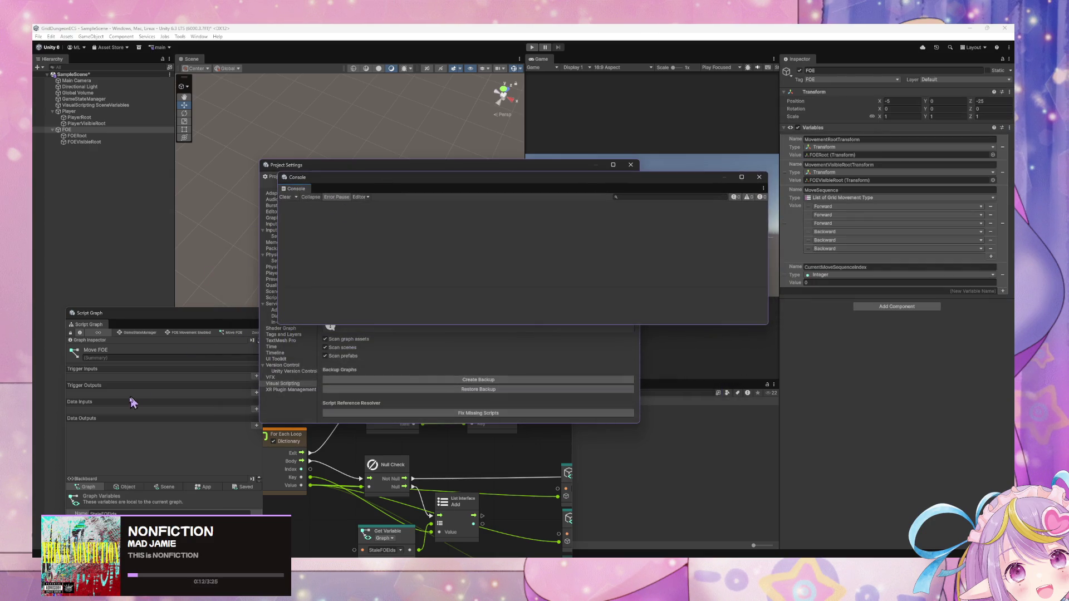
pyautogui.click(973, 290)
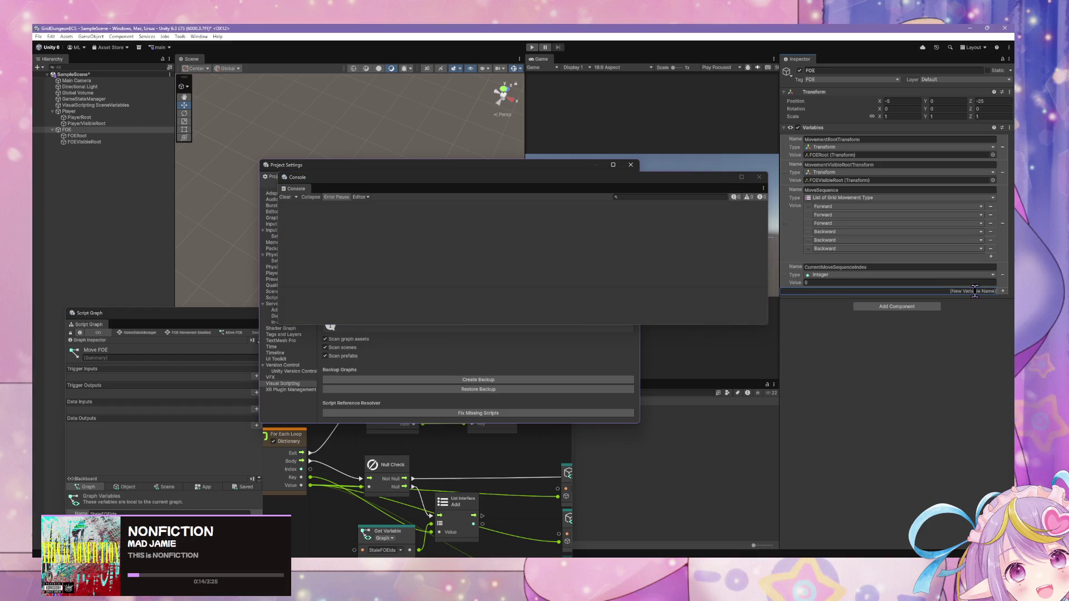
pyautogui.write('FO')
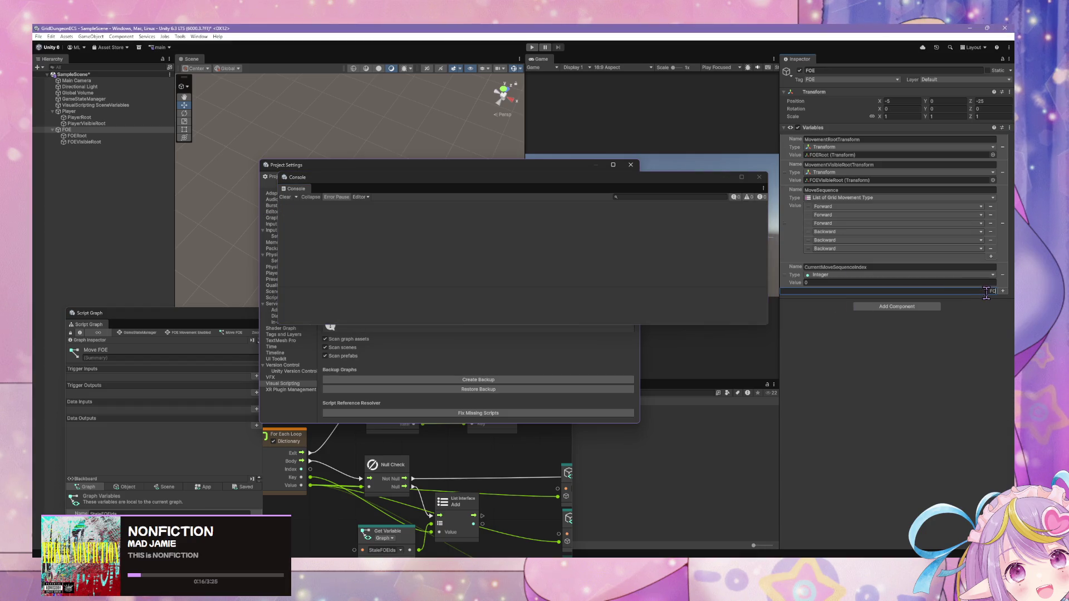
pyautogui.write('EInstance')
pyautogui.press('Return')
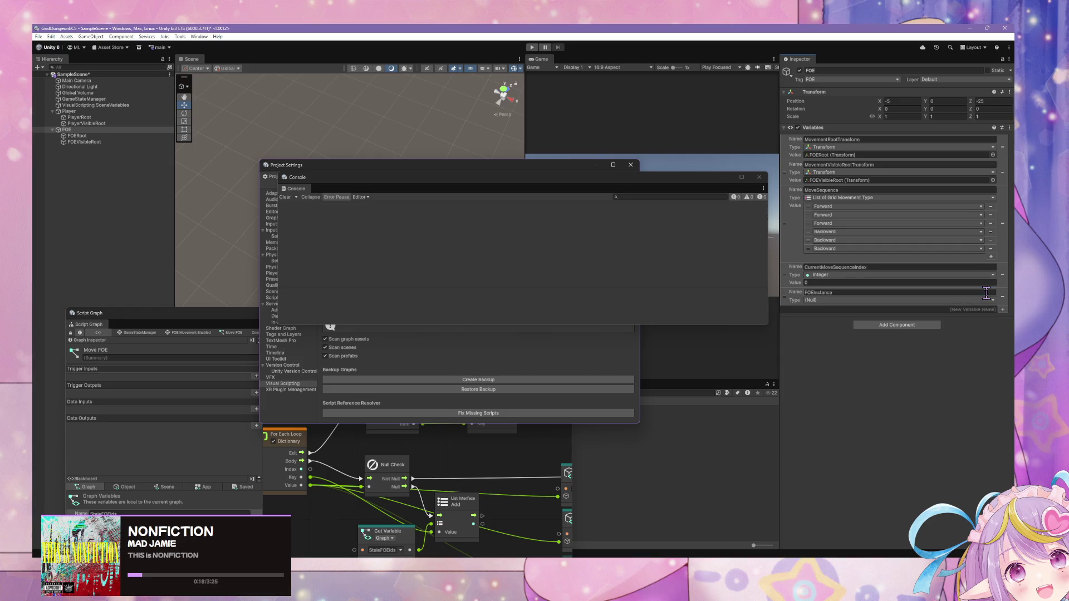
pyautogui.click(943, 303)
pyautogui.write('oe')
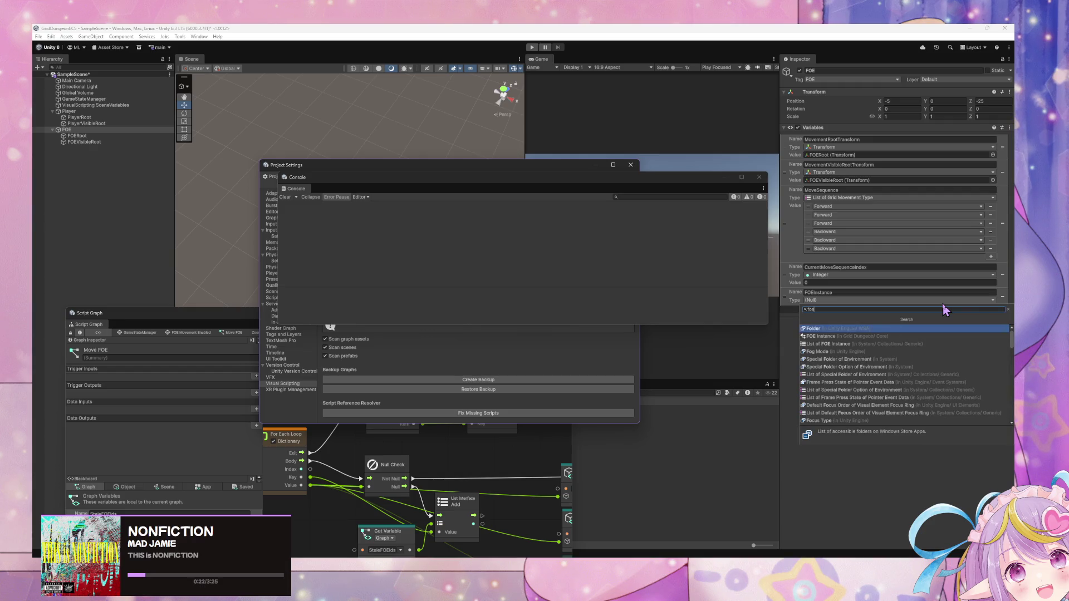
pyautogui.press('Down')
pyautogui.press('Return')
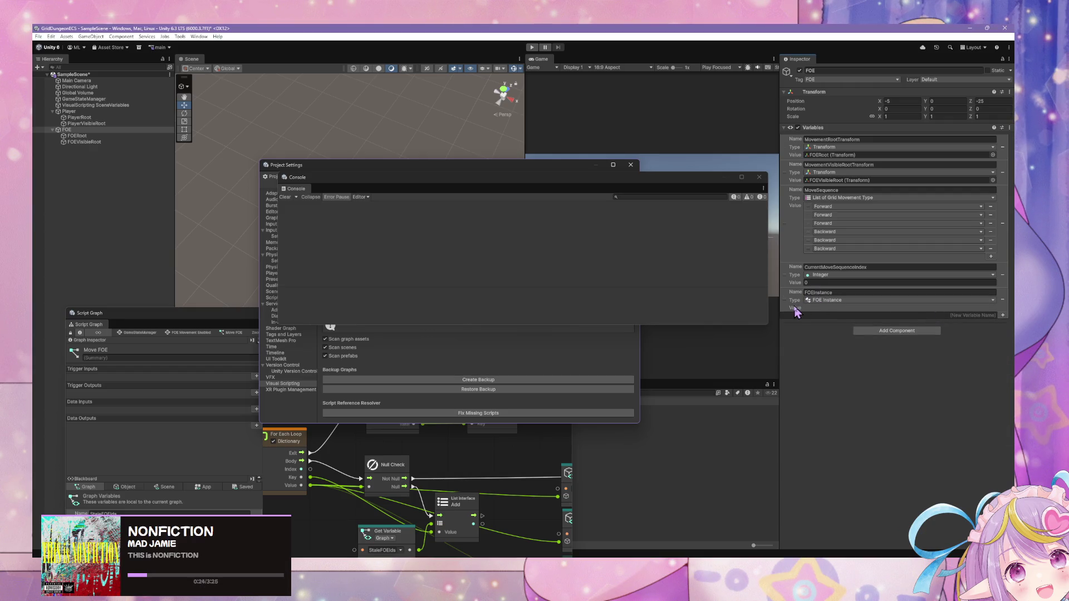
pyautogui.hotkey('alt', 'Tab')
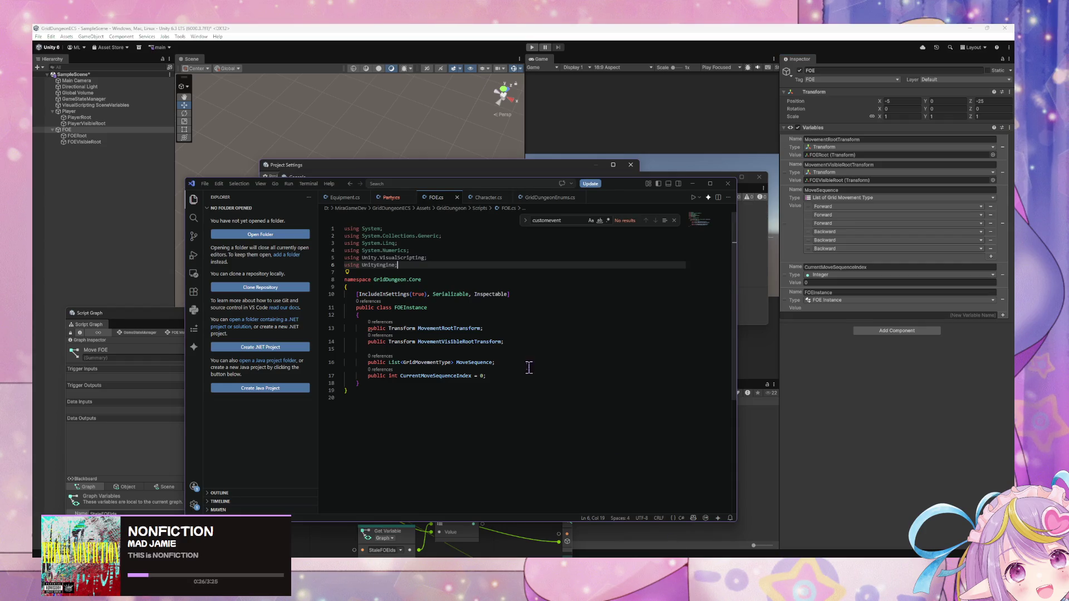
pyautogui.click(444, 316)
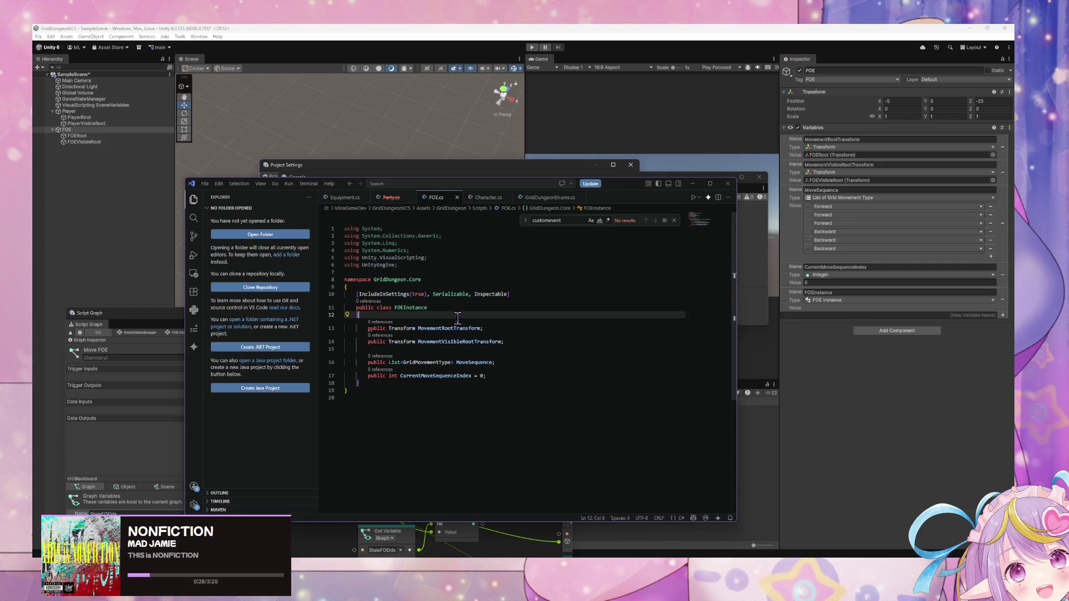
# Step: Mark the two Transform fields in FOEInstance as [Inspectable]
pyautogui.press('Return')
pyautogui.write('[')
pyautogui.press('Tab')
pyautogui.click(504, 334)
pyautogui.press('Return')
pyautogui.press('Tab')
# Step: Mark the MoveSequence and index fields [Inspectable], save, and let Unity recompile
pyautogui.click(486, 367)
pyautogui.press('Return')
pyautogui.click(520, 387)
pyautogui.press('Return')
pyautogui.press('Return')
pyautogui.press('BackSpace')
pyautogui.press('BackSpace')
pyautogui.write('[')
pyautogui.press('Tab')
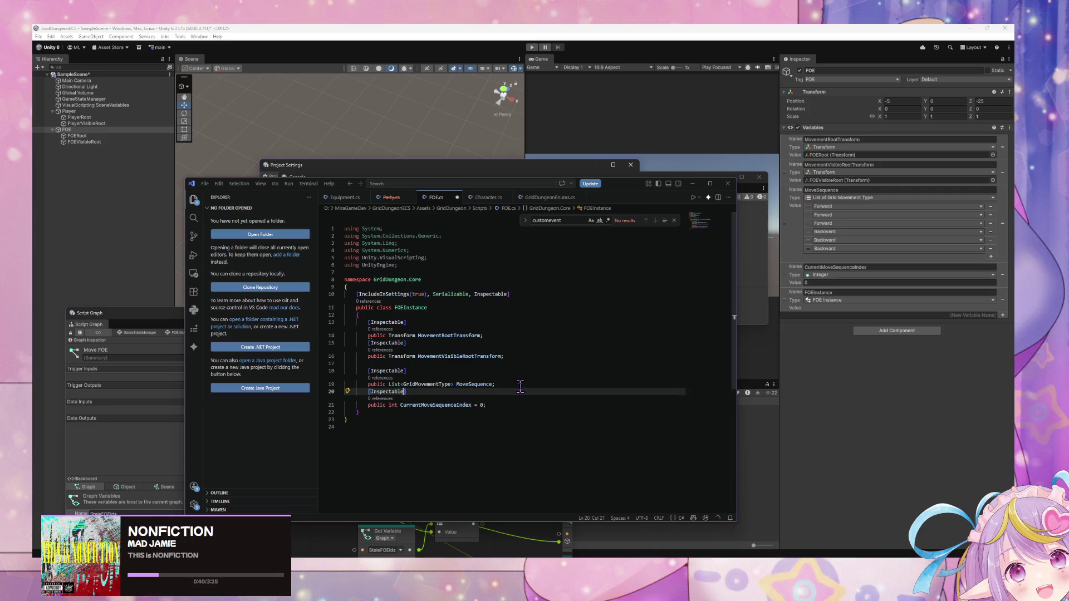
pyautogui.hotkey('ctrl', 's')
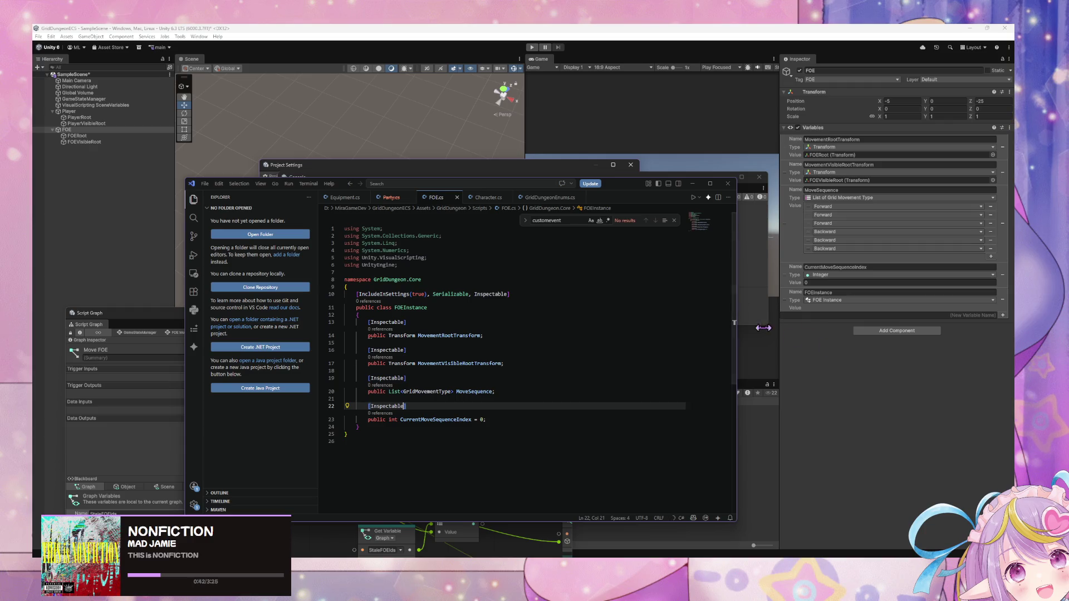
pyautogui.click(763, 329)
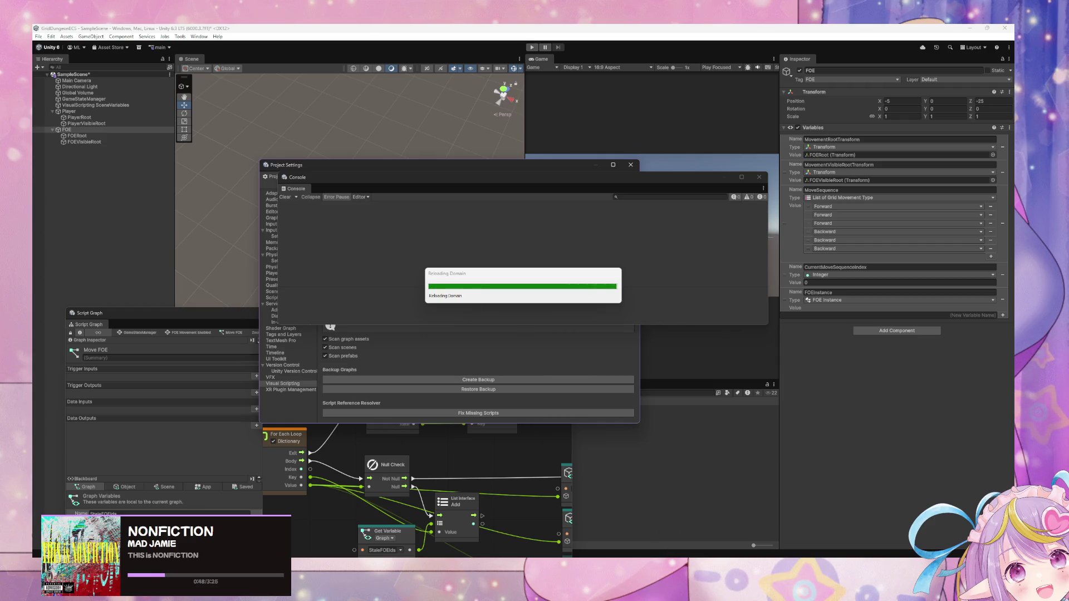
pyautogui.hotkey('alt', 'Tab')
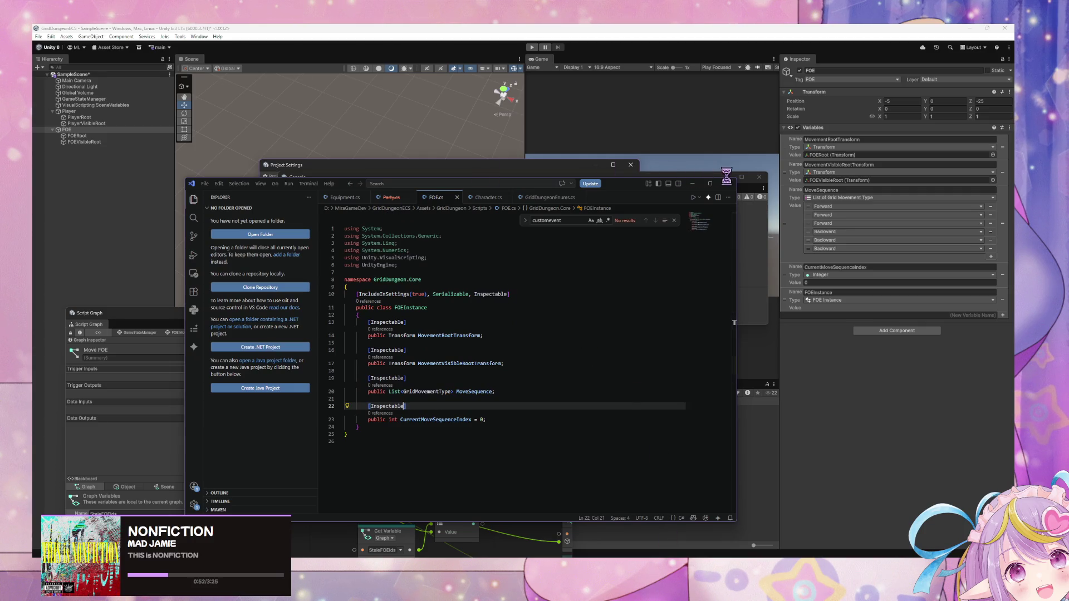
pyautogui.click(692, 184)
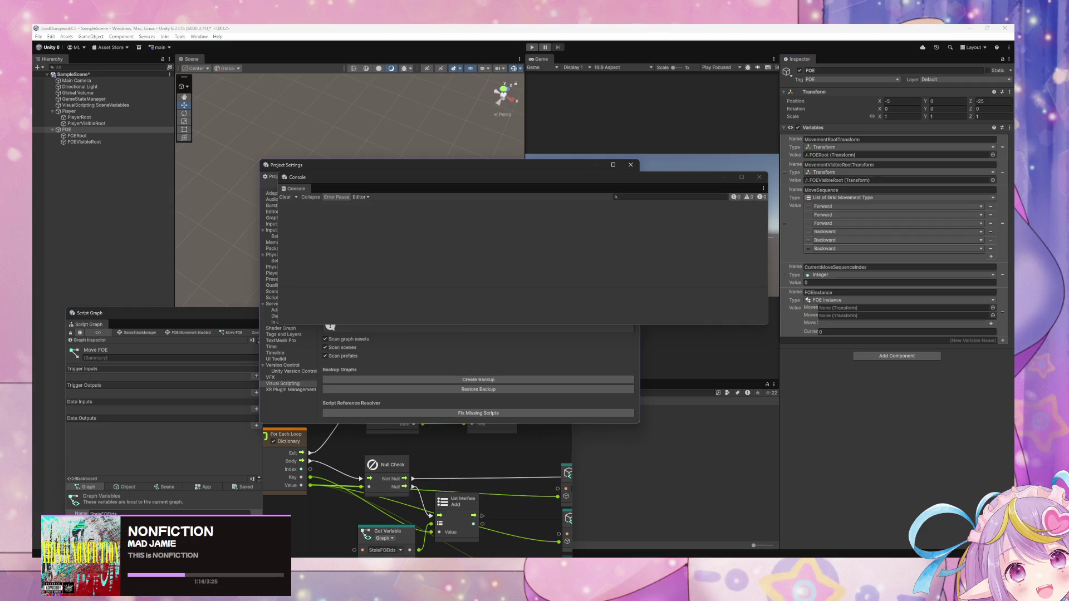
# Step: Delete the MovementRootTransform, MovementVisibleRootTransform, MoveSequence and CurrentMoveSequenceIndex variables, keeping only FOEInstance
pyautogui.click(884, 390)
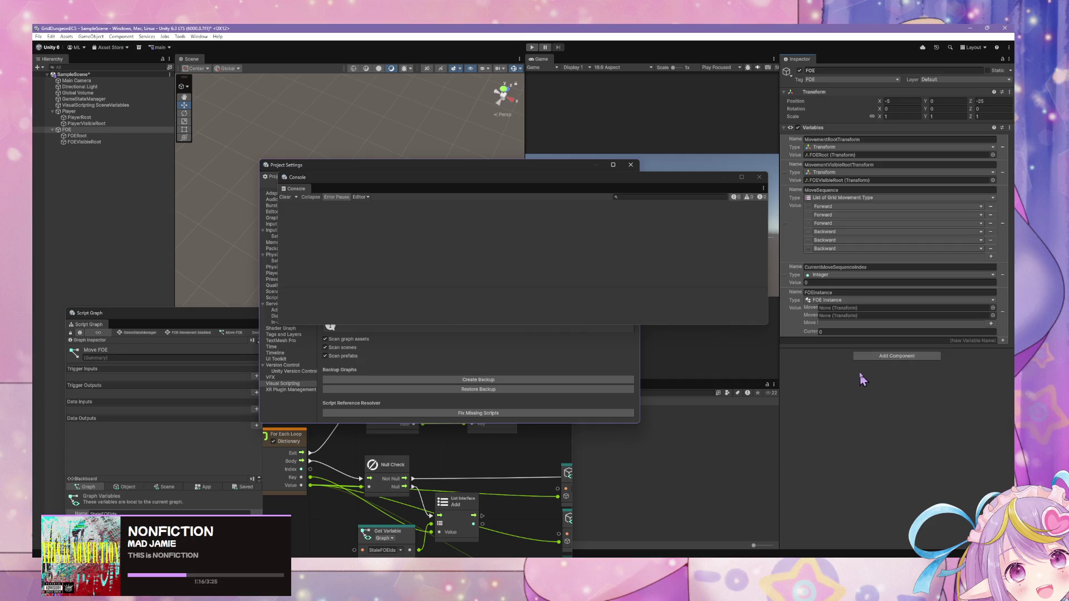
pyautogui.moveTo(763, 318)
pyautogui.mouseDown()
pyautogui.moveTo(719, 317)
pyautogui.moveTo(782, 318)
pyautogui.mouseUp()
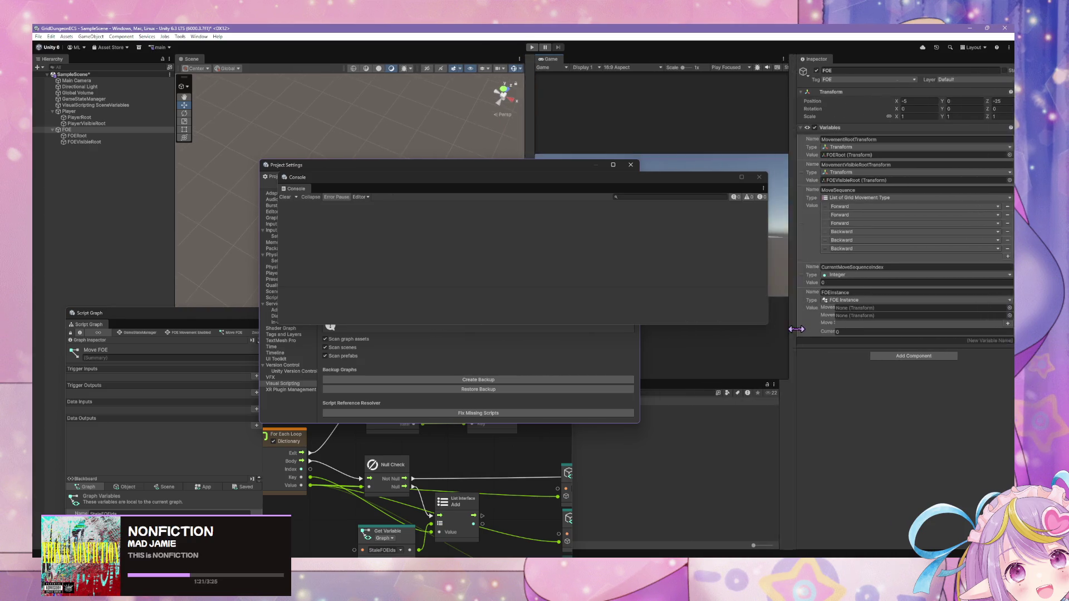
pyautogui.click(1002, 148)
pyautogui.click(1002, 148)
pyautogui.click(1002, 149)
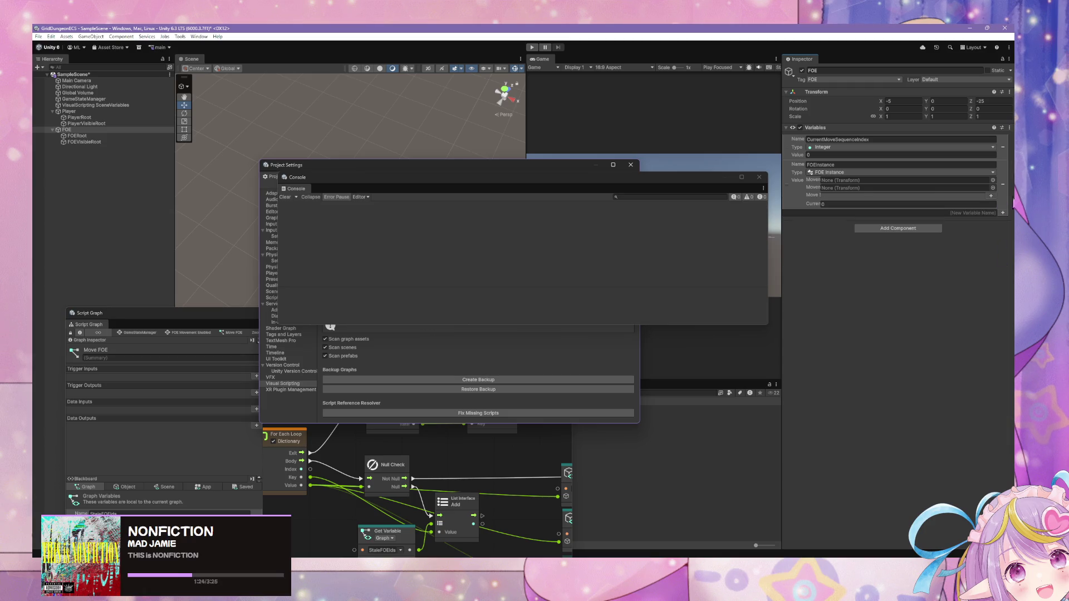
pyautogui.click(1003, 148)
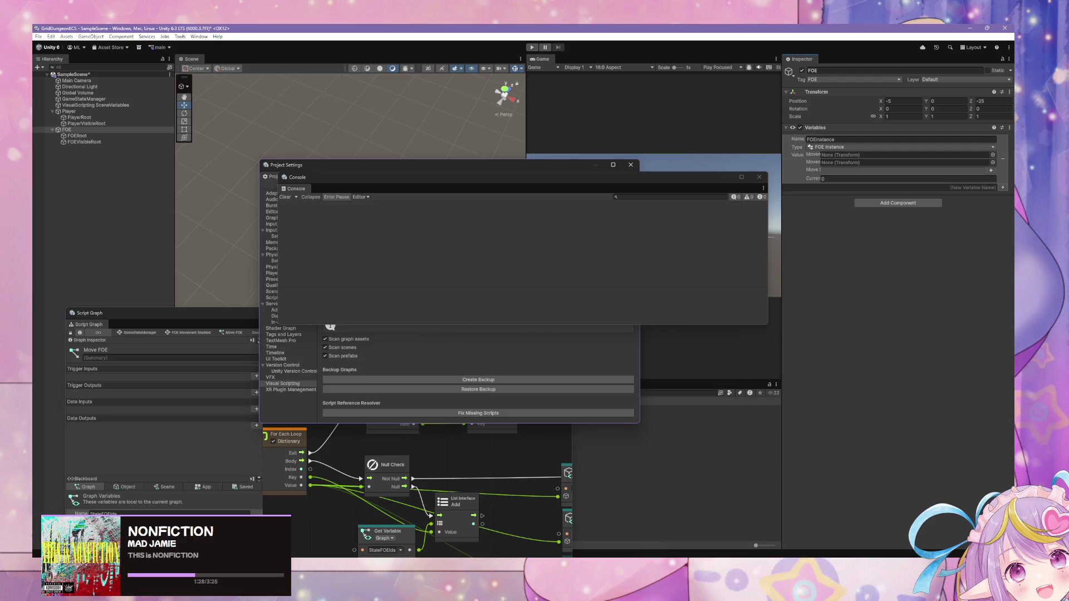
pyautogui.hotkey('alt', 'Tab')
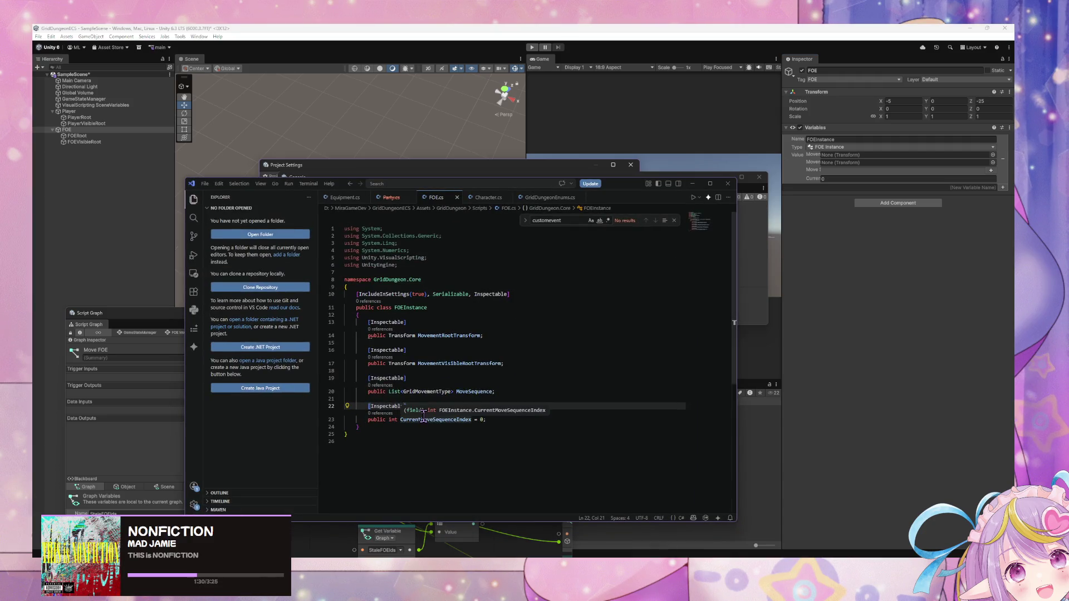
# Step: Start a new 'public' member on a blank line below CurrentMoveSequenceIndex in FOE.cs
pyautogui.click(564, 466)
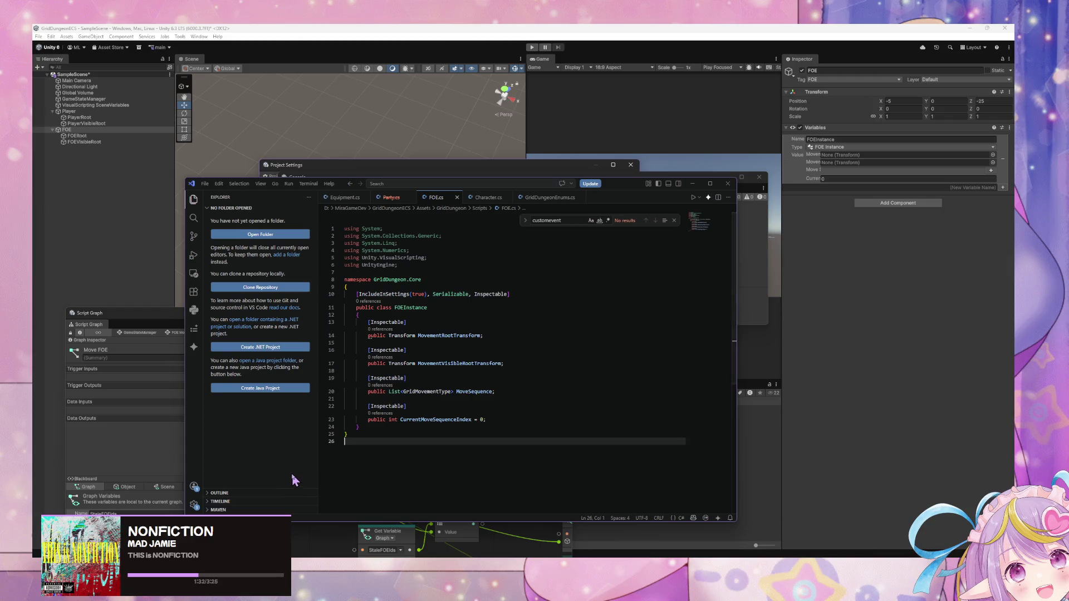
pyautogui.click(526, 417)
pyautogui.press('Return')
pyautogui.press('Return')
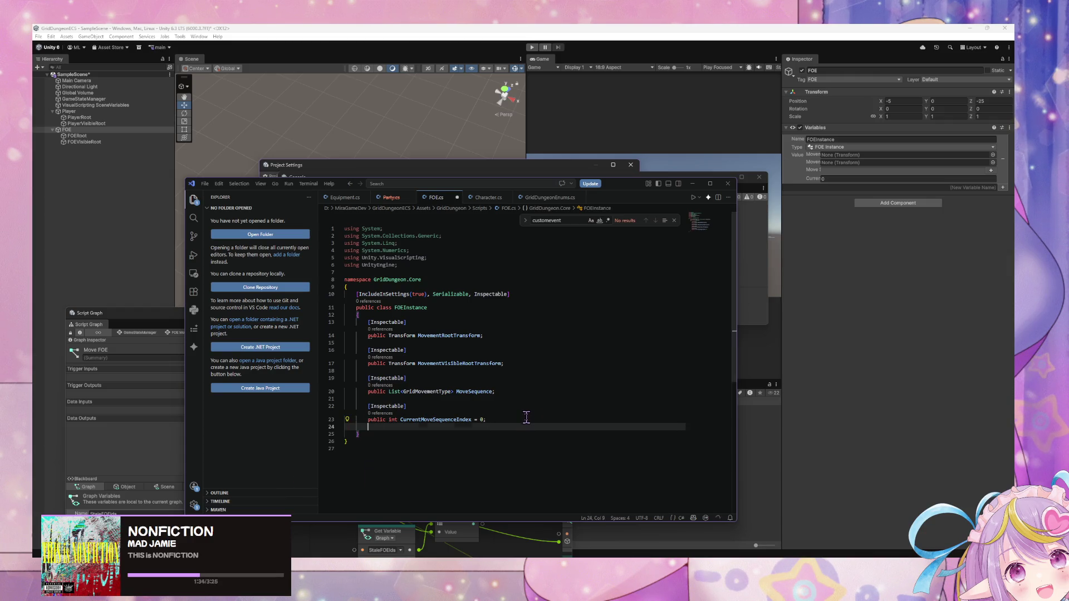
pyautogui.write('public')
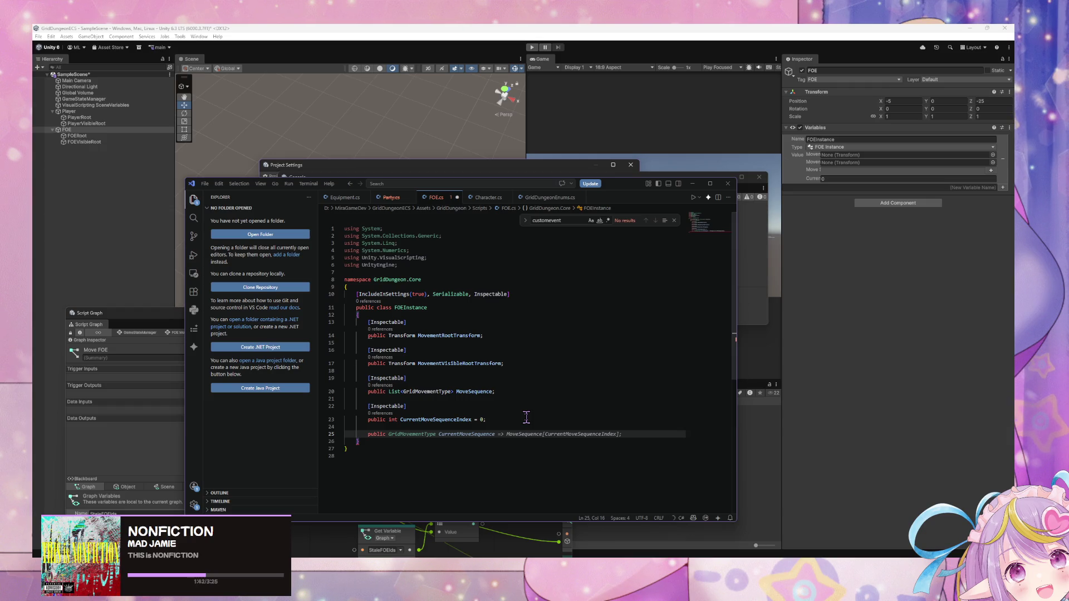
pyautogui.hotkey('ctrl', 'space')
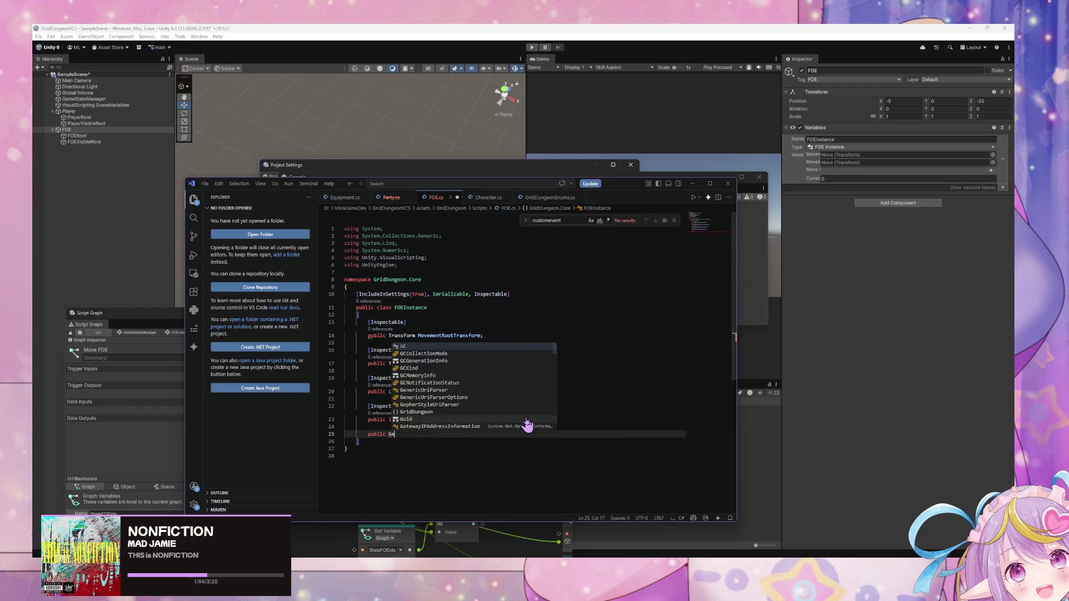
pyautogui.press('Escape')
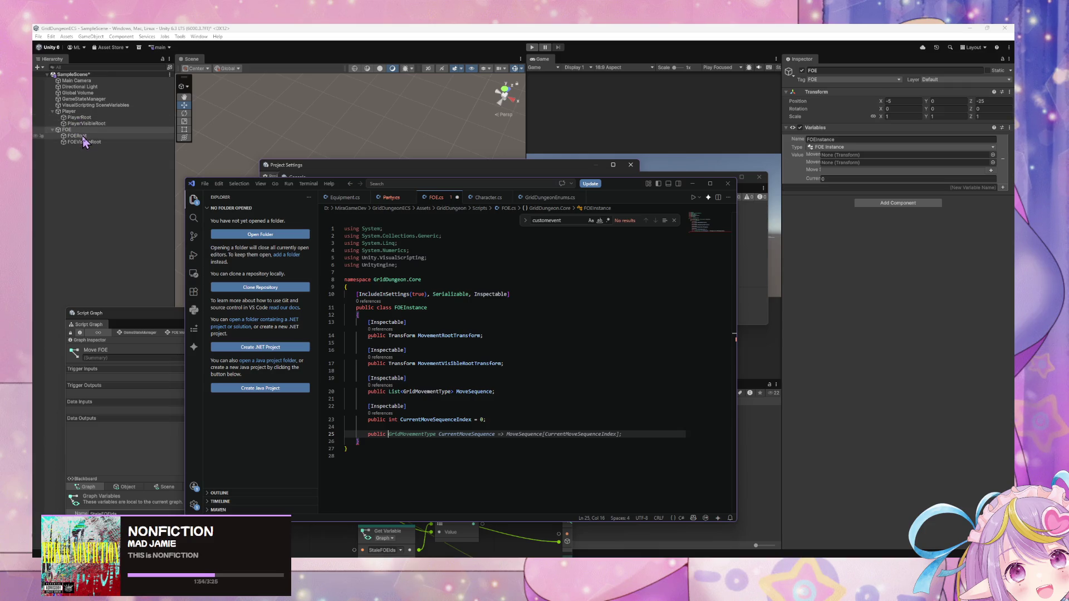
# Step: Assign FOERoot and FOEVisibleRoot to FOEInstance's two movement transform fields
pyautogui.moveTo(782, 163)
pyautogui.mouseDown()
pyautogui.moveTo(698, 163)
pyautogui.moveTo(717, 163)
pyautogui.mouseUp()
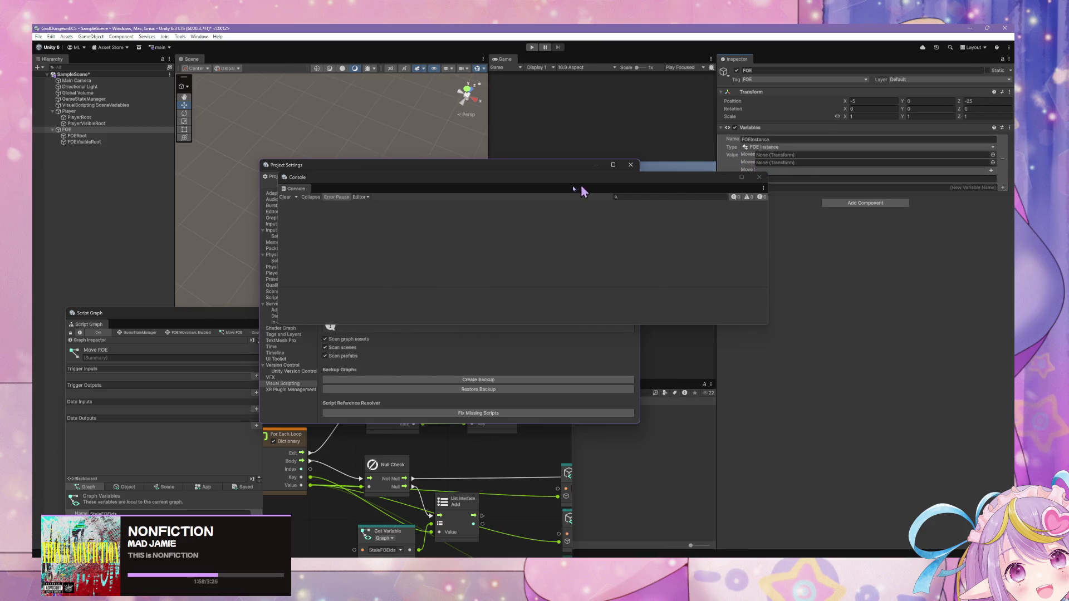
pyautogui.moveTo(67, 129)
pyautogui.mouseDown()
pyautogui.moveTo(673, 136)
pyautogui.moveTo(786, 155)
pyautogui.mouseUp()
pyautogui.moveTo(69, 143)
pyautogui.mouseDown()
pyautogui.moveTo(620, 149)
pyautogui.moveTo(782, 165)
pyautogui.mouseUp()
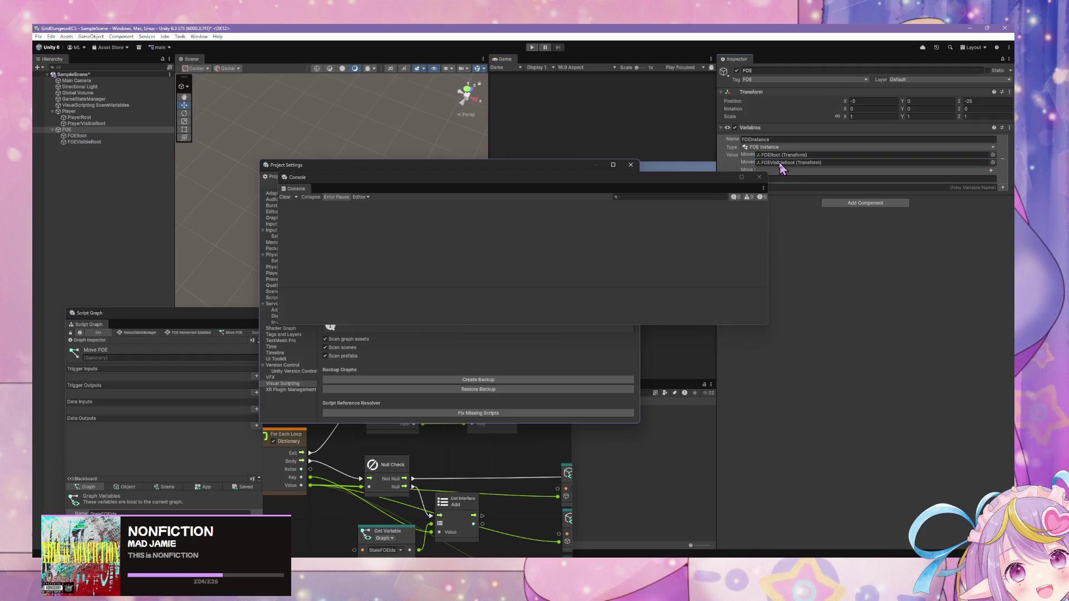
pyautogui.moveTo(702, 184); pyautogui.dragTo(646, 188)
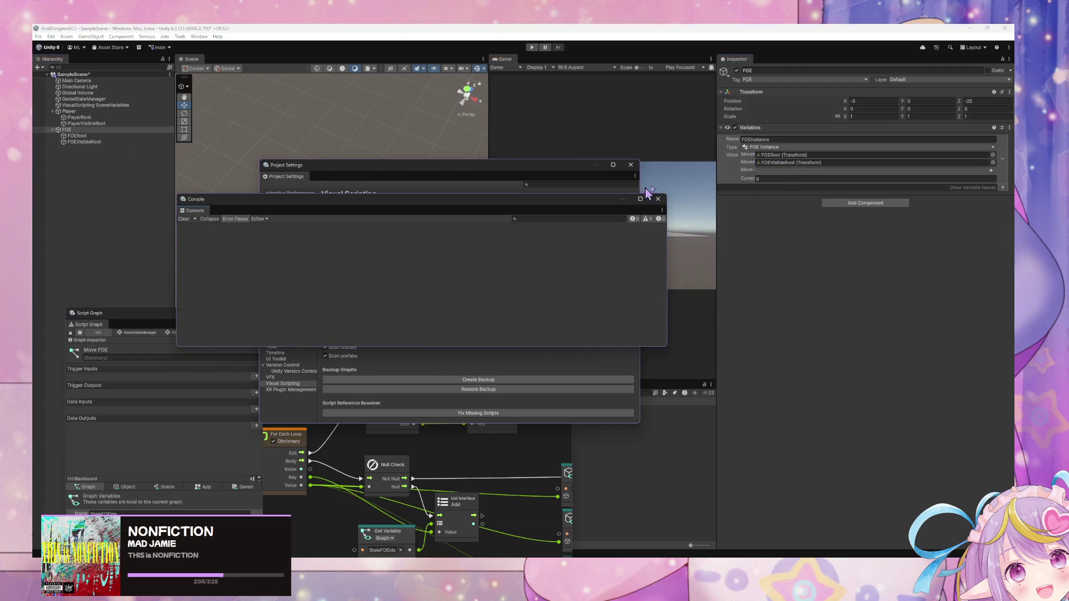
# Step: Extend the move sequence to six entries, three Forward followed by three Backward
pyautogui.click(991, 171)
pyautogui.click(784, 213)
pyautogui.click(784, 215)
pyautogui.click(785, 205)
pyautogui.click(787, 220)
pyautogui.click(785, 213)
pyautogui.click(788, 230)
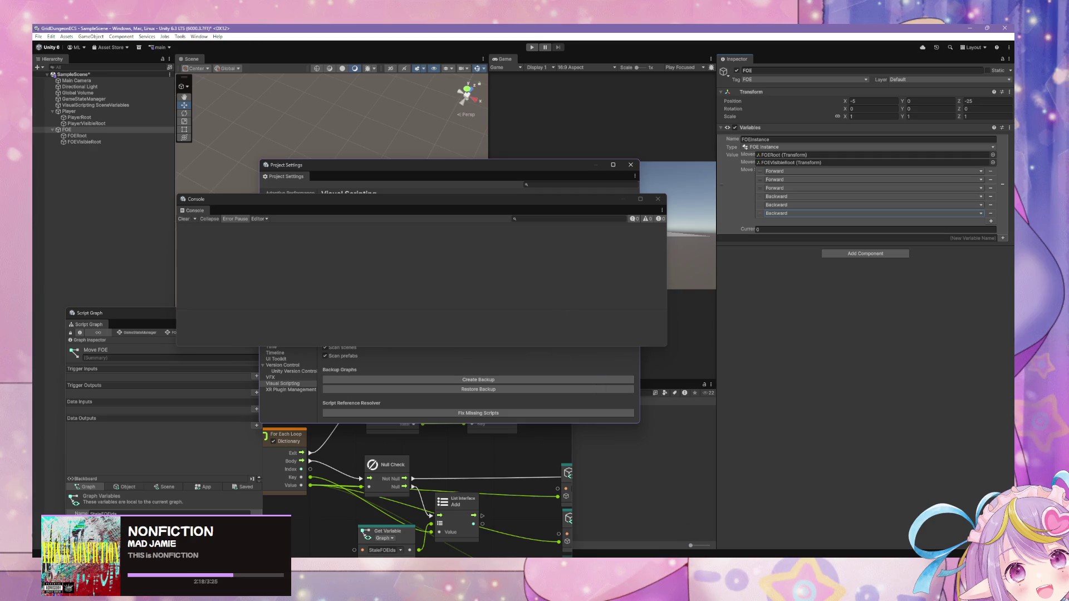
pyautogui.hotkey('alt', 'Tab')
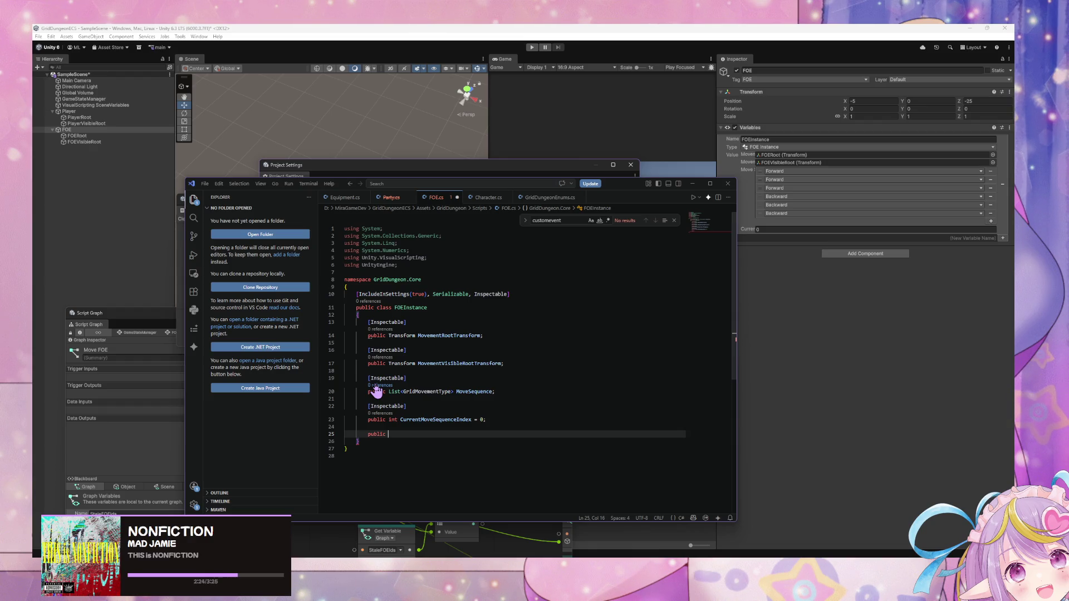
pyautogui.write('GridMoveme')
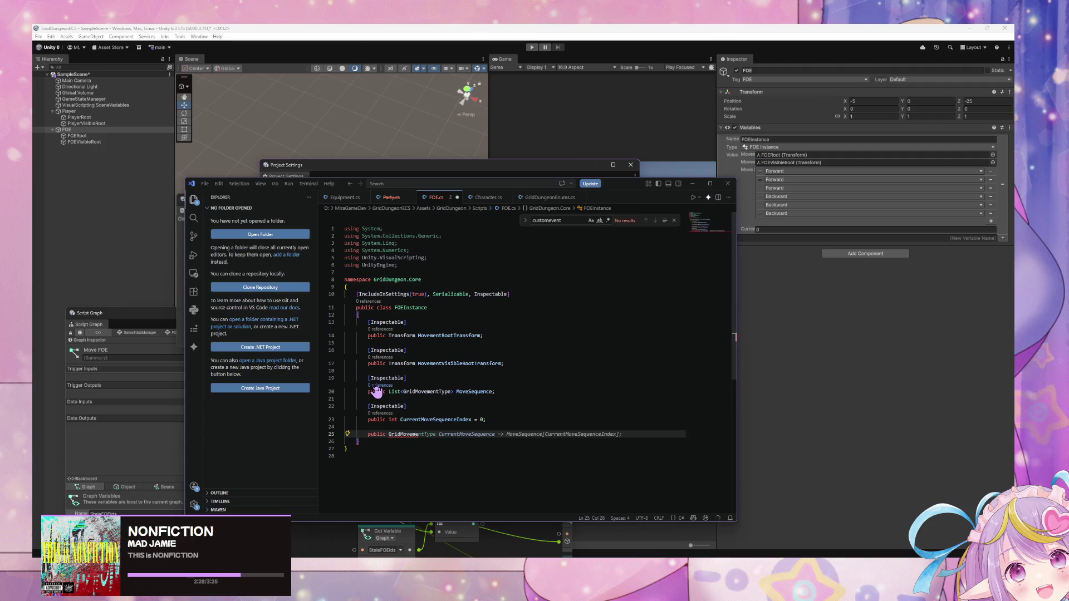
pyautogui.write('ntTyp')
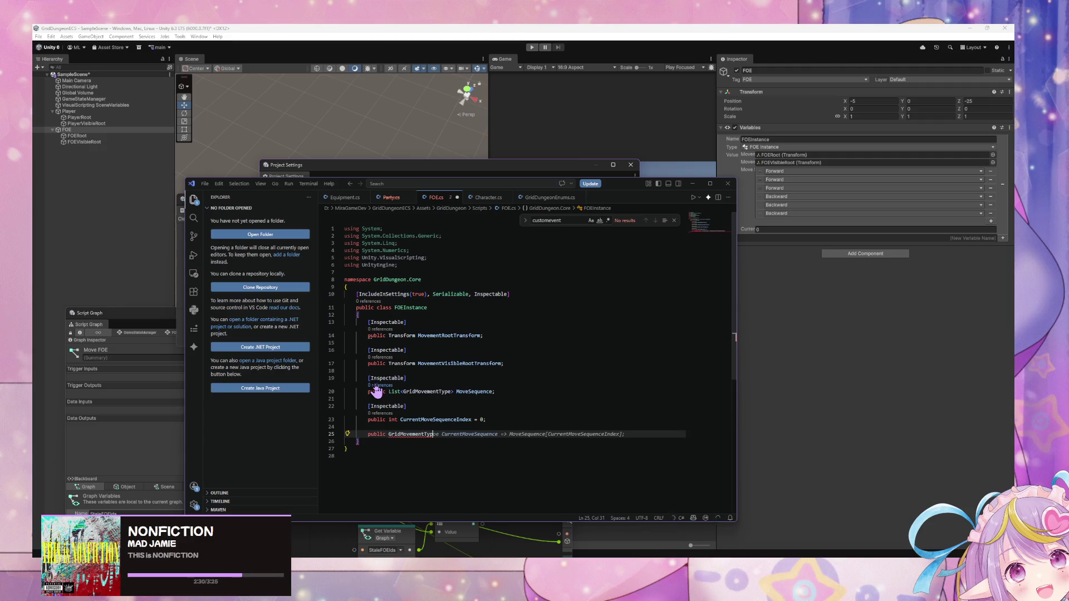
pyautogui.write('e ')
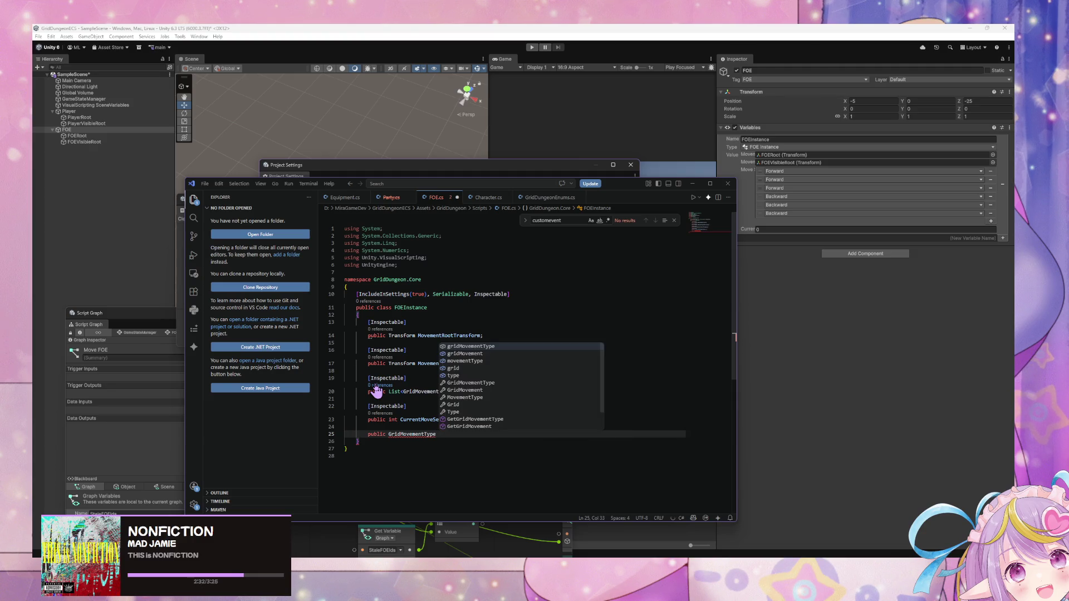
pyautogui.write('GetC')
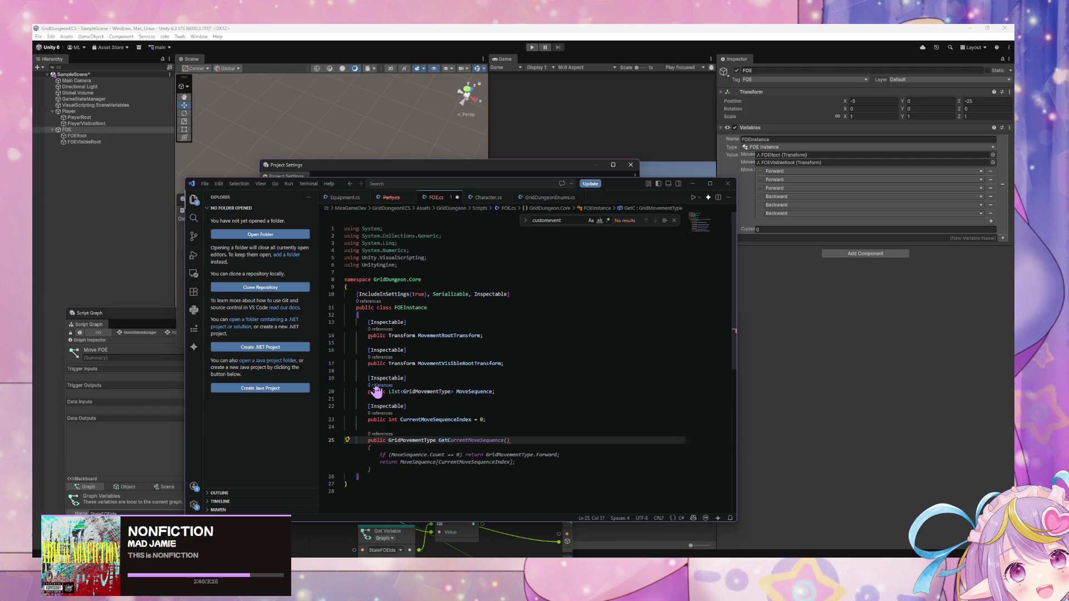
# Step: Add GetMoveSequence from the Copilot suggestion, returning the current move and advancing the index modulo the count
pyautogui.write('urrentMove')
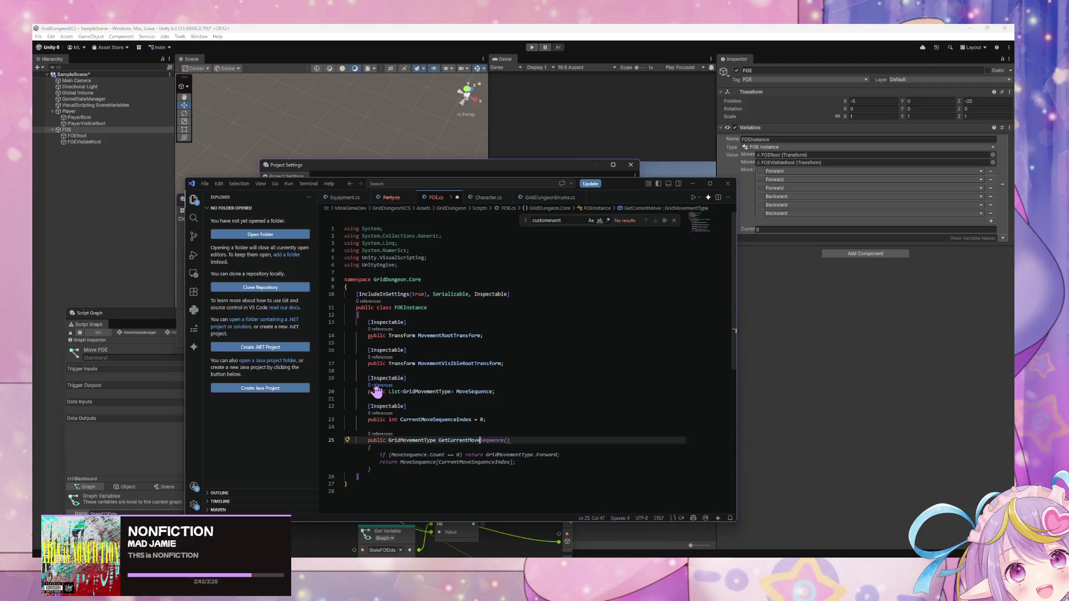
pyautogui.write('e(')
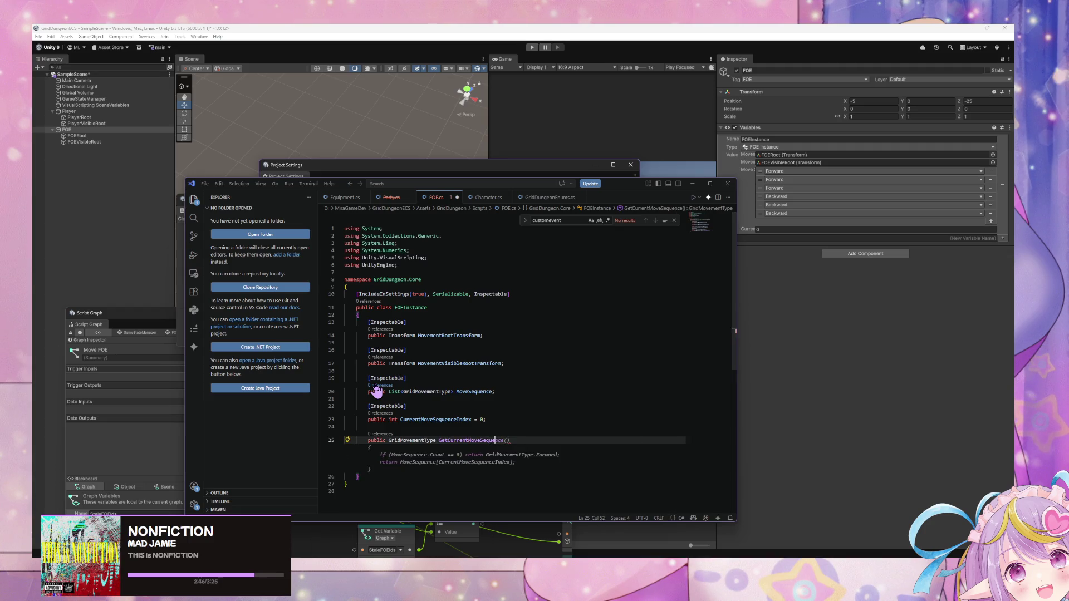
pyautogui.hotkey('ctrl', 'BackSpace')
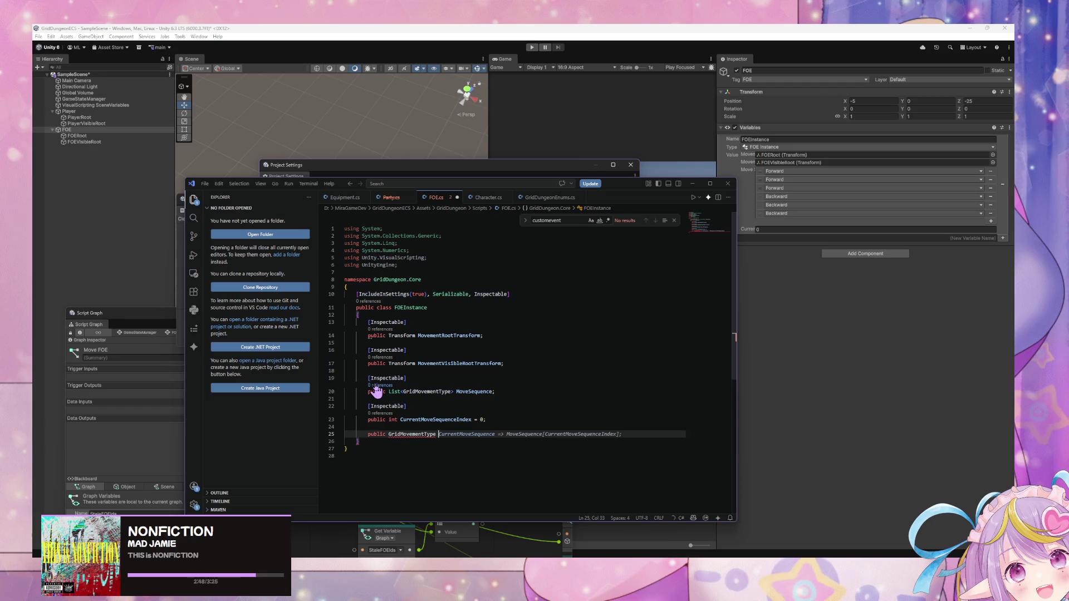
pyautogui.write('Get')
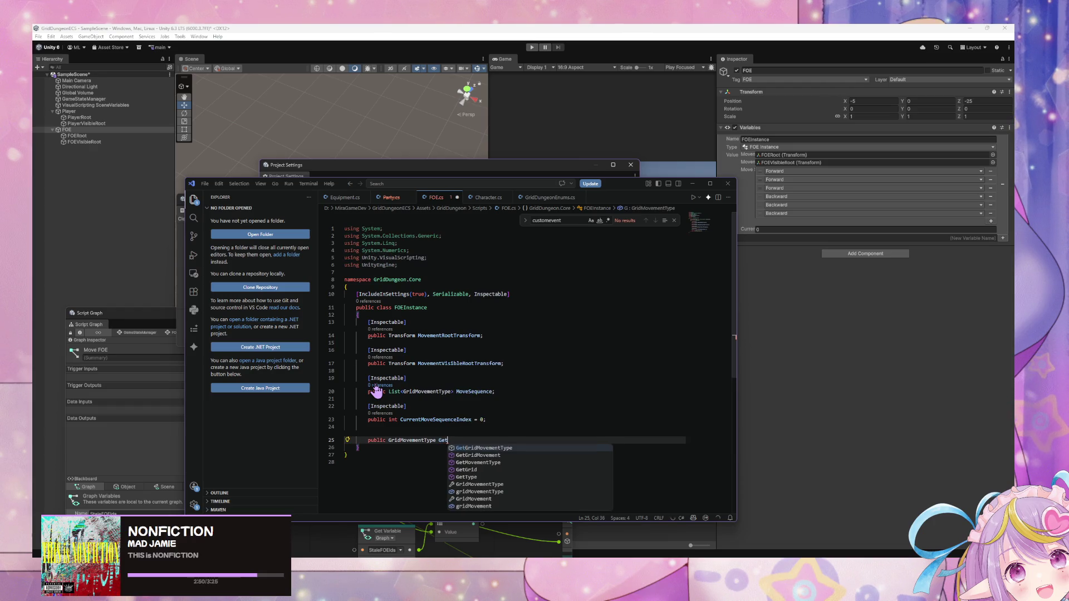
pyautogui.press('BackSpace')
pyautogui.press('BackSpace')
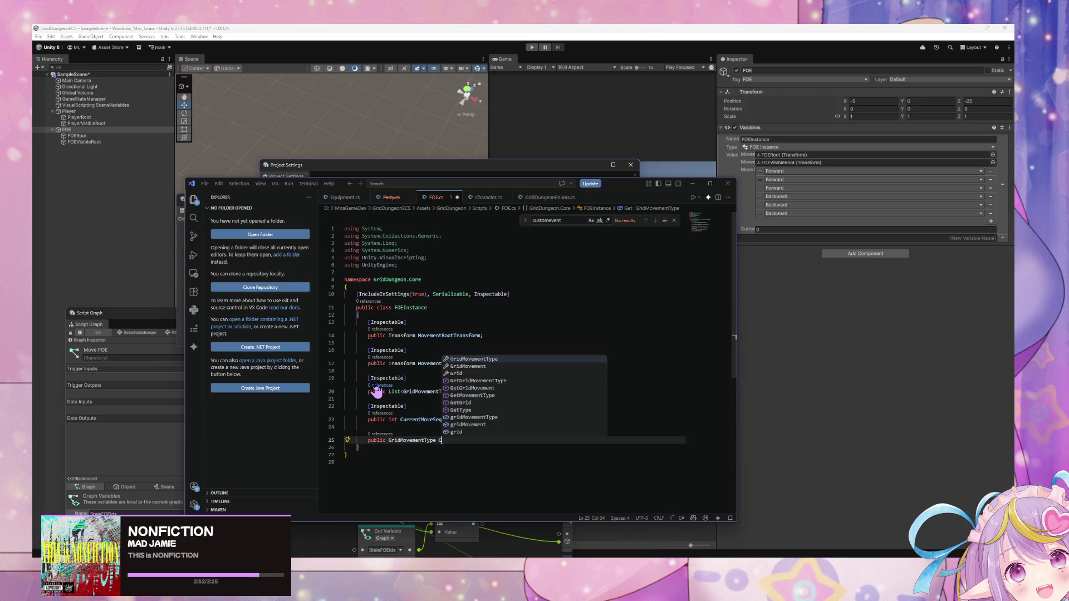
pyautogui.write('et')
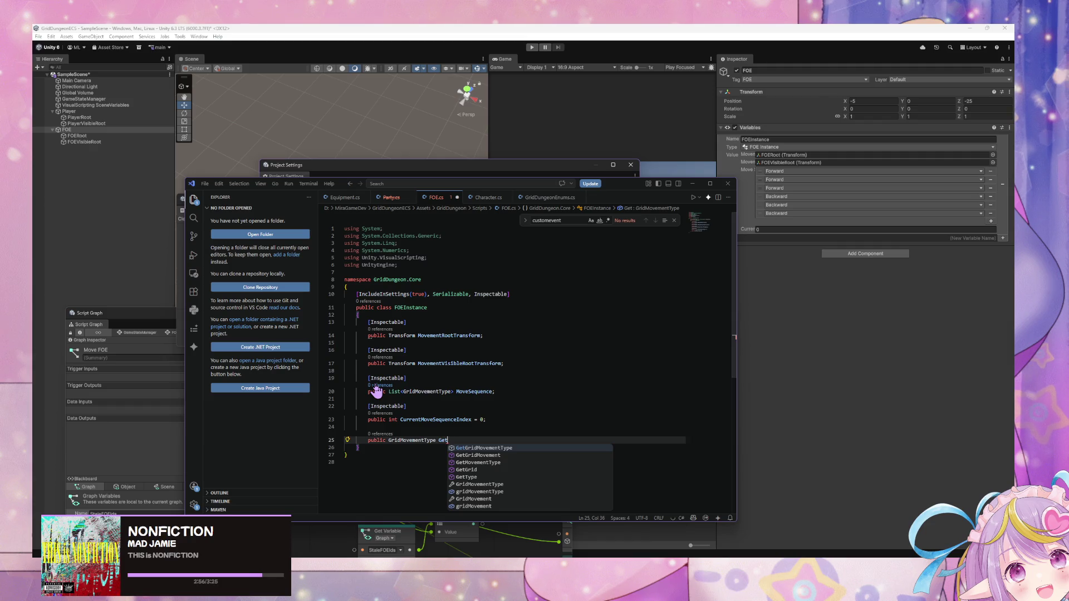
pyautogui.write('MoveS')
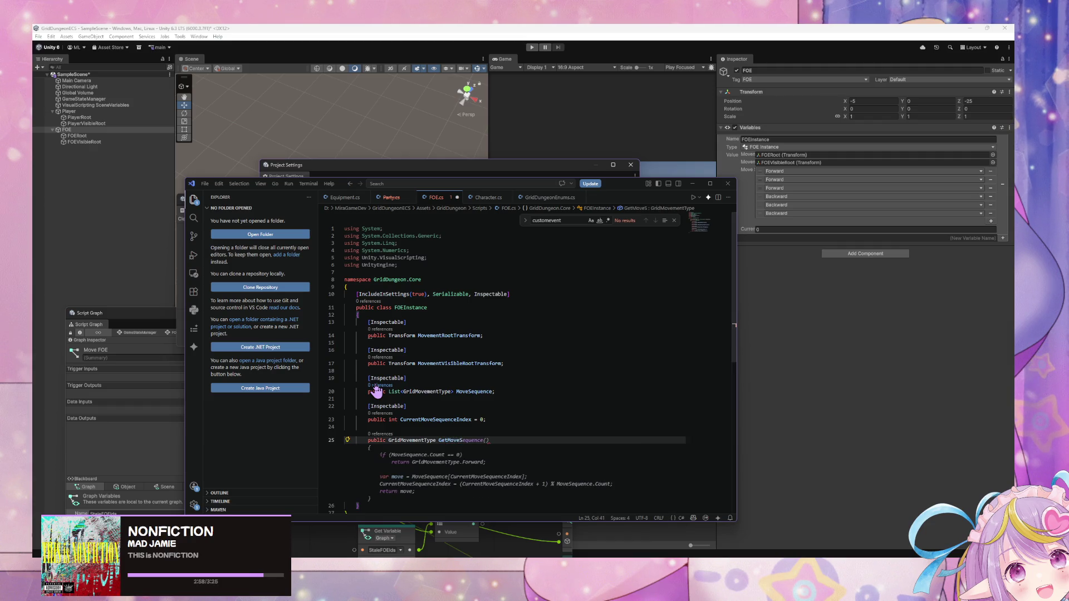
pyautogui.press('Tab')
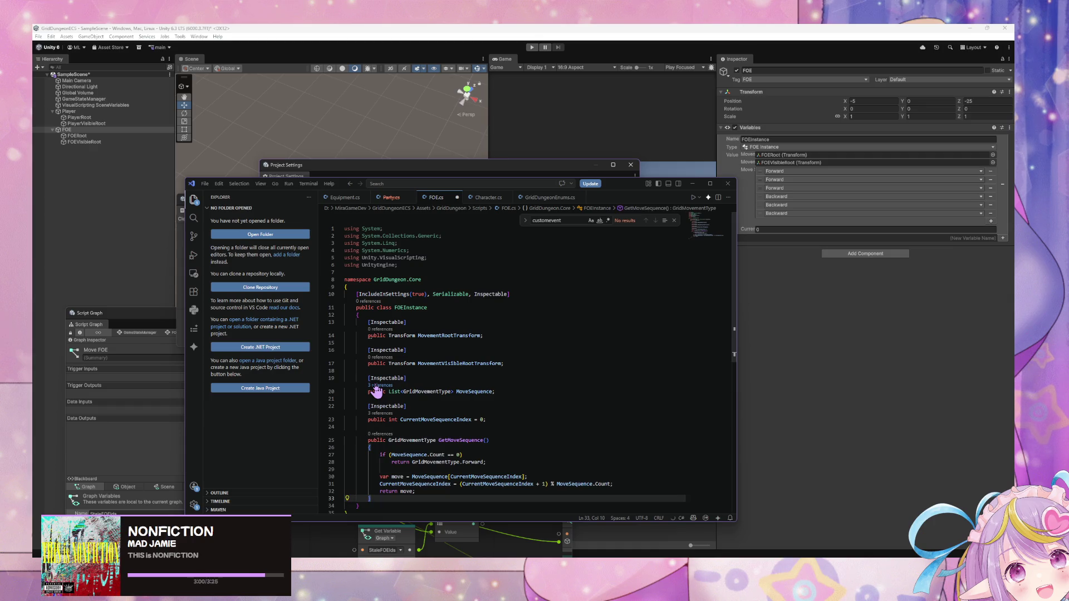
pyautogui.click(563, 427)
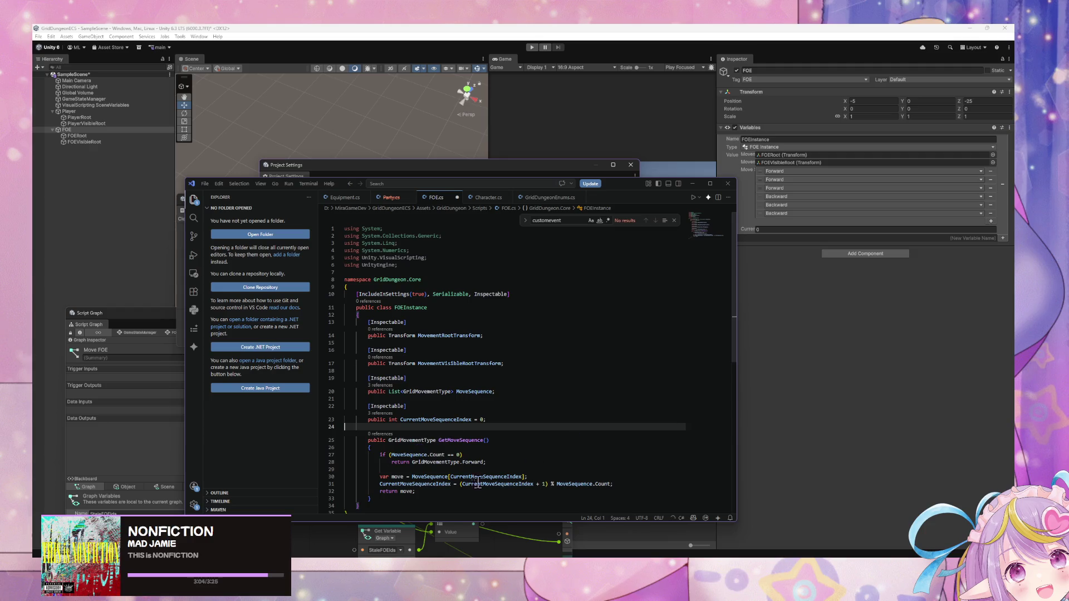
pyautogui.click(410, 469)
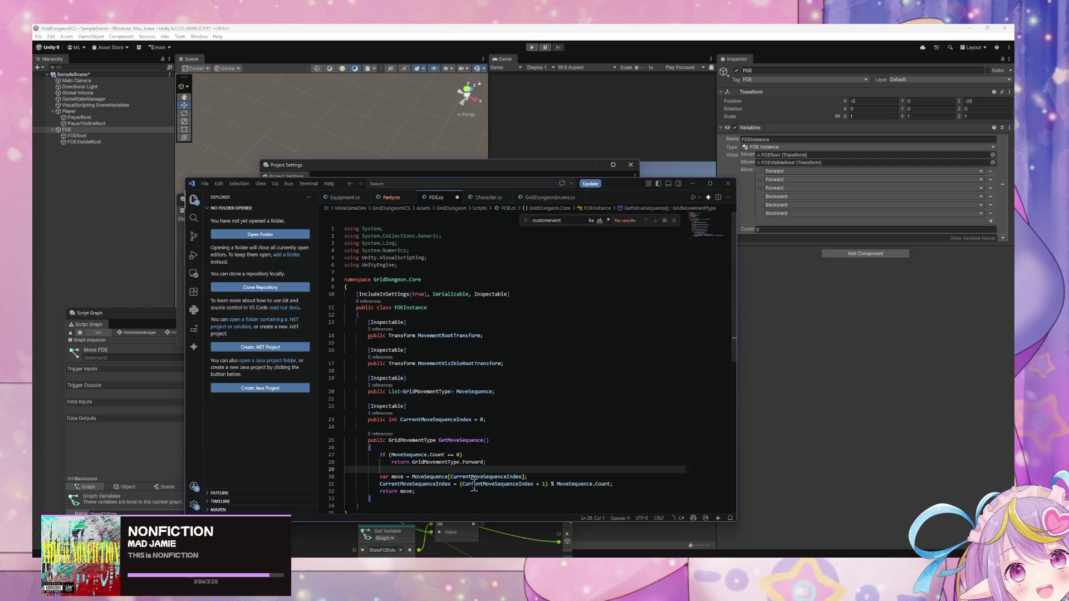
pyautogui.moveTo(515, 461); pyautogui.dragTo(334, 455)
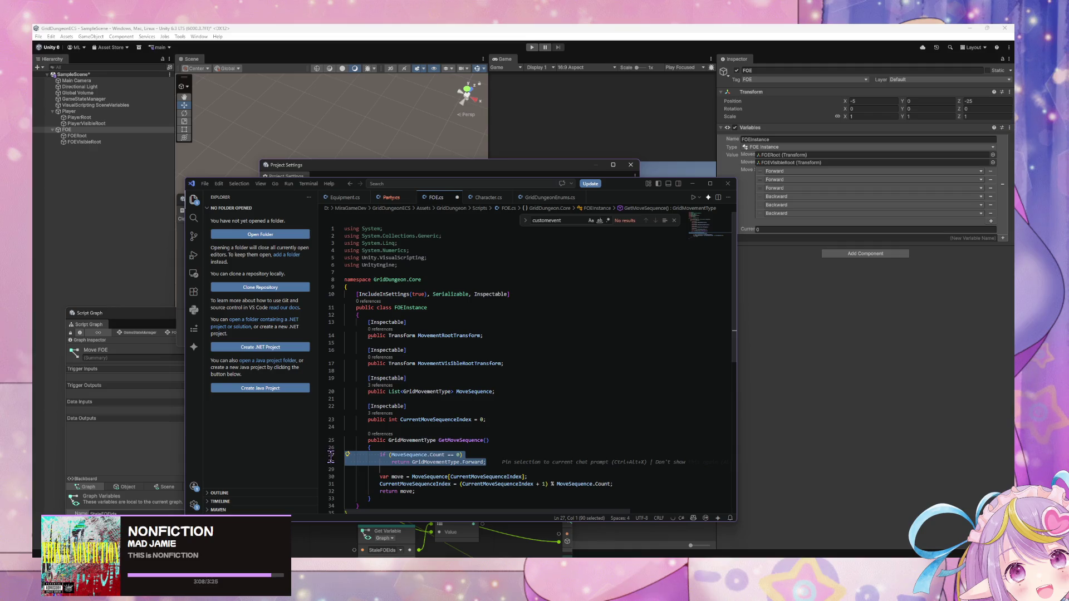
# Step: Replace the empty-list fallback with a check resetting CurrentMoveSequenceIndex to 0 at the list end
pyautogui.press('Delete')
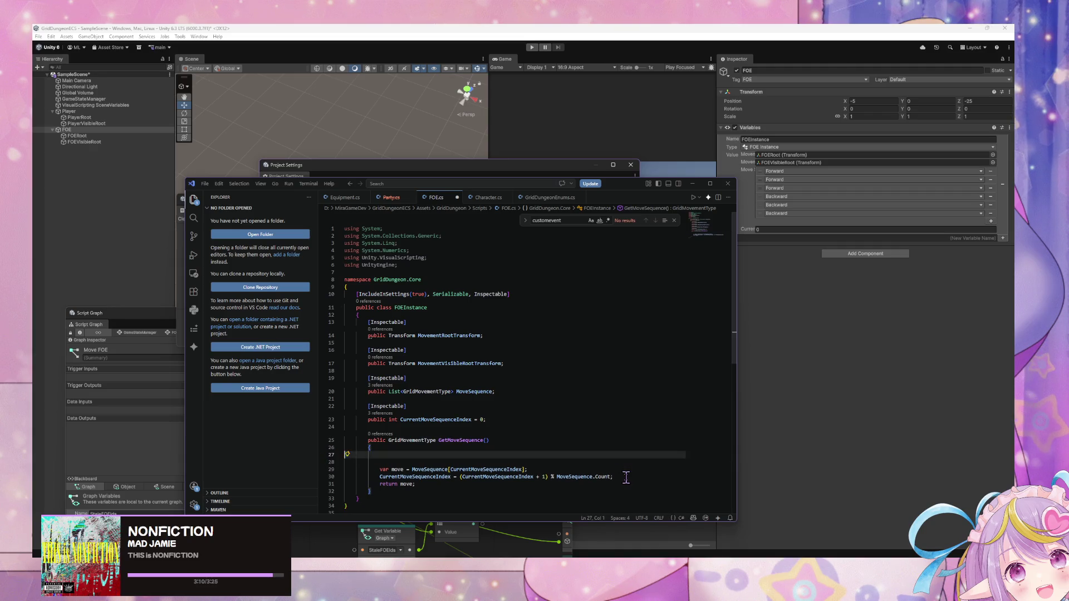
pyautogui.press('Down')
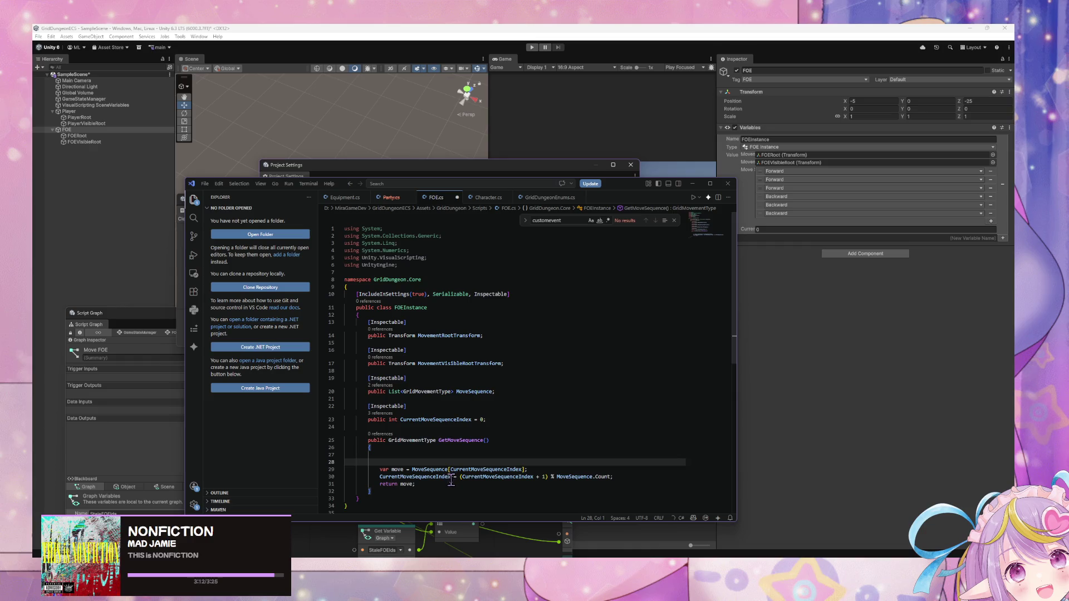
pyautogui.click(425, 454)
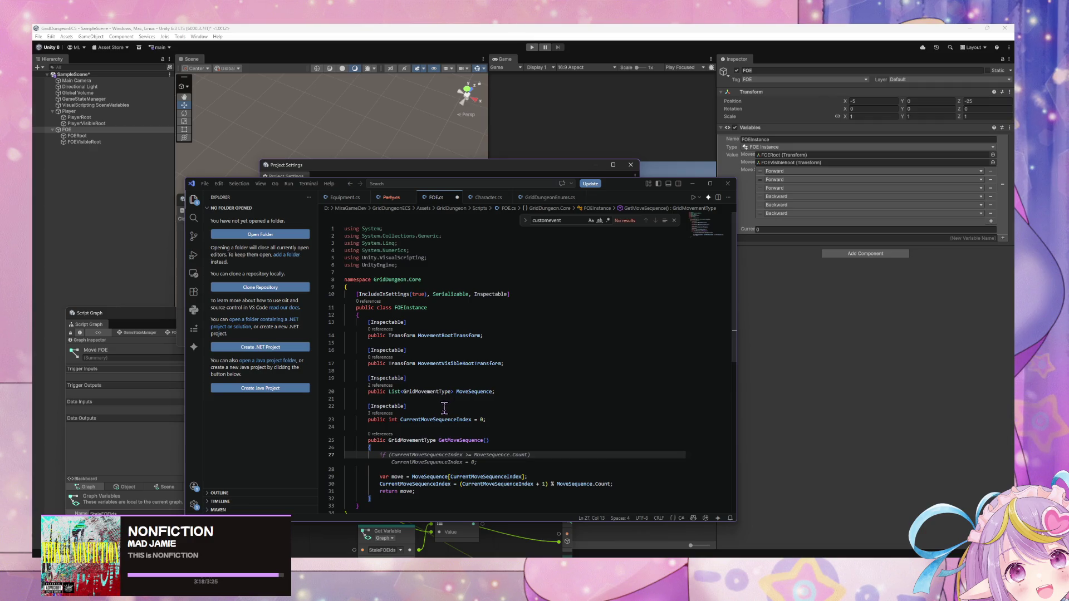
pyautogui.press('Tab')
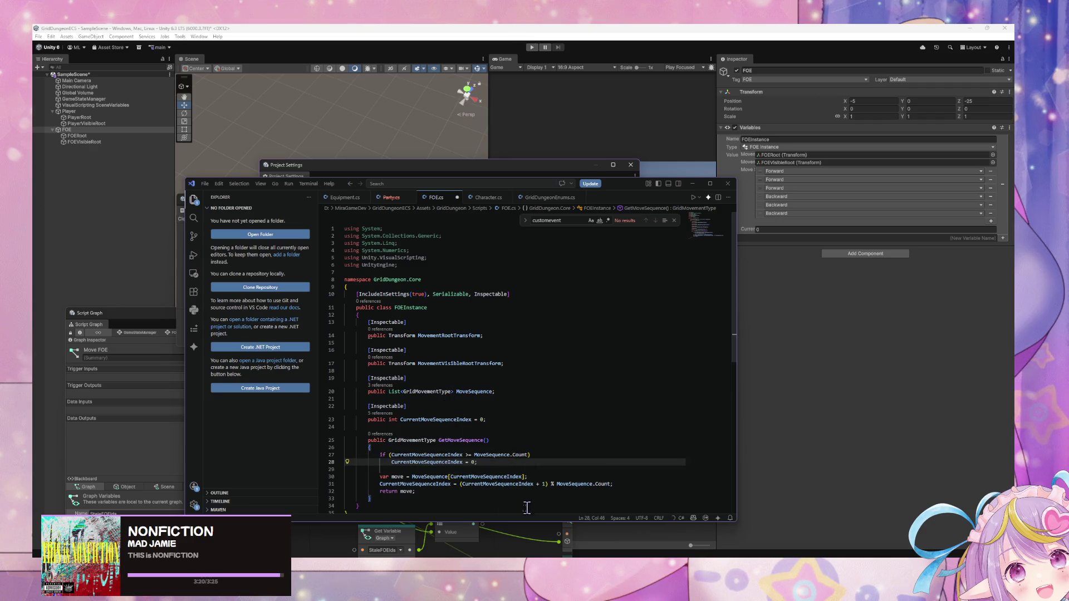
# Step: Declare the move local as GridMovementType instead of var
pyautogui.click(427, 484)
pyautogui.click(627, 483)
pyautogui.moveTo(644, 484); pyautogui.dragTo(303, 477)
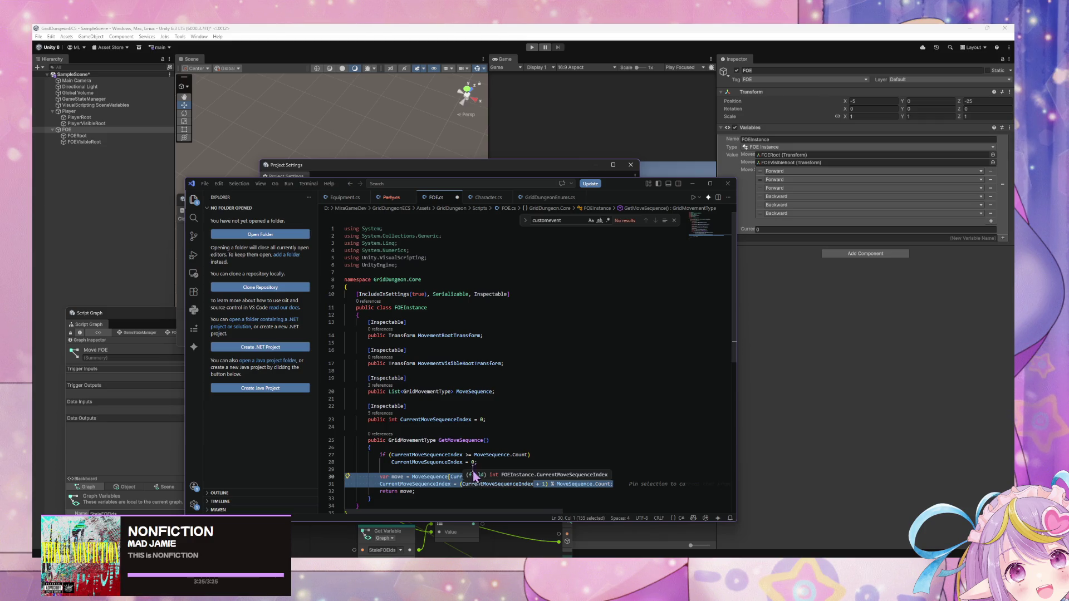
pyautogui.click(383, 475)
pyautogui.press('Tab')
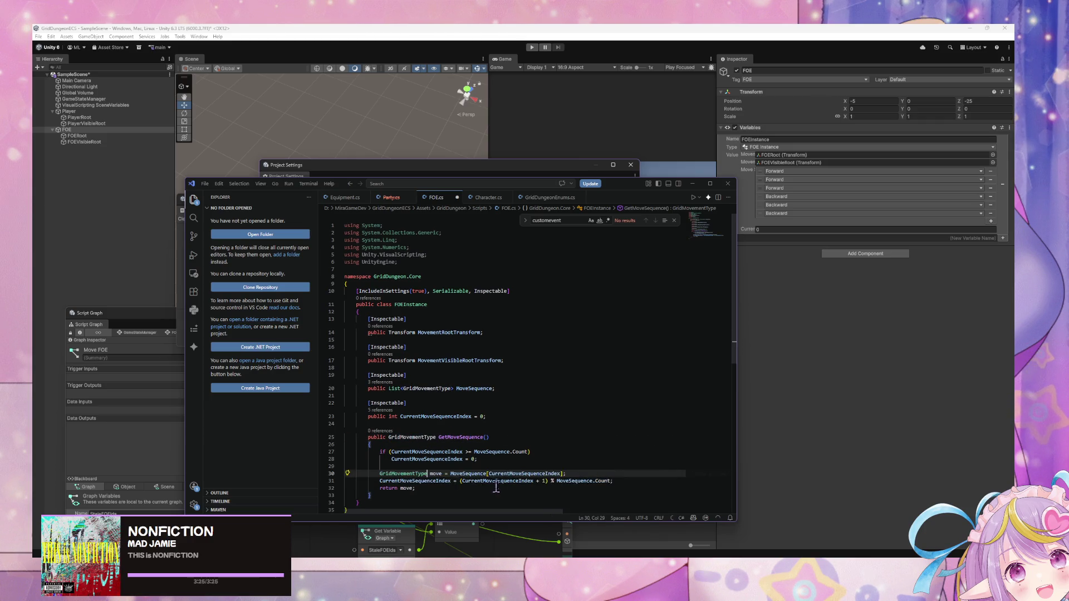
pyautogui.doubleClick(436, 473)
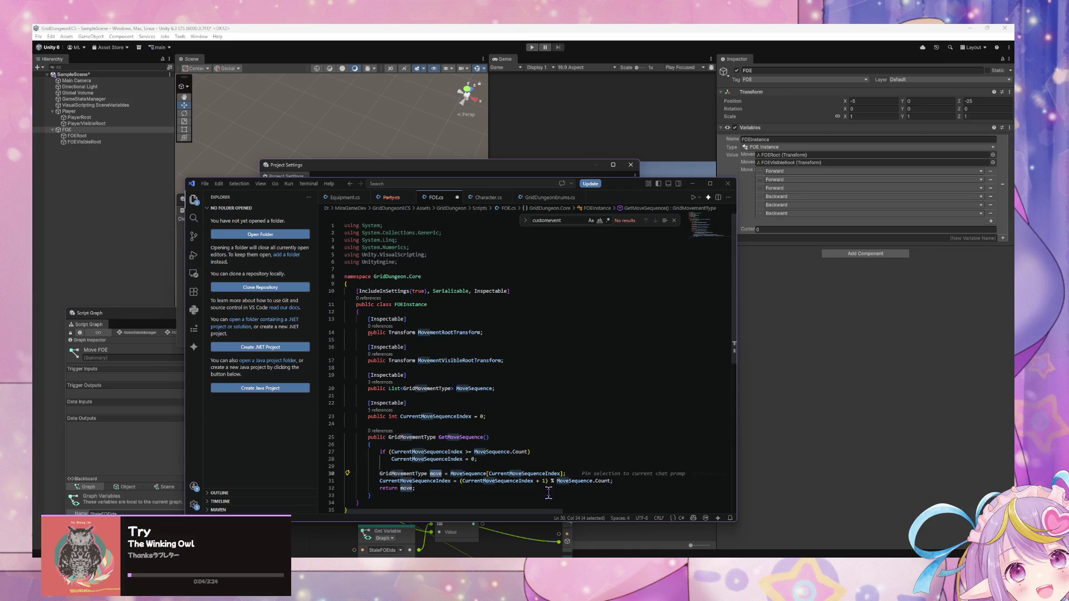
pyautogui.doubleClick(479, 437)
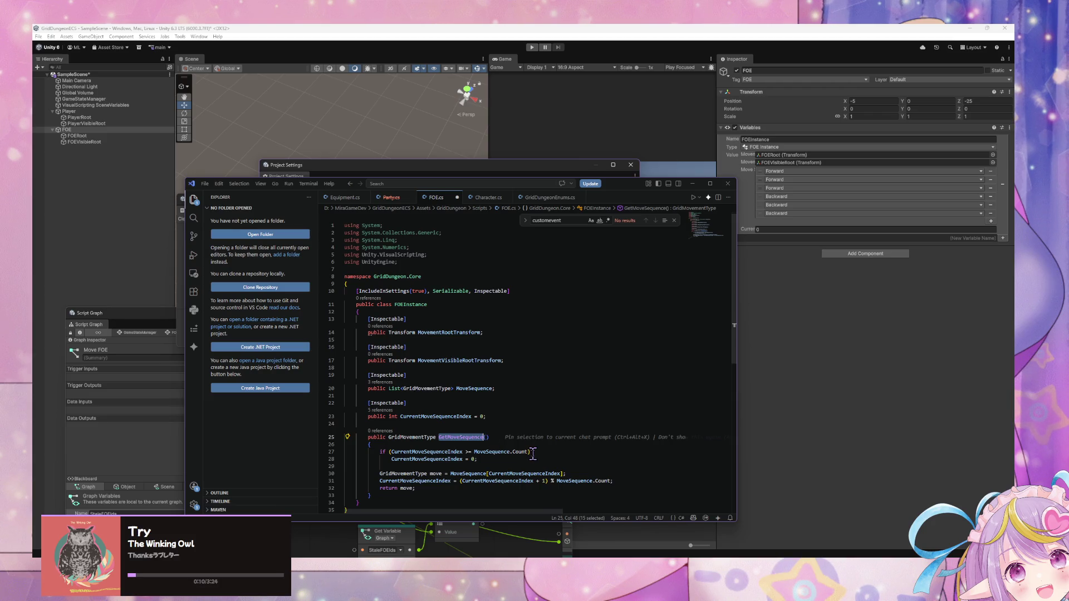
pyautogui.click(448, 437)
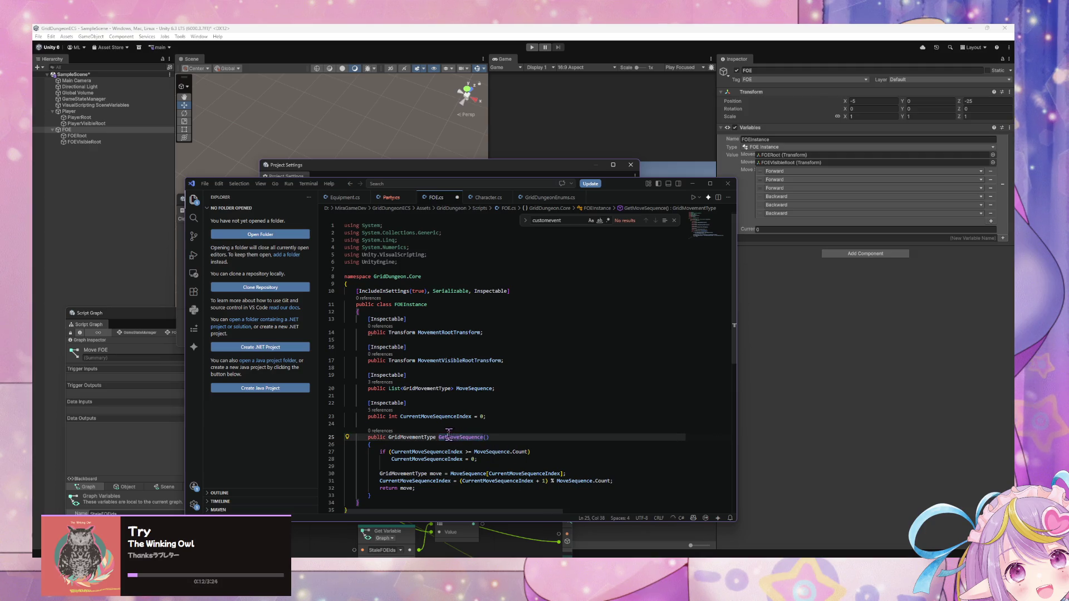
# Step: Rename the method from GetMoveSequence to GetNextMoveSequence
pyautogui.write('Ne')
pyautogui.press('BackSpace')
pyautogui.press('BackSpace')
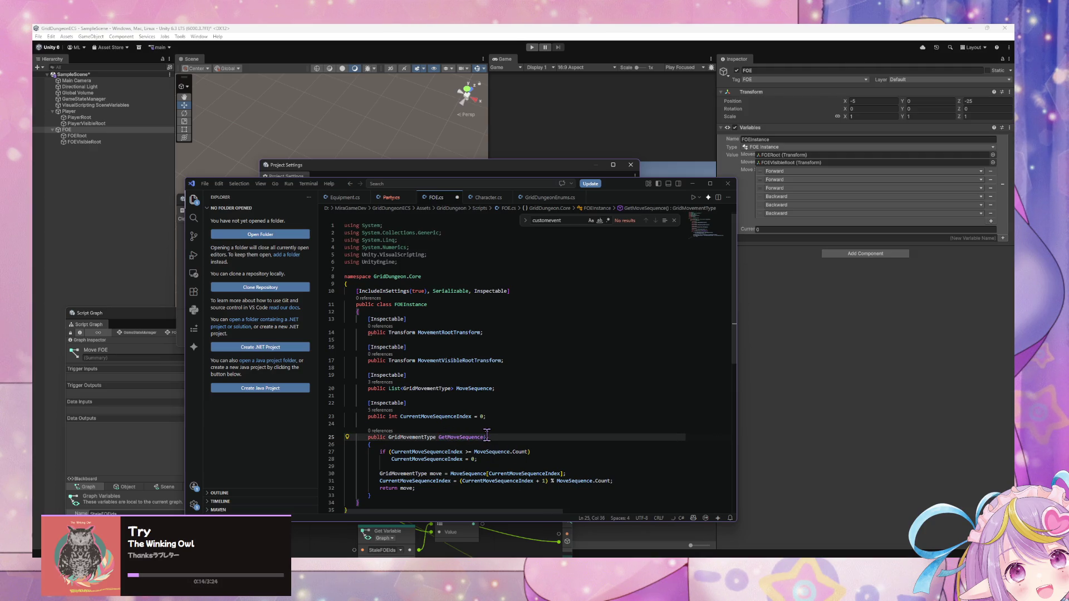
pyautogui.write('Next')
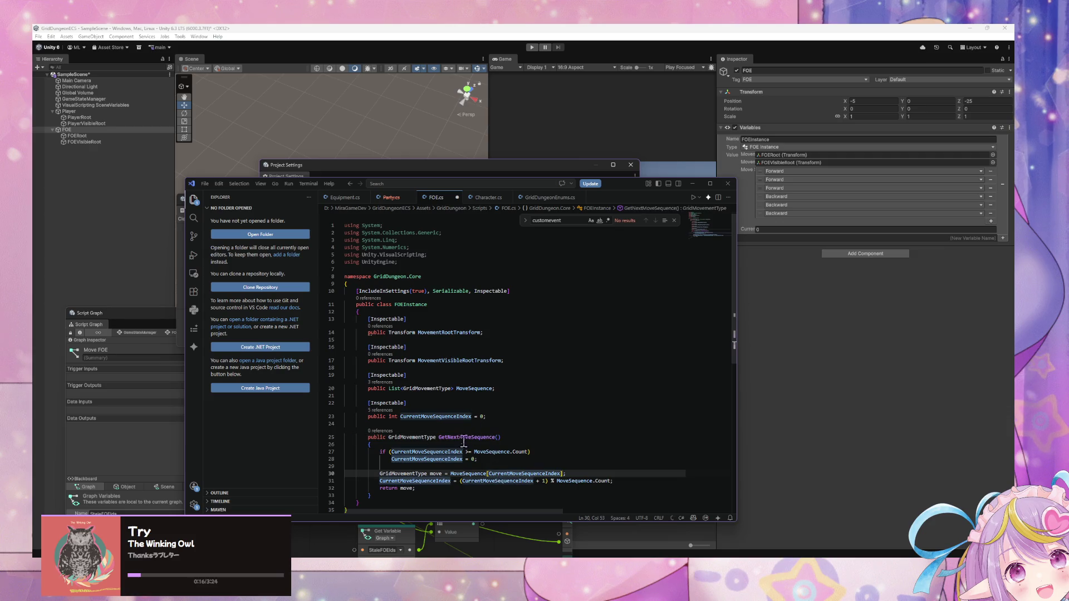
pyautogui.click(464, 444)
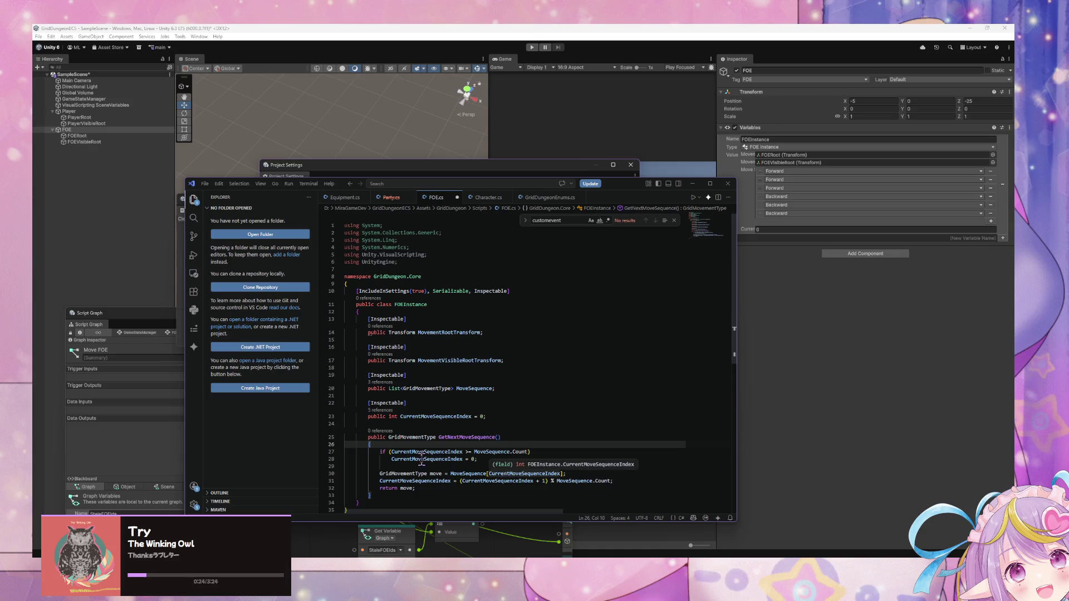
# Step: Initialise the MoveSequence field with '= new List<GridMovementType>{}'
pyautogui.click(477, 452)
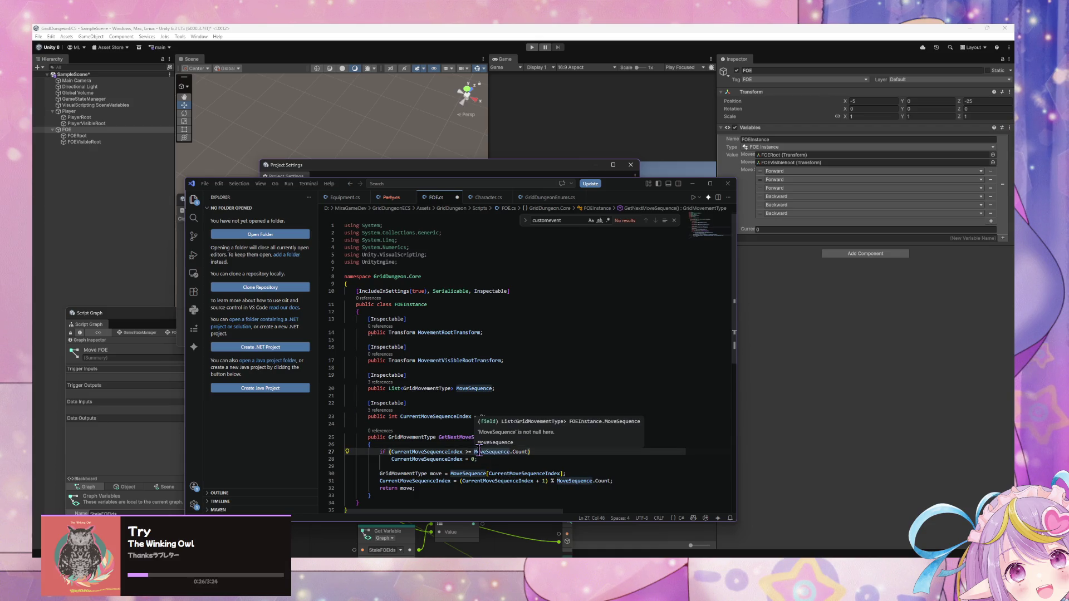
pyautogui.hotkey('ctrl', 'shift', 'p')
pyautogui.press('Escape')
pyautogui.click(511, 389)
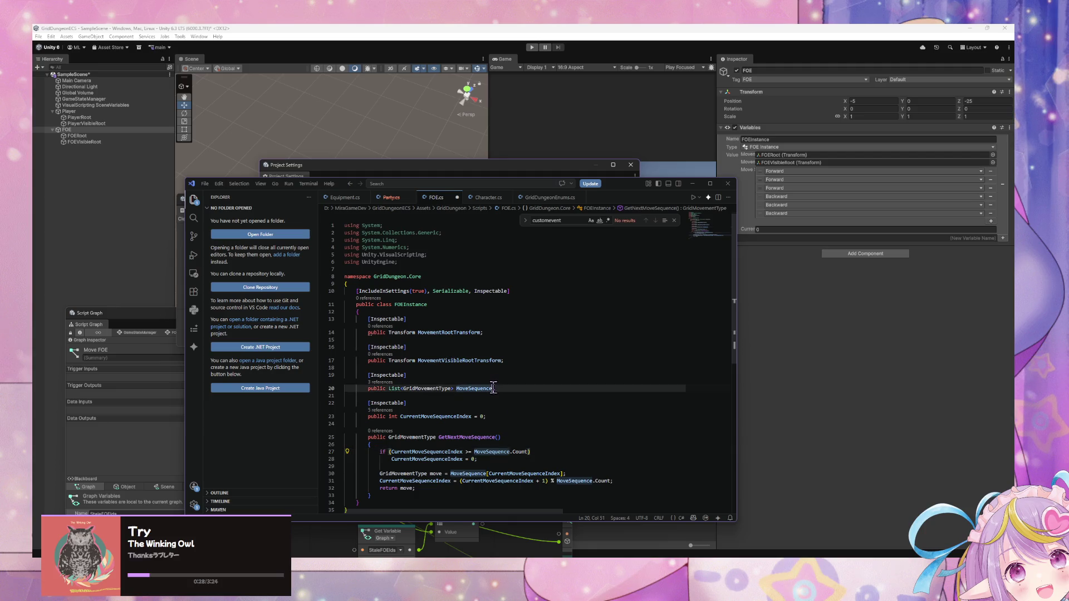
pyautogui.press('Left')
pyautogui.write('= new List')
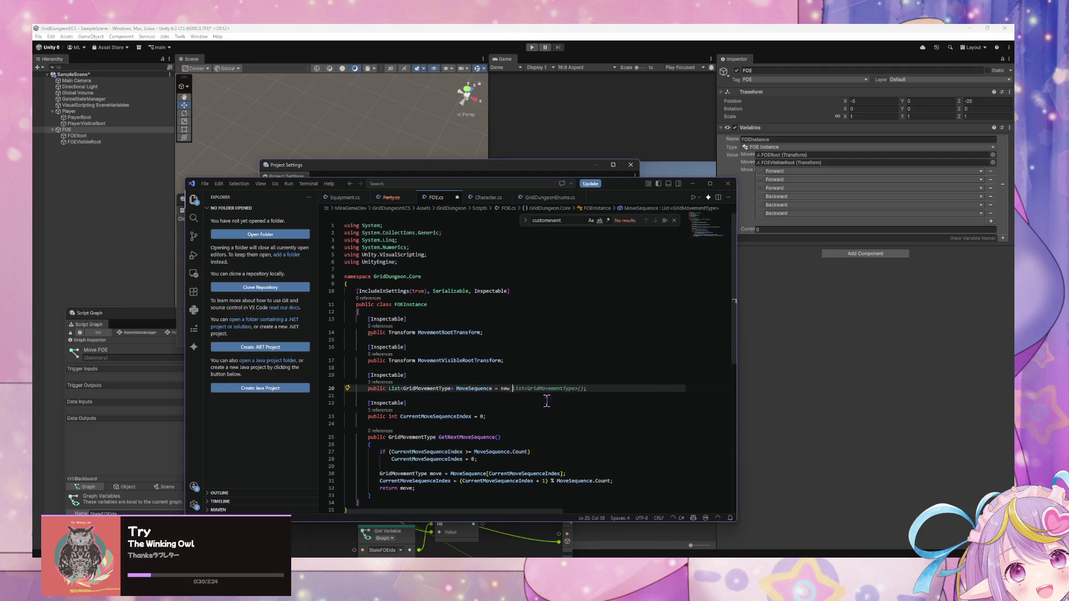
pyautogui.press('Tab')
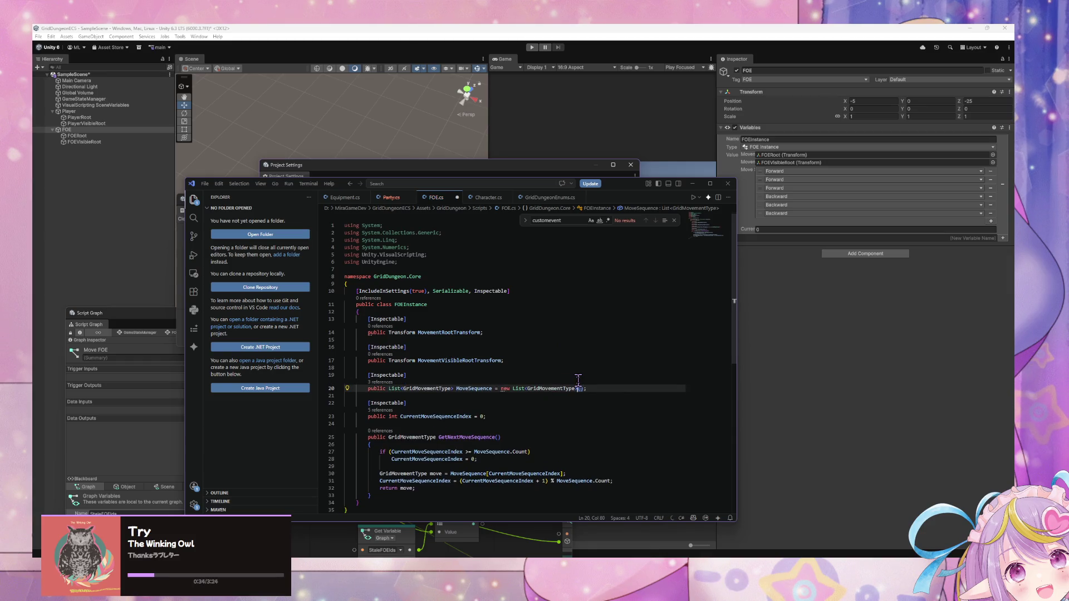
pyautogui.press('BackSpace')
pyautogui.press('BackSpace')
pyautogui.press('BackSpace')
pyautogui.write('{}')
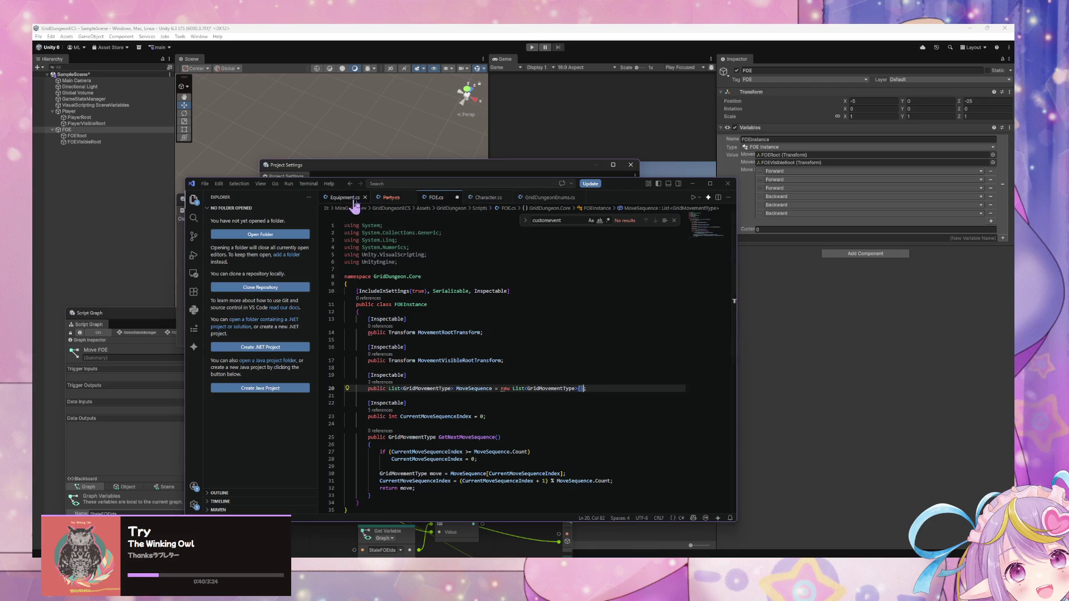
pyautogui.click(548, 198)
# Step: Add Wait as a new entry after TurnLeft in GridDungeonEnums.cs and save the file
pyautogui.click(406, 349)
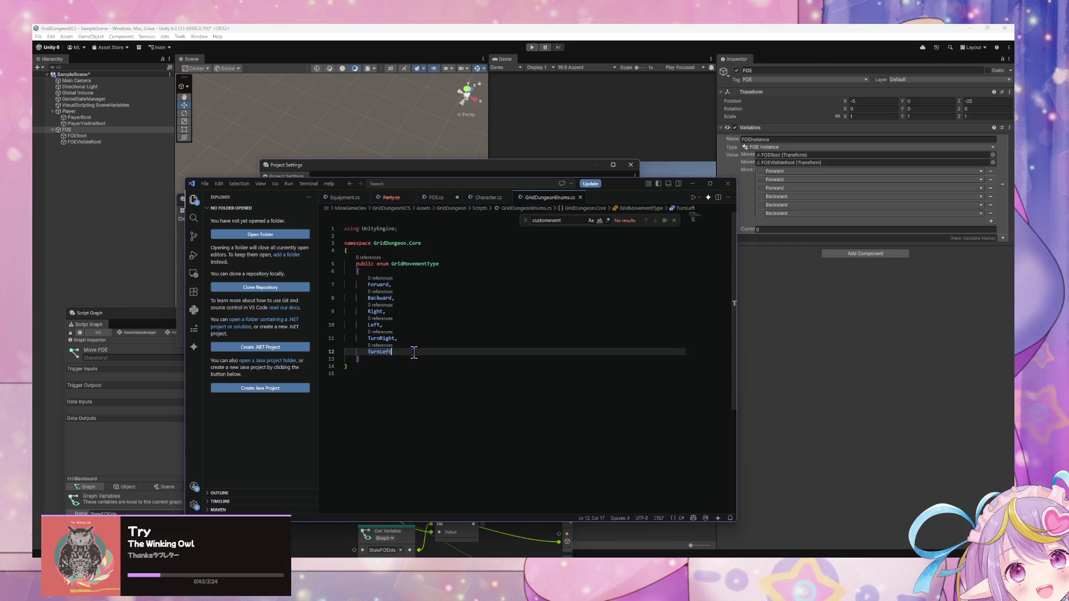
pyautogui.write(',')
pyautogui.press('Return')
pyautogui.write('Idle')
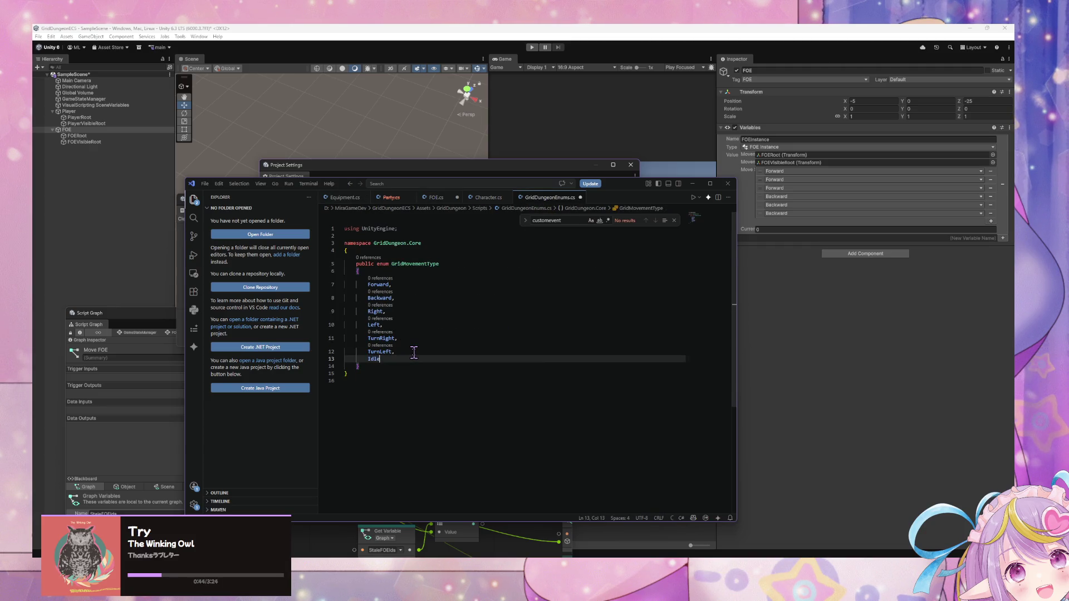
pyautogui.write('Wait')
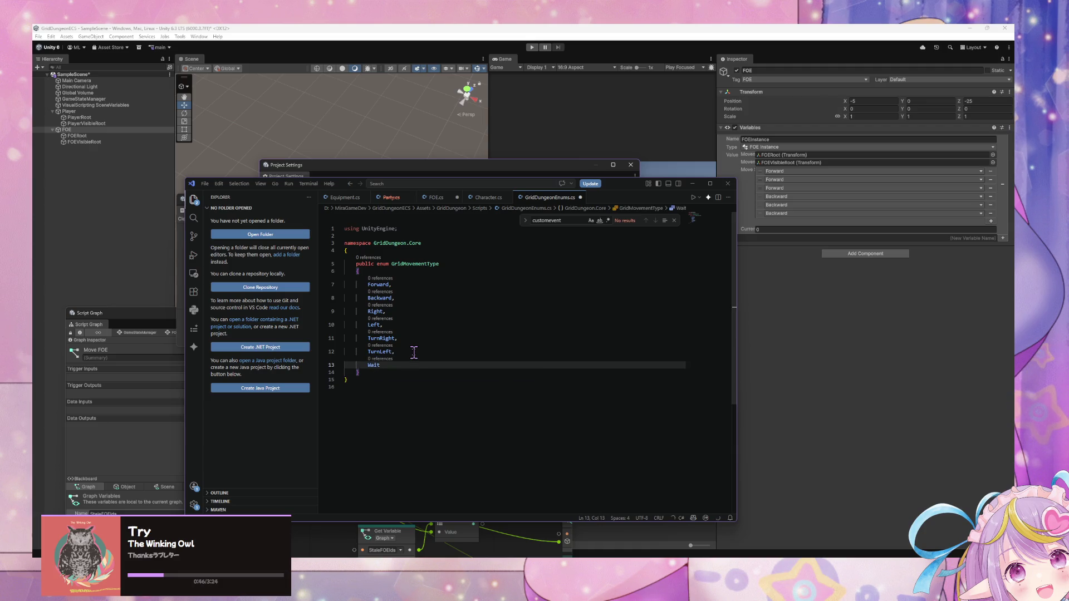
pyautogui.hotkey('ctrl', 's')
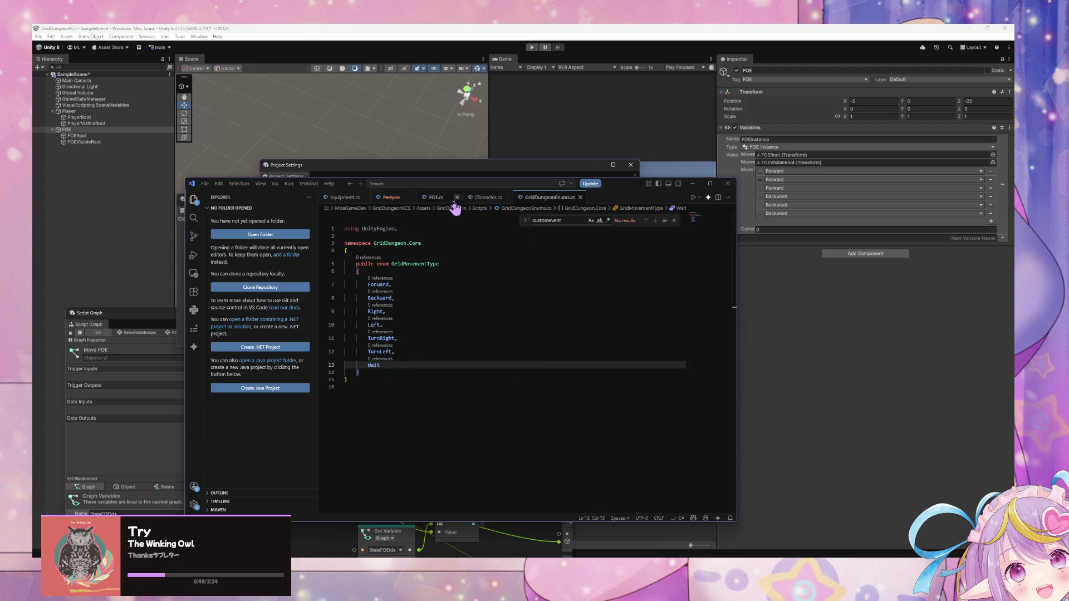
pyautogui.click(437, 198)
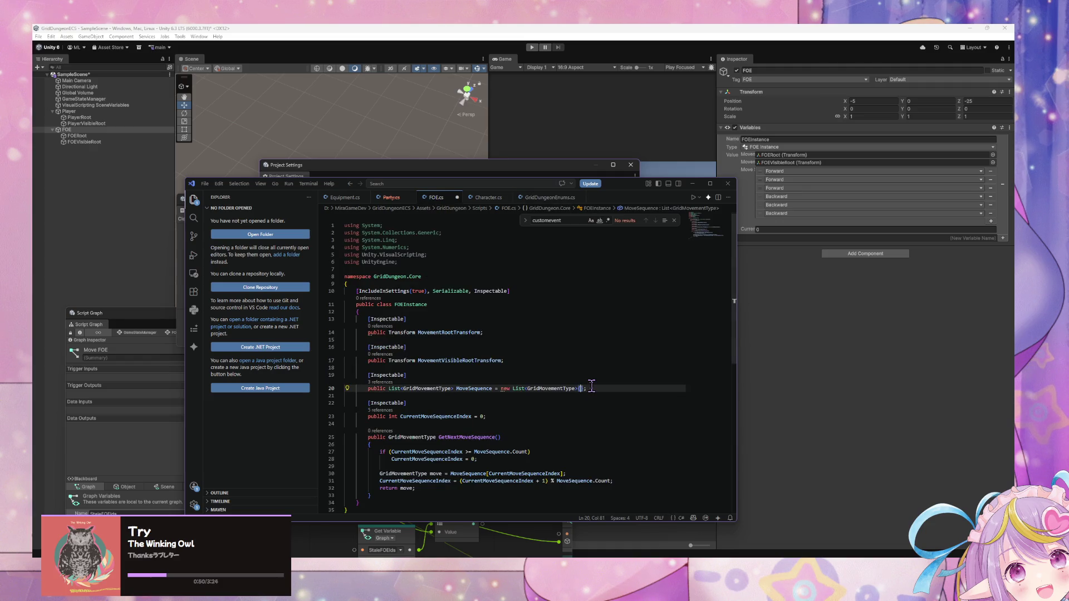
# Step: Put GridMovementType.Wait inside the MoveSequence initializer braces and format the document
pyautogui.write('GridMovementType')
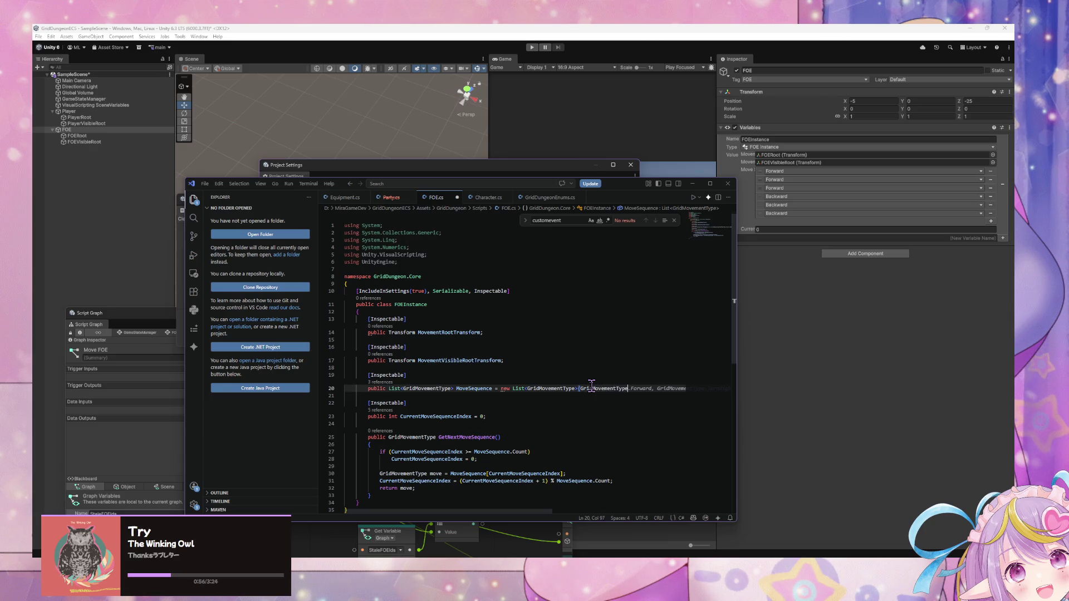
pyautogui.write('.Wait')
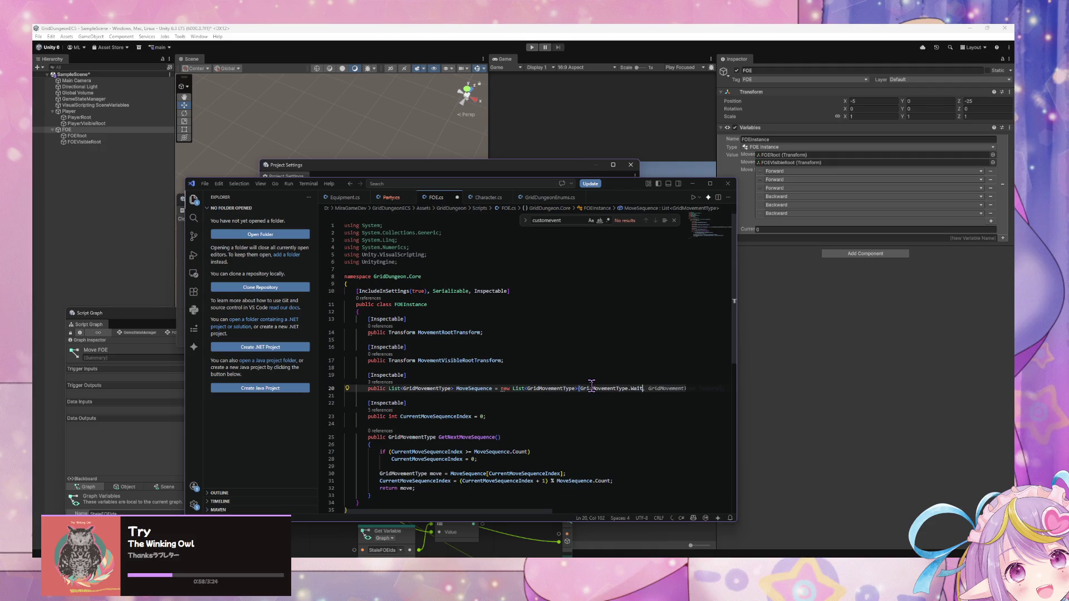
pyautogui.hotkey('ctrl', 'shift', 'p')
pyautogui.press('Return')
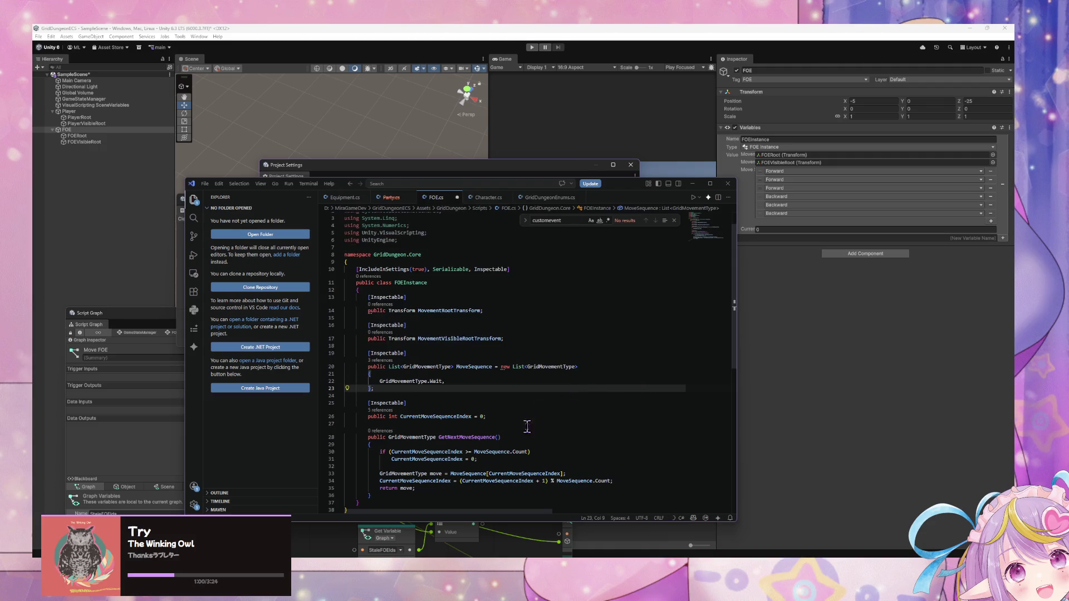
# Step: Review the GetNextMoveSequence lookup and return lines, then bring Unity forward to recompile
pyautogui.scroll(-1, 556, 448)
pyautogui.click(478, 454)
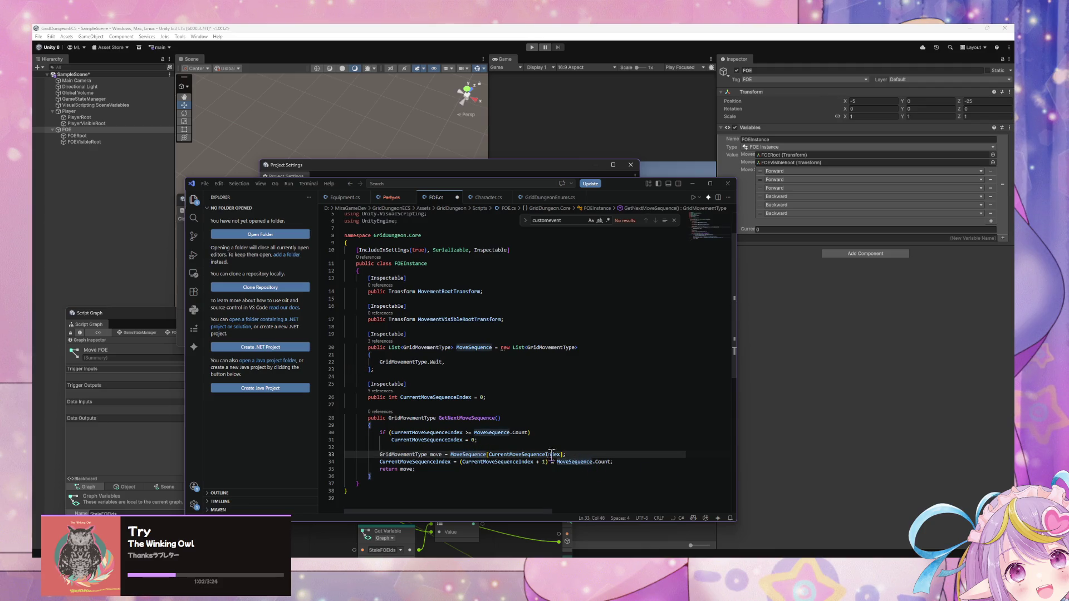
pyautogui.click(526, 454)
pyautogui.scroll(-1, 543, 425)
pyautogui.click(409, 449)
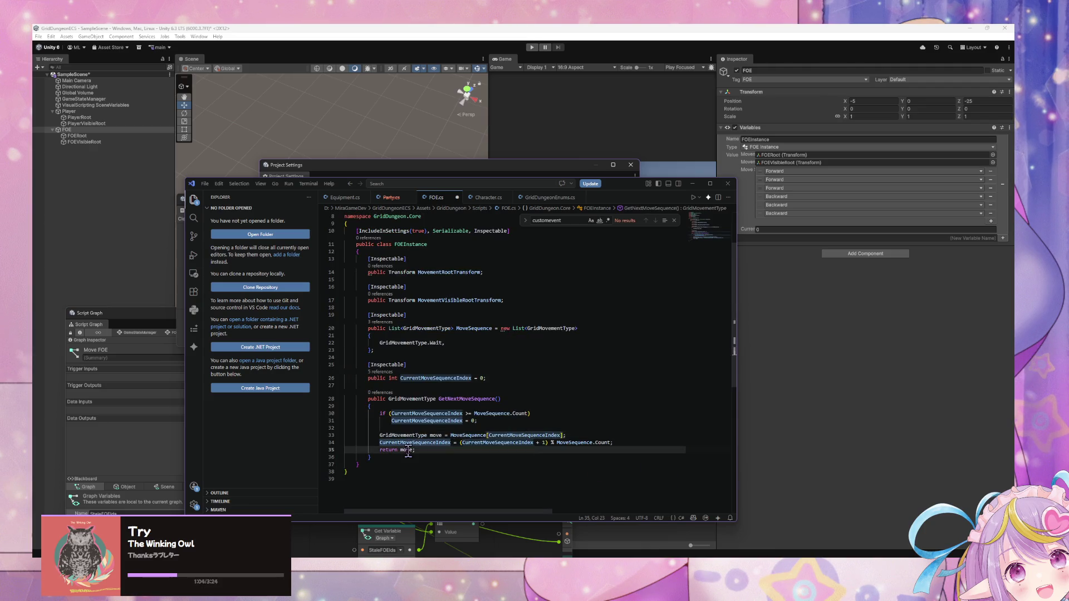
pyautogui.click(426, 452)
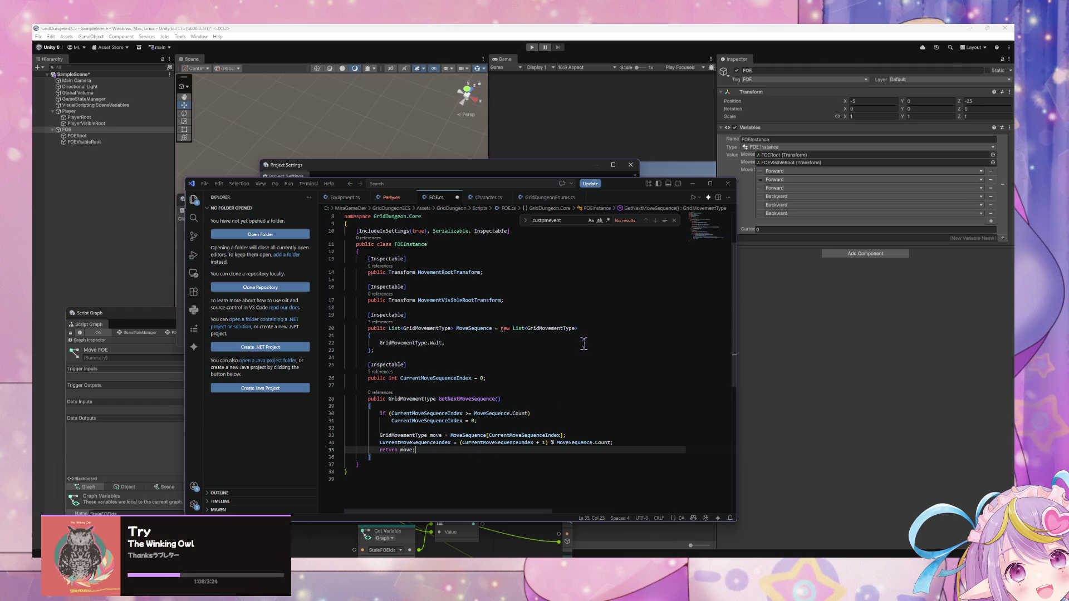
pyautogui.click(595, 432)
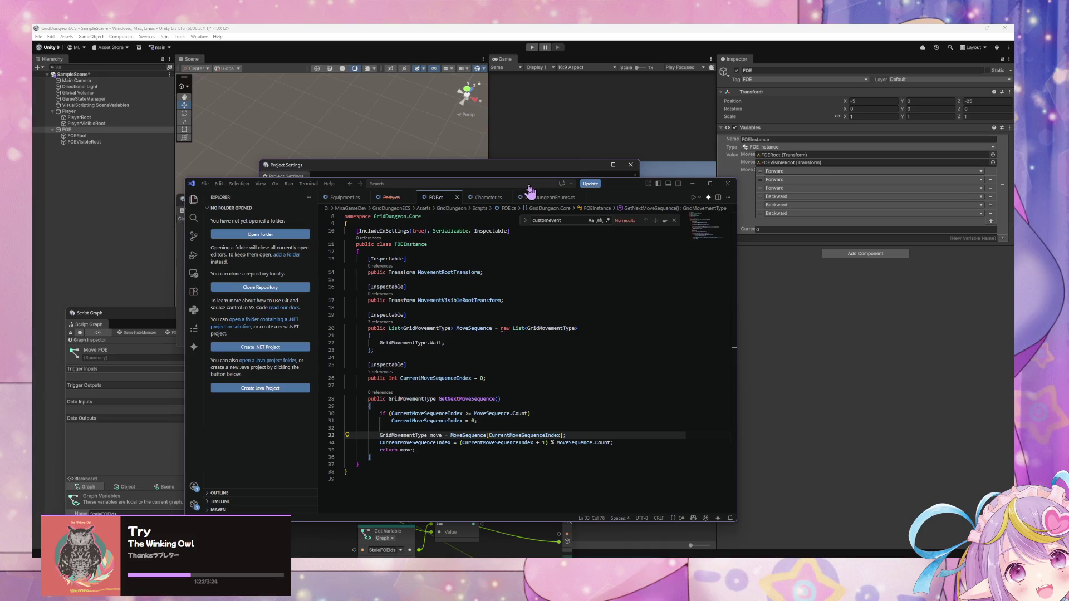
pyautogui.moveTo(611, 198); pyautogui.dragTo(638, 240)
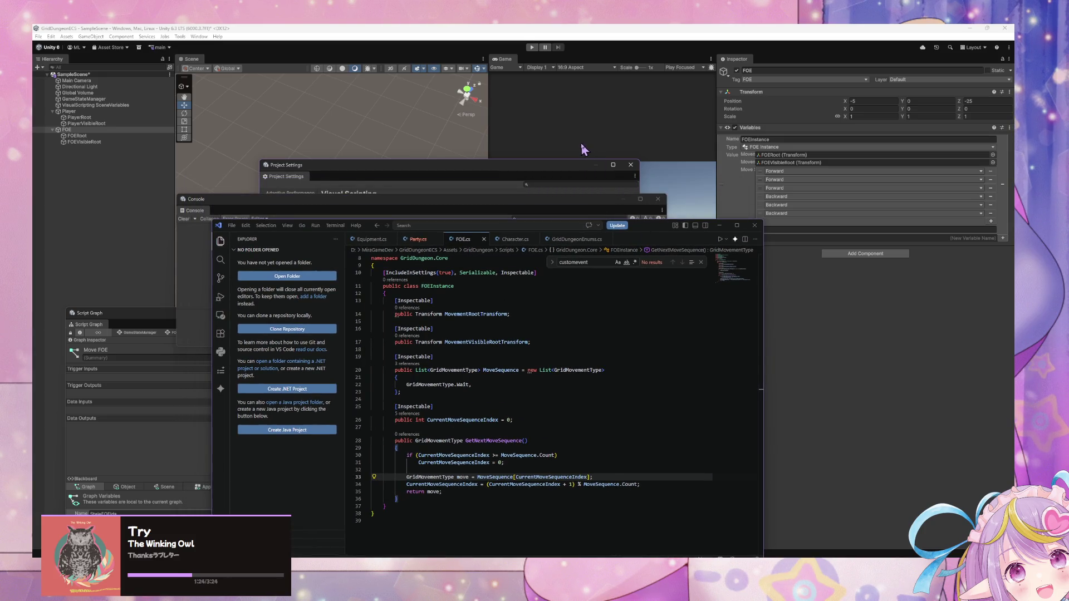
pyautogui.click(570, 143)
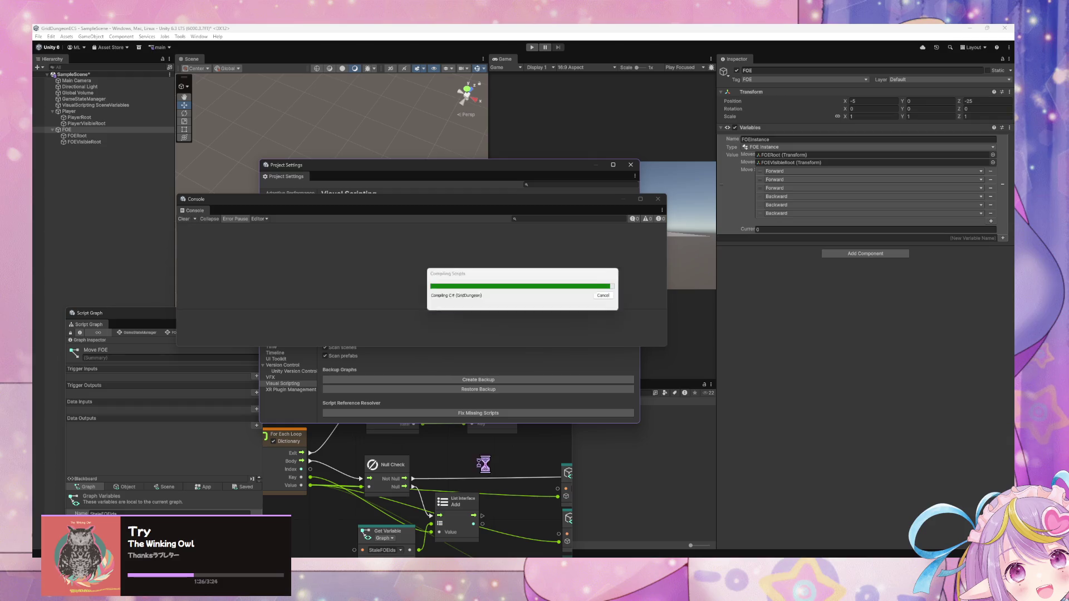
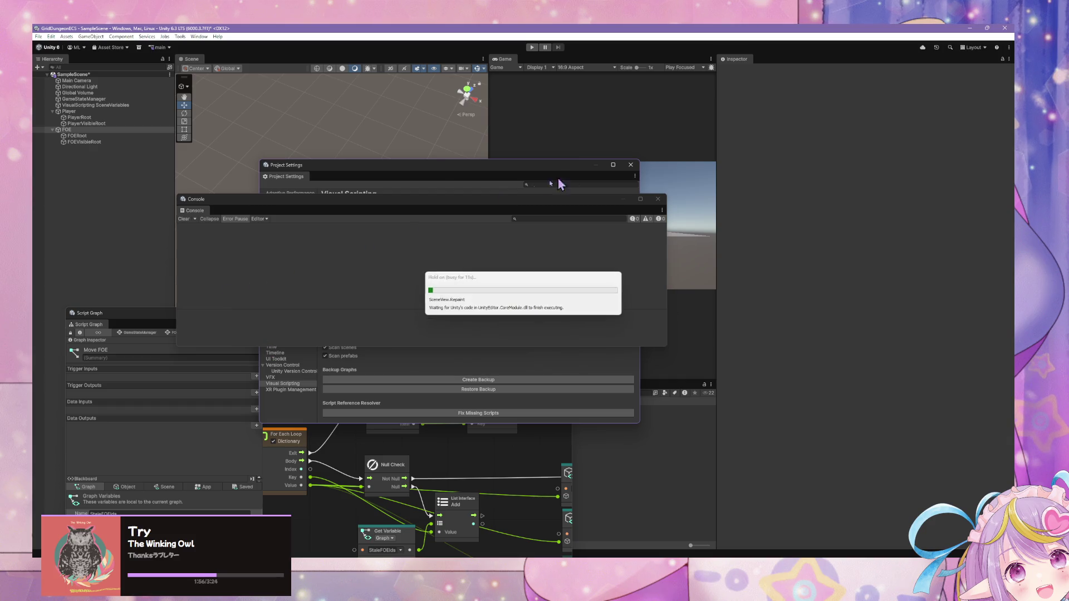
# Step: Select GameStateManager in the Hierarchy and show its state graph with the FOE Movement states
pyautogui.click(516, 458)
pyautogui.moveTo(353, 310); pyautogui.dragTo(632, 192)
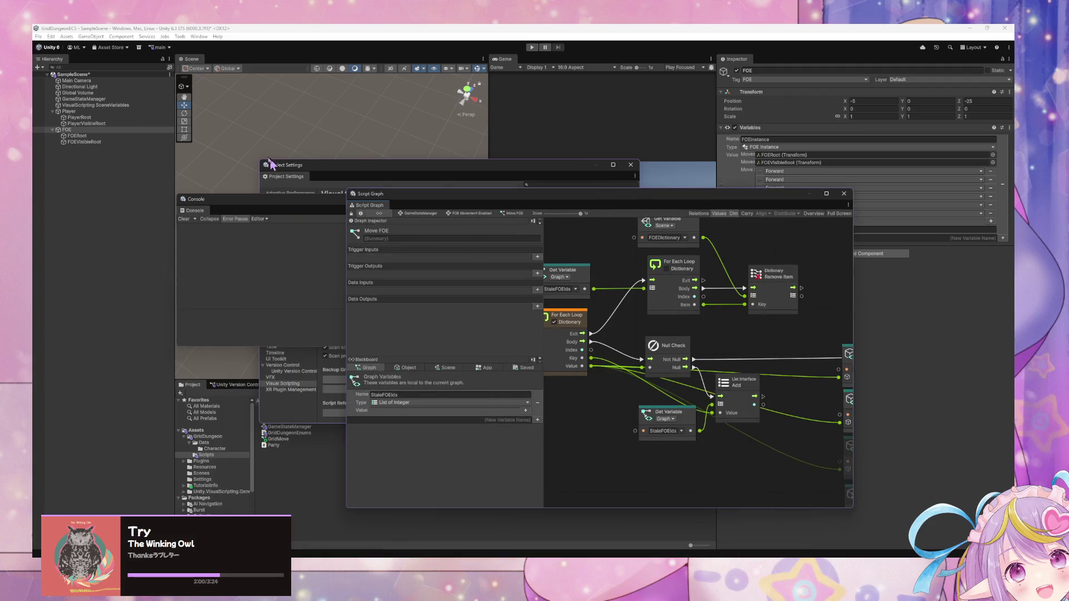
pyautogui.click(83, 99)
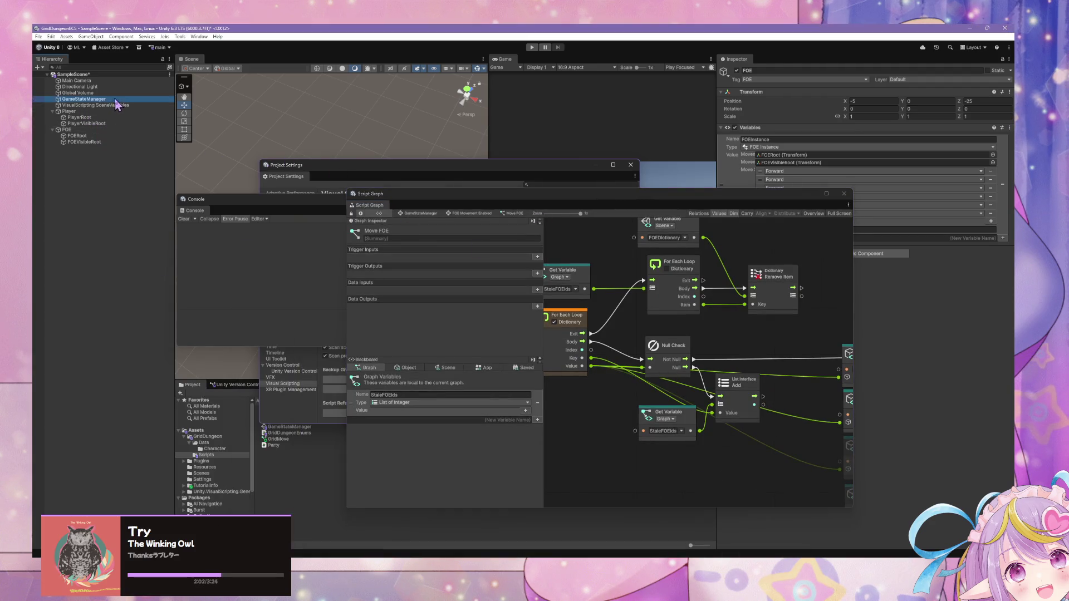
pyautogui.click(419, 214)
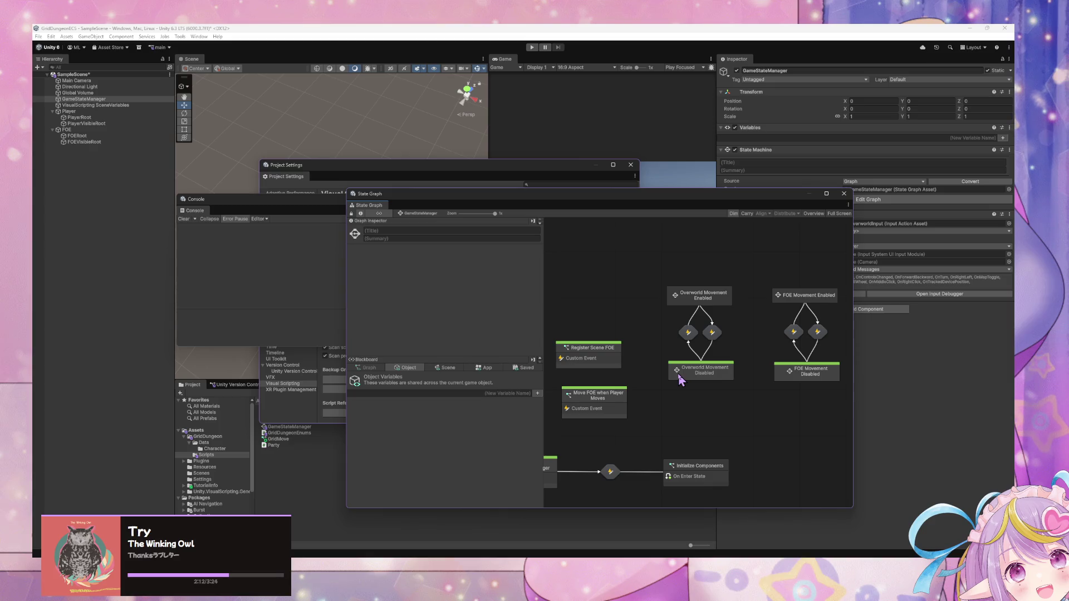
# Step: Look inside the Overworld Movement Disabled state's graph, then return to the state graph
pyautogui.moveTo(613, 401); pyautogui.dragTo(609, 399)
pyautogui.click(678, 425)
pyautogui.doubleClick(693, 372)
pyautogui.click(429, 214)
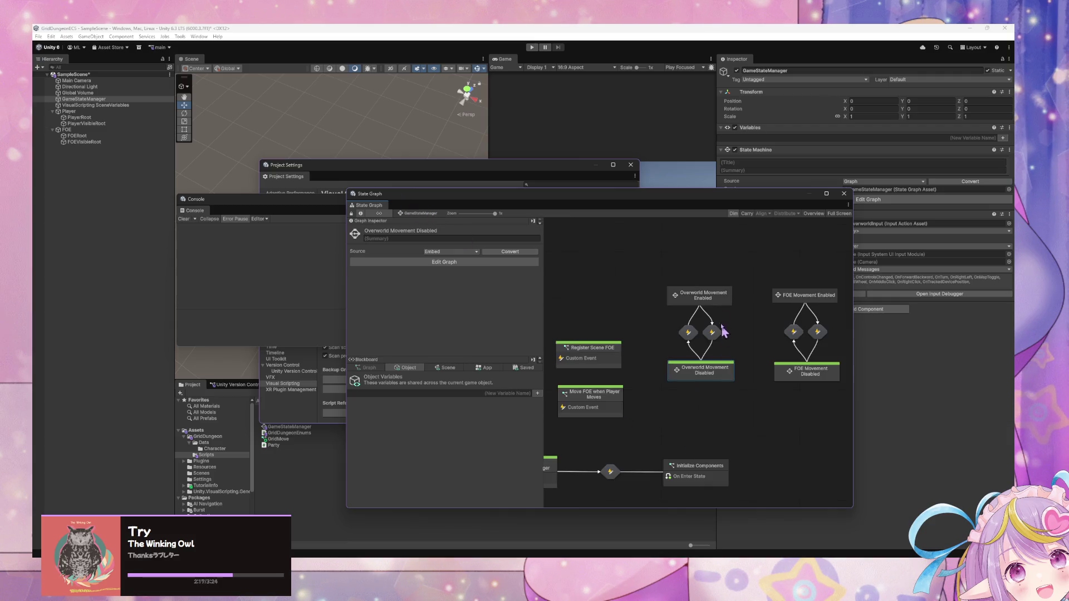
# Step: Inspect the Cache GameStateManager node and FOE Movement Disabled state, then open Overworld Movement Enabled
pyautogui.click(717, 426)
pyautogui.moveTo(714, 421)
pyautogui.mouseDown()
pyautogui.moveTo(795, 381)
pyautogui.moveTo(747, 391)
pyautogui.moveTo(714, 423)
pyautogui.mouseUp()
pyautogui.click(583, 444)
pyautogui.click(777, 345)
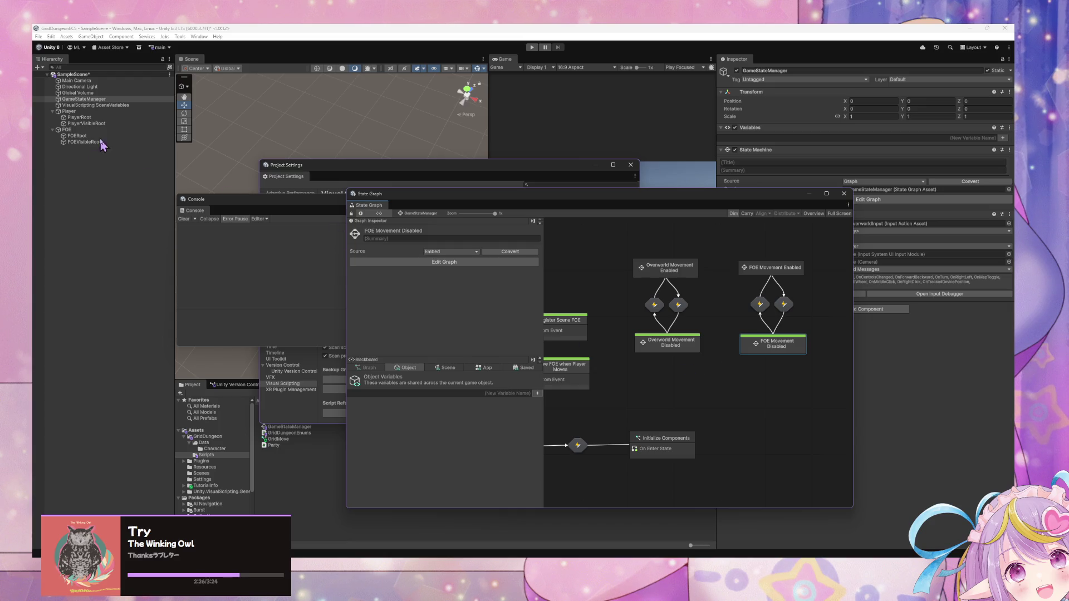
pyautogui.moveTo(629, 193)
pyautogui.mouseDown()
pyautogui.moveTo(477, 210)
pyautogui.moveTo(615, 182)
pyautogui.mouseUp()
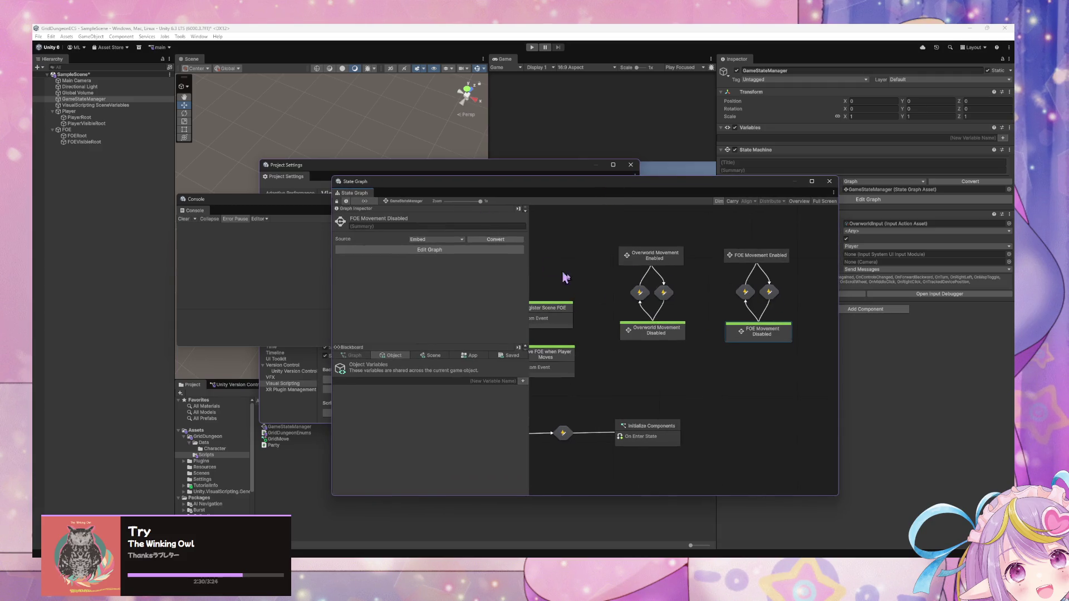
pyautogui.doubleClick(667, 259)
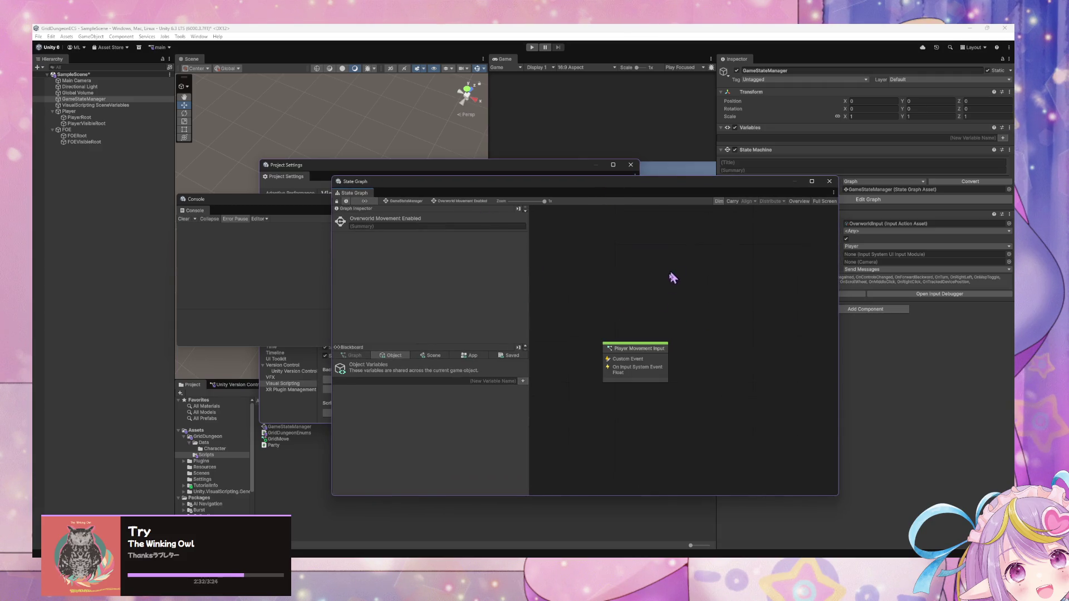
# Step: Open the Player Movement Input graph and its Grid Move subgraph
pyautogui.doubleClick(632, 354)
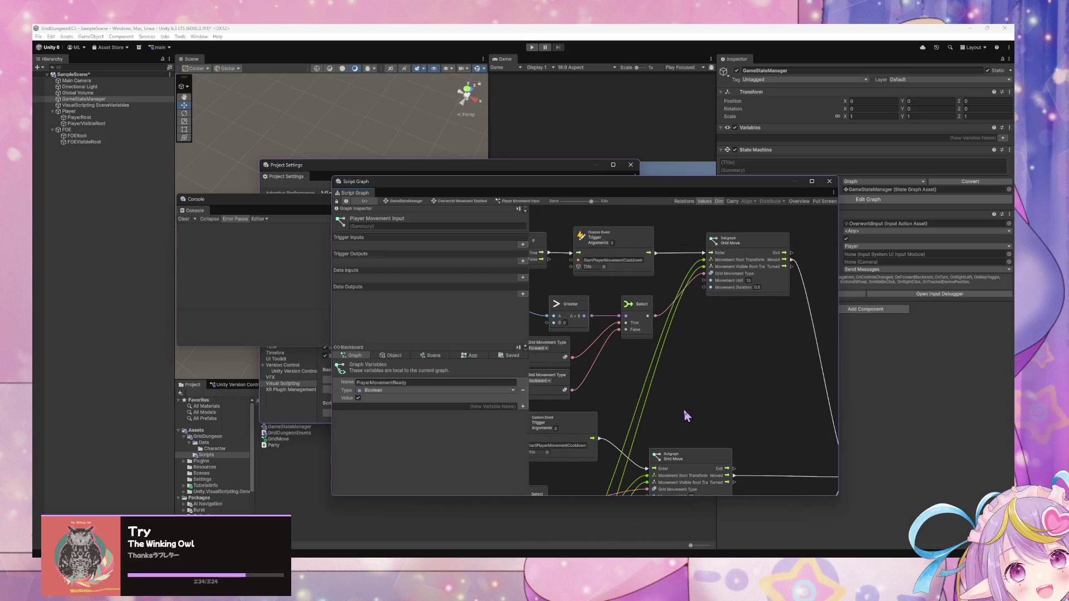
pyautogui.click(690, 431)
pyautogui.scroll(1, 668, 390)
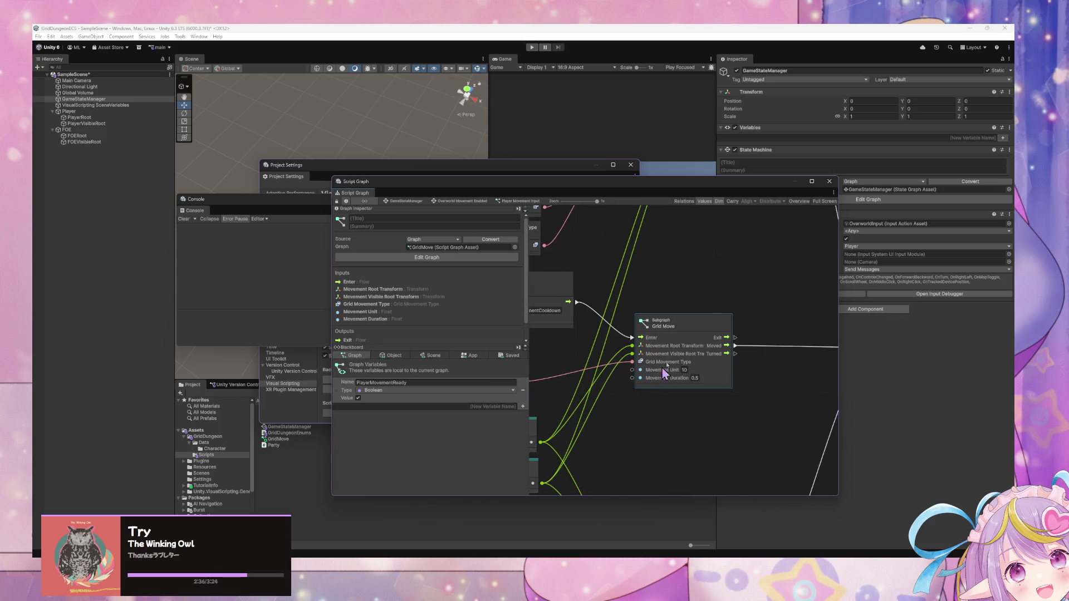
pyautogui.doubleClick(689, 338)
pyautogui.scroll(3, 668, 359)
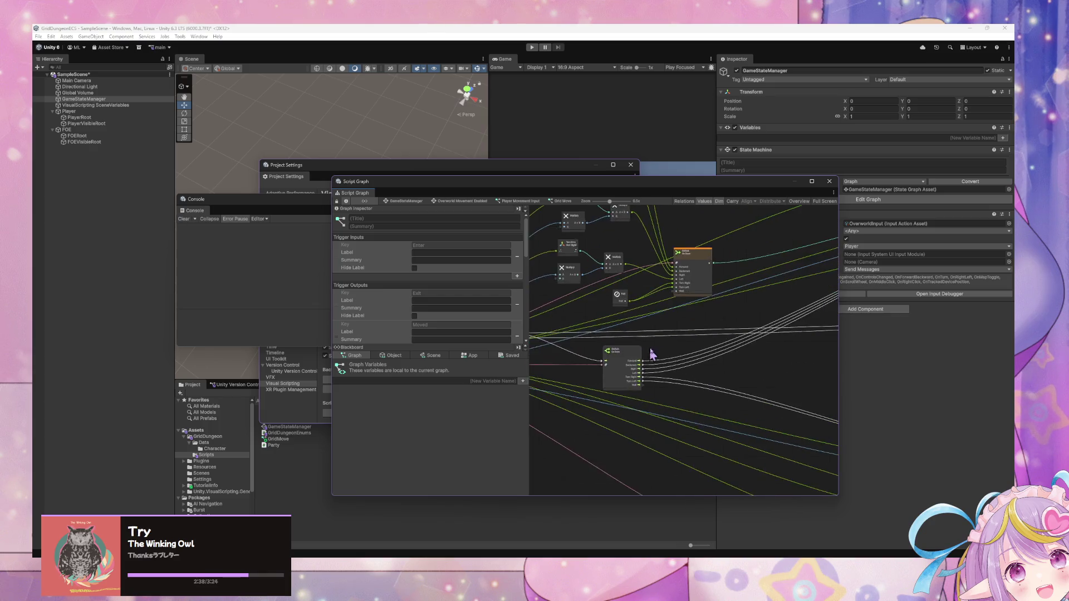
pyautogui.scroll(-1, 669, 352)
# Step: Inspect how the Null value is wired into the Select nodes' inputs
pyautogui.moveTo(628, 296)
pyautogui.mouseDown()
pyautogui.moveTo(679, 286)
pyautogui.moveTo(684, 465)
pyautogui.mouseUp()
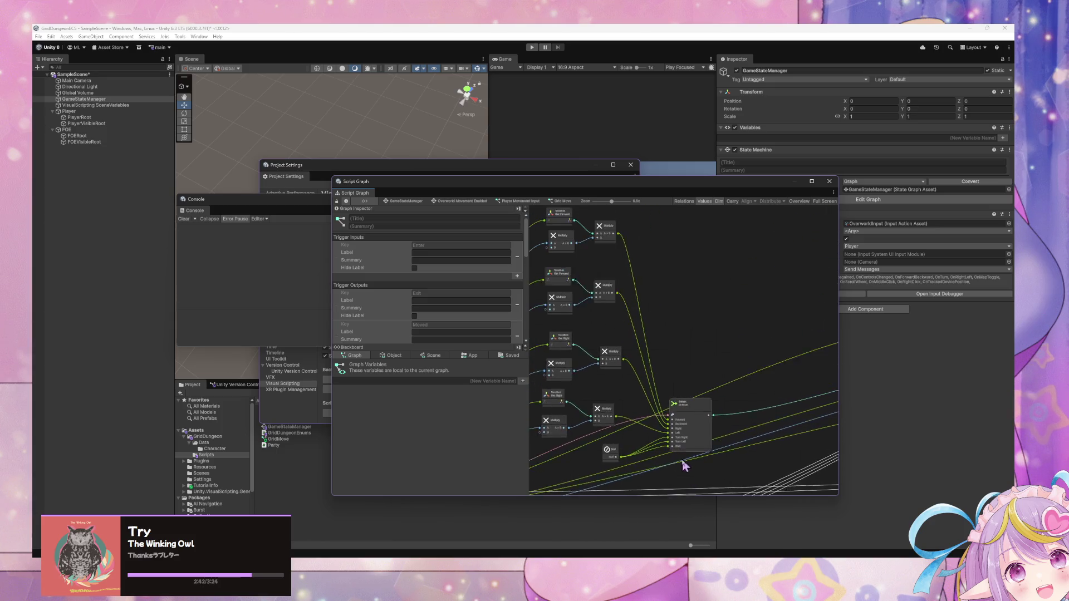
pyautogui.scroll(-5, 776, 388)
pyautogui.click(770, 354)
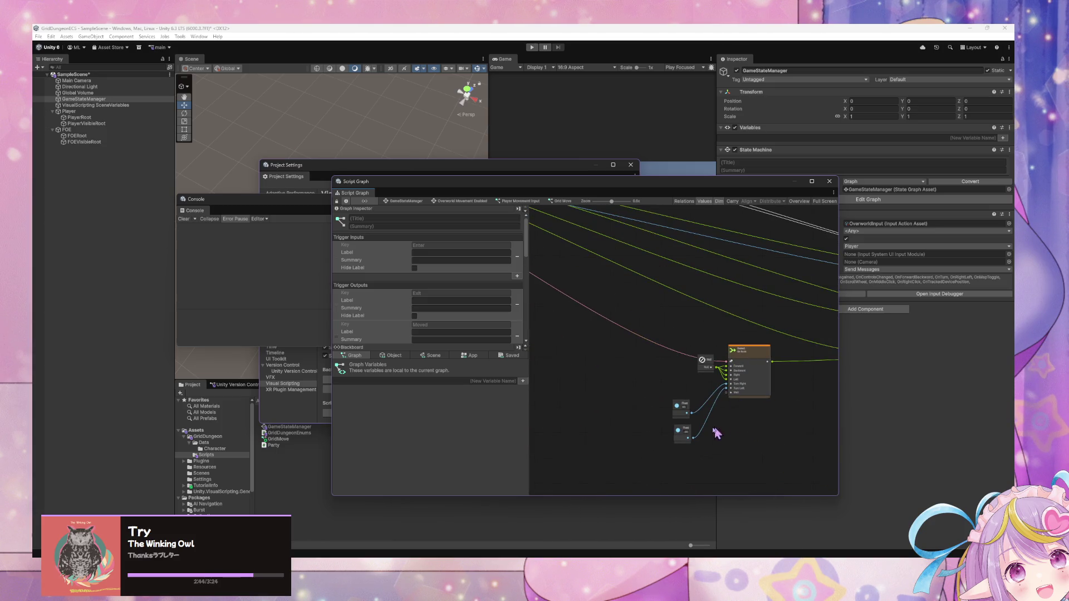
pyautogui.scroll(1, 712, 429)
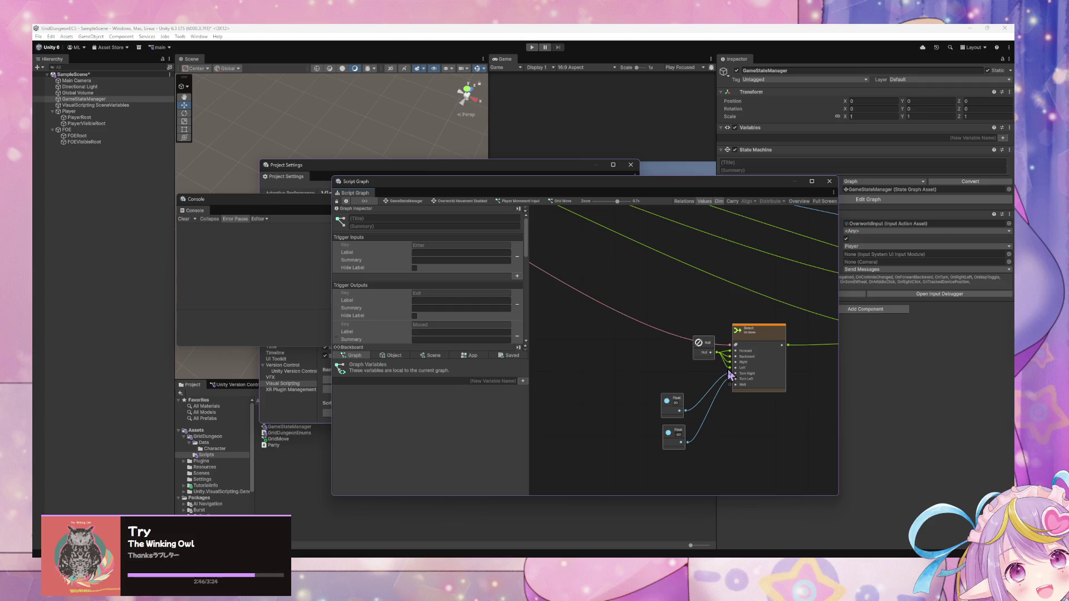
pyautogui.moveTo(721, 359); pyautogui.dragTo(729, 386)
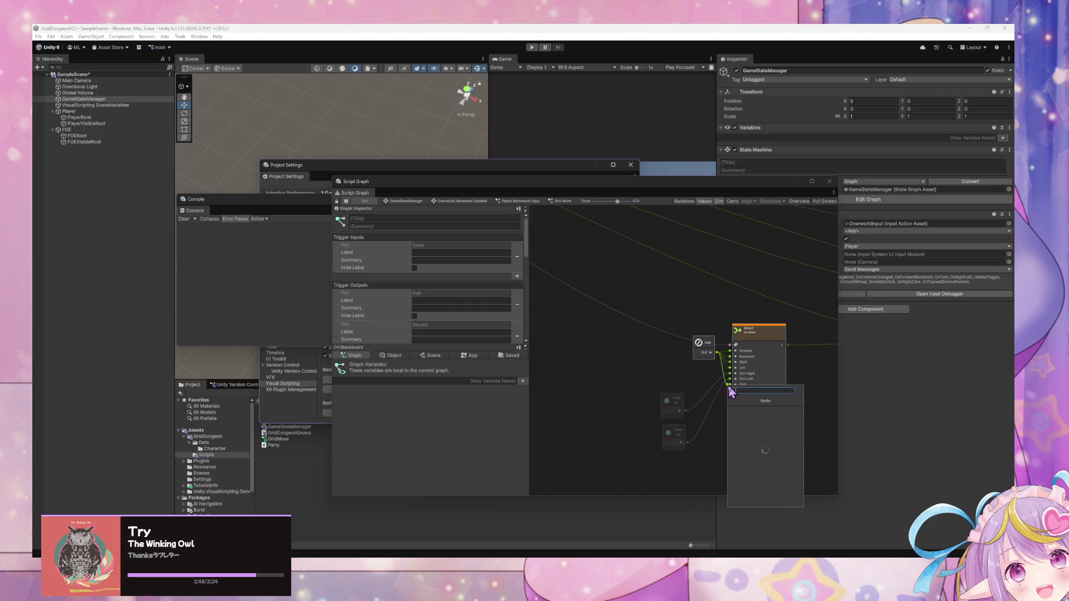
pyautogui.press('Escape')
pyautogui.scroll(-5, 715, 444)
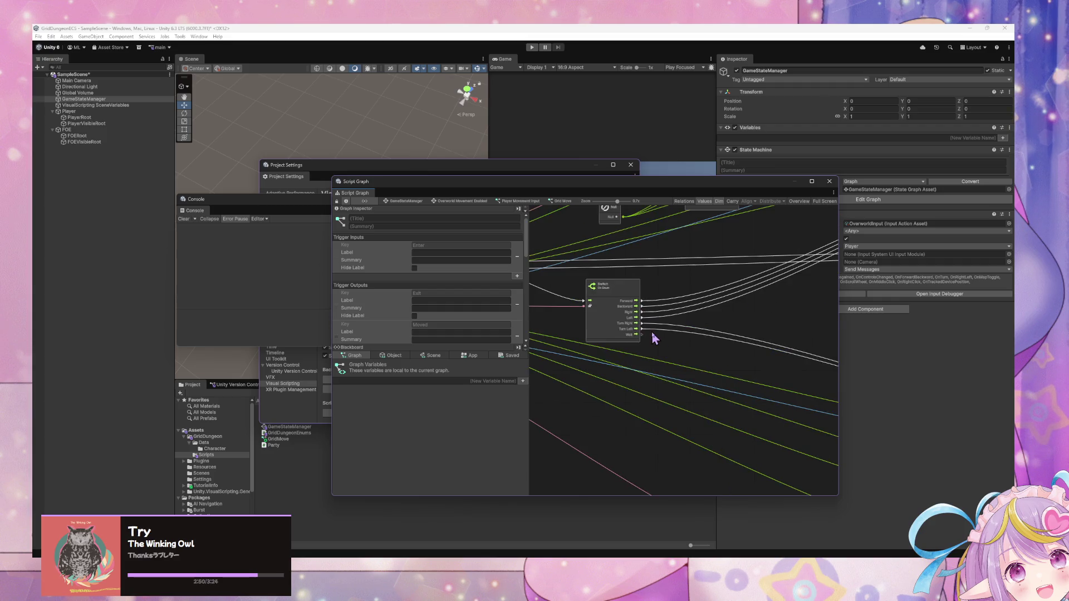
pyautogui.moveTo(642, 334)
pyautogui.mouseDown()
pyautogui.moveTo(720, 339)
pyautogui.moveTo(704, 363)
pyautogui.moveTo(517, 402)
pyautogui.moveTo(563, 432)
pyautogui.moveTo(604, 413)
pyautogui.moveTo(556, 286)
pyautogui.moveTo(692, 384)
pyautogui.moveTo(771, 388)
pyautogui.mouseUp()
# Step: Zoom out over the Rotate and Move groups and rearrange the graph and log windows
pyautogui.moveTo(690, 435)
pyautogui.mouseDown()
pyautogui.moveTo(740, 365)
pyautogui.moveTo(790, 375)
pyautogui.moveTo(620, 359)
pyautogui.moveTo(759, 351)
pyautogui.moveTo(744, 376)
pyautogui.moveTo(683, 386)
pyautogui.moveTo(782, 449)
pyautogui.moveTo(684, 433)
pyautogui.moveTo(741, 386)
pyautogui.moveTo(665, 369)
pyautogui.moveTo(722, 393)
pyautogui.mouseUp()
pyautogui.scroll(1, 620, 359)
pyautogui.scroll(-1, 733, 391)
pyautogui.scroll(-1, 723, 393)
pyautogui.moveTo(666, 363)
pyautogui.mouseDown()
pyautogui.moveTo(845, 421)
pyautogui.moveTo(749, 354)
pyautogui.mouseUp()
pyautogui.scroll(-2, 751, 355)
pyautogui.scroll(-2, 720, 338)
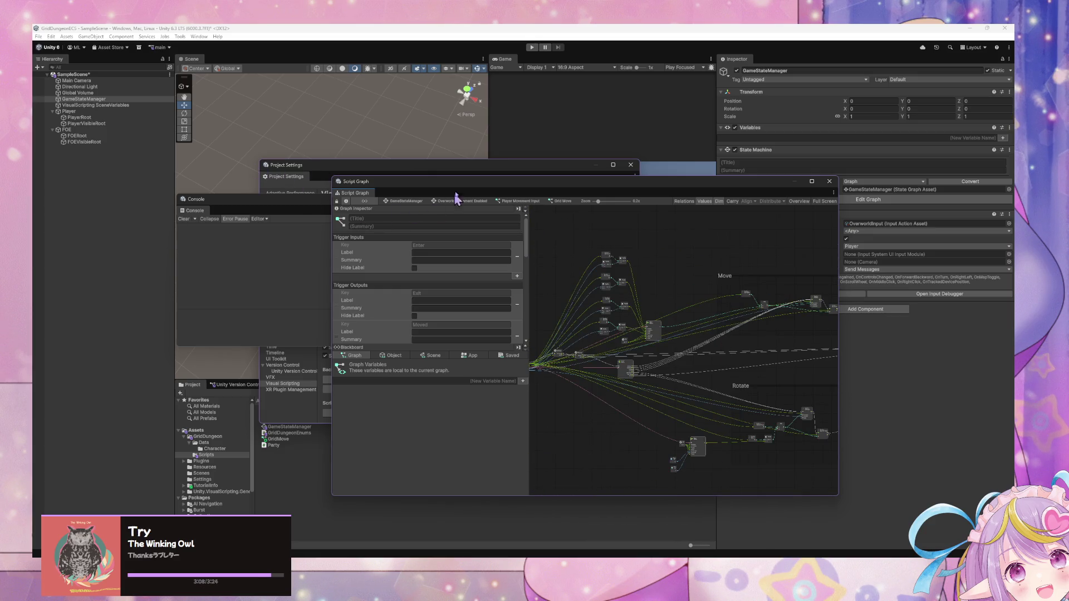
pyautogui.moveTo(621, 180)
pyautogui.mouseDown()
pyautogui.moveTo(791, 270)
pyautogui.moveTo(506, 103)
pyautogui.moveTo(446, 209)
pyautogui.moveTo(829, 217)
pyautogui.mouseUp()
pyautogui.moveTo(345, 209)
pyautogui.mouseDown()
pyautogui.moveTo(774, 251)
pyautogui.moveTo(501, 358)
pyautogui.mouseUp()
# Step: Close the Console and Project Settings windows, back on the GameStateManager state graph
pyautogui.click(813, 351)
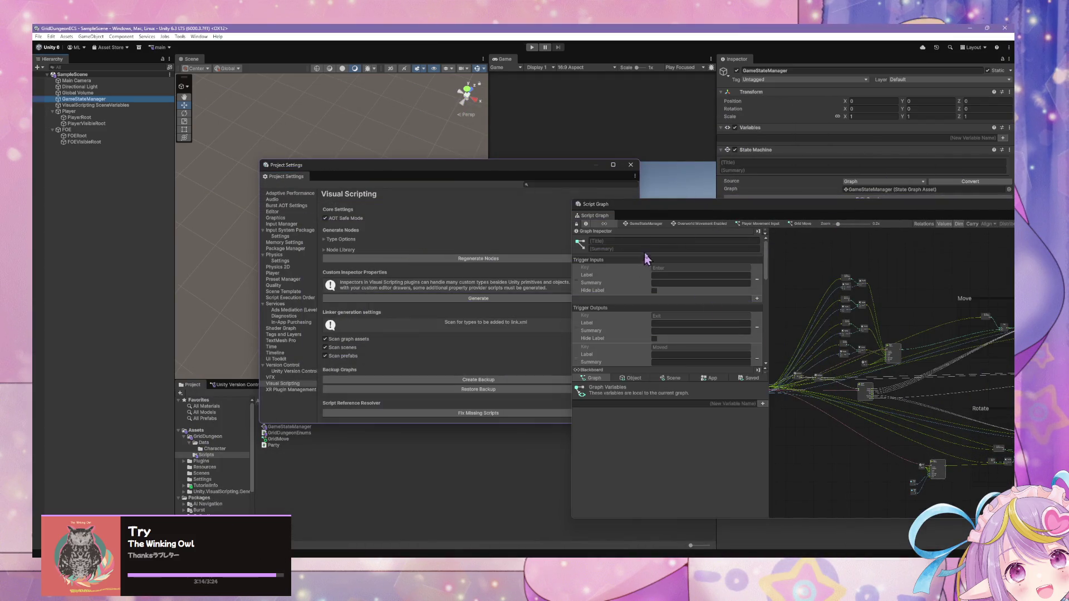
pyautogui.click(644, 223)
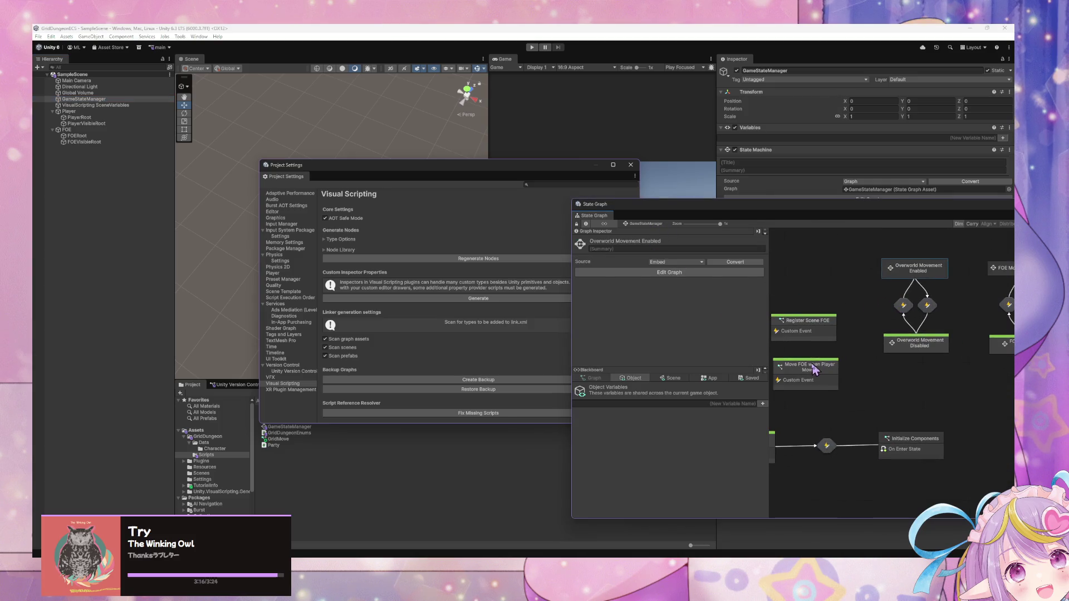
pyautogui.moveTo(814, 368); pyautogui.dragTo(670, 379)
pyautogui.click(872, 284)
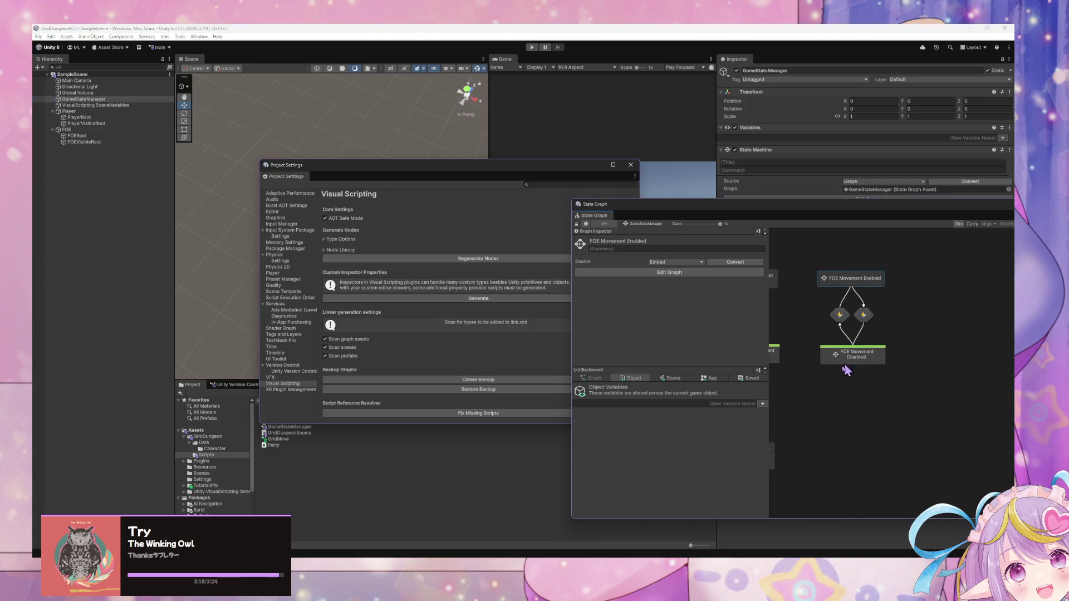
pyautogui.doubleClick(851, 356)
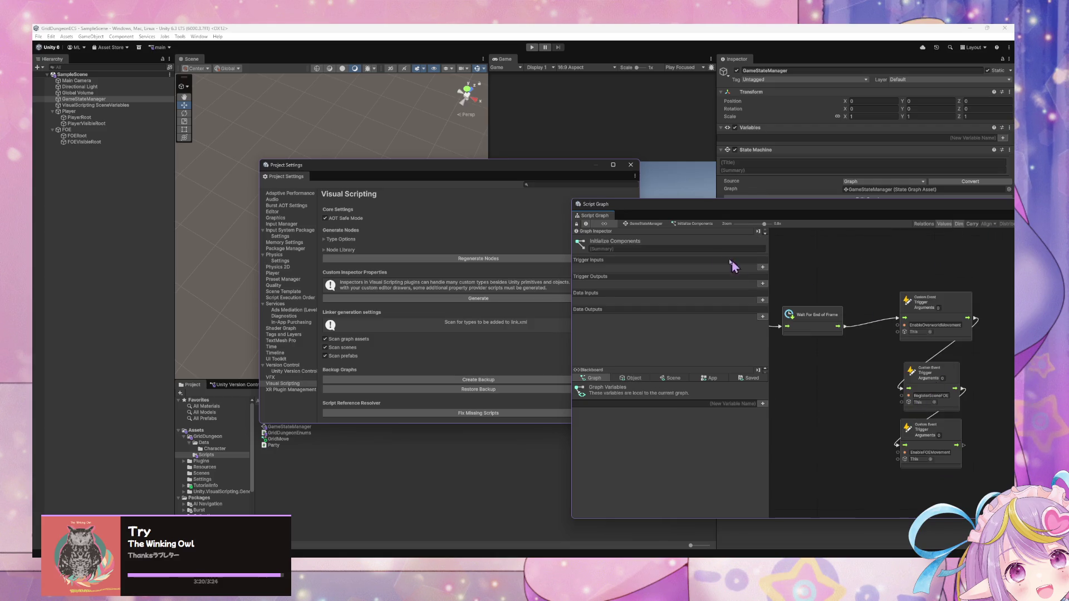
pyautogui.click(629, 223)
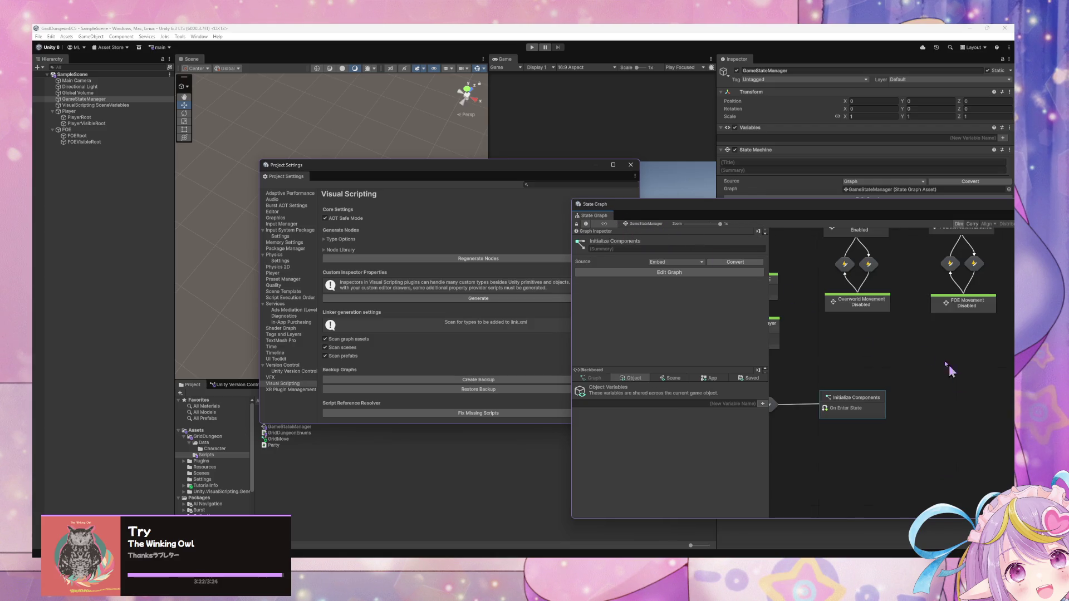
pyautogui.moveTo(494, 168); pyautogui.dragTo(393, 192)
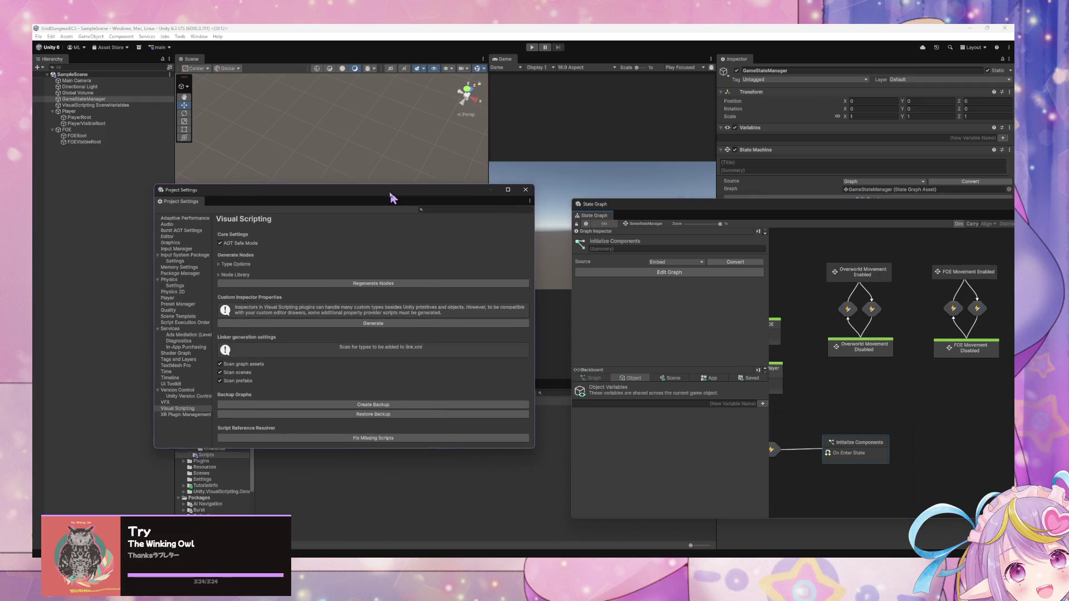
pyautogui.click(529, 188)
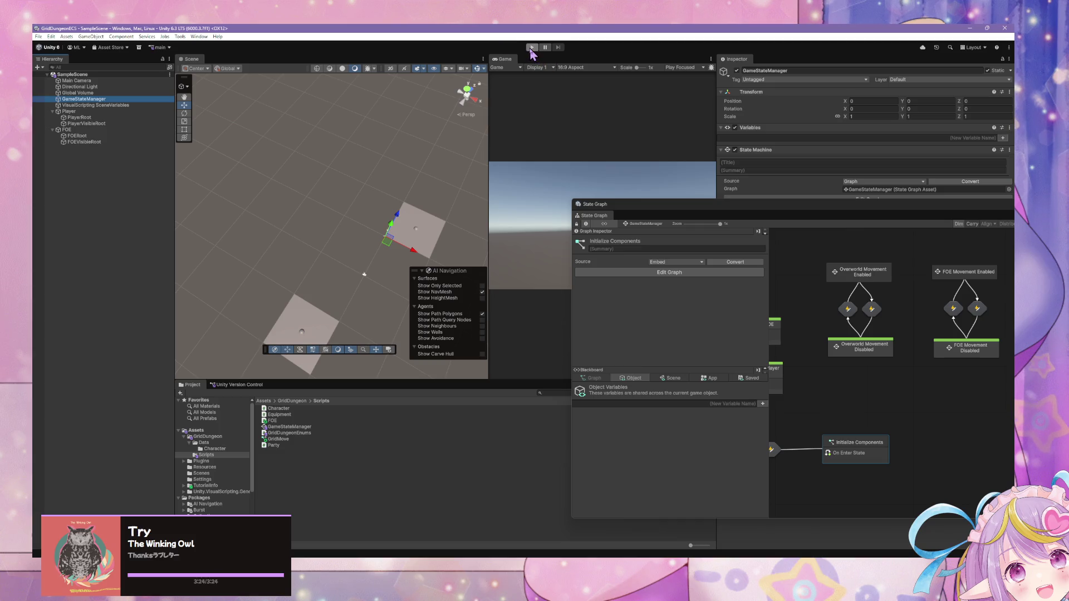
# Step: In Initialize Components, insert a duplicated Wait For End of Frame before Enable FOE Movement, then Play
pyautogui.doubleClick(857, 448)
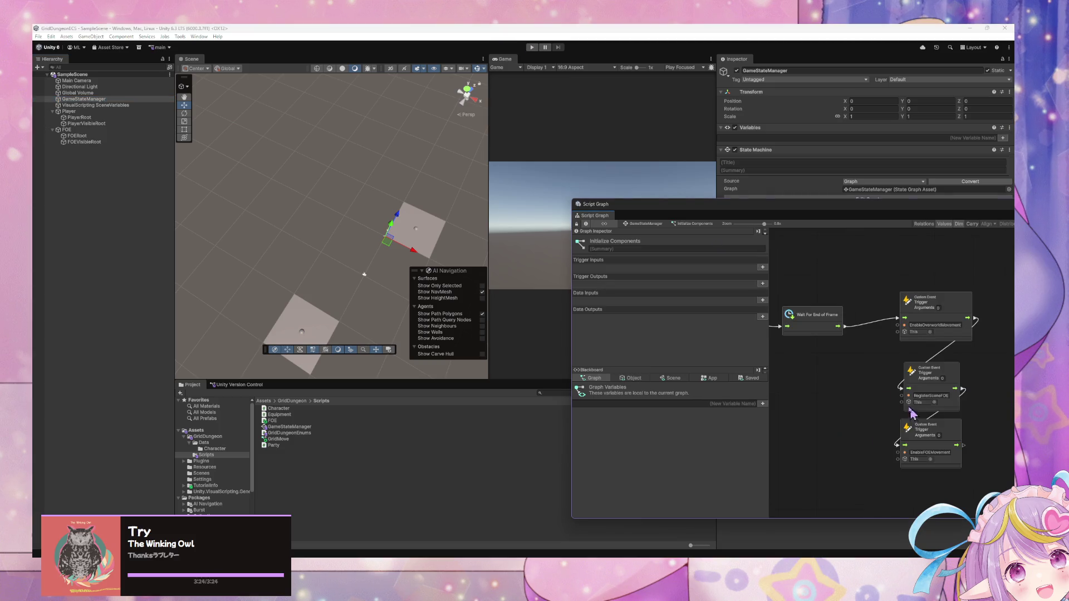
pyautogui.click(810, 299)
pyautogui.hotkey('ctrl', 'd')
pyautogui.moveTo(941, 373)
pyautogui.mouseDown()
pyautogui.moveTo(899, 374)
pyautogui.moveTo(911, 382)
pyautogui.moveTo(835, 401)
pyautogui.moveTo(833, 441)
pyautogui.mouseUp()
pyautogui.moveTo(864, 377); pyautogui.dragTo(808, 394)
pyautogui.moveTo(834, 440); pyautogui.dragTo(821, 427)
pyautogui.click(879, 435)
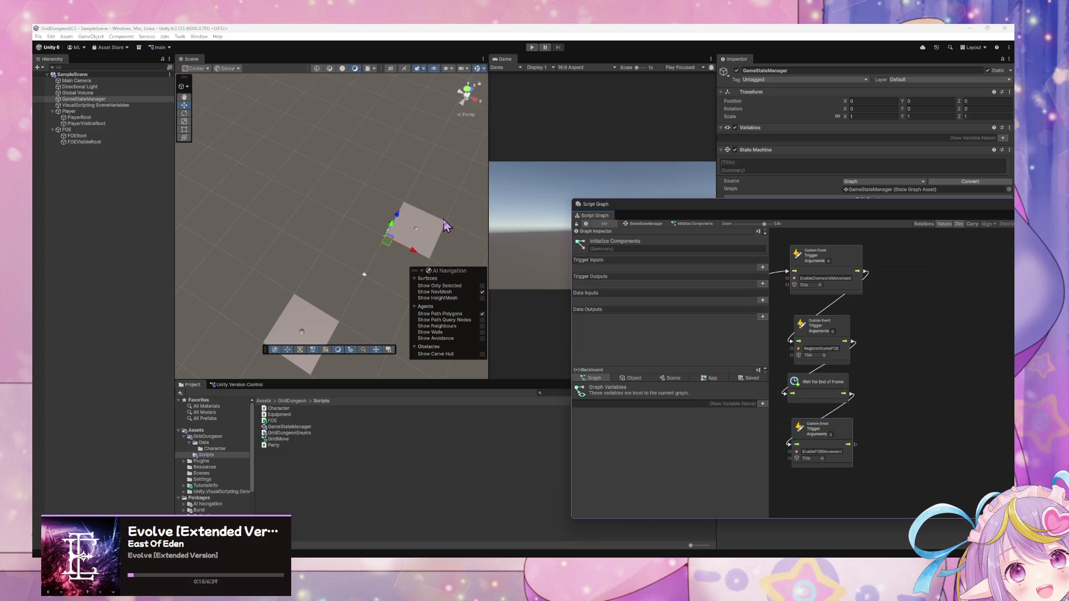
pyautogui.click(527, 47)
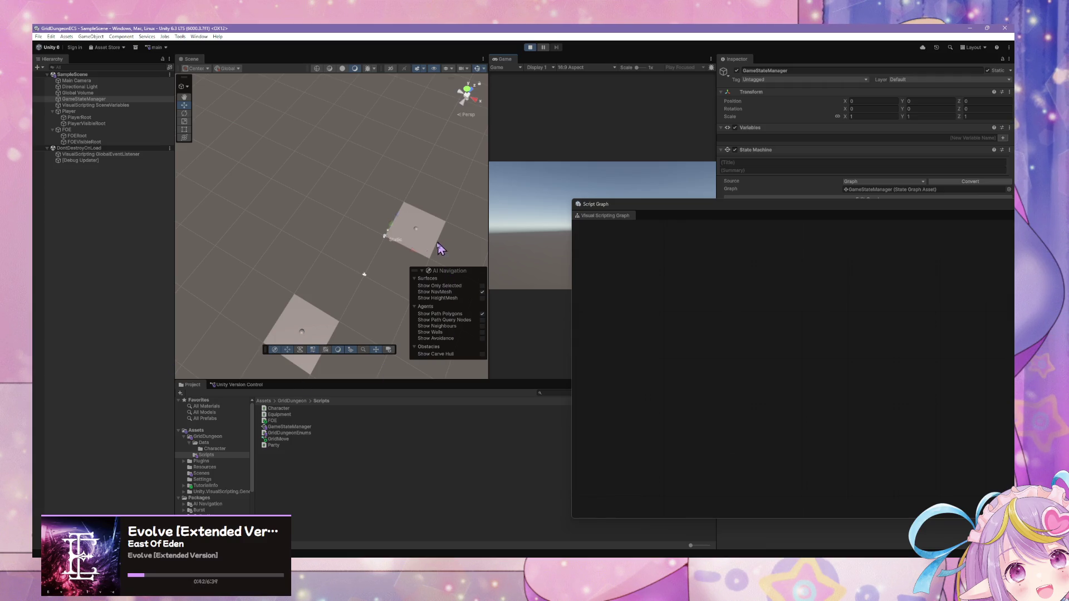
# Step: Open the Console and select the MissingValuePortInputException about the missing 'collection' input
pyautogui.moveTo(736, 205); pyautogui.dragTo(721, 223)
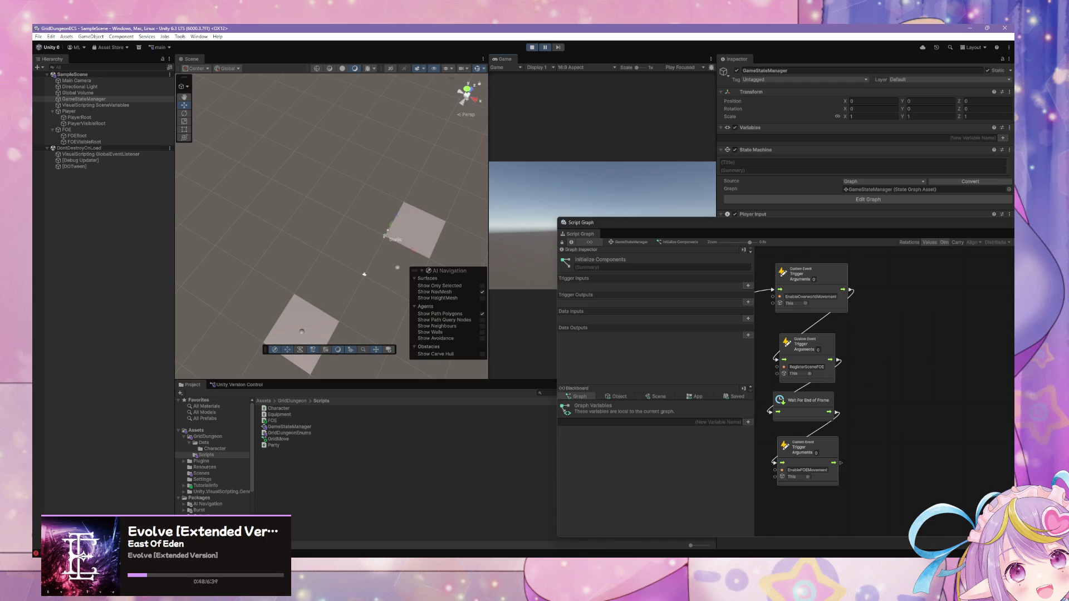
pyautogui.hotkey('ctrl', 'shift', 'c')
pyautogui.click(471, 395)
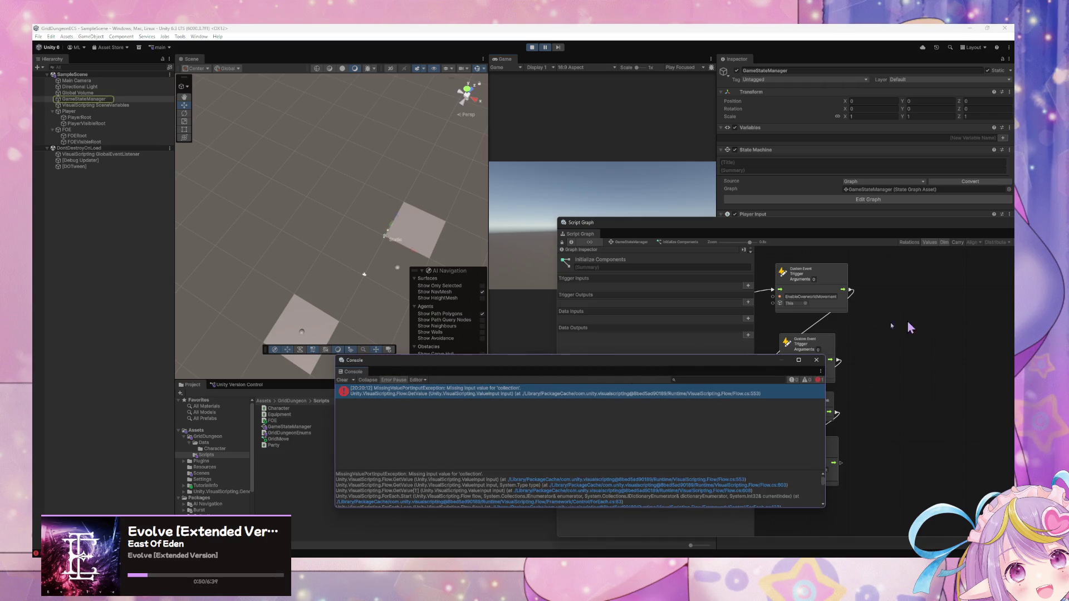
# Step: Open the Move FOE graph of the FOE Movement Enabled state
pyautogui.moveTo(791, 233)
pyautogui.mouseDown()
pyautogui.moveTo(539, 188)
pyautogui.moveTo(564, 197)
pyautogui.mouseUp()
pyautogui.click(412, 206)
pyautogui.click(725, 260)
pyautogui.doubleClick(727, 261)
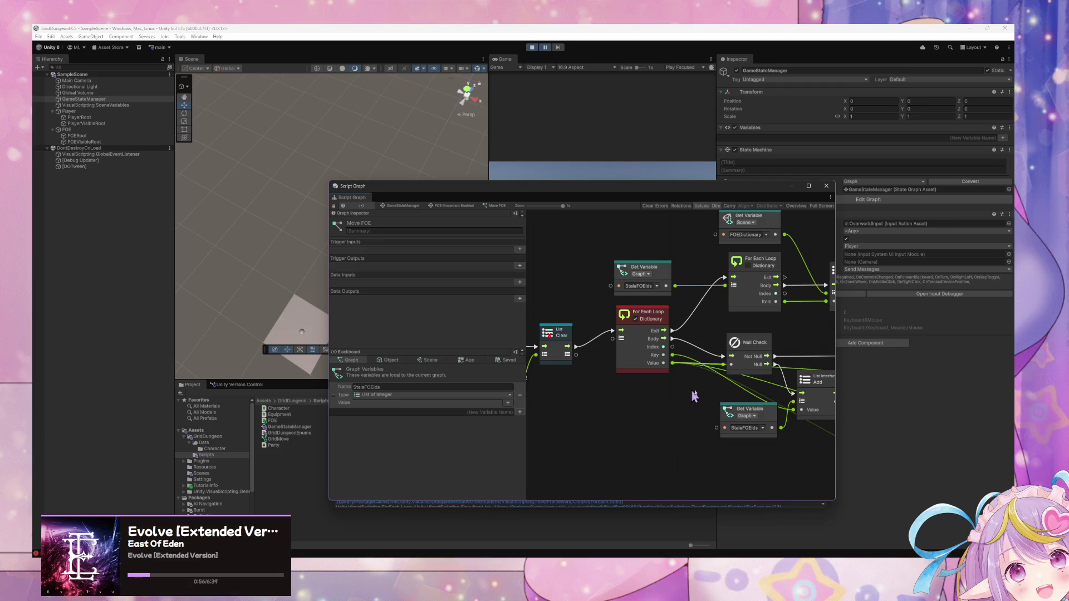
# Step: Delete the MoveSequence and CurrentMoveSequenceIndex Get Variable nodes and stop Play mode
pyautogui.scroll(-3, 735, 393)
pyautogui.scroll(-2, 740, 394)
pyautogui.moveTo(744, 473); pyautogui.dragTo(598, 361)
pyautogui.press('Delete')
pyautogui.click(532, 47)
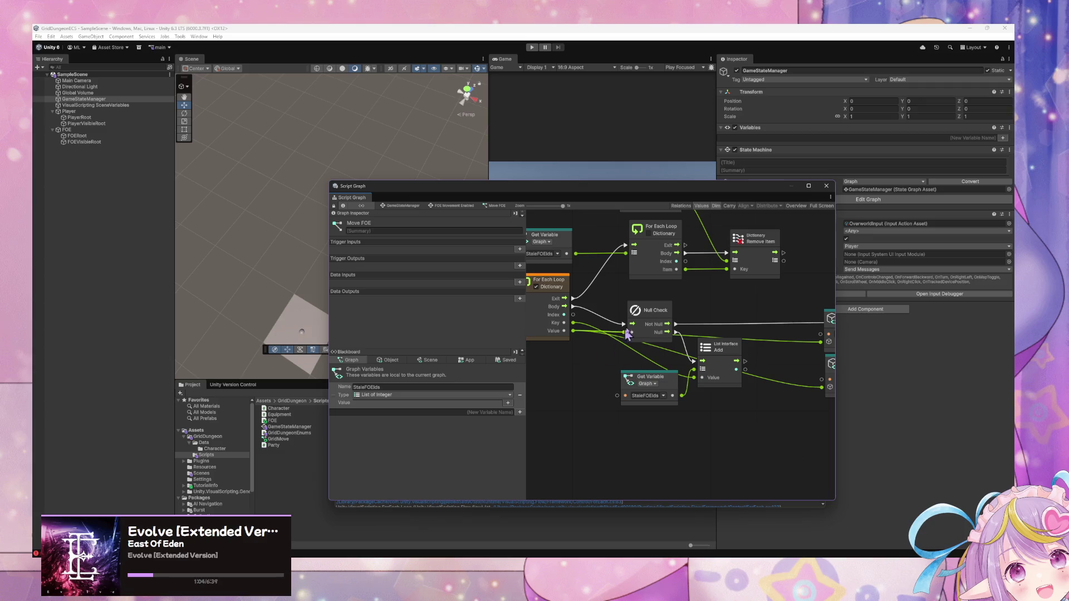
# Step: Rename the MovementRootTransform getter to FOEInstance and delete the MovementVisibleRootTransform getter
pyautogui.click(738, 393)
pyautogui.click(662, 388)
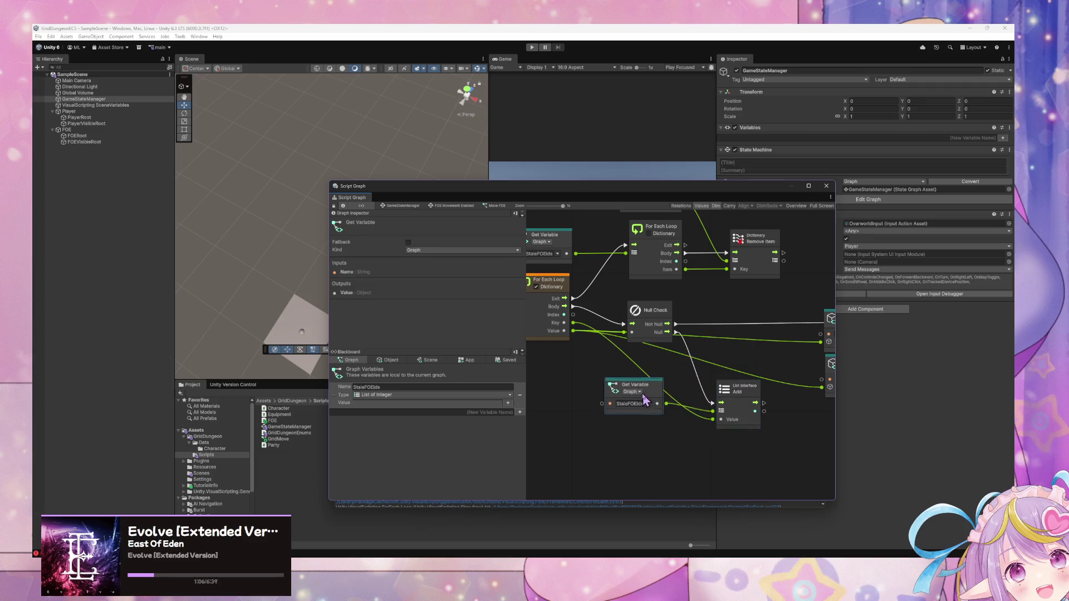
pyautogui.hscroll(3, 648, 367)
pyautogui.moveTo(776, 331); pyautogui.dragTo(722, 326)
pyautogui.click(722, 326)
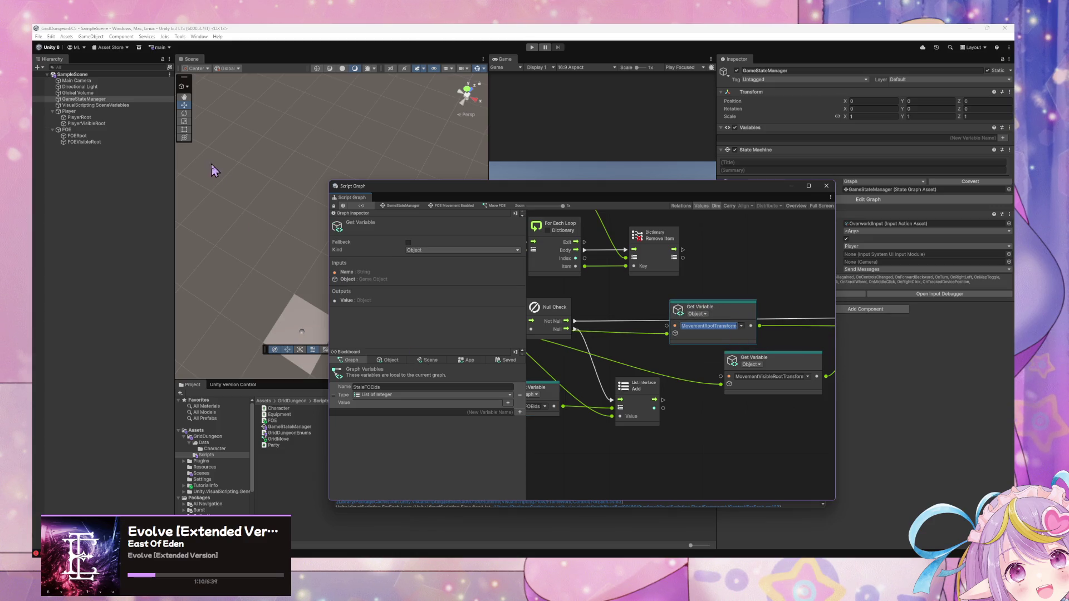
pyautogui.write('FOEInstance')
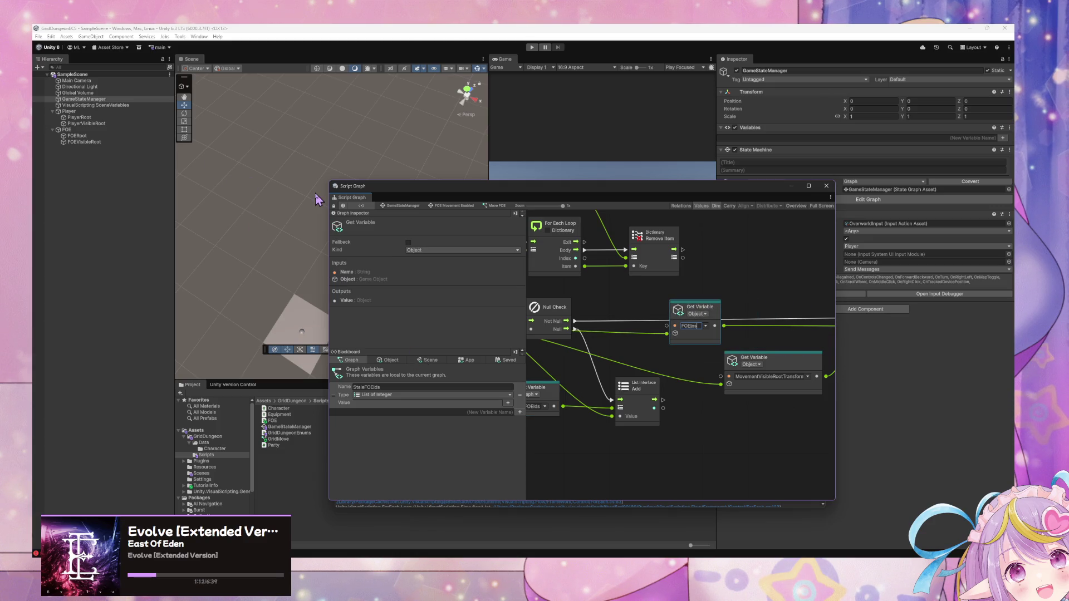
pyautogui.click(806, 369)
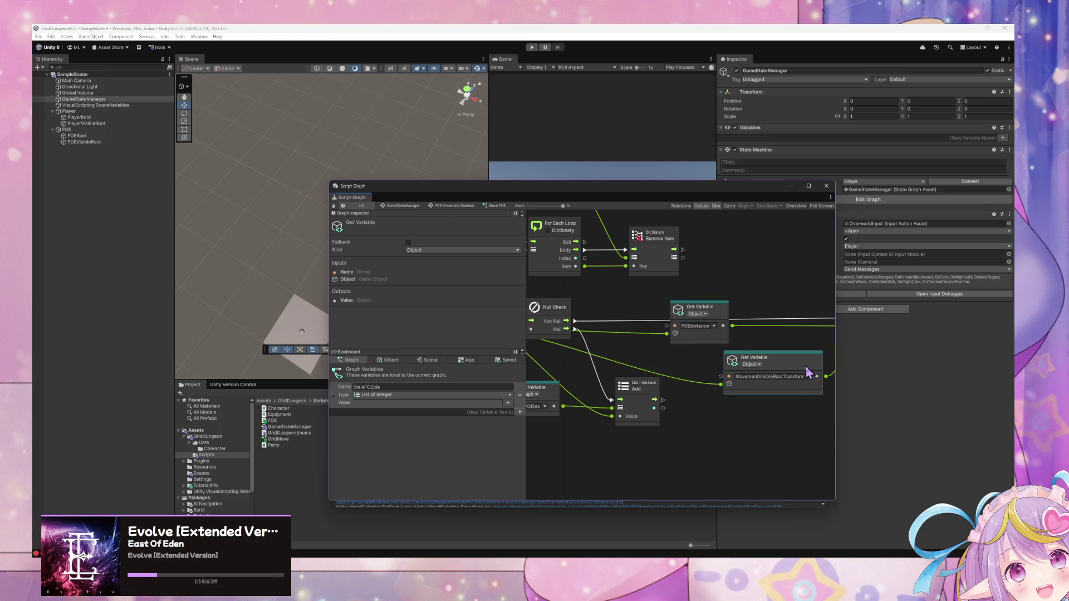
pyautogui.press('Delete')
# Step: Tidy the node layout and search for a 'foe instance' node, which isn't found yet
pyautogui.moveTo(758, 315); pyautogui.dragTo(752, 340)
pyautogui.moveTo(714, 394); pyautogui.dragTo(698, 380)
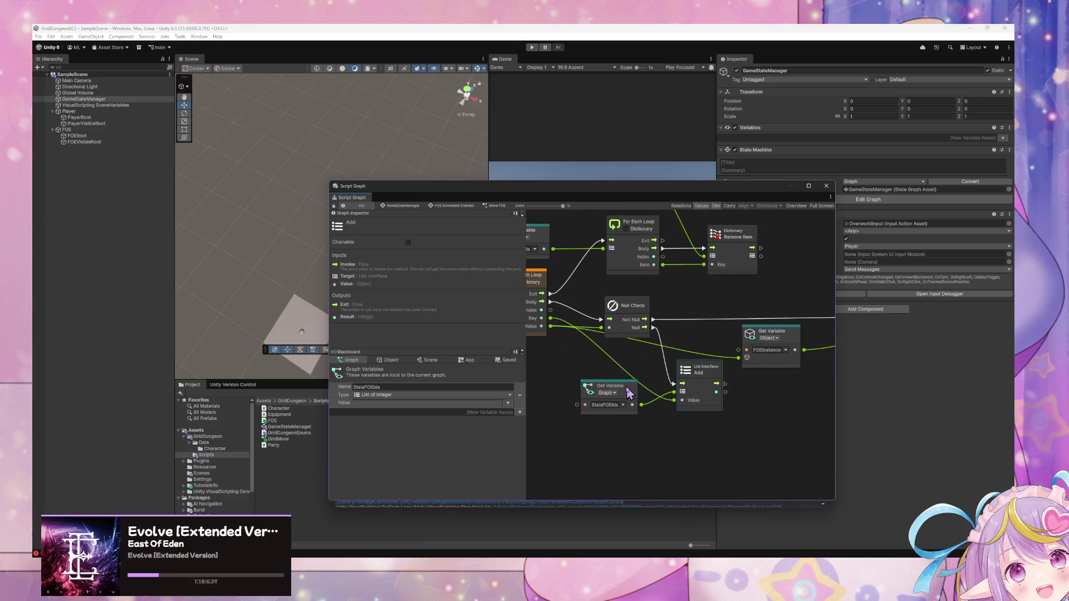
pyautogui.click(610, 386)
pyautogui.moveTo(815, 366); pyautogui.dragTo(711, 360)
pyautogui.rightClick(717, 366)
pyautogui.click(742, 370)
pyautogui.write('foe instance get')
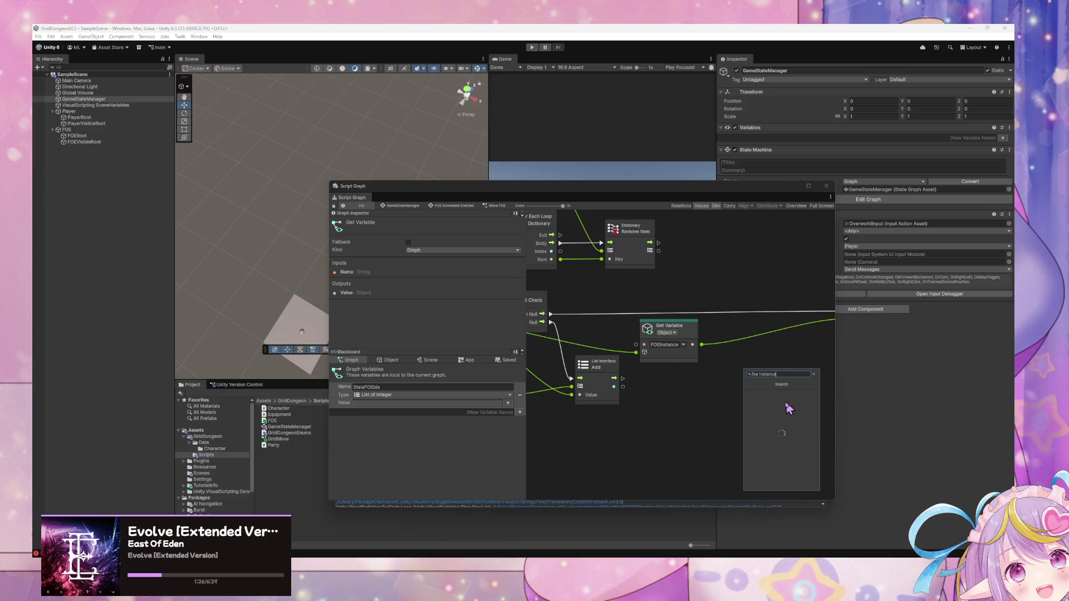
pyautogui.press('BackSpace')
pyautogui.press('BackSpace')
pyautogui.press('BackSpace')
pyautogui.press('BackSpace')
pyautogui.press('BackSpace')
pyautogui.press('BackSpace')
pyautogui.press('BackSpace')
pyautogui.press('BackSpace')
pyautogui.press('BackSpace')
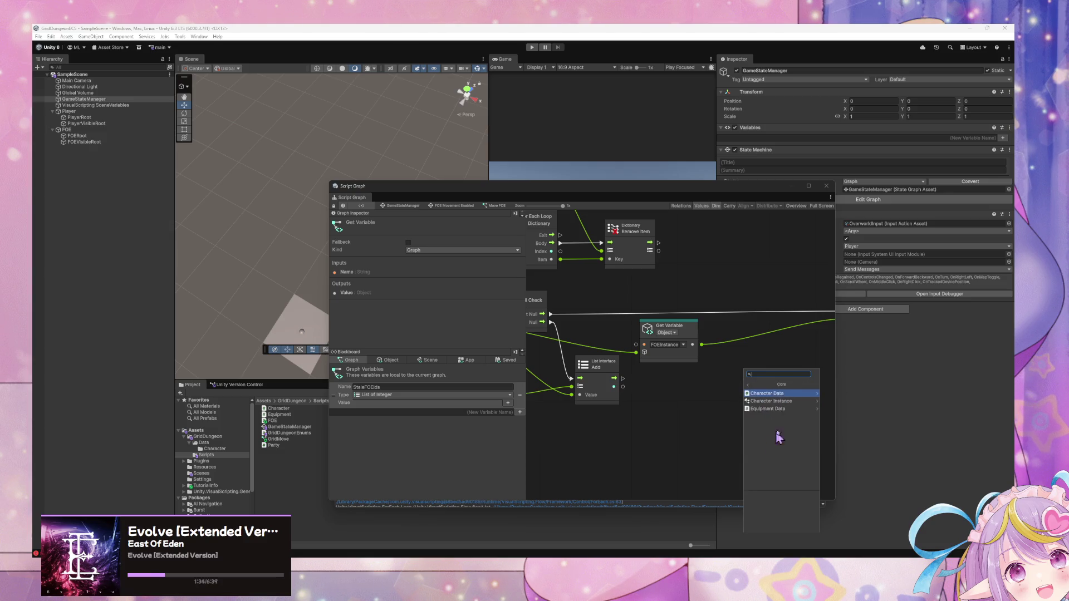
pyautogui.click(728, 419)
# Step: Uncover the Console and clear its log
pyautogui.moveTo(721, 187)
pyautogui.mouseDown()
pyautogui.moveTo(406, 179)
pyautogui.moveTo(715, 174)
pyautogui.mouseUp()
pyautogui.moveTo(479, 174)
pyautogui.mouseDown()
pyautogui.moveTo(717, 101)
pyautogui.moveTo(690, 101)
pyautogui.mouseUp()
pyautogui.click(342, 380)
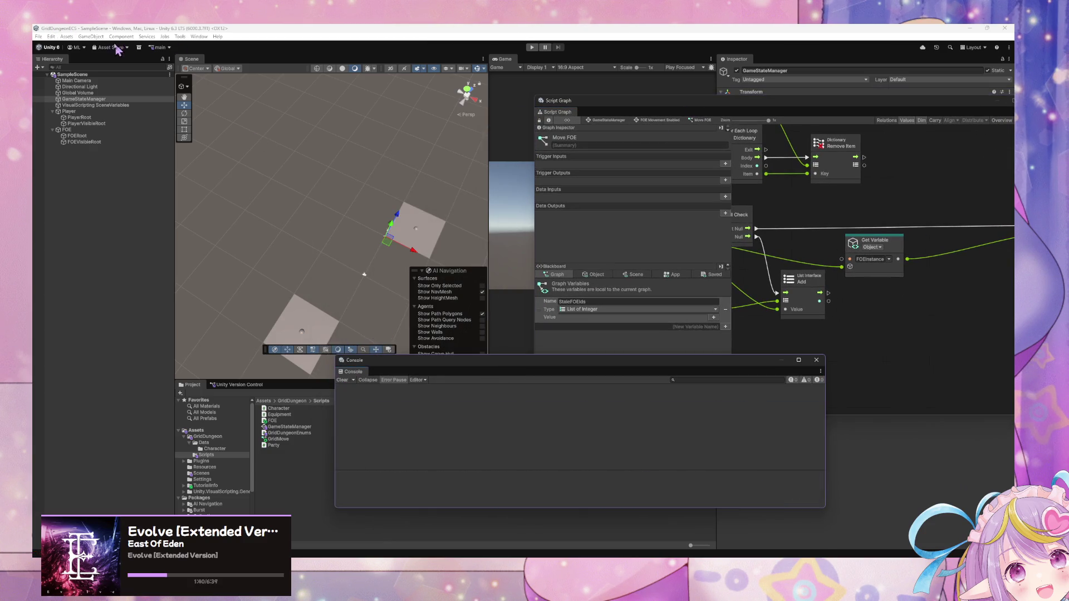
# Step: Run Regenerate Nodes under Edit > Project Settings > Visual Scripting and confirm the completion notice
pyautogui.click(50, 36)
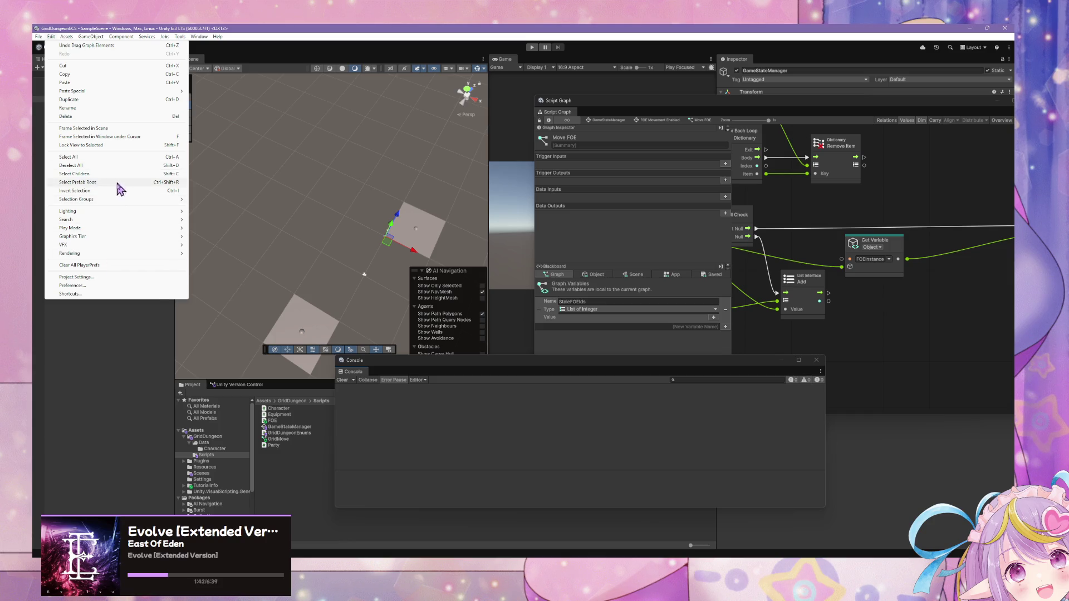
pyautogui.click(130, 277)
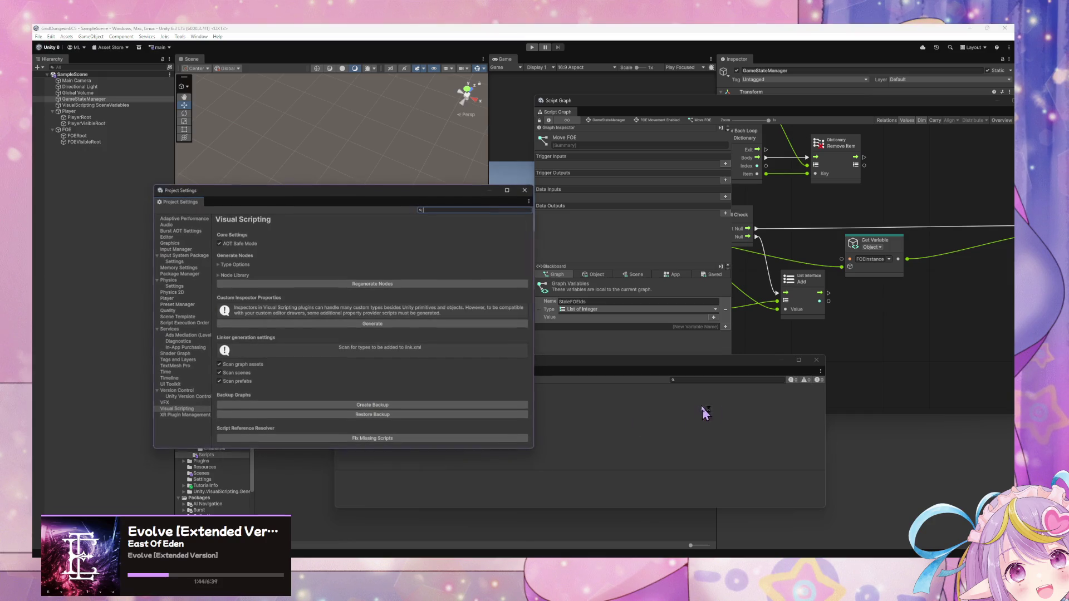
pyautogui.click(396, 283)
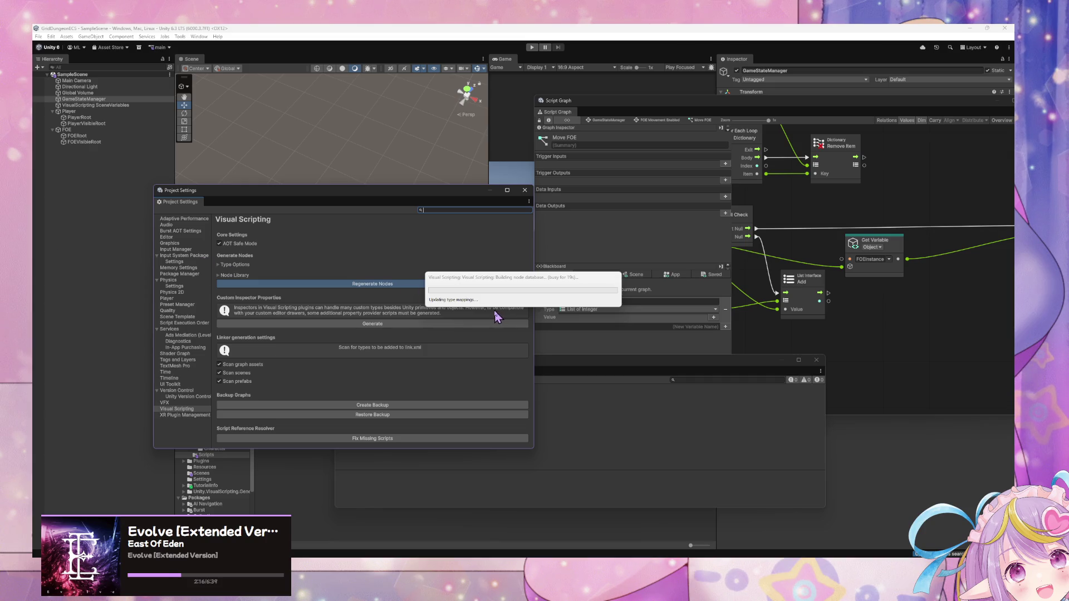
pyautogui.click(504, 278)
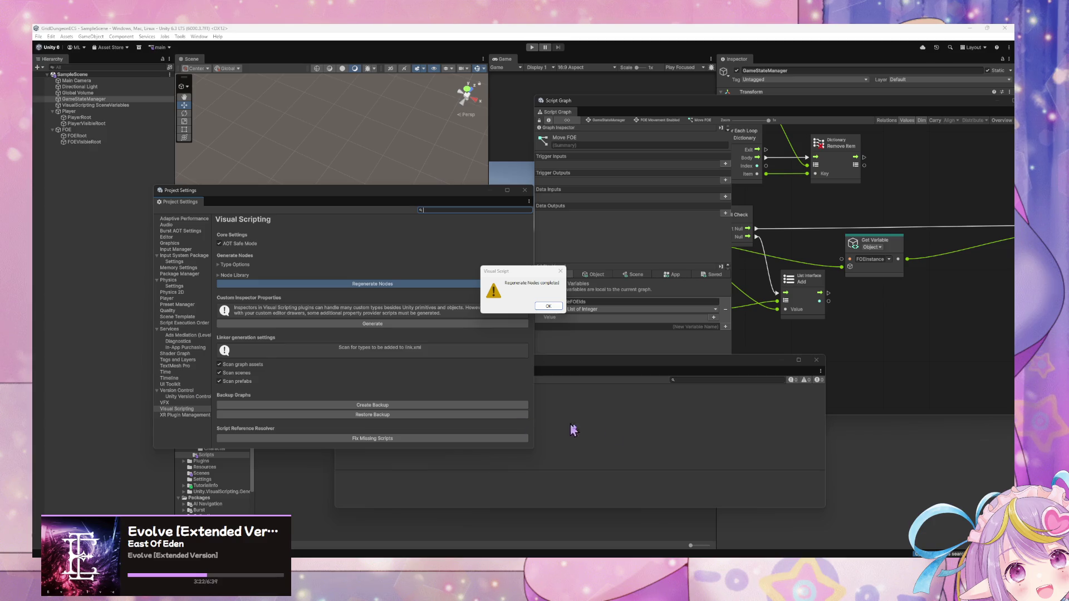
pyautogui.click(549, 306)
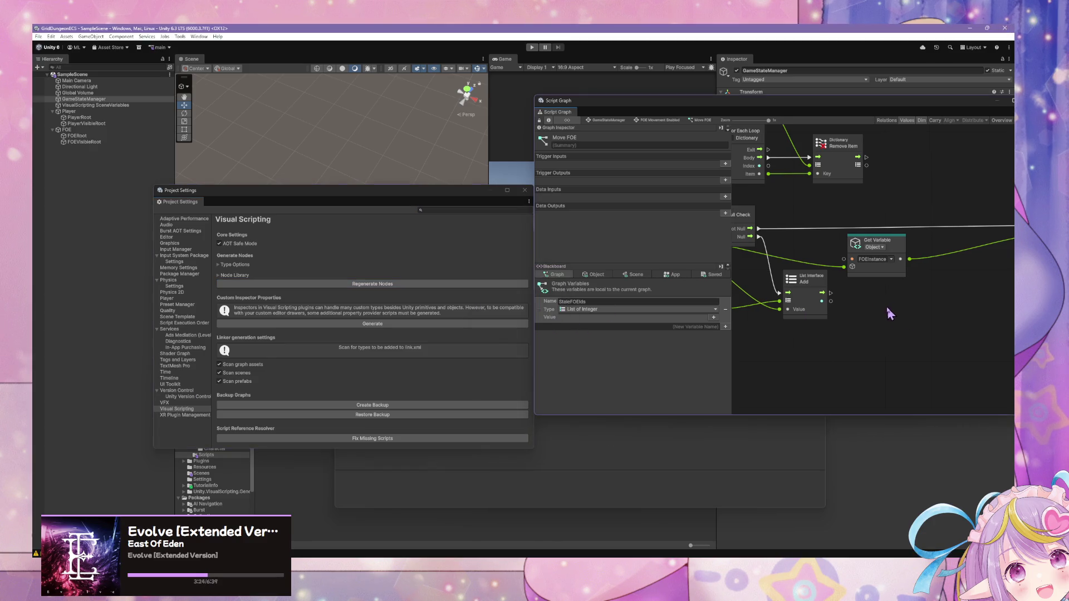
# Step: Add a FOE Instance Get Movement Root Transform node from the node search
pyautogui.moveTo(741, 111); pyautogui.dragTo(515, 133)
pyautogui.moveTo(717, 322)
pyautogui.mouseDown()
pyautogui.moveTo(537, 341)
pyautogui.moveTo(754, 351)
pyautogui.moveTo(661, 341)
pyautogui.moveTo(682, 330)
pyautogui.moveTo(647, 310)
pyautogui.moveTo(666, 302)
pyautogui.mouseUp()
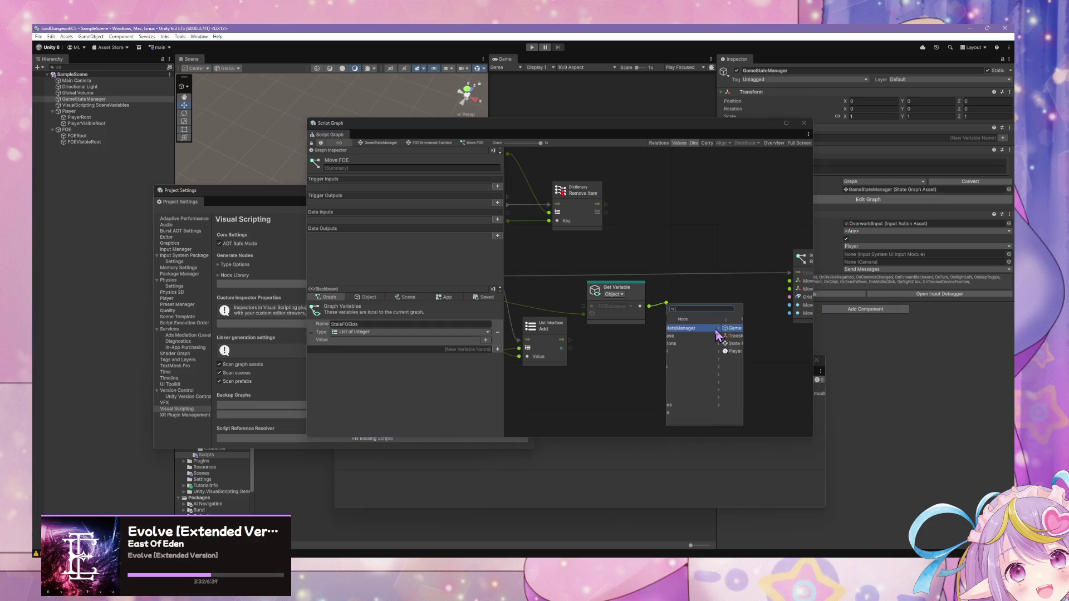
pyautogui.rightClick(646, 321)
pyautogui.rightClick(645, 319)
pyautogui.click(667, 324)
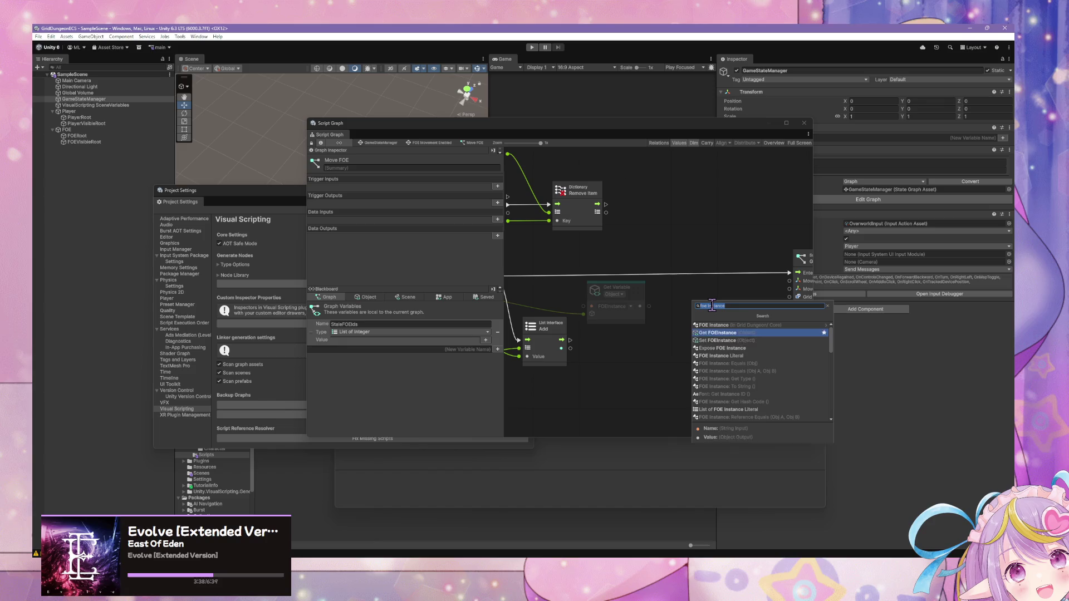
pyautogui.press('Right')
pyautogui.press('Down')
pyautogui.press('Down')
pyautogui.press('Down')
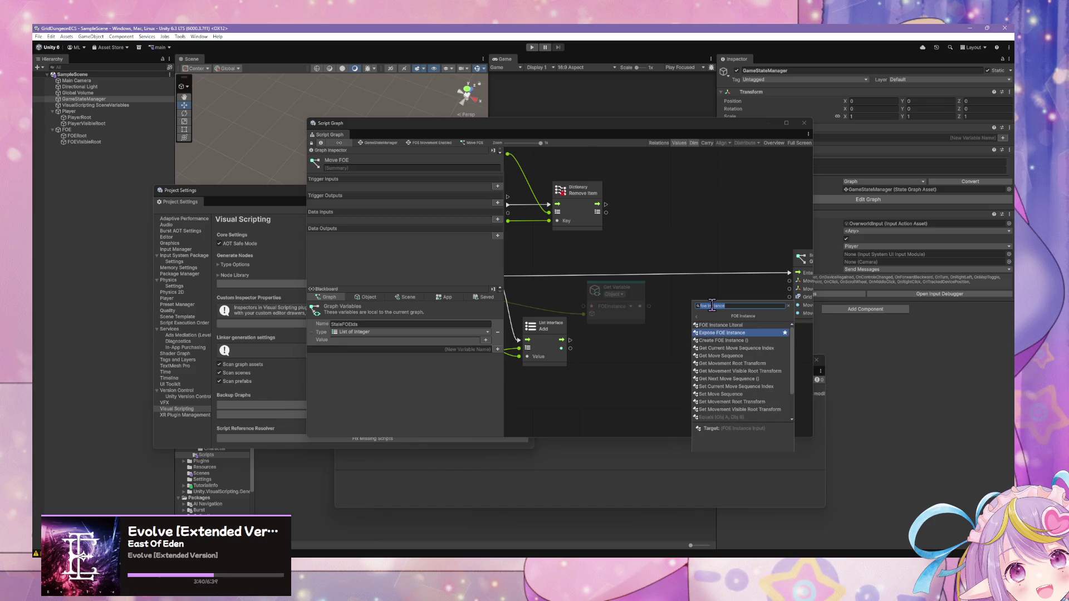
pyautogui.press('Up')
pyautogui.press('Up')
pyautogui.press('Down')
pyautogui.press('Down')
pyautogui.press('Down')
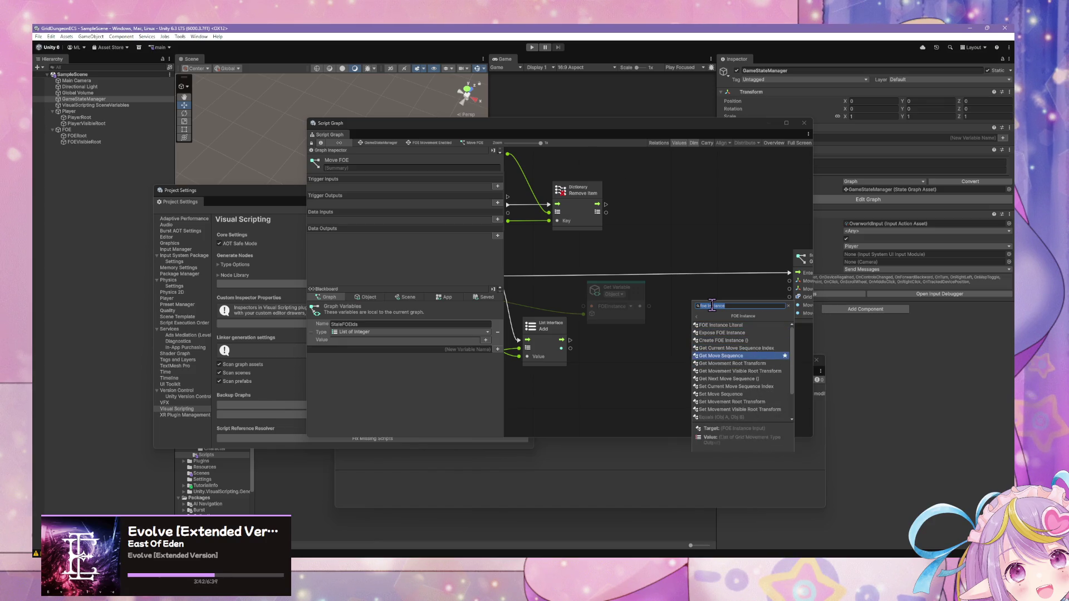
pyautogui.press('Down')
pyautogui.press('Up')
pyautogui.press('Up')
pyautogui.press('Up')
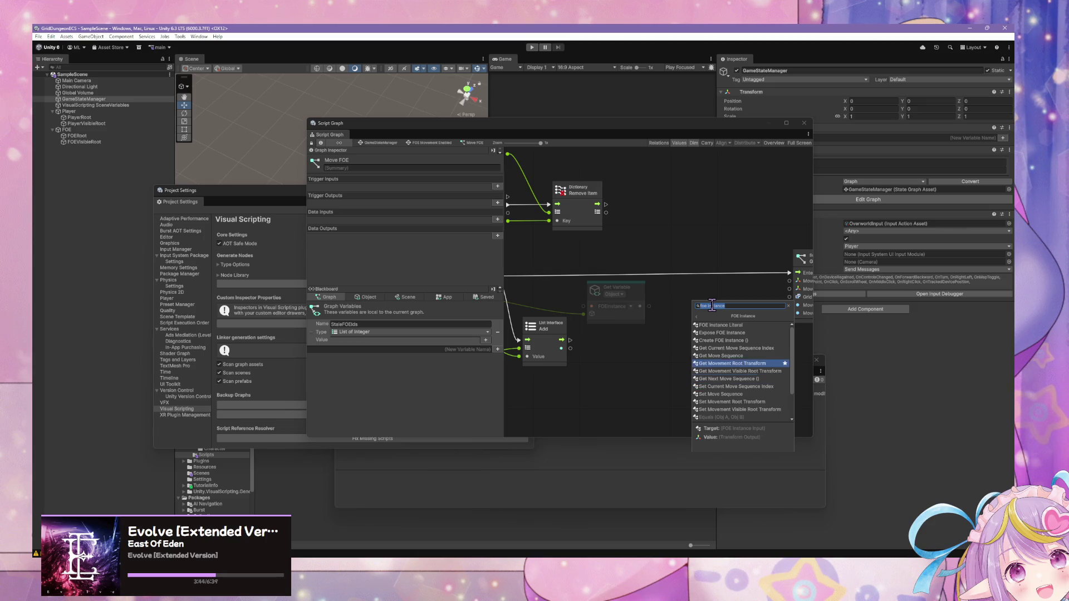
pyautogui.press('Down')
pyautogui.press('Down')
pyautogui.press('Down')
pyautogui.press('Up')
pyautogui.press('Up')
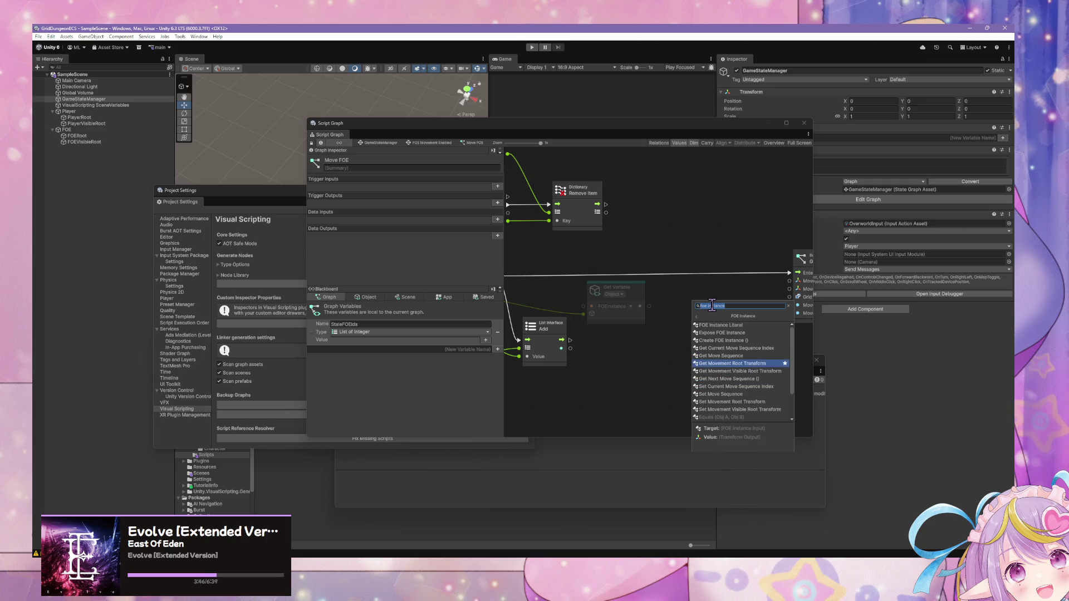
pyautogui.press('Down')
pyautogui.press('Up')
pyautogui.press('Return')
# Step: Feed FOEInstance into Get Movement Root Transform and wire it to Grid Move's Movement Root Transform
pyautogui.moveTo(639, 306); pyautogui.dragTo(688, 322)
pyautogui.hscroll(3, 702, 309)
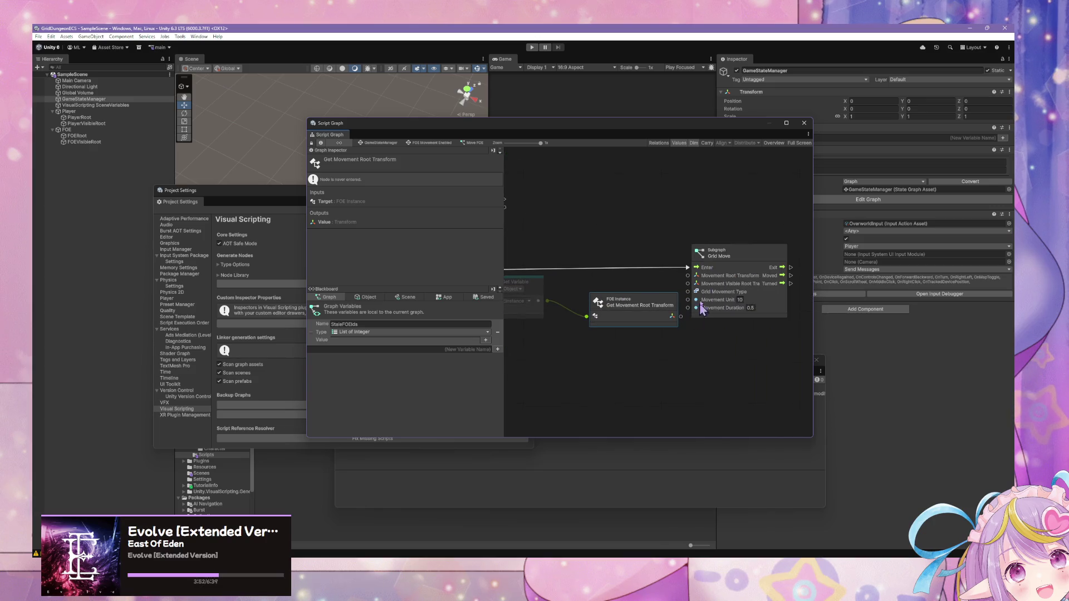
pyautogui.click(726, 255)
pyautogui.moveTo(743, 254); pyautogui.dragTo(777, 257)
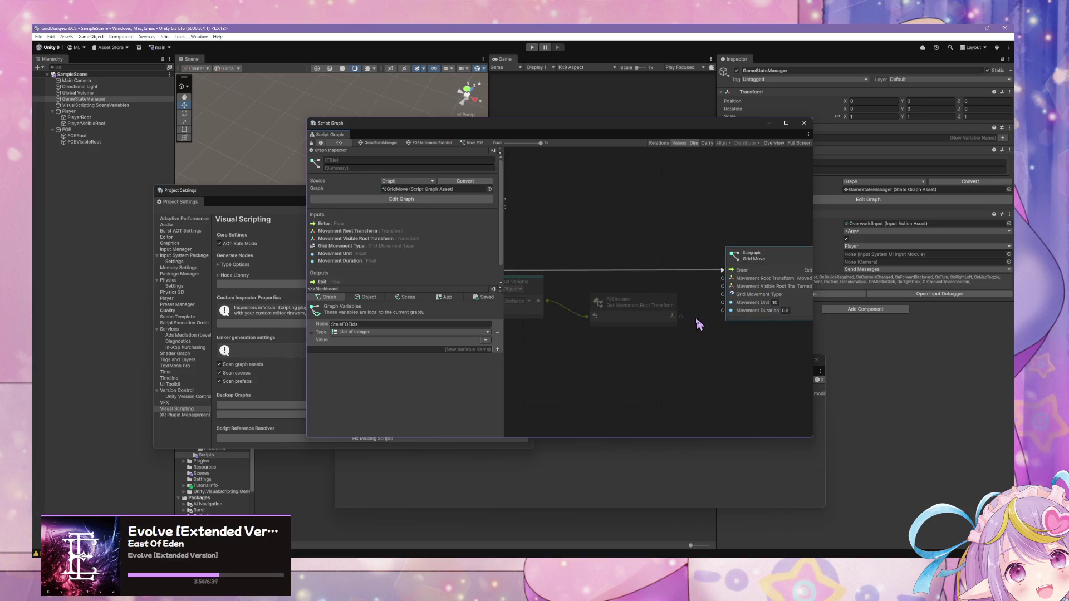
pyautogui.moveTo(680, 316); pyautogui.dragTo(722, 278)
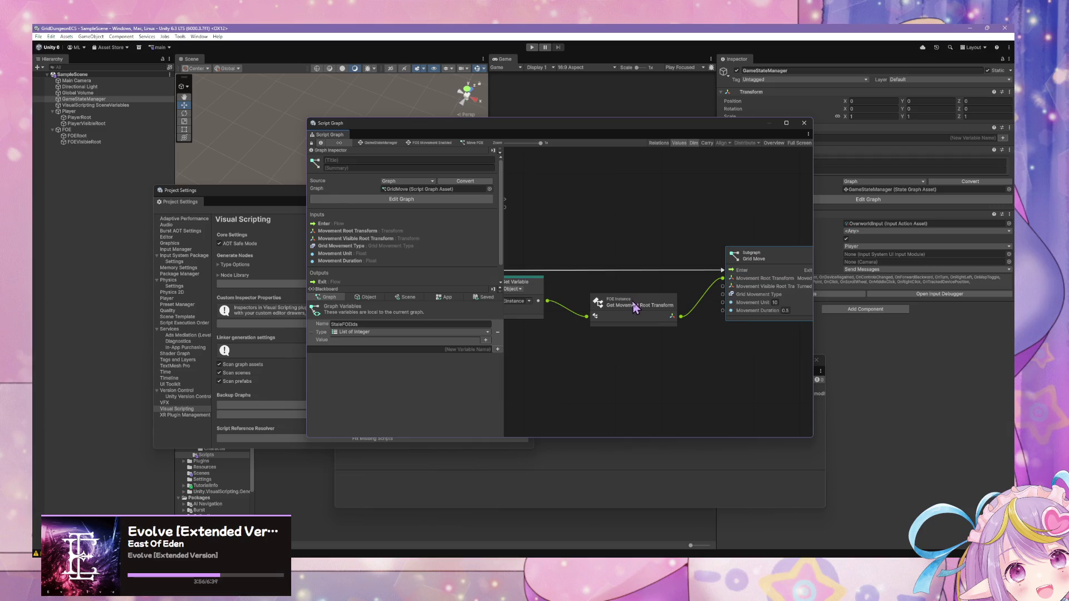
pyautogui.moveTo(635, 305); pyautogui.dragTo(635, 282)
pyautogui.rightClick(614, 345)
# Step: Add Get Movement Visible Root Transform from FOEInstance and wire it into Grid Move
pyautogui.click(629, 345)
pyautogui.write('get mov')
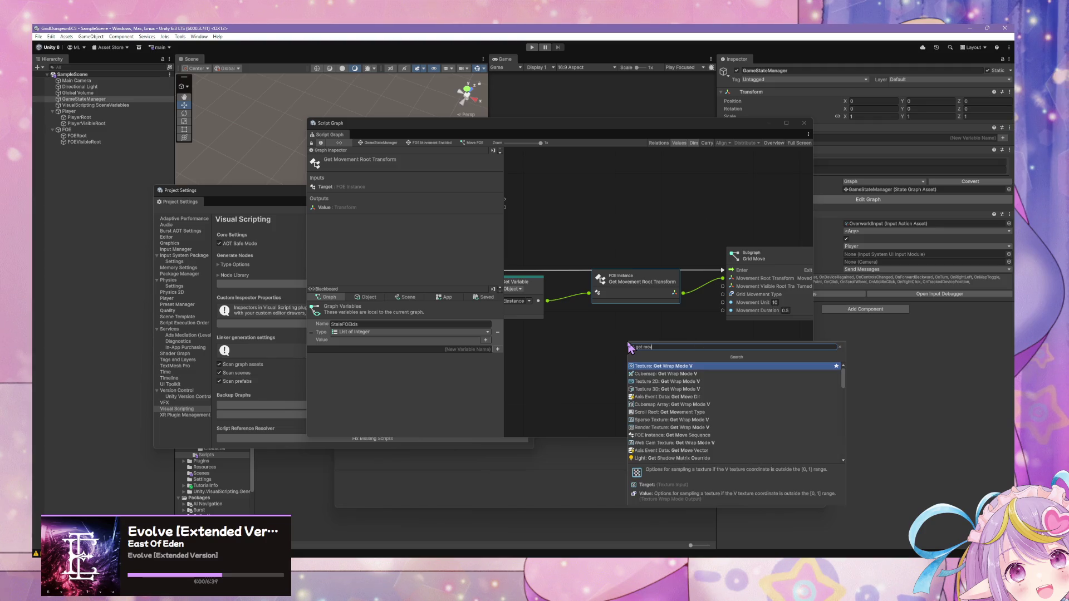
pyautogui.write('ement visible')
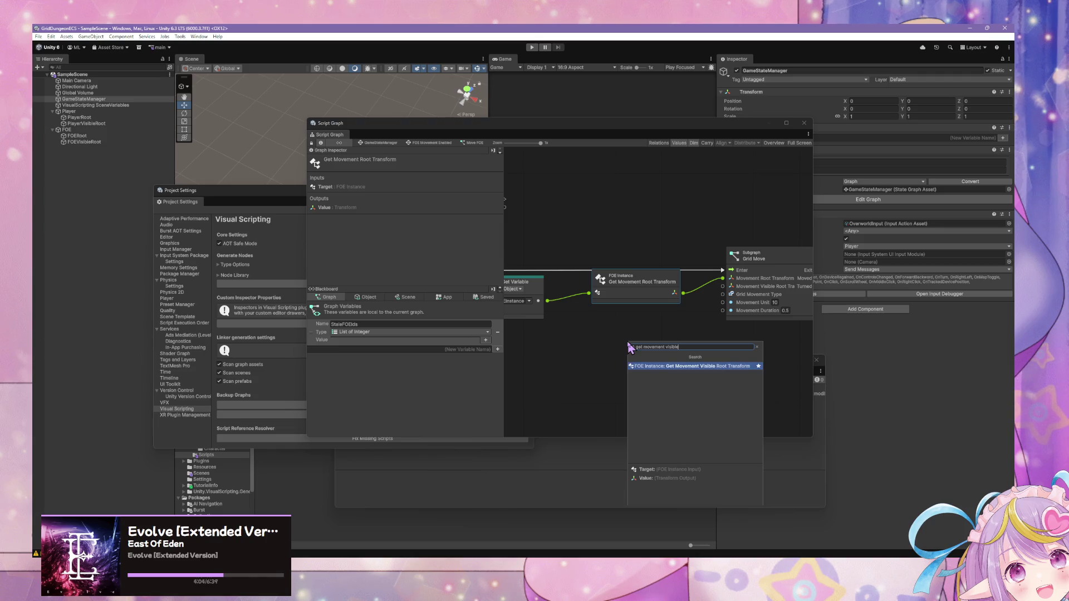
pyautogui.press('Return')
pyautogui.moveTo(549, 301); pyautogui.dragTo(607, 360)
pyautogui.moveTo(718, 360)
pyautogui.mouseDown()
pyautogui.moveTo(727, 290)
pyautogui.moveTo(685, 350)
pyautogui.moveTo(664, 324)
pyautogui.mouseUp()
# Step: Add Get Next Move Sequence from FOEInstance and chain it into Grid Move's Enter flow
pyautogui.rightClick(637, 372)
pyautogui.click(529, 297)
pyautogui.moveTo(547, 301); pyautogui.dragTo(593, 355)
pyautogui.write('get next')
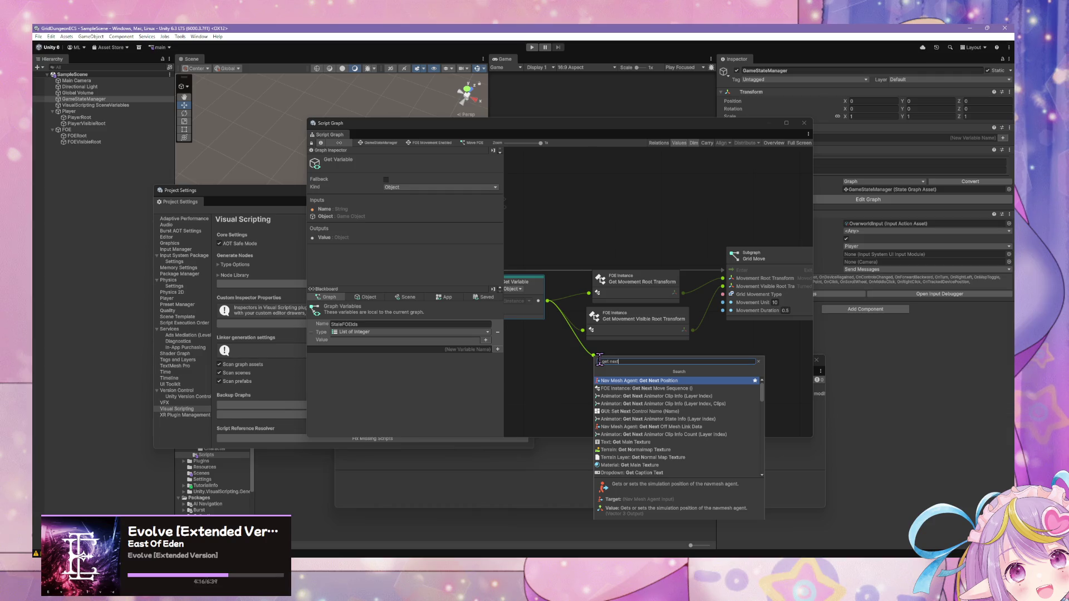
pyautogui.click(657, 388)
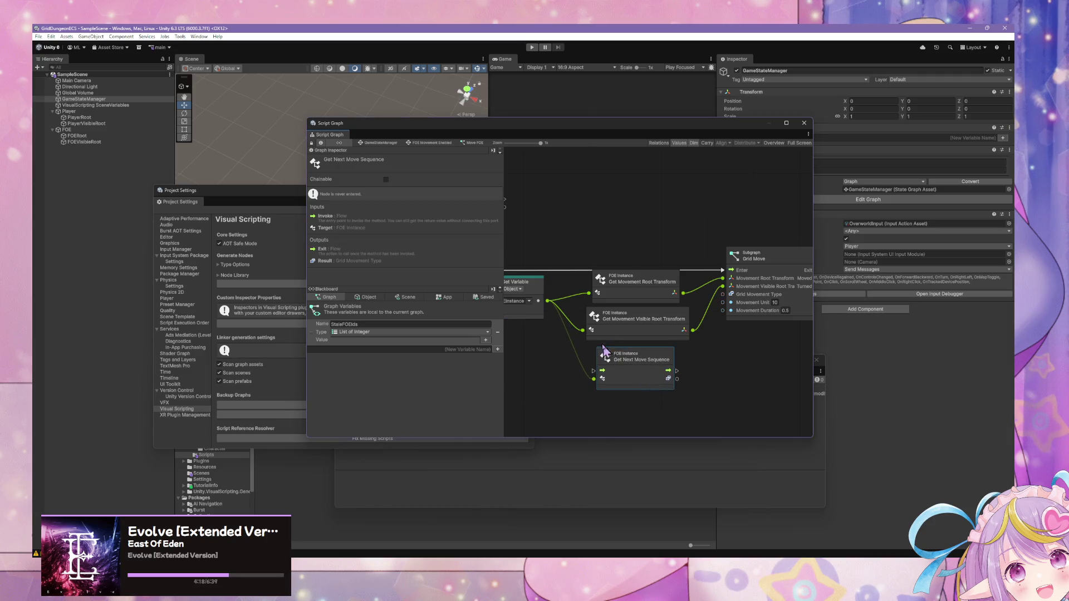
pyautogui.moveTo(644, 339)
pyautogui.mouseDown()
pyautogui.moveTo(639, 230)
pyautogui.moveTo(731, 270)
pyautogui.mouseUp()
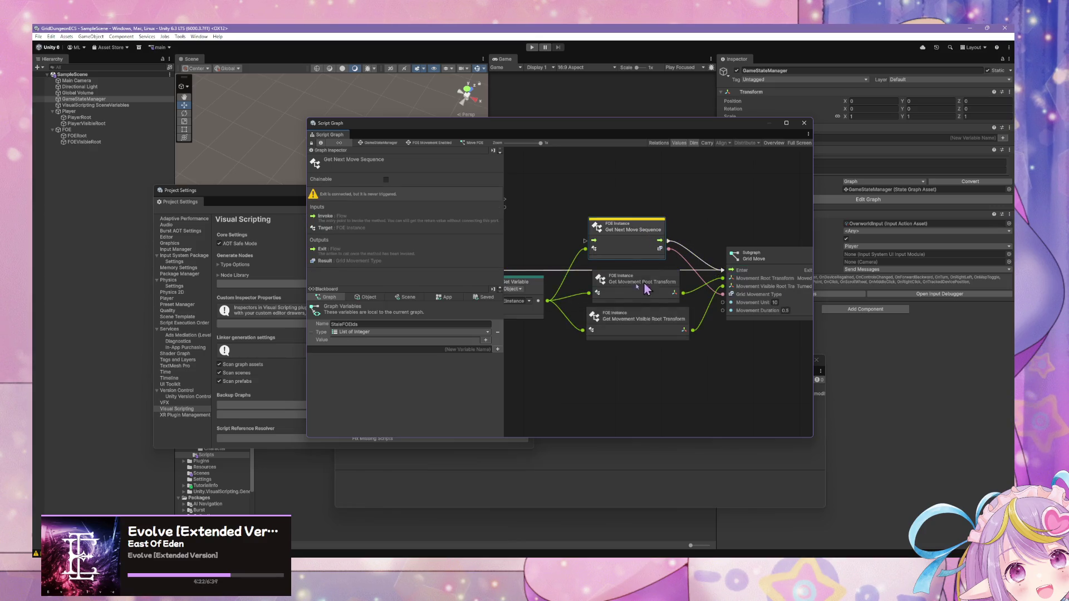
pyautogui.moveTo(561, 297); pyautogui.dragTo(749, 267)
pyautogui.scroll(-5, 676, 246)
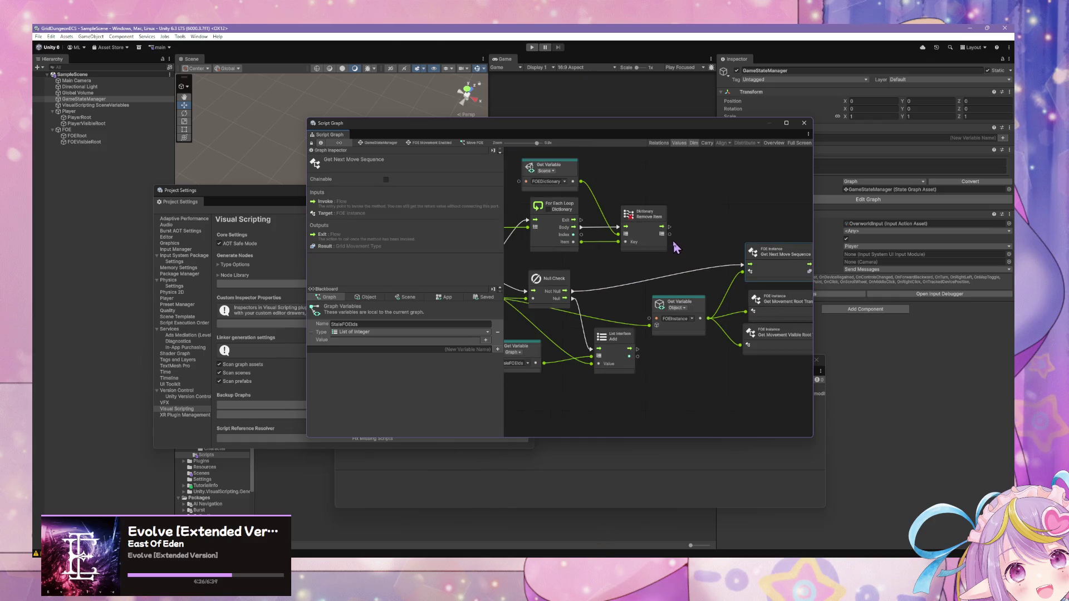
pyautogui.scroll(2, 676, 247)
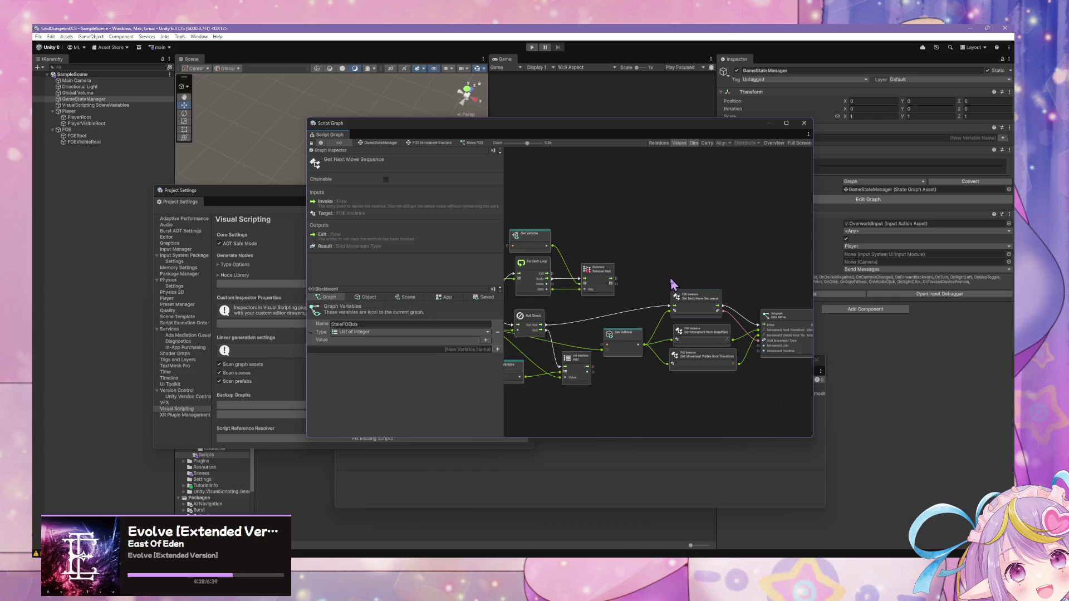
pyautogui.scroll(1, 684, 284)
pyautogui.scroll(-2, 687, 286)
pyautogui.scroll(2, 687, 286)
pyautogui.scroll(2, 699, 285)
pyautogui.moveTo(718, 286)
pyautogui.mouseDown()
pyautogui.moveTo(678, 282)
pyautogui.moveTo(613, 237)
pyautogui.mouseUp()
pyautogui.moveTo(615, 130)
pyautogui.mouseDown()
pyautogui.moveTo(743, 275)
pyautogui.moveTo(774, 346)
pyautogui.mouseUp()
pyautogui.moveTo(428, 201); pyautogui.dragTo(648, 369)
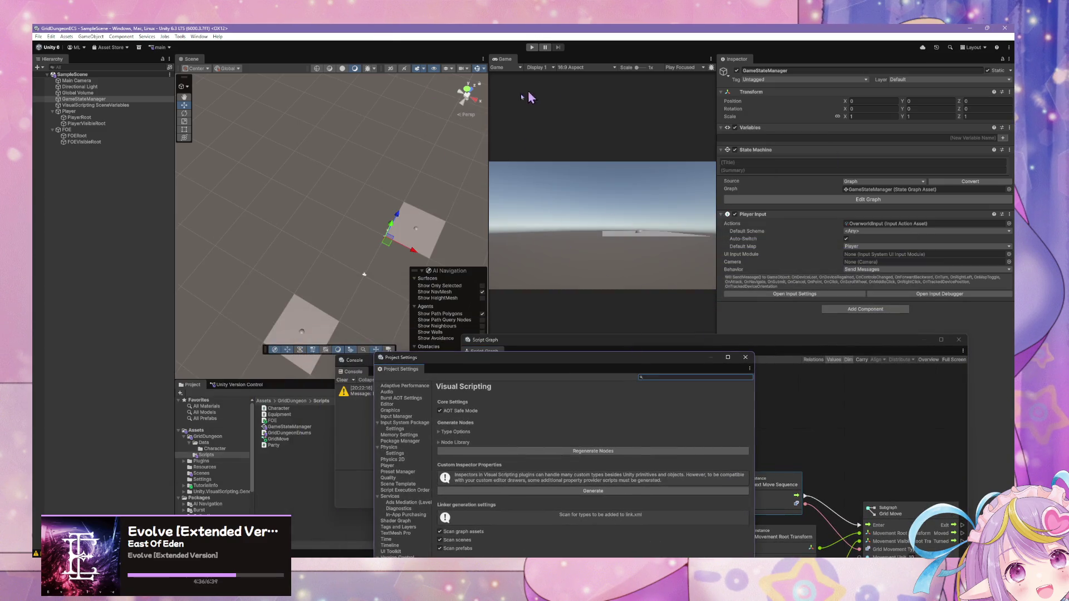
# Step: Enter Play mode and focus the Game view to test FOE movement
pyautogui.click(531, 48)
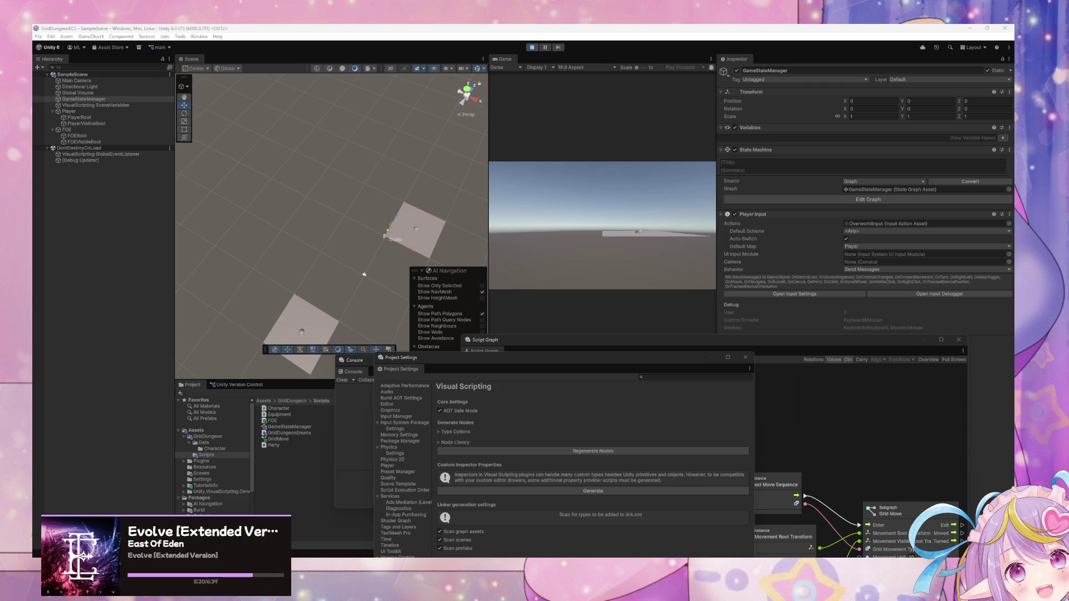
pyautogui.click(553, 251)
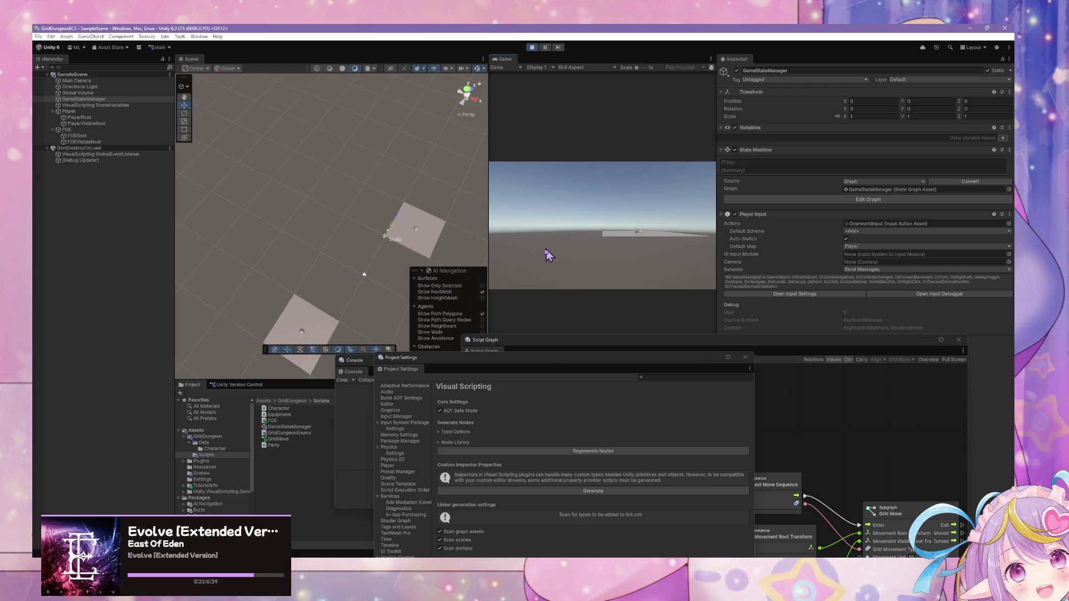
# Step: Move the player, inspect the Console's missing 'collection' error, and enlarge the Move FOE graph
pyautogui.press('w')
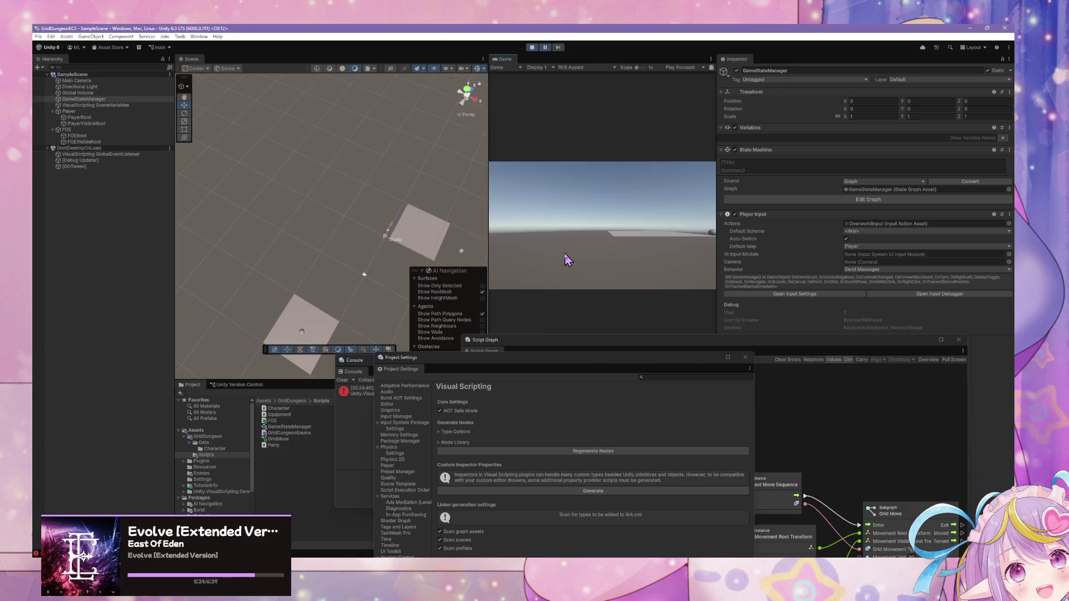
pyautogui.click(369, 412)
pyautogui.click(452, 389)
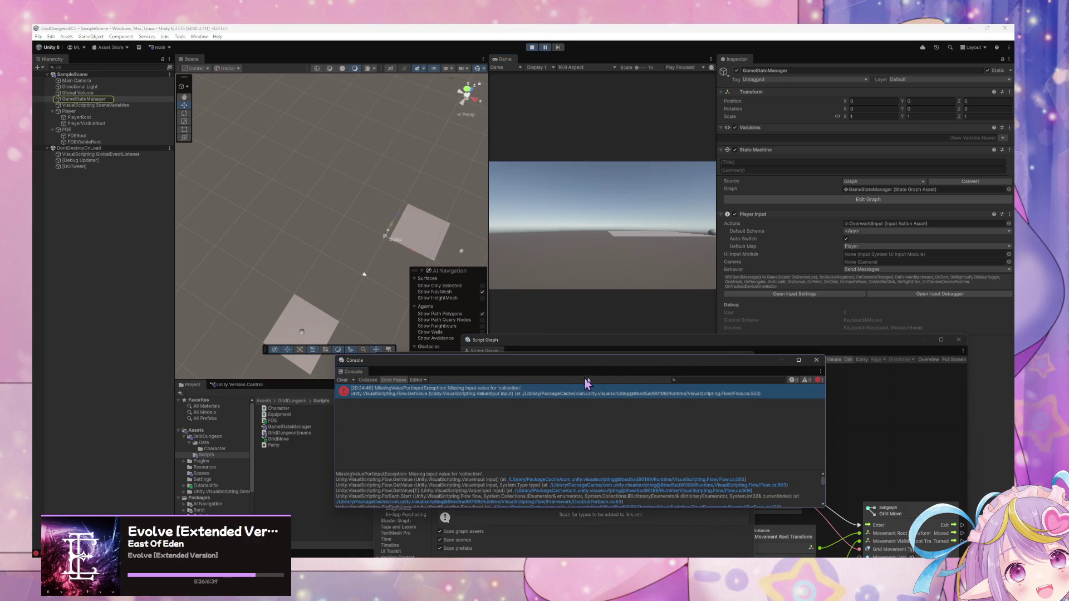
pyautogui.click(876, 402)
pyautogui.moveTo(712, 340); pyautogui.dragTo(572, 145)
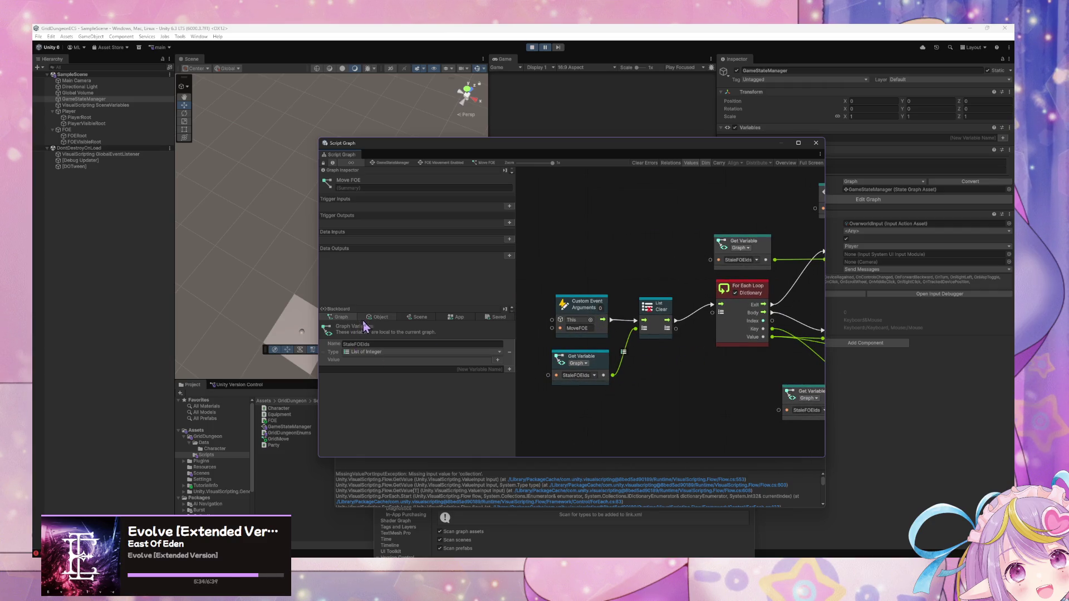
# Step: Drag the Scene variable FOEDictionary into the graph and wire it to For Each Loop's collection
pyautogui.click(377, 317)
pyautogui.click(419, 318)
pyautogui.moveTo(323, 420)
pyautogui.mouseDown()
pyautogui.moveTo(625, 382)
pyautogui.moveTo(612, 393)
pyautogui.mouseUp()
pyautogui.moveTo(678, 418); pyautogui.dragTo(712, 312)
pyautogui.moveTo(640, 399); pyautogui.dragTo(576, 412)
# Step: Test the fix in the running game and move the graph window out of the way
pyautogui.click(522, 129)
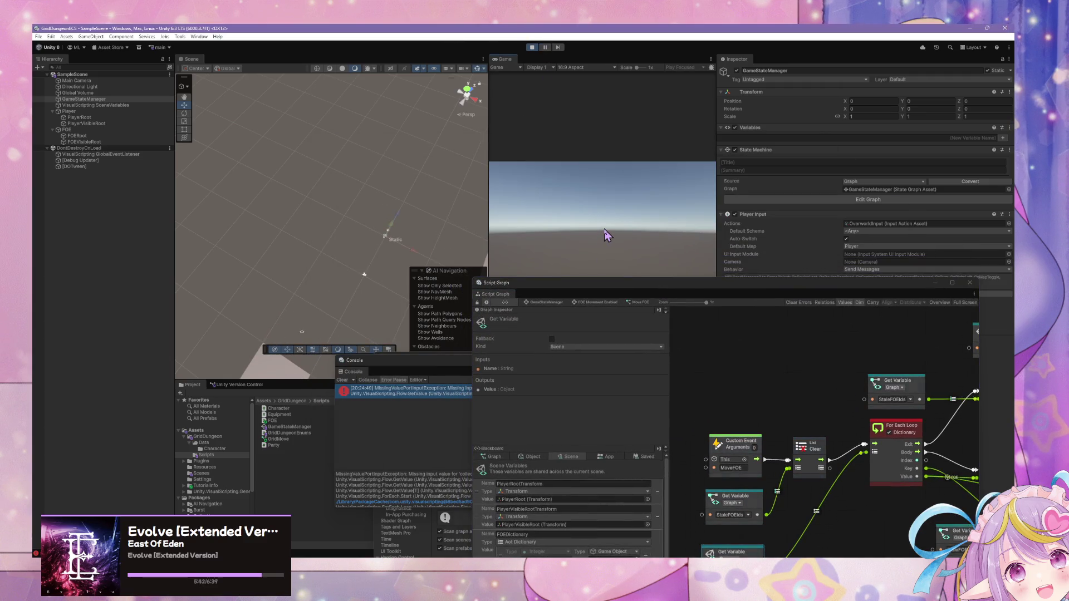
pyautogui.moveTo(386, 254)
pyautogui.mouseDown()
pyautogui.moveTo(249, 258)
pyautogui.moveTo(261, 247)
pyautogui.moveTo(245, 234)
pyautogui.moveTo(425, 208)
pyautogui.mouseUp()
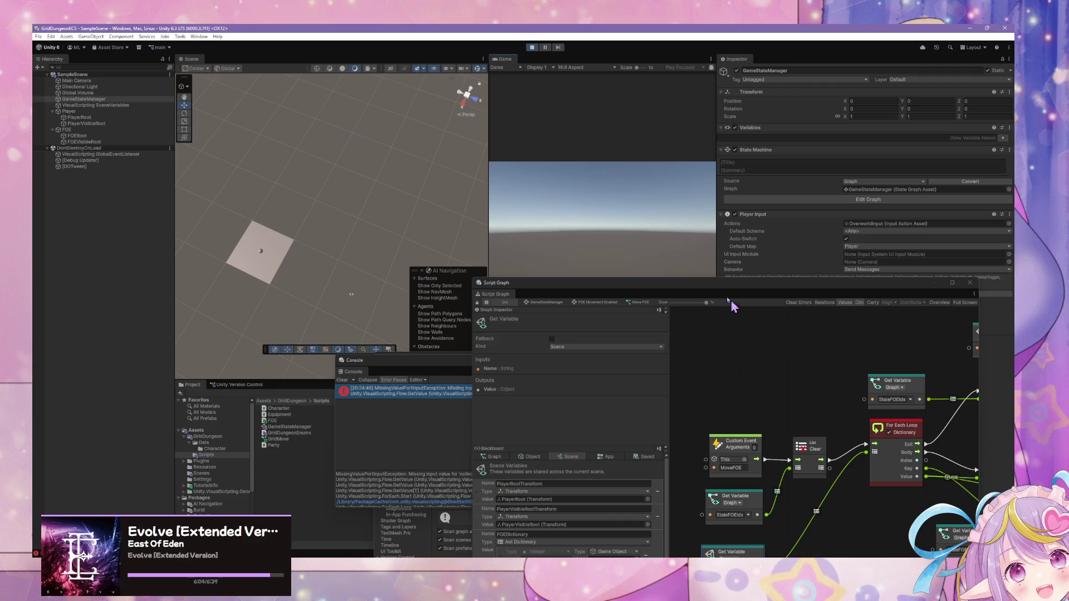
pyautogui.moveTo(647, 290); pyautogui.dragTo(585, 432)
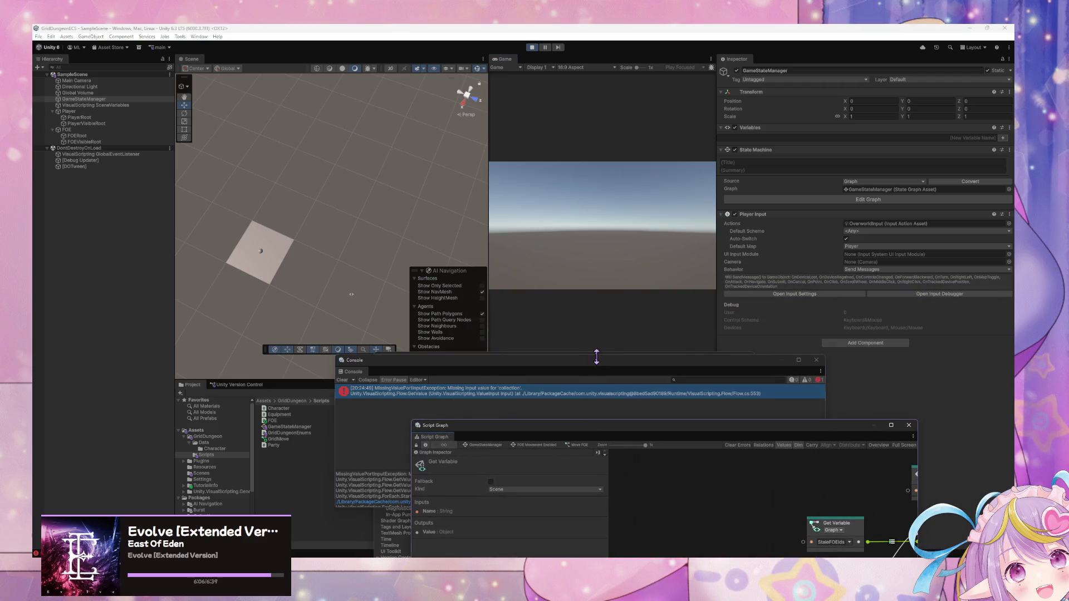
# Step: Close the Console and Project Settings windows and drag the Scene/Project divider down for taller views
pyautogui.moveTo(594, 356); pyautogui.dragTo(779, 385)
pyautogui.click(816, 379)
pyautogui.click(745, 356)
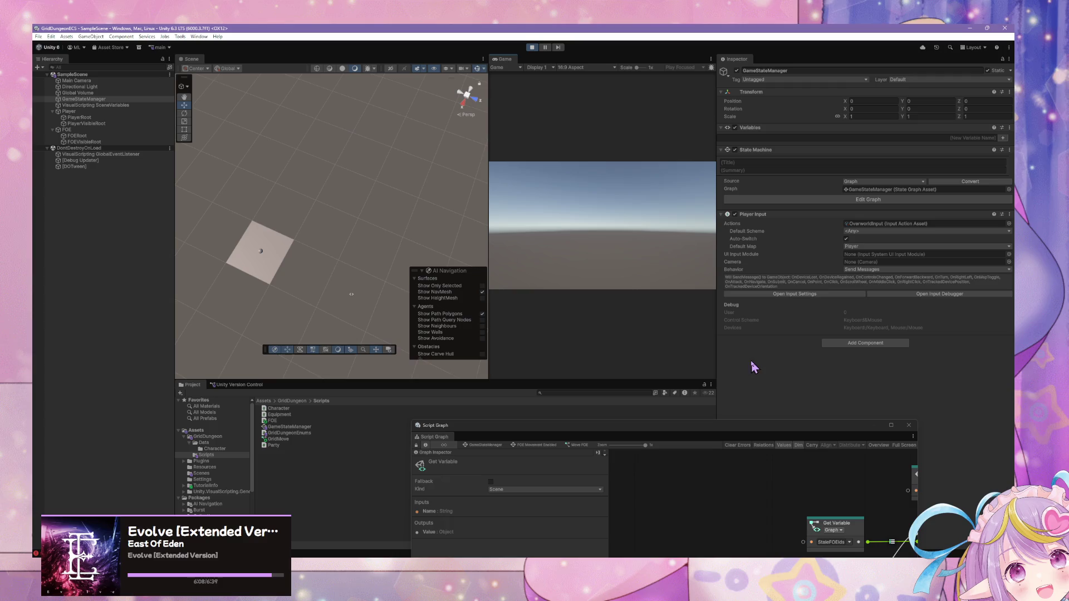
pyautogui.moveTo(633, 379); pyautogui.dragTo(633, 432)
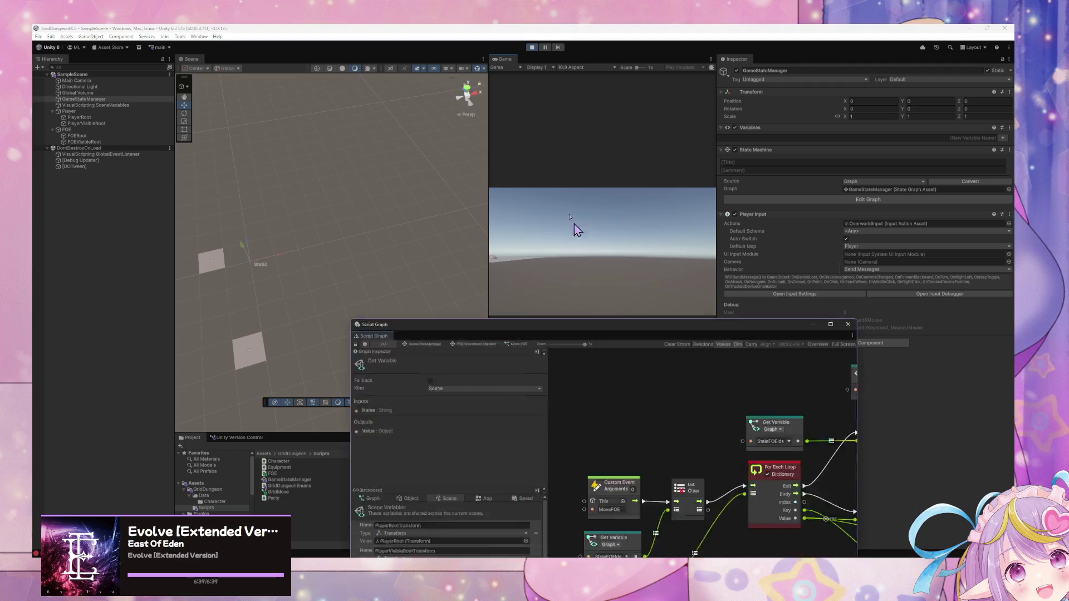
# Step: Go up to the GameStateManager state graph and recentre its FOE and movement states
pyautogui.click(412, 215)
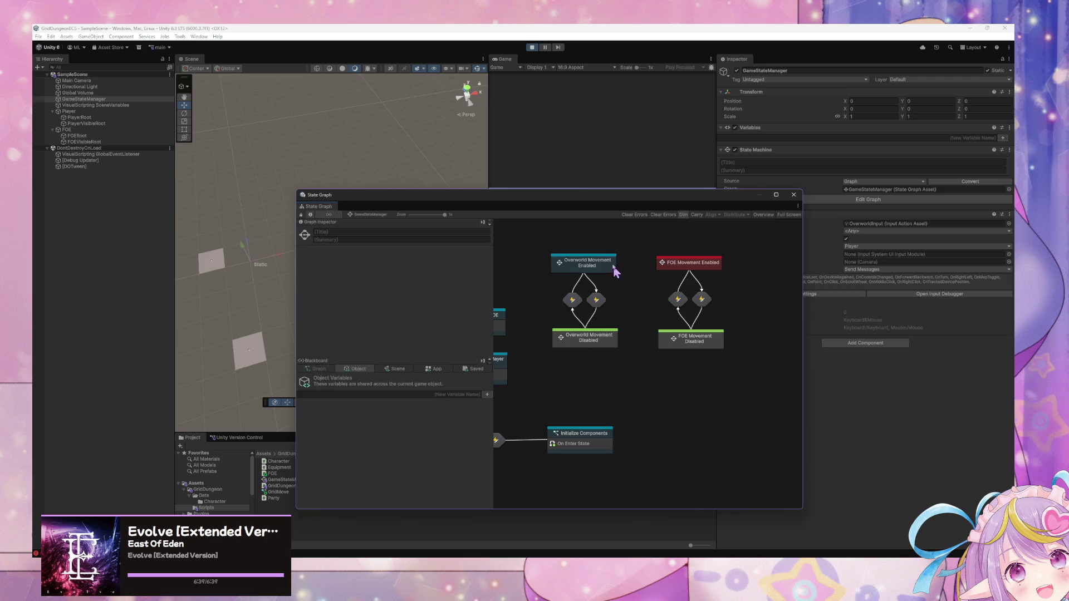
pyautogui.moveTo(600, 317)
pyautogui.mouseDown()
pyautogui.moveTo(697, 356)
pyautogui.moveTo(675, 298)
pyautogui.moveTo(626, 334)
pyautogui.mouseUp()
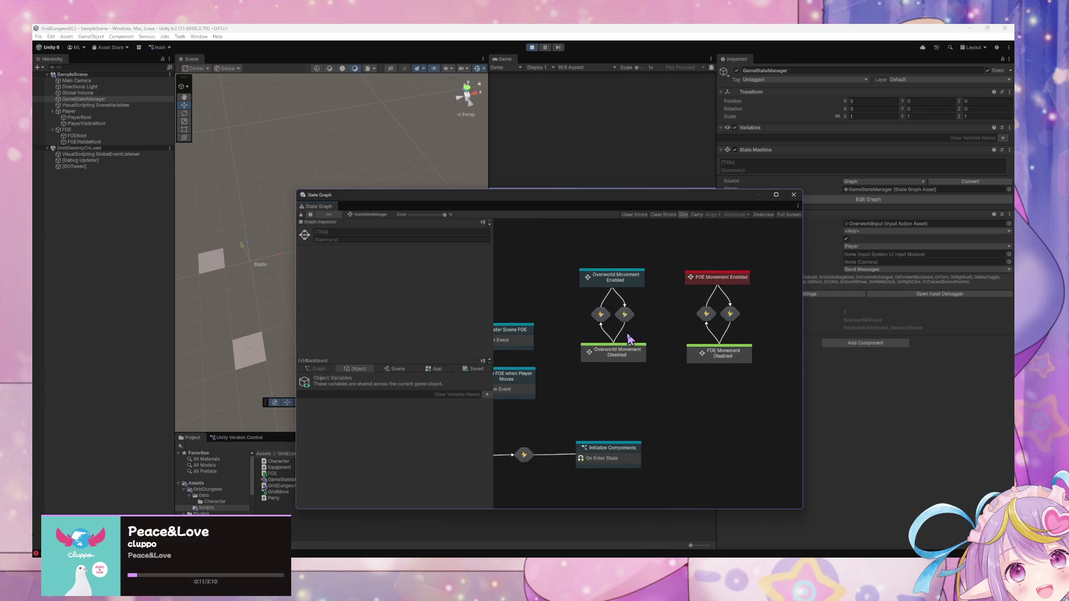
pyautogui.moveTo(564, 401); pyautogui.dragTo(588, 413)
pyautogui.click(640, 290)
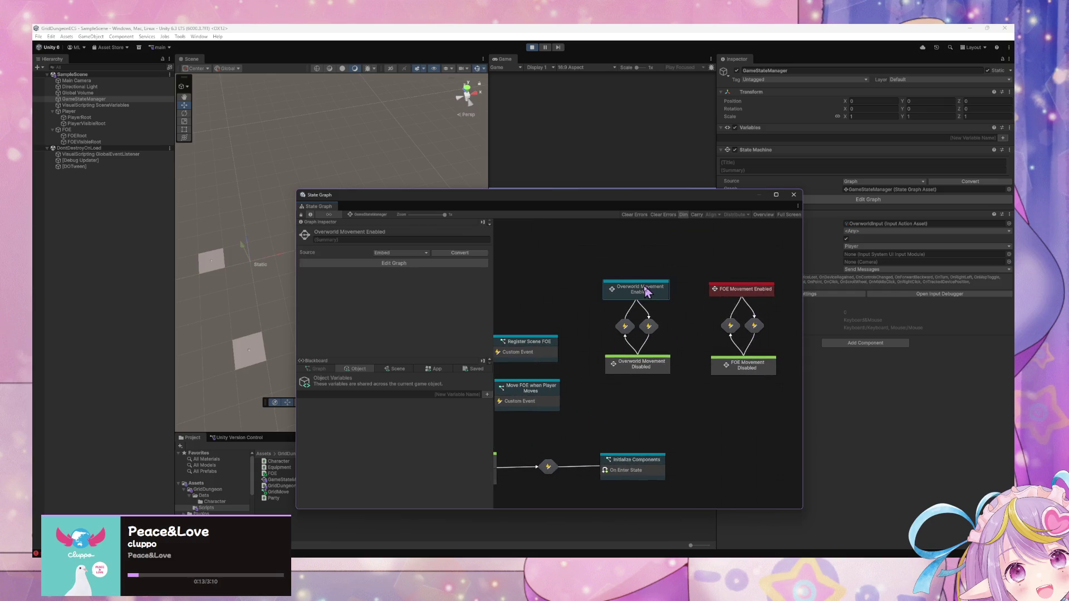
pyautogui.click(621, 399)
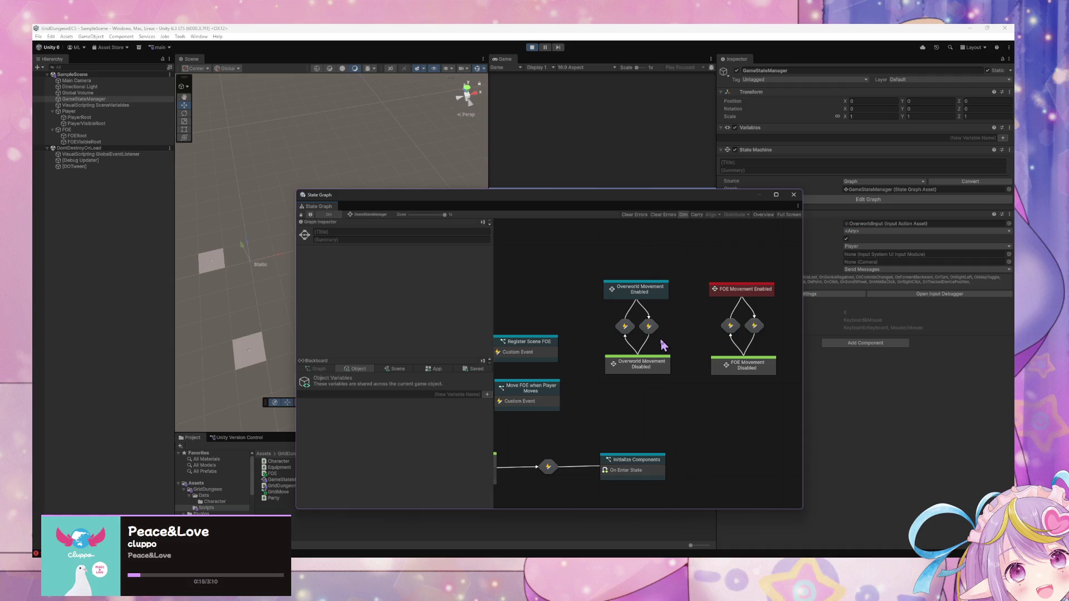
pyautogui.moveTo(542, 368); pyautogui.dragTo(665, 329)
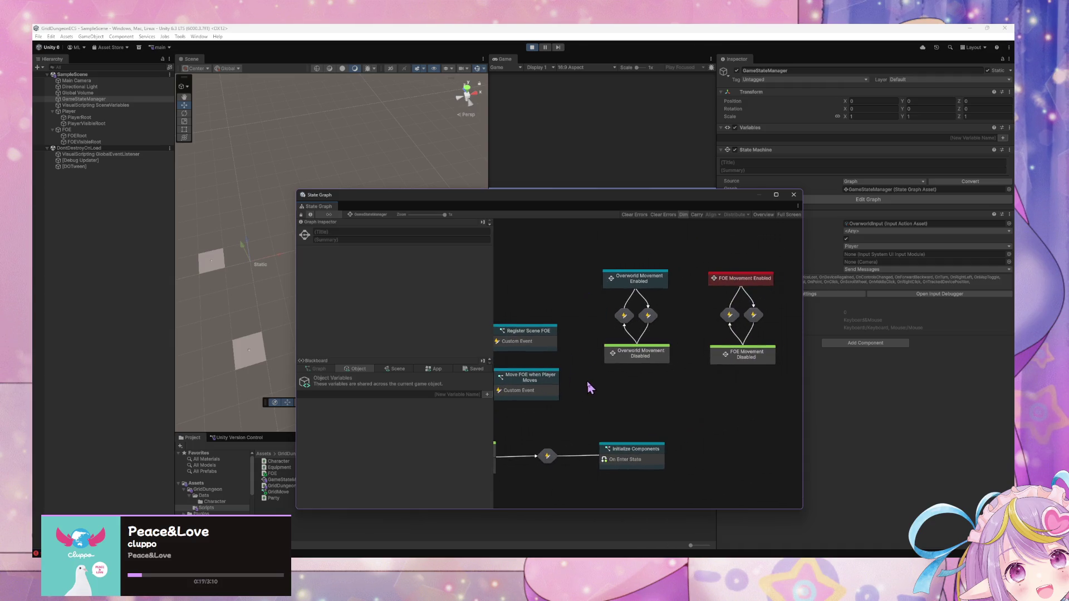
pyautogui.moveTo(594, 384)
pyautogui.mouseDown()
pyautogui.moveTo(748, 384)
pyautogui.moveTo(594, 384)
pyautogui.mouseUp()
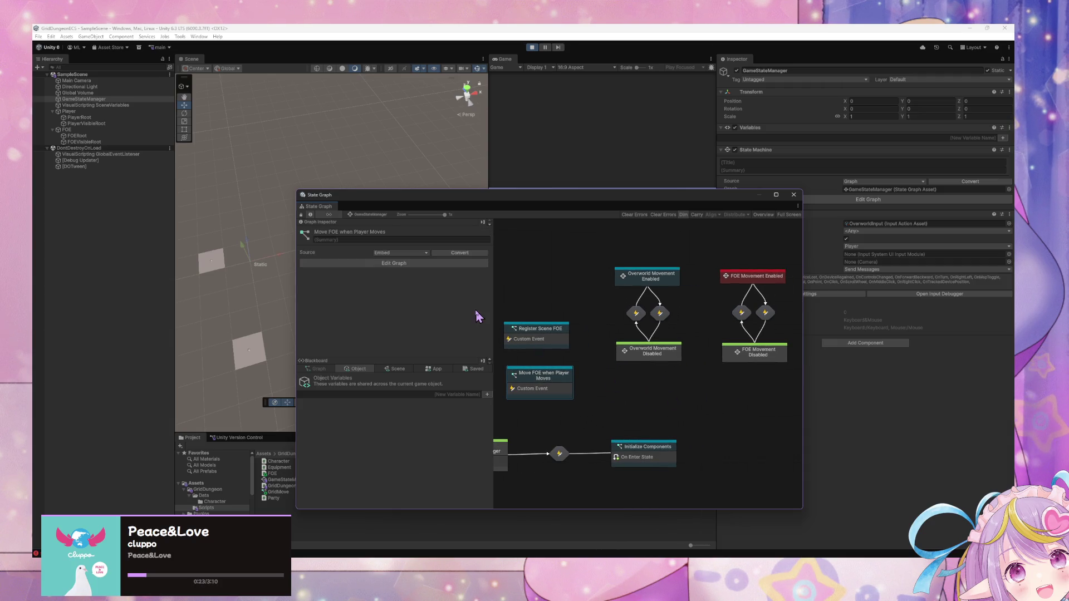
# Step: Open the Overworld Movement Enabled state and enter its Player Movement Input script graph
pyautogui.click(373, 153)
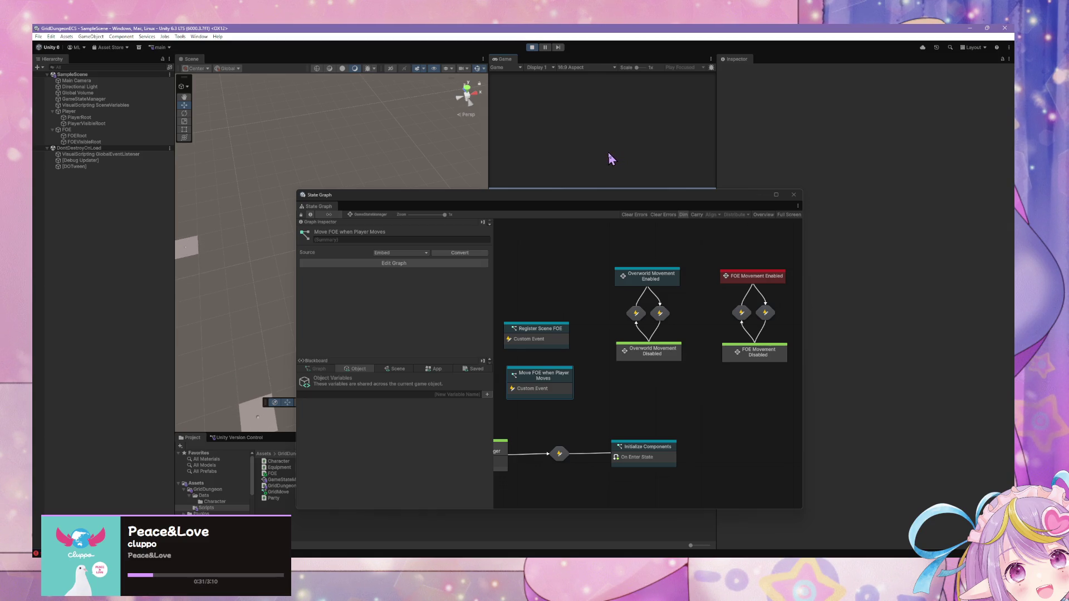
pyautogui.click(616, 396)
pyautogui.click(714, 345)
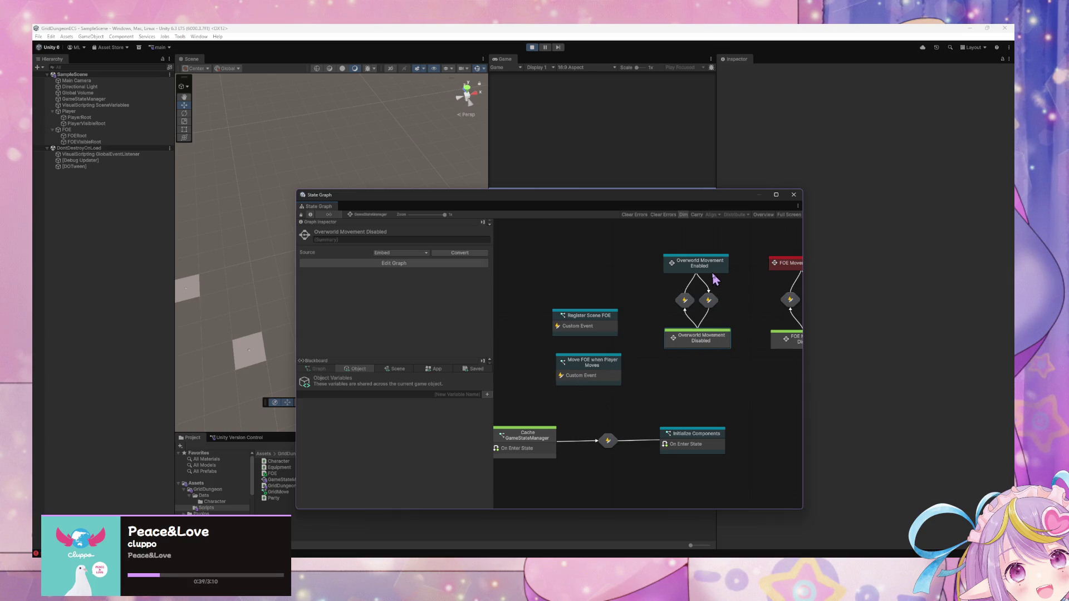
pyautogui.click(593, 324)
pyautogui.click(700, 267)
pyautogui.click(615, 364)
pyautogui.click(722, 266)
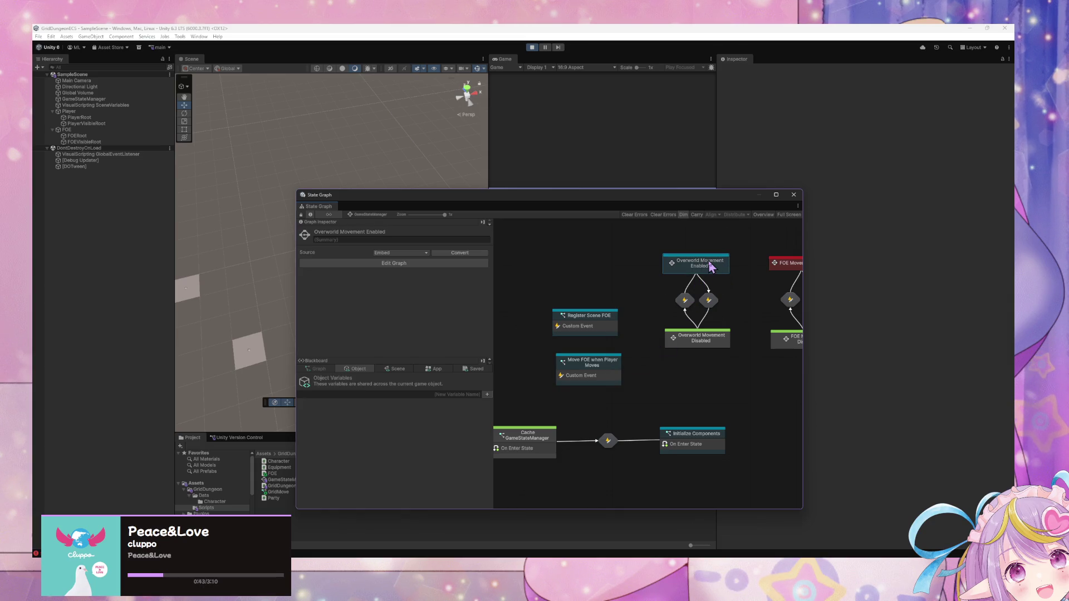
pyautogui.doubleClick(709, 270)
pyautogui.click(604, 365)
pyautogui.doubleClick(599, 363)
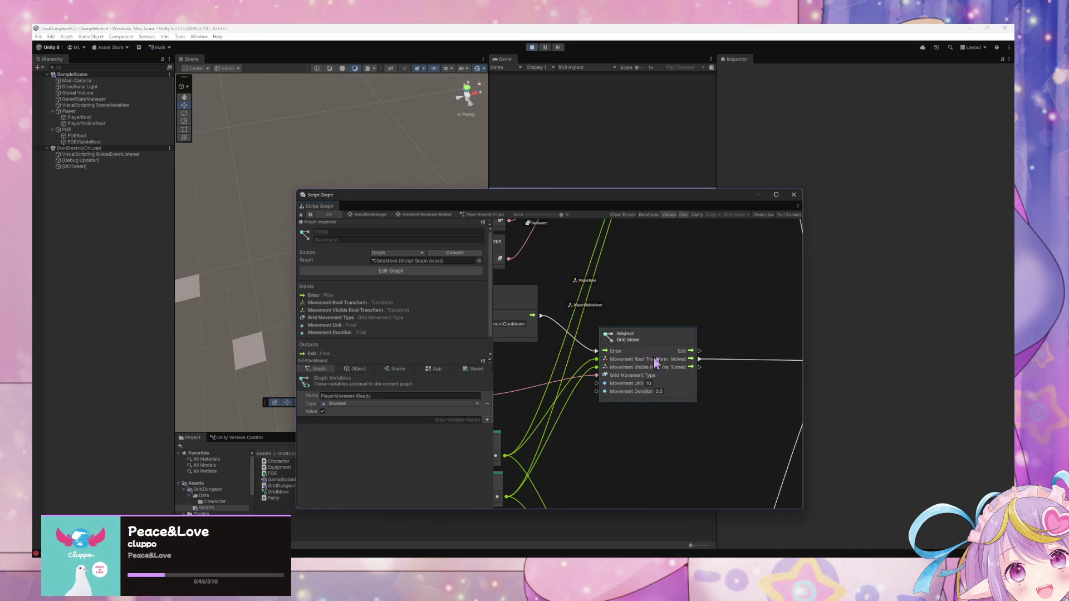
# Step: Duplicate the Trigger Custom Event node, naming the pair PlayerMoved and PlayerTurned
pyautogui.click(684, 343)
pyautogui.hotkey('ctrl', 'd')
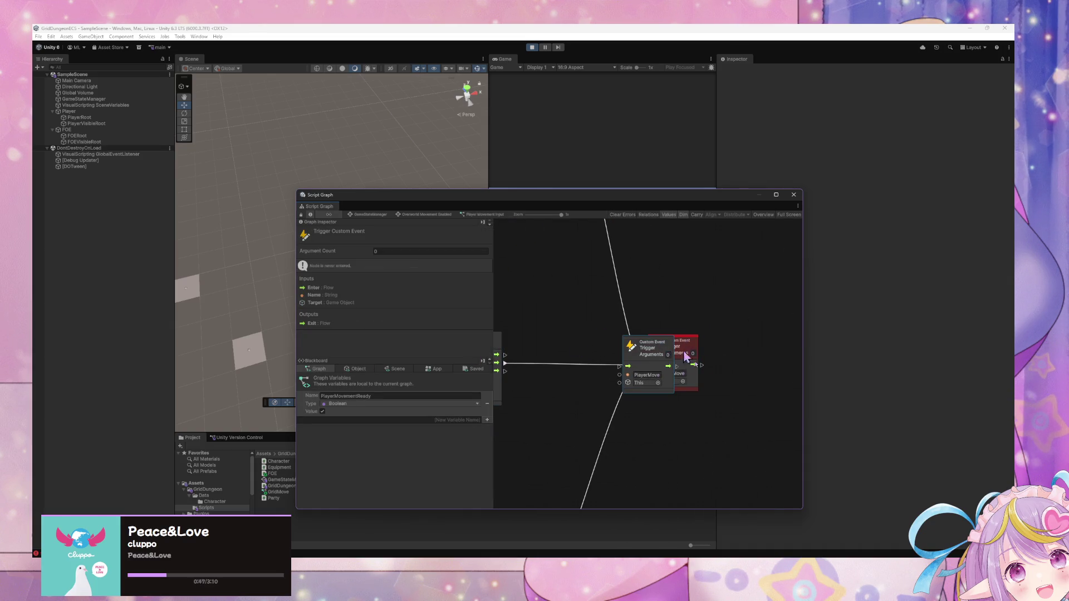
pyautogui.click(649, 374)
pyautogui.click(656, 373)
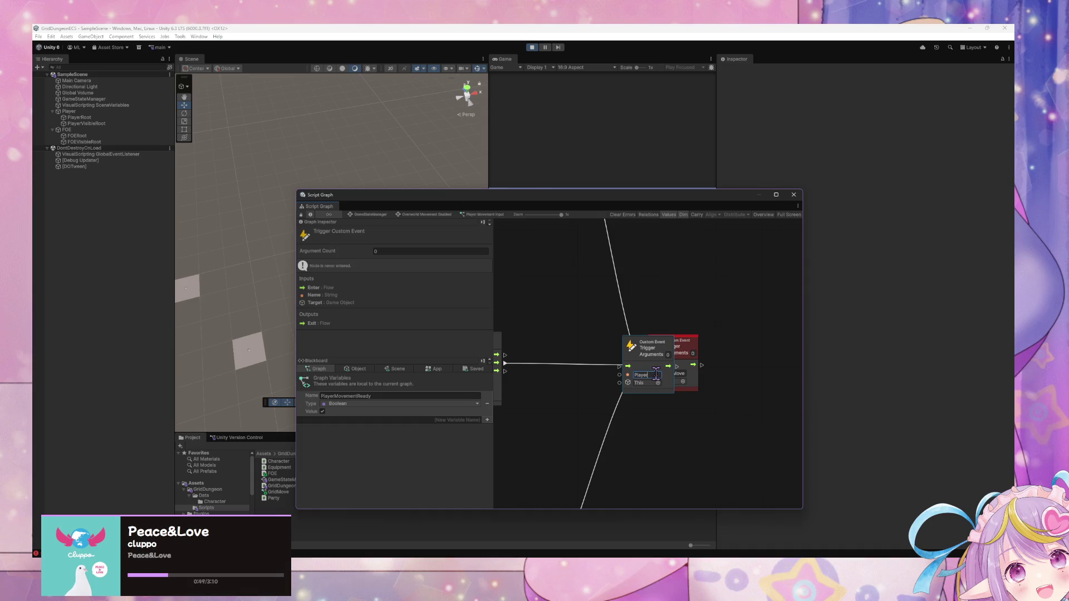
pyautogui.click(681, 373)
pyautogui.click(658, 375)
pyautogui.moveTo(662, 347); pyautogui.dragTo(688, 411)
# Step: Wire both Grid Move nodes' Turned outputs into the PlayerTurned trigger
pyautogui.moveTo(504, 371)
pyautogui.mouseDown()
pyautogui.moveTo(656, 425)
pyautogui.moveTo(645, 430)
pyautogui.mouseUp()
pyautogui.moveTo(580, 438)
pyautogui.mouseDown()
pyautogui.moveTo(611, 410)
pyautogui.moveTo(575, 461)
pyautogui.moveTo(661, 292)
pyautogui.mouseUp()
pyautogui.scroll(-2, 613, 390)
pyautogui.scroll(-3, 640, 340)
pyautogui.scroll(-1, 596, 424)
pyautogui.scroll(-1, 625, 333)
pyautogui.scroll(-2, 624, 333)
pyautogui.scroll(1, 604, 365)
pyautogui.scroll(3, 557, 346)
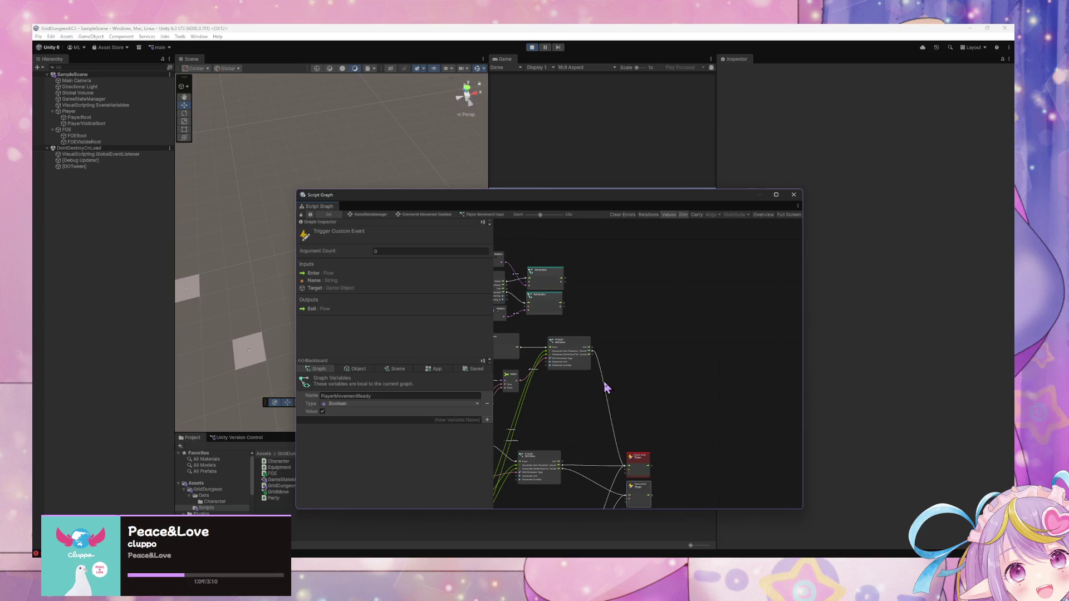
pyautogui.scroll(3, 610, 381)
pyautogui.moveTo(597, 339)
pyautogui.mouseDown()
pyautogui.moveTo(604, 358)
pyautogui.moveTo(626, 227)
pyautogui.moveTo(640, 420)
pyautogui.moveTo(639, 405)
pyautogui.moveTo(749, 453)
pyautogui.moveTo(793, 433)
pyautogui.moveTo(728, 442)
pyautogui.moveTo(649, 267)
pyautogui.moveTo(657, 478)
pyautogui.moveTo(673, 279)
pyautogui.moveTo(632, 429)
pyautogui.moveTo(692, 388)
pyautogui.mouseUp()
pyautogui.scroll(5, 696, 446)
# Step: Move the graph window aside, test movement in the game, and return to GameStateManager
pyautogui.moveTo(394, 198)
pyautogui.mouseDown()
pyautogui.moveTo(615, 219)
pyautogui.moveTo(530, 78)
pyautogui.mouseUp()
pyautogui.click(548, 259)
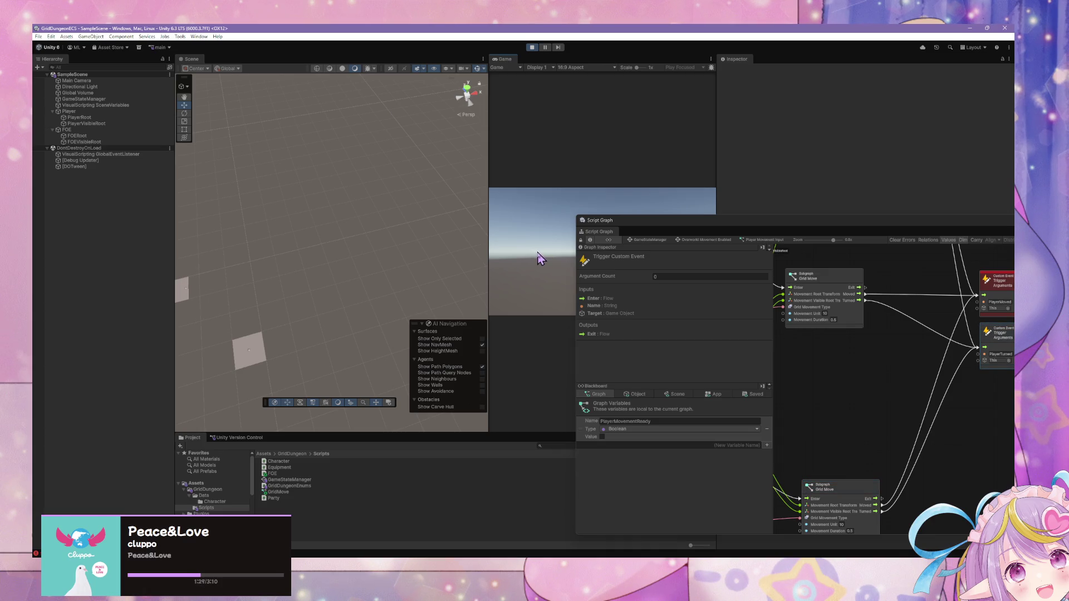
pyautogui.click(640, 240)
# Step: In the Move FOE graph, add a PlayerTurns custom event listener wired to the MoveFOE trigger
pyautogui.doubleClick(881, 408)
pyautogui.moveTo(794, 233); pyautogui.dragTo(493, 220)
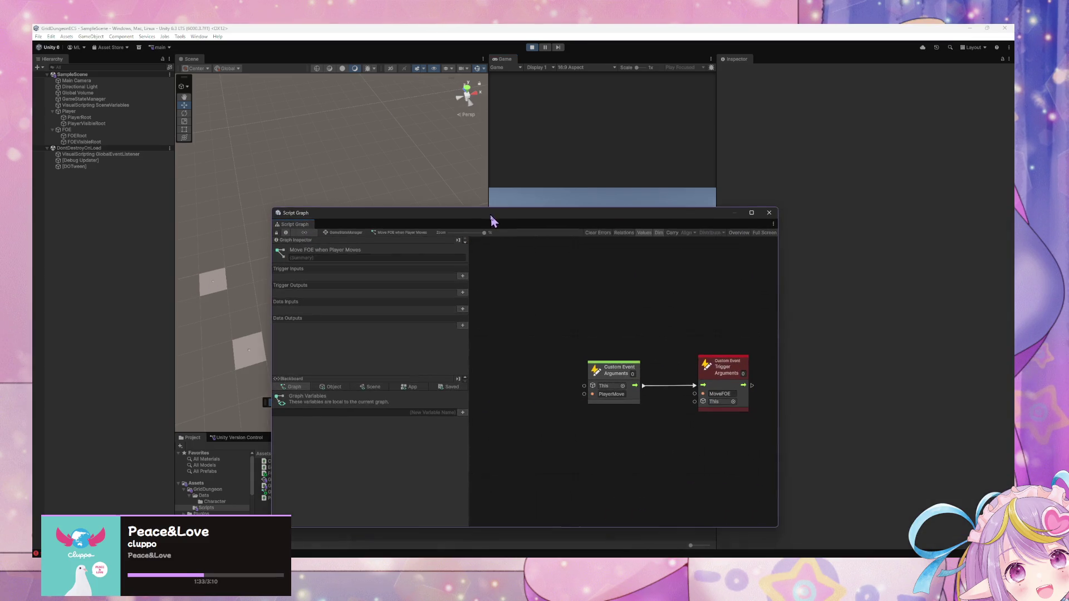
pyautogui.click(619, 394)
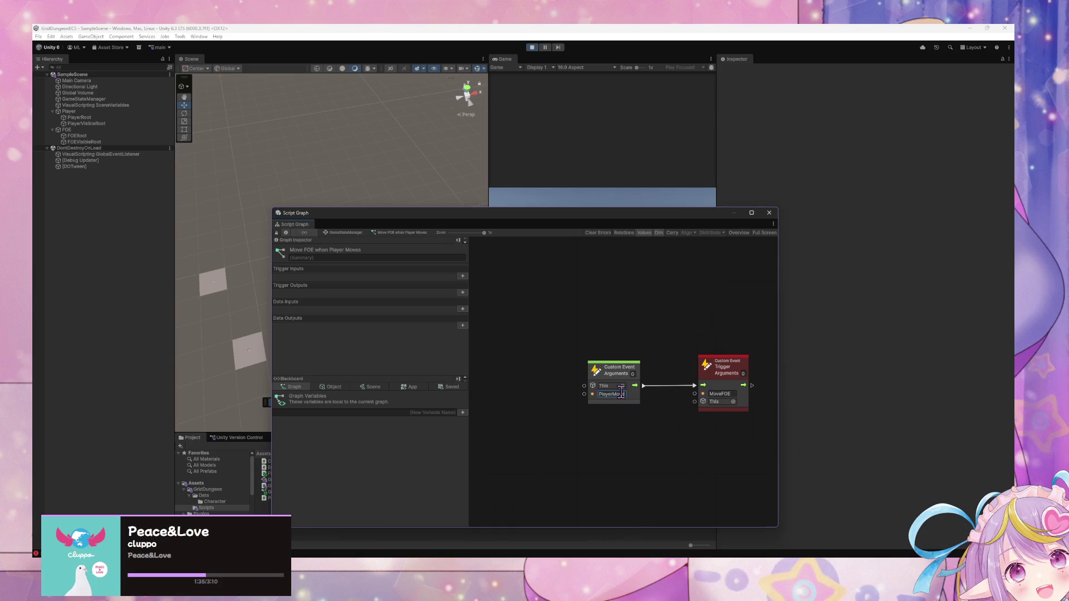
pyautogui.click(624, 393)
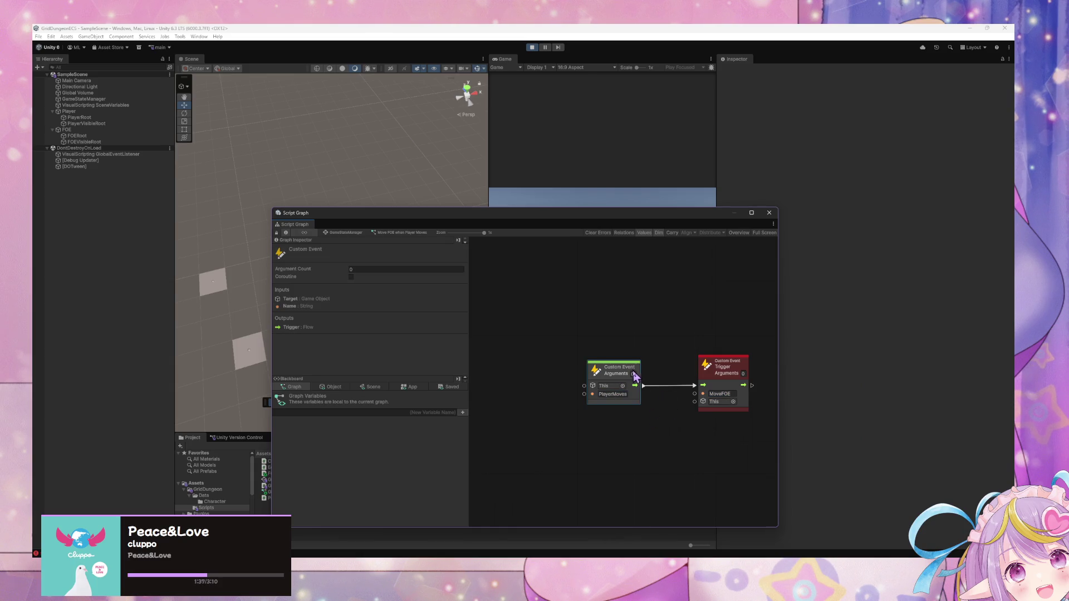
pyautogui.click(635, 395)
pyautogui.write('Turn')
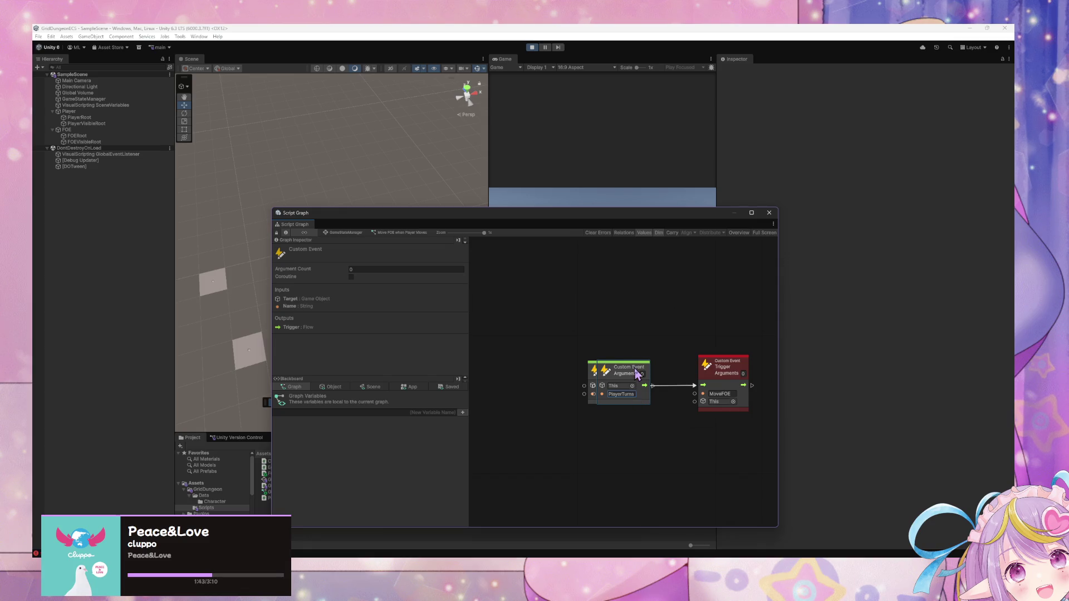
pyautogui.moveTo(629, 370)
pyautogui.mouseDown()
pyautogui.moveTo(616, 432)
pyautogui.moveTo(694, 393)
pyautogui.mouseUp()
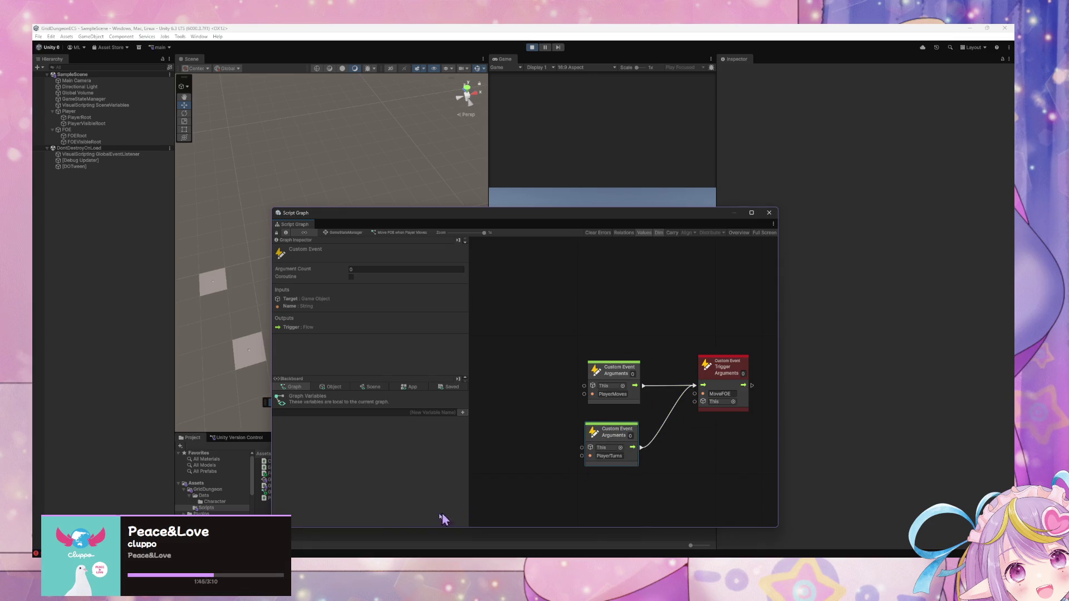
# Step: Rename the Move FOE when Player Moves state so its title includes turning
pyautogui.click(344, 233)
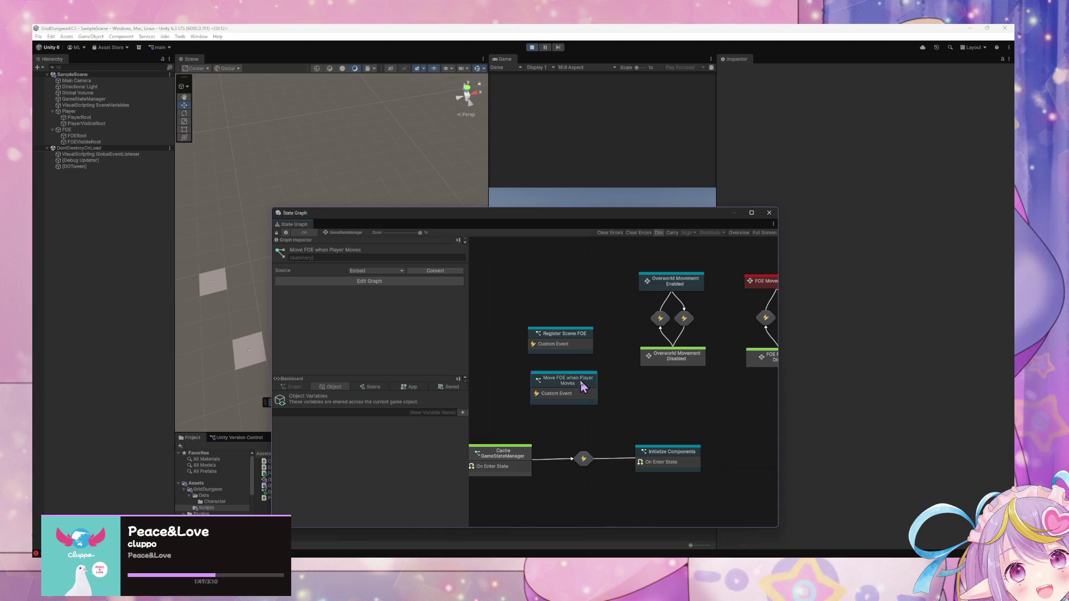
pyautogui.moveTo(580, 384); pyautogui.dragTo(572, 377)
pyautogui.click(388, 257)
pyautogui.click(392, 250)
pyautogui.write('or Turns')
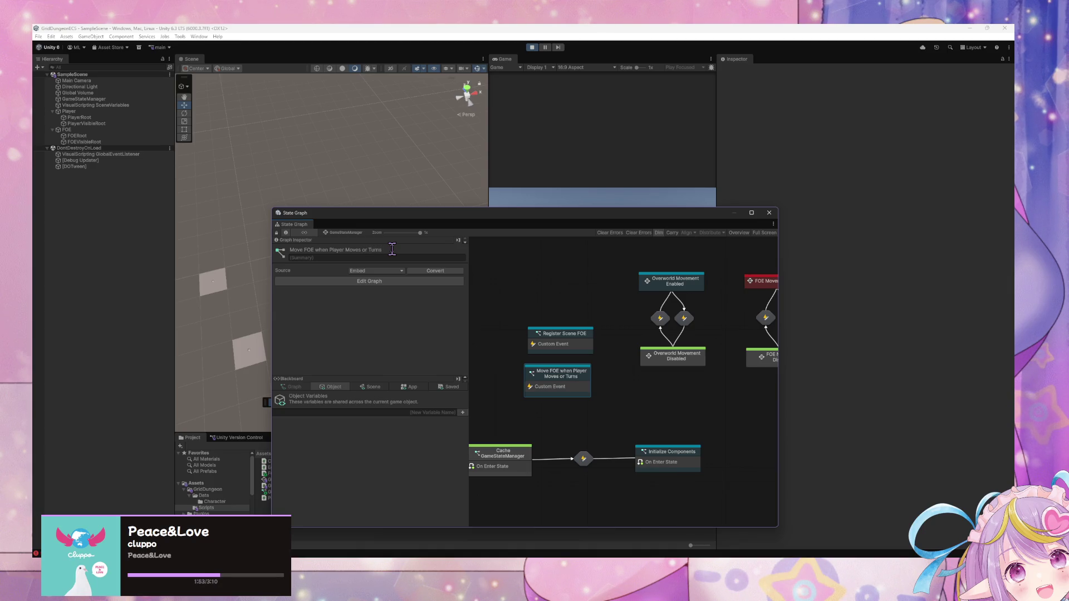
pyautogui.click(225, 231)
pyautogui.press('e')
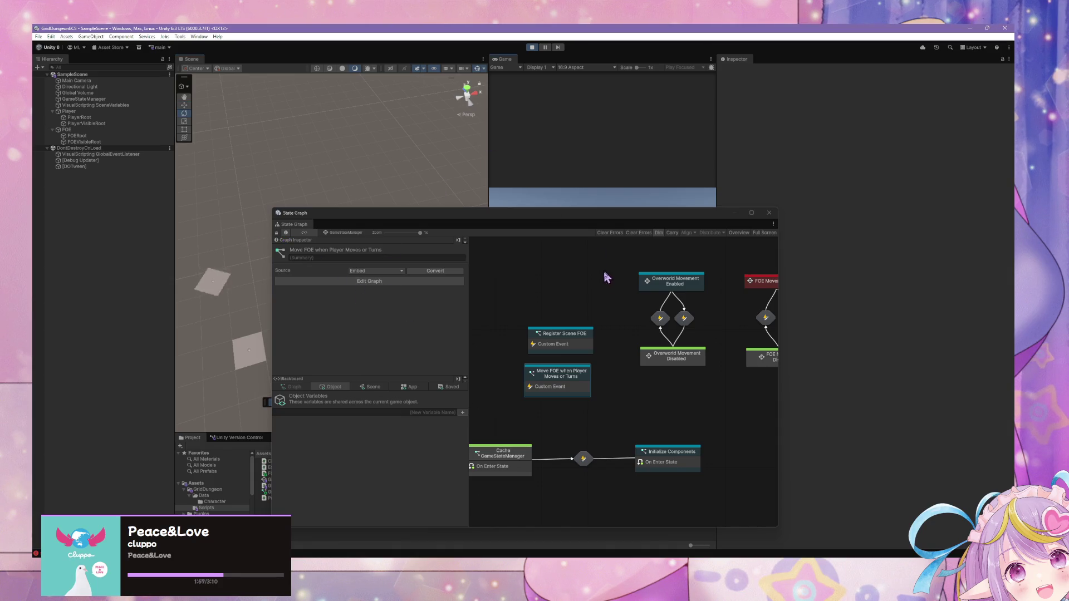
pyautogui.click(564, 401)
# Step: Check in the Player Movement Input graph that the triggered event is named PlayerTurned
pyautogui.doubleClick(576, 393)
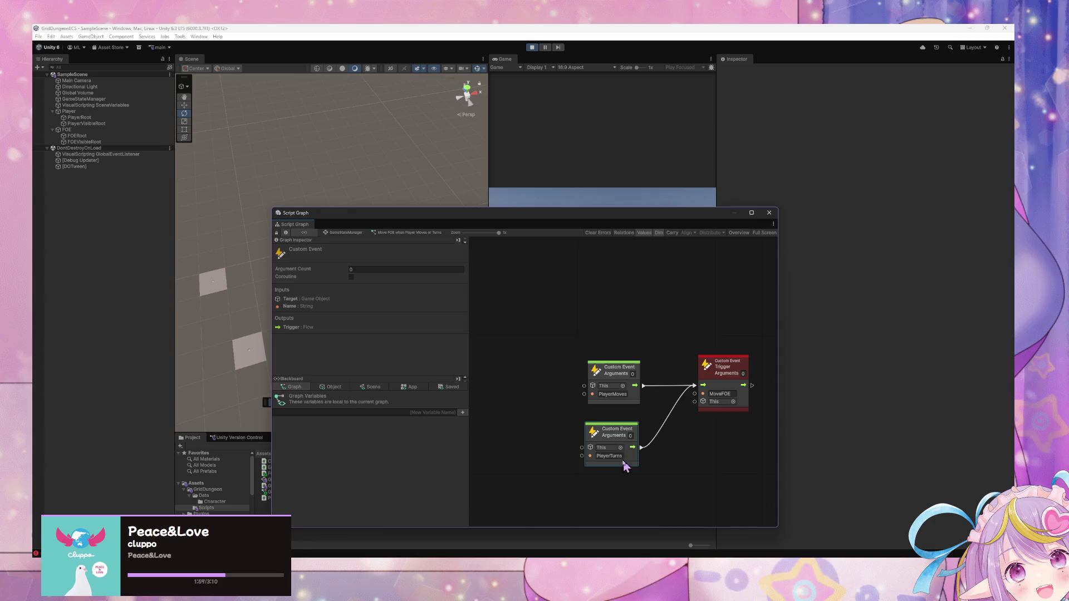
pyautogui.click(357, 232)
pyautogui.moveTo(692, 324); pyautogui.dragTo(560, 317)
pyautogui.click(649, 272)
pyautogui.click(546, 285)
pyautogui.doubleClick(545, 285)
pyautogui.doubleClick(589, 413)
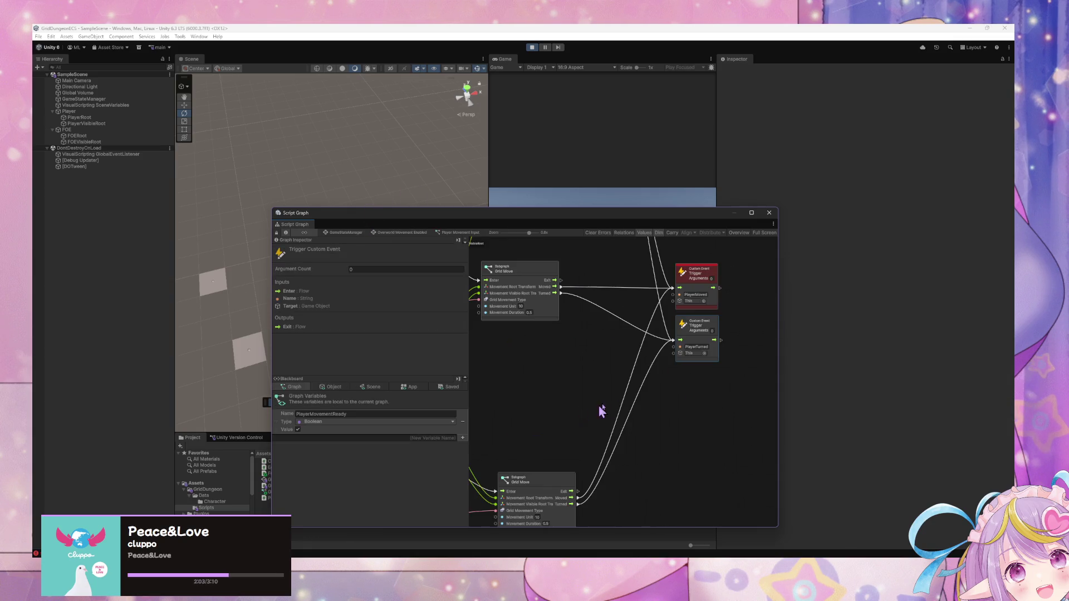
pyautogui.click(703, 347)
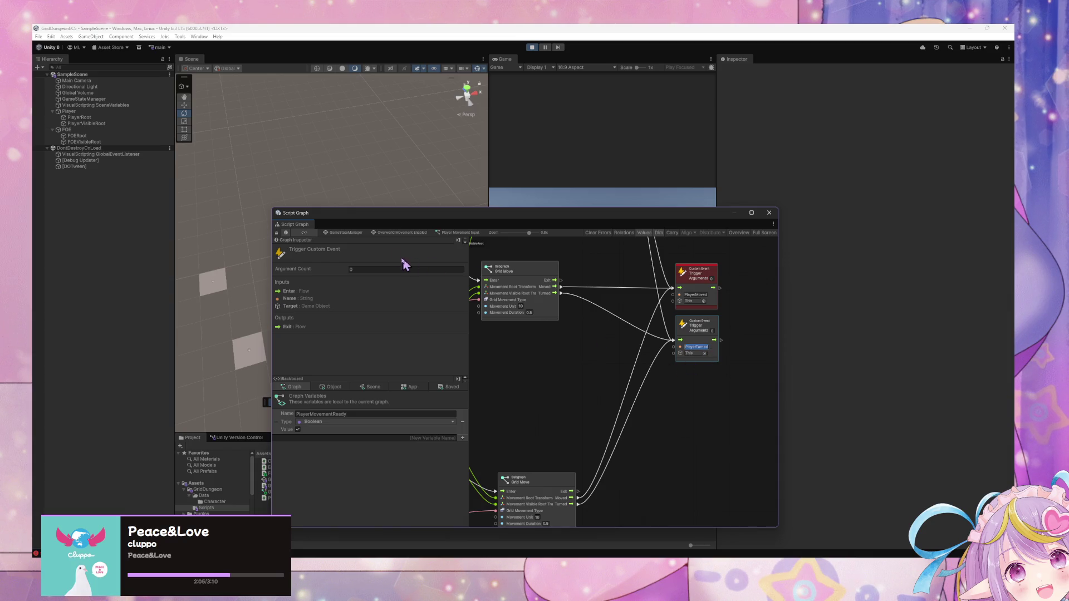
# Step: Rename the Move FOE graph's PlayerTurns listener event to PlayerTurned
pyautogui.click(356, 233)
pyautogui.click(592, 360)
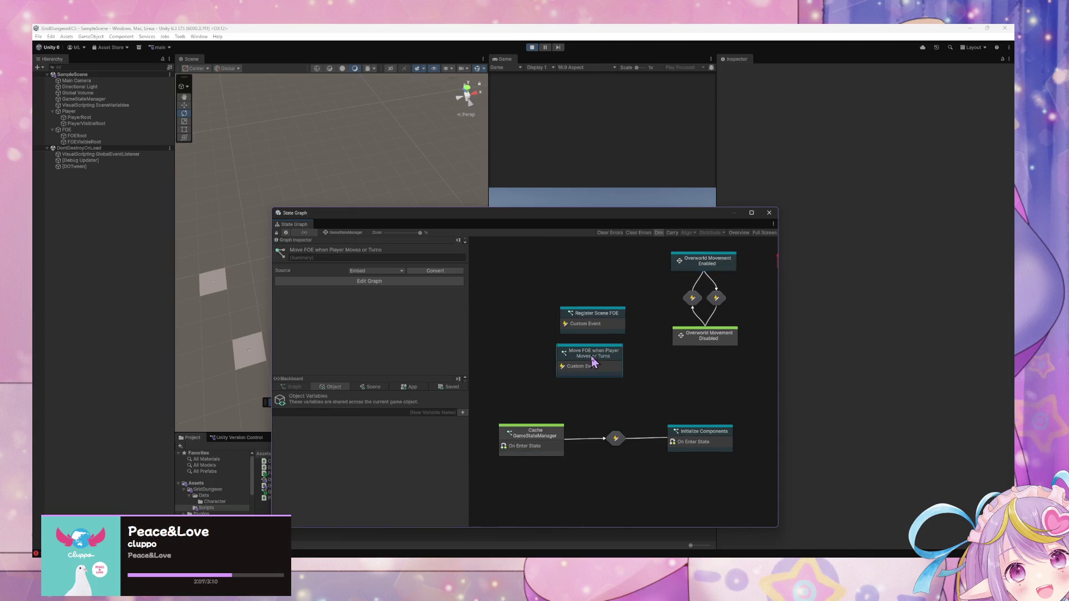
pyautogui.doubleClick(593, 362)
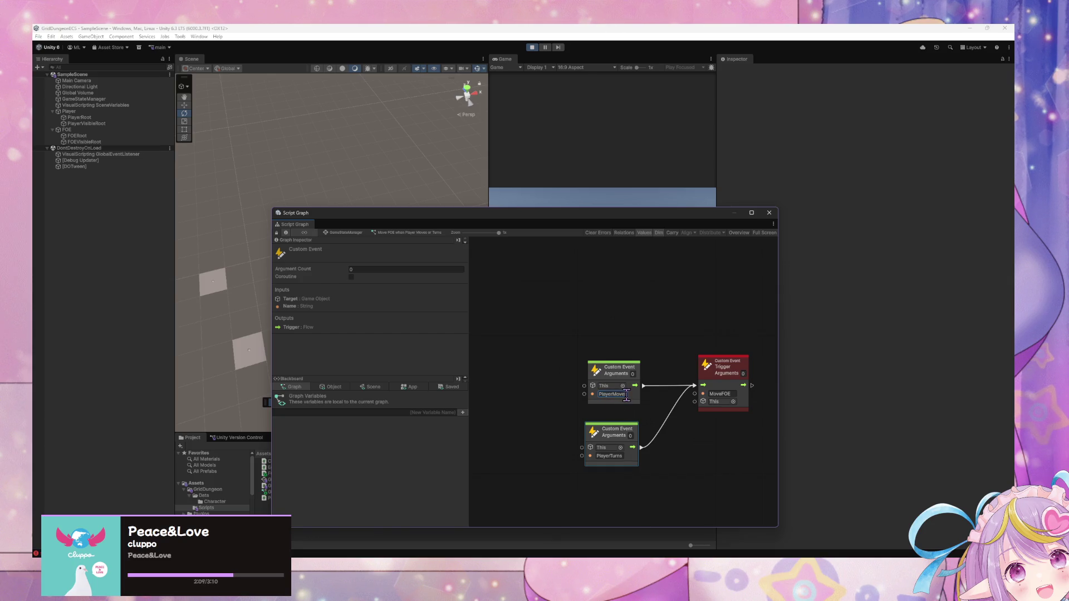
pyautogui.click(622, 456)
pyautogui.click(624, 455)
pyautogui.click(561, 197)
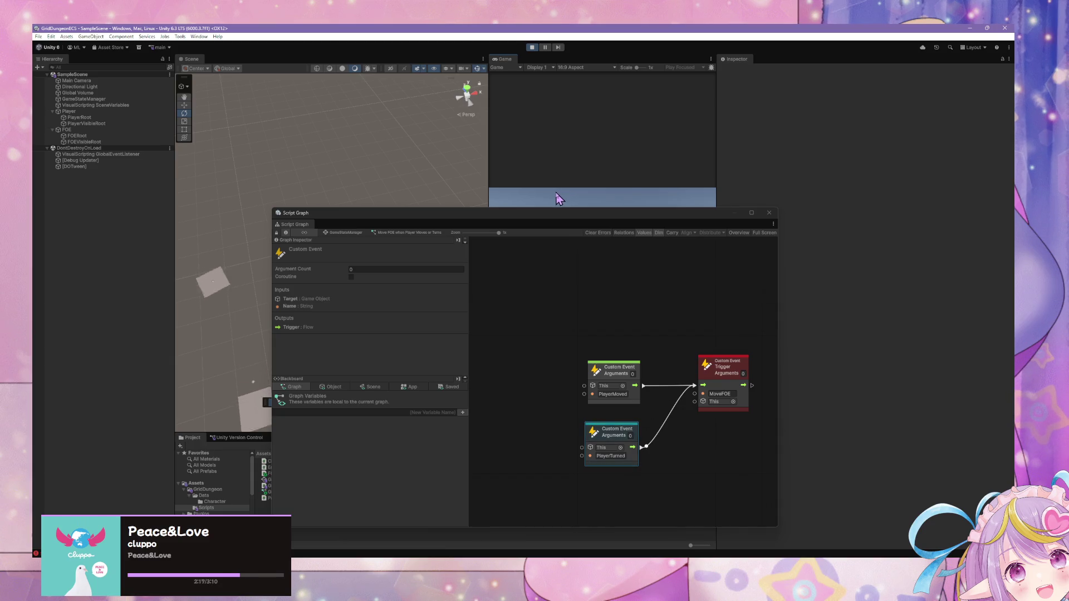
# Step: Correct the state title toward 'Move FOE when Player Moved or Turned'
pyautogui.click(351, 233)
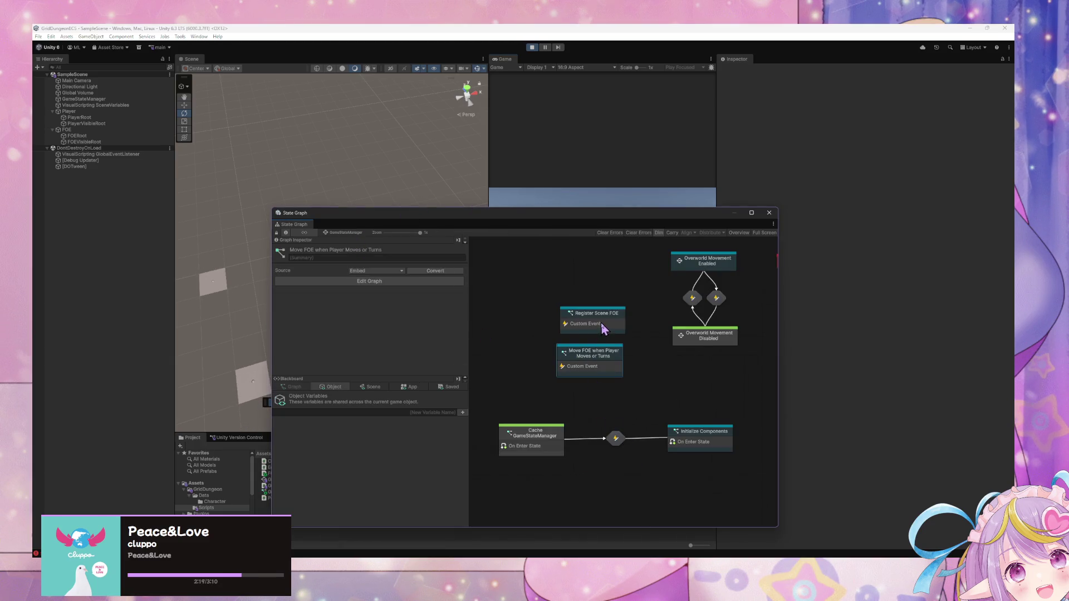
pyautogui.click(384, 249)
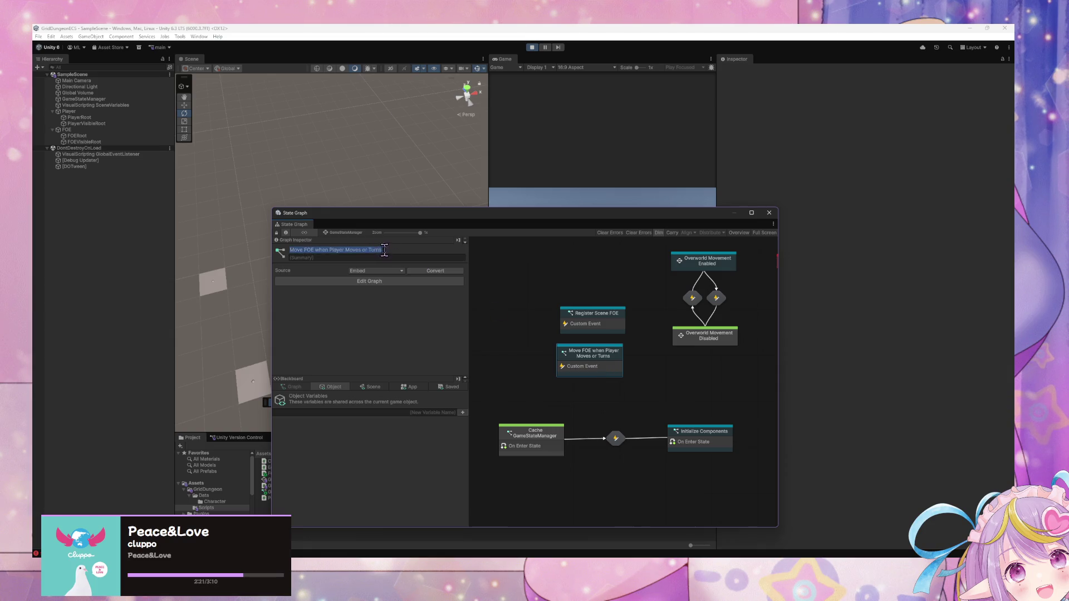
pyautogui.press('BackSpace')
pyautogui.hotkey('ctrl', 'z')
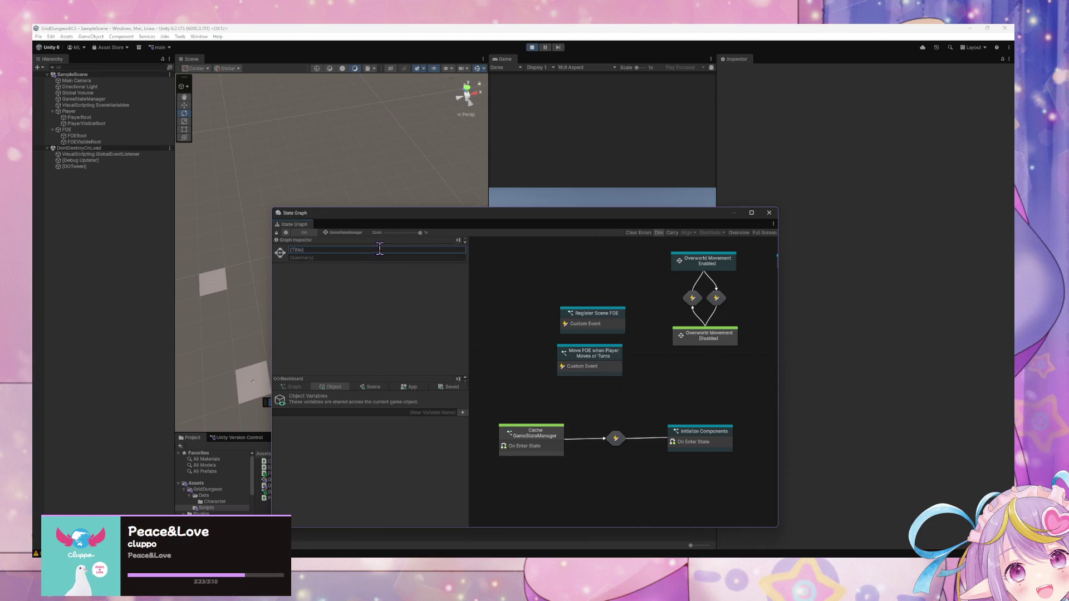
pyautogui.click(390, 250)
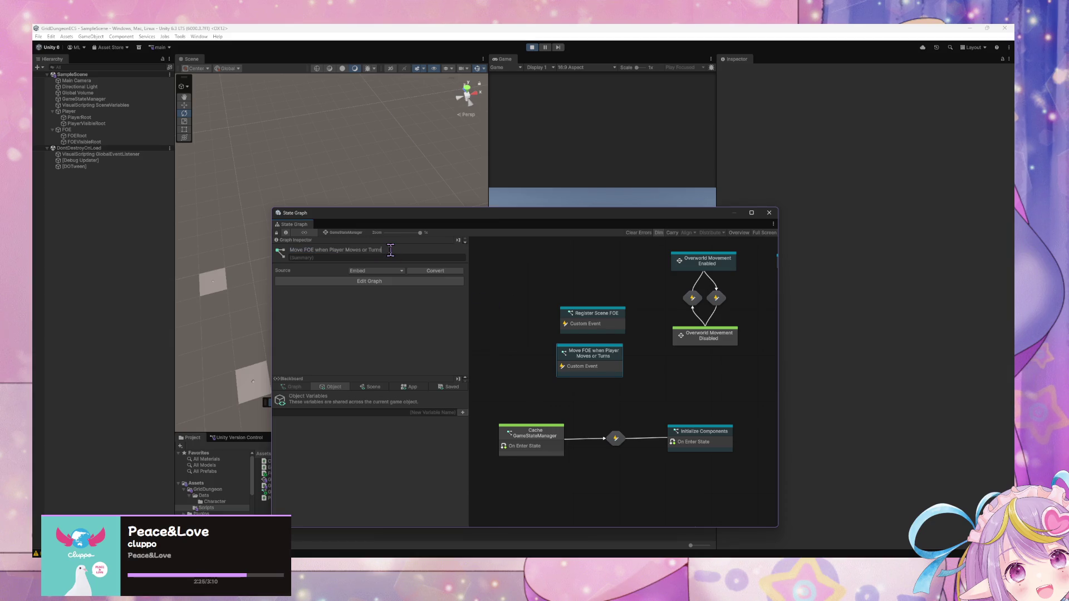
pyautogui.press('BackSpace')
# Step: Type the title's final 'd' and refresh the graph window to show the renamed state
pyautogui.write('d')
pyautogui.moveTo(575, 228); pyautogui.dragTo(587, 306)
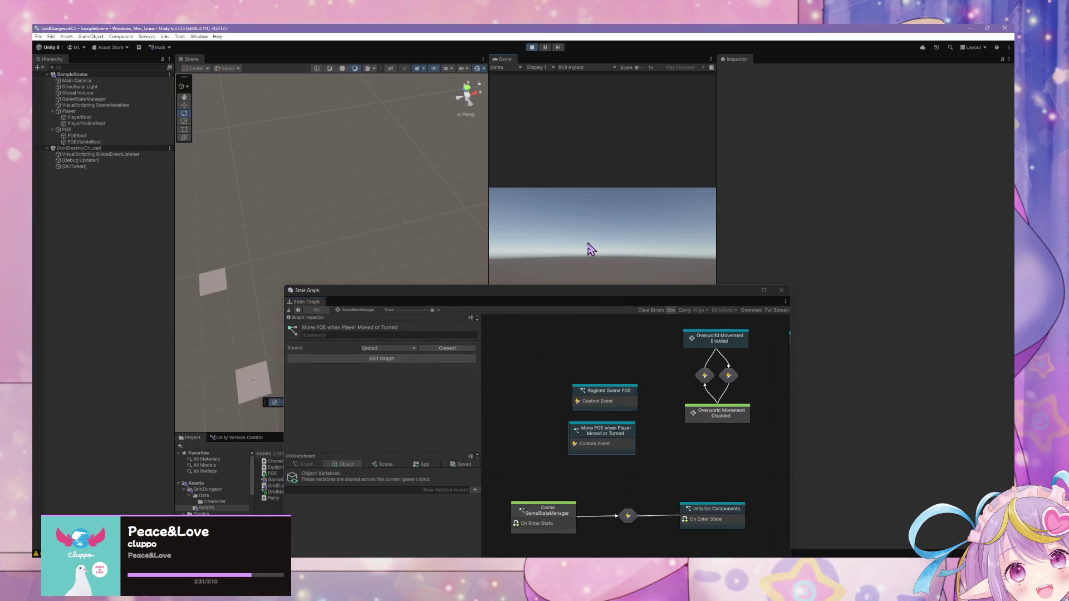
pyautogui.doubleClick(607, 443)
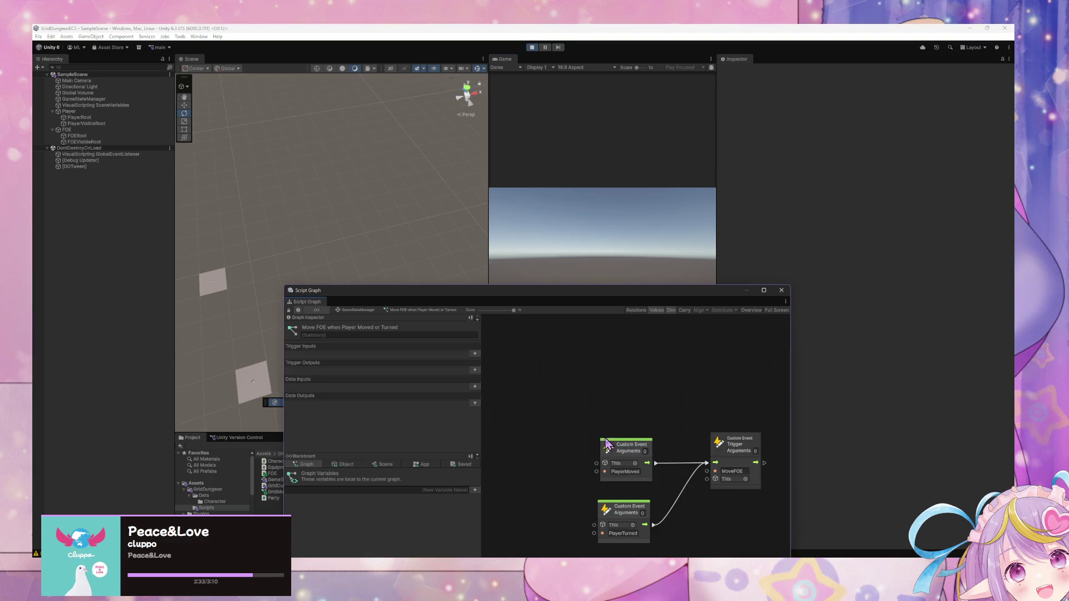
pyautogui.click(371, 310)
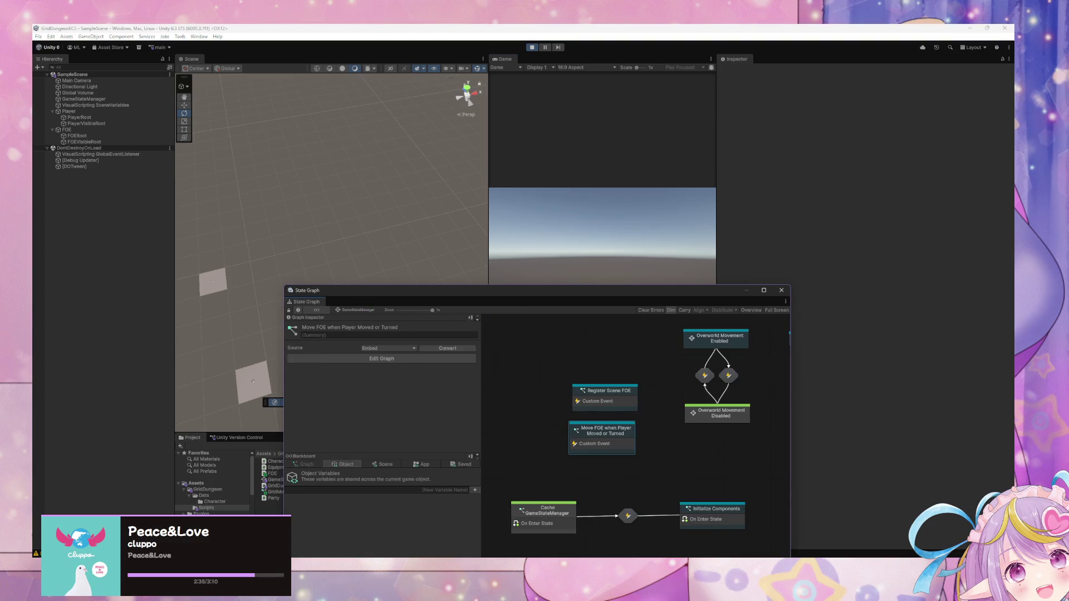
pyautogui.click(601, 257)
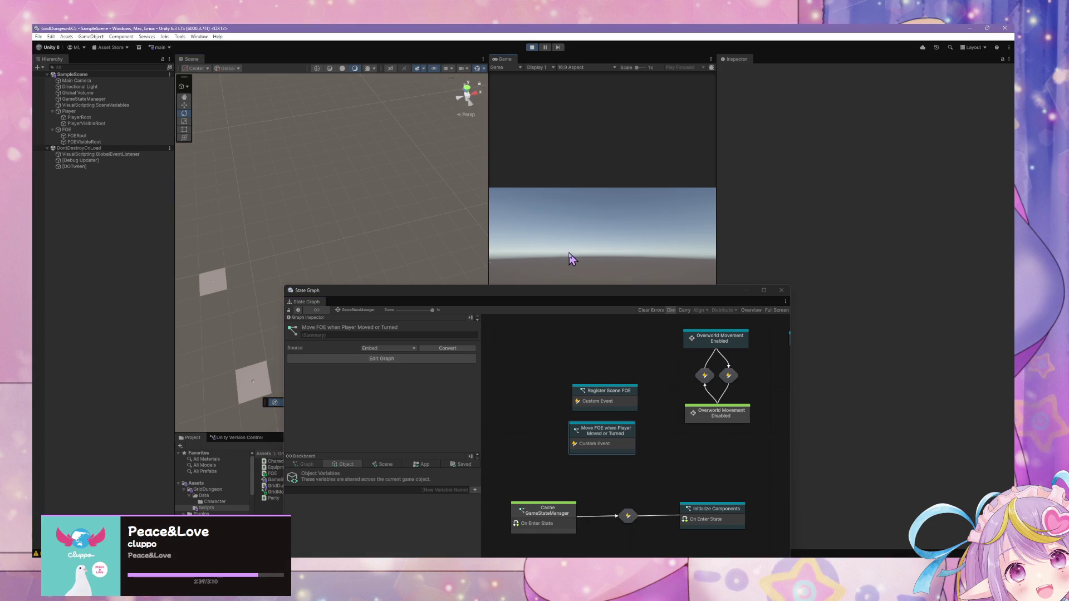
pyautogui.click(723, 450)
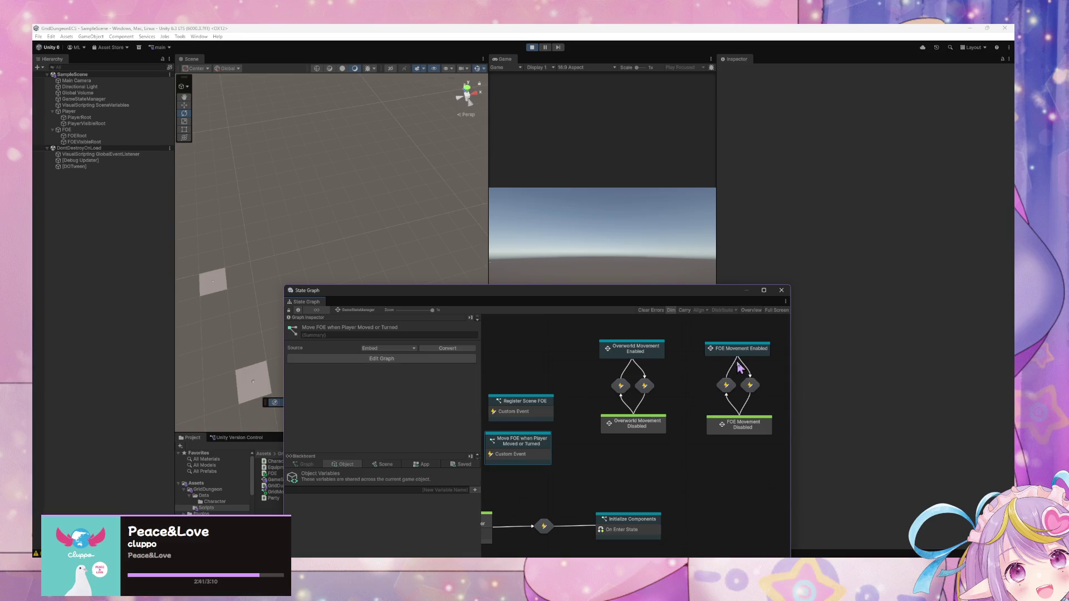
# Step: Open the FOE Movement Enabled state's Move FOE graph and look over its nodes
pyautogui.doubleClick(752, 350)
pyautogui.doubleClick(652, 472)
pyautogui.moveTo(498, 485)
pyautogui.mouseDown()
pyautogui.moveTo(475, 394)
pyautogui.moveTo(670, 461)
pyautogui.moveTo(657, 391)
pyautogui.moveTo(701, 390)
pyautogui.mouseUp()
pyautogui.scroll(-3, 702, 390)
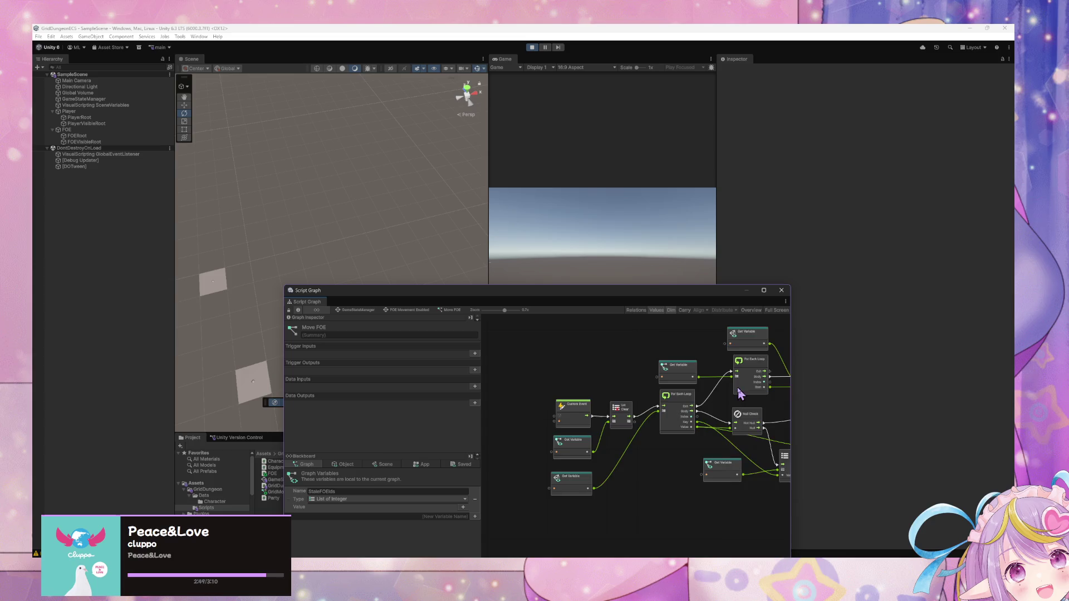
pyautogui.hscroll(5, 741, 393)
pyautogui.scroll(3, 534, 363)
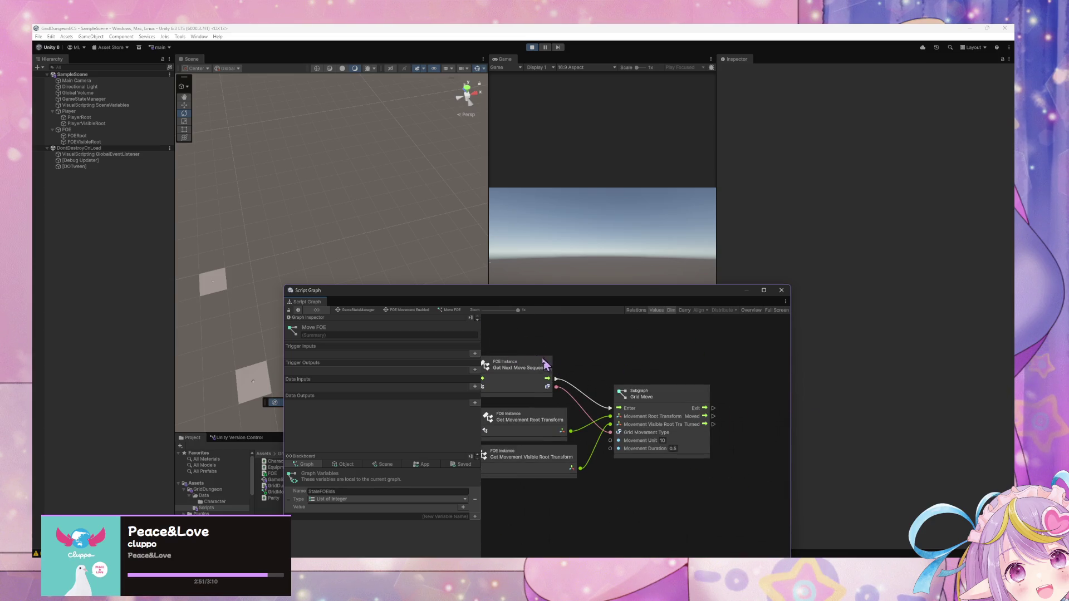
# Step: Open Player Movement Input to check the PlayerMoved trigger, then stop the running game
pyautogui.click(366, 310)
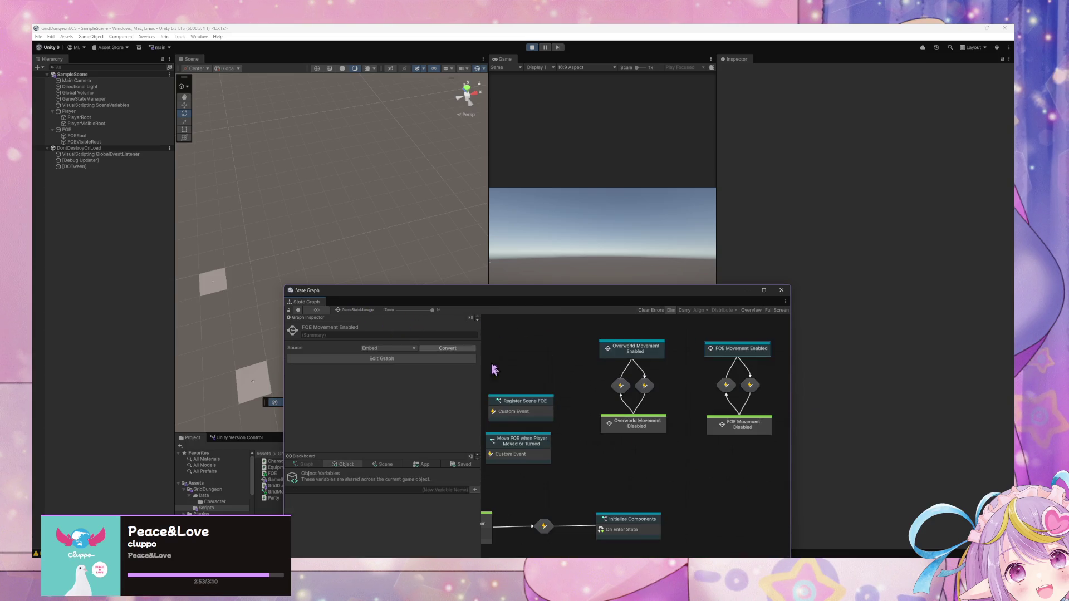
pyautogui.doubleClick(590, 443)
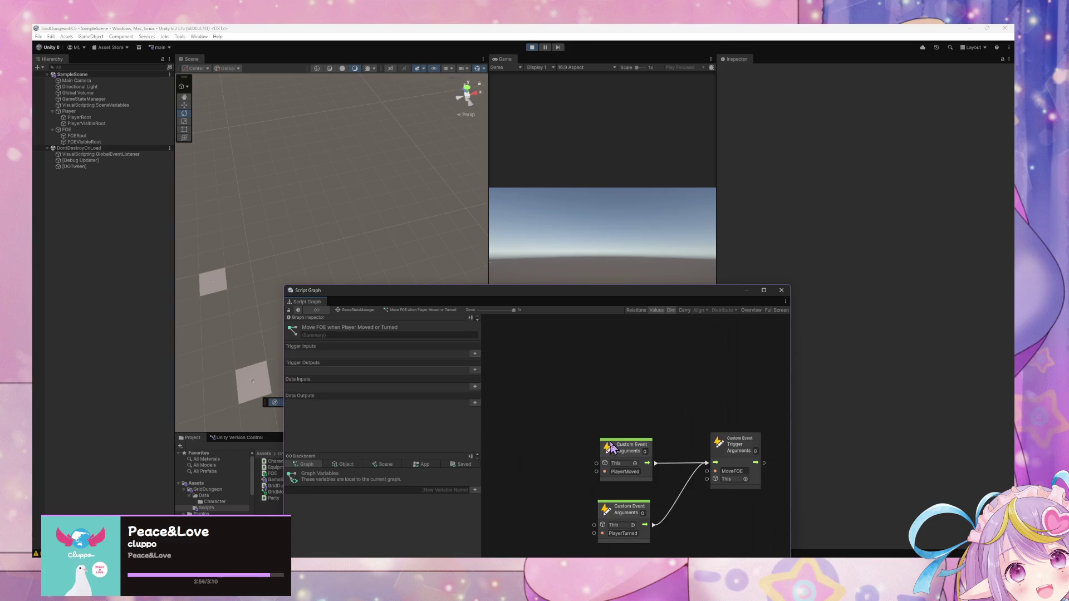
pyautogui.click(358, 310)
pyautogui.doubleClick(696, 348)
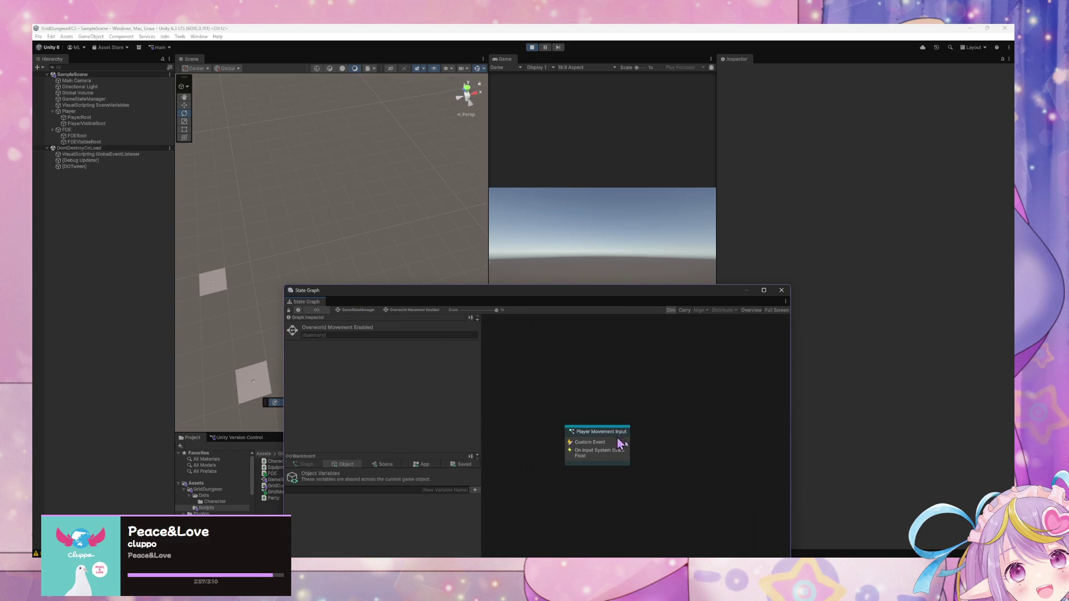
pyautogui.doubleClick(597, 439)
pyautogui.click(671, 386)
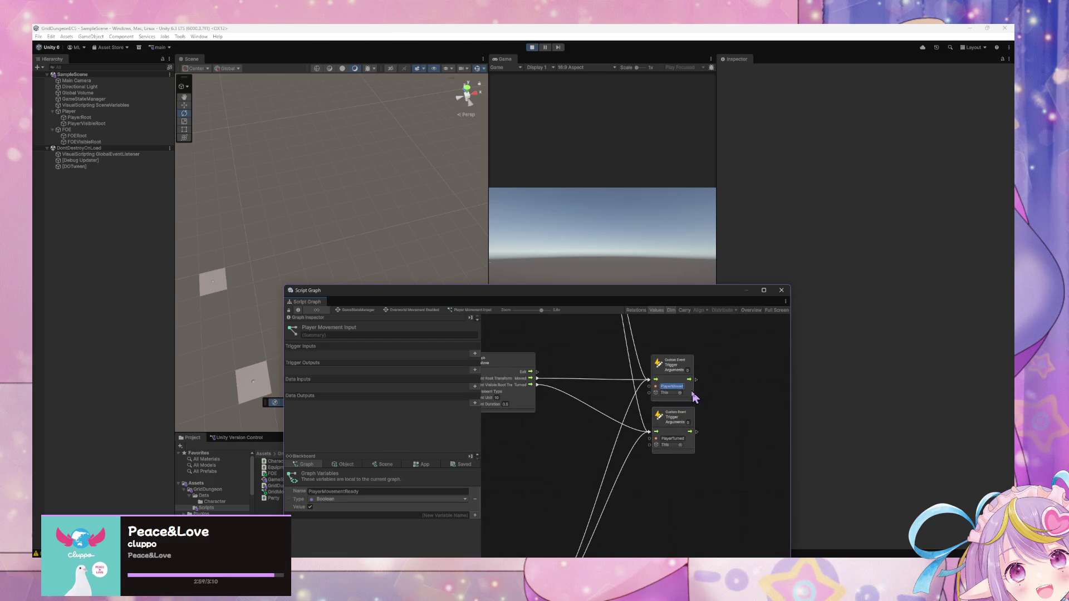
pyautogui.click(533, 47)
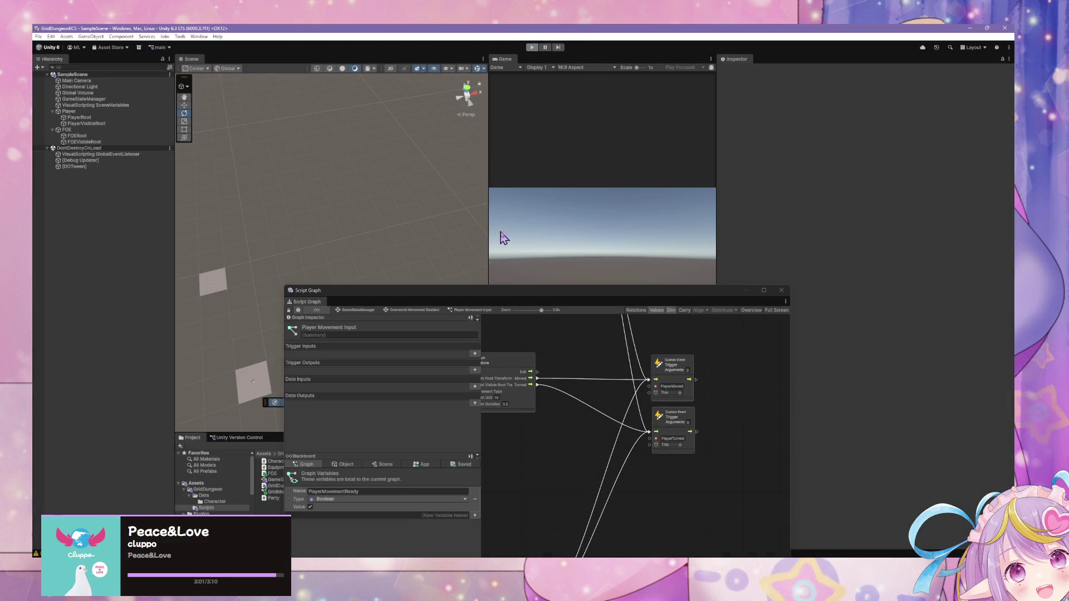
pyautogui.click(533, 48)
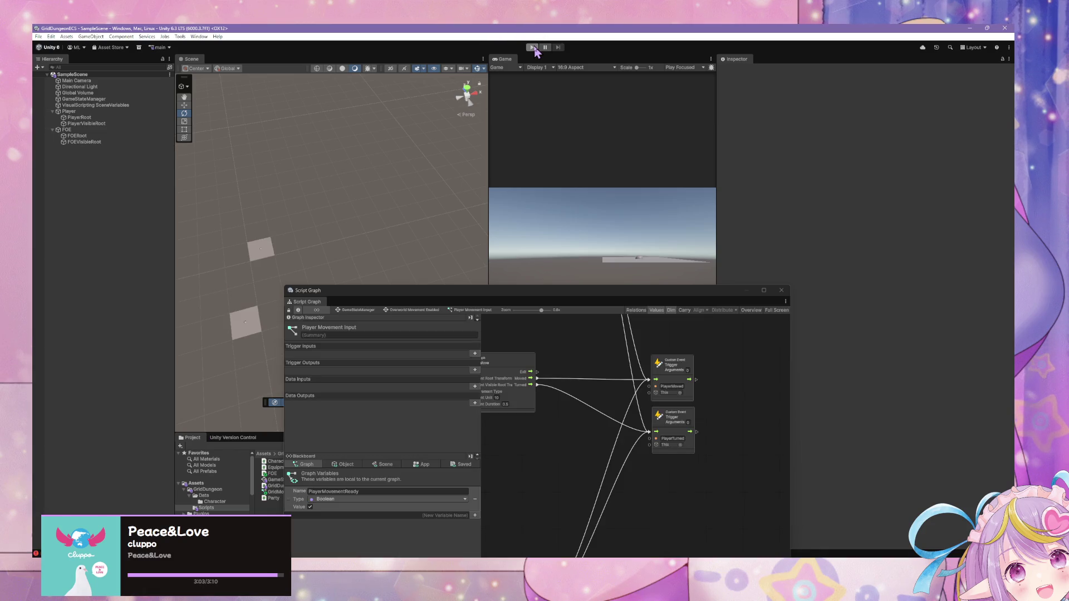
# Step: Start Play mode and walk and turn the player with the W, S, E and D keys
pyautogui.click(533, 48)
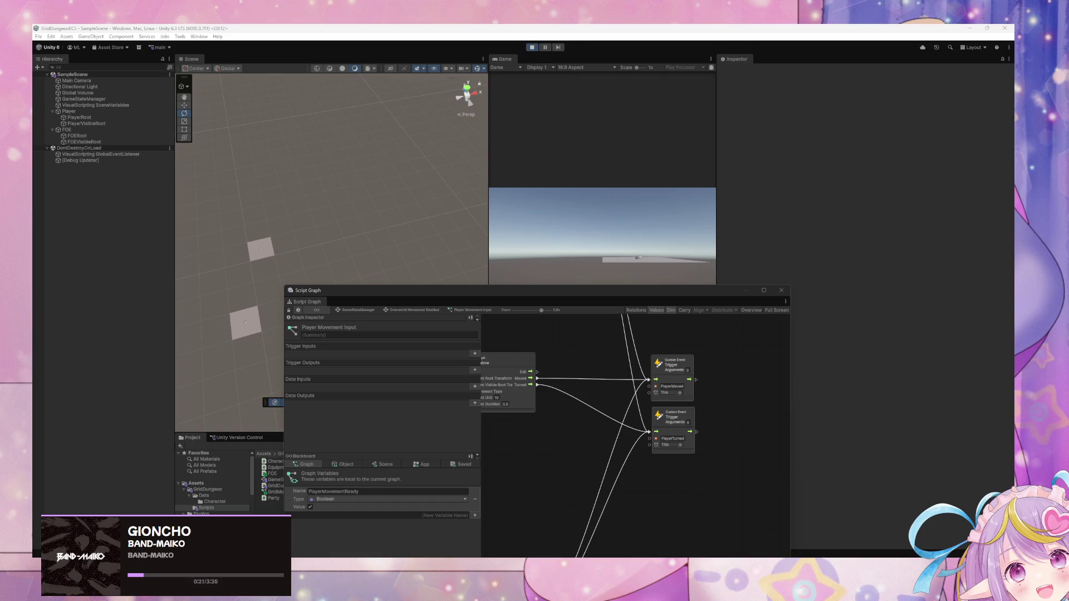
pyautogui.click(537, 265)
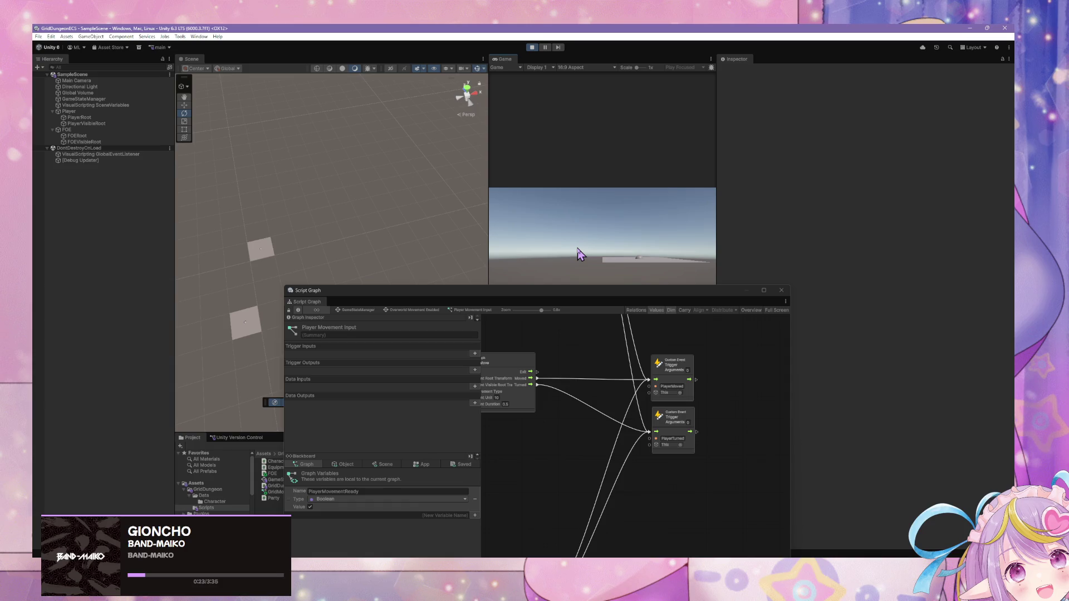
pyautogui.press('e')
pyautogui.press('d')
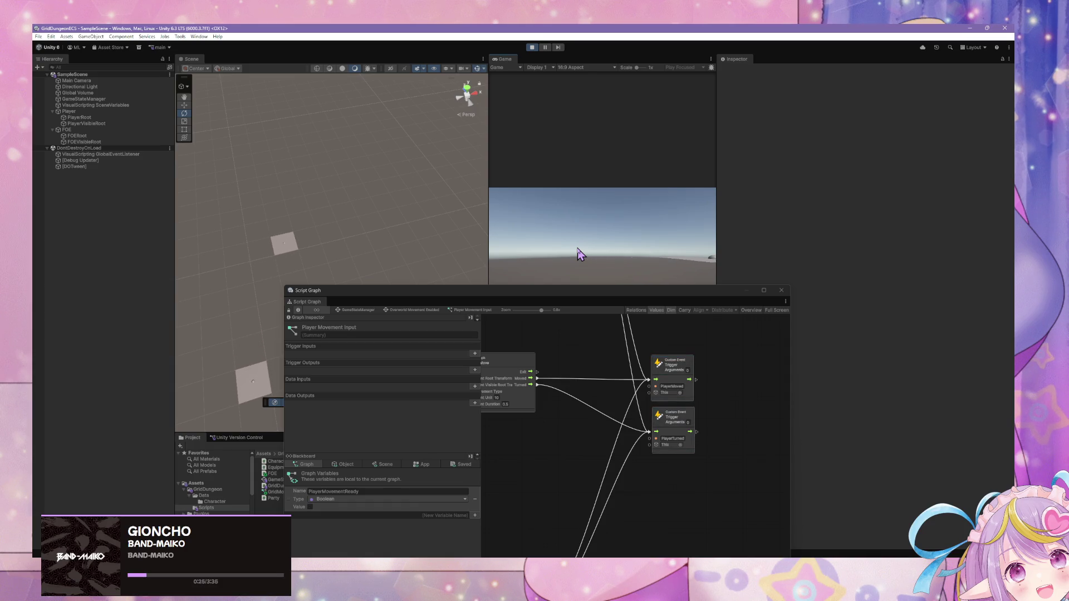
pyautogui.press('w')
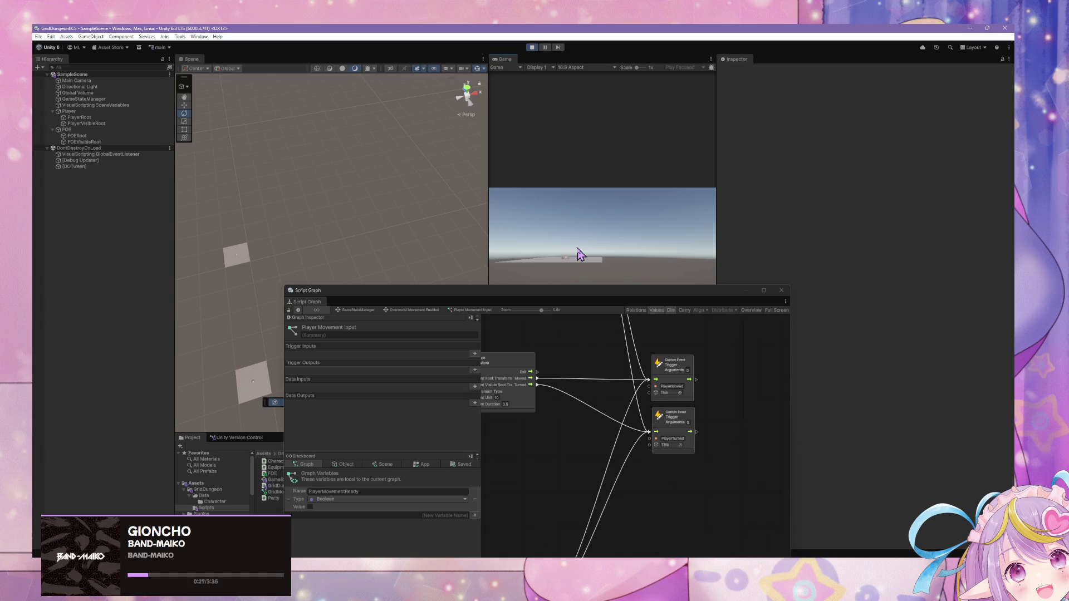
pyautogui.press('s')
pyautogui.press('s')
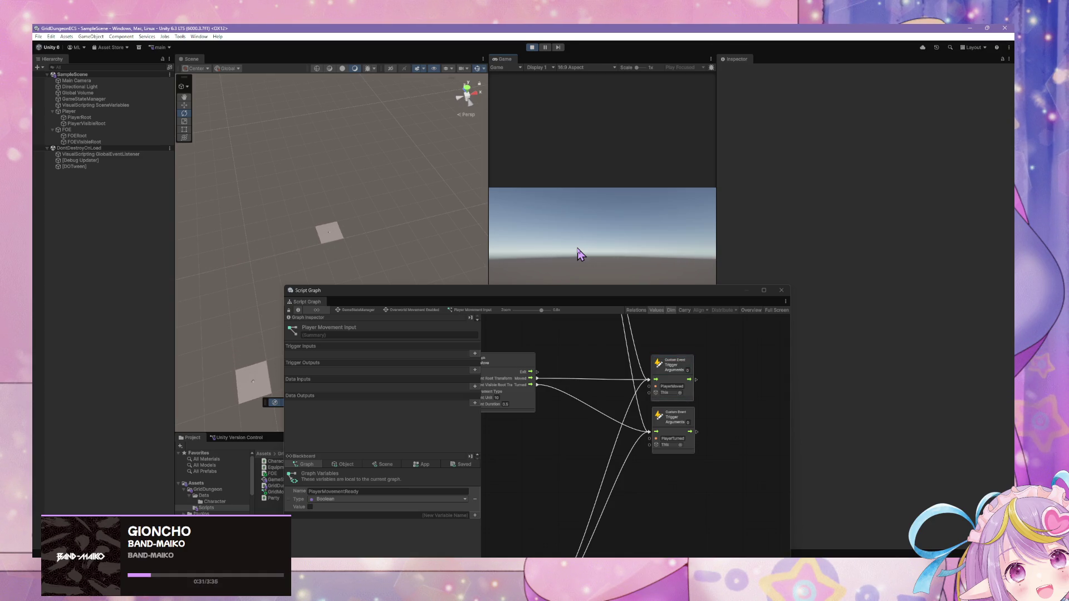
pyautogui.press('w')
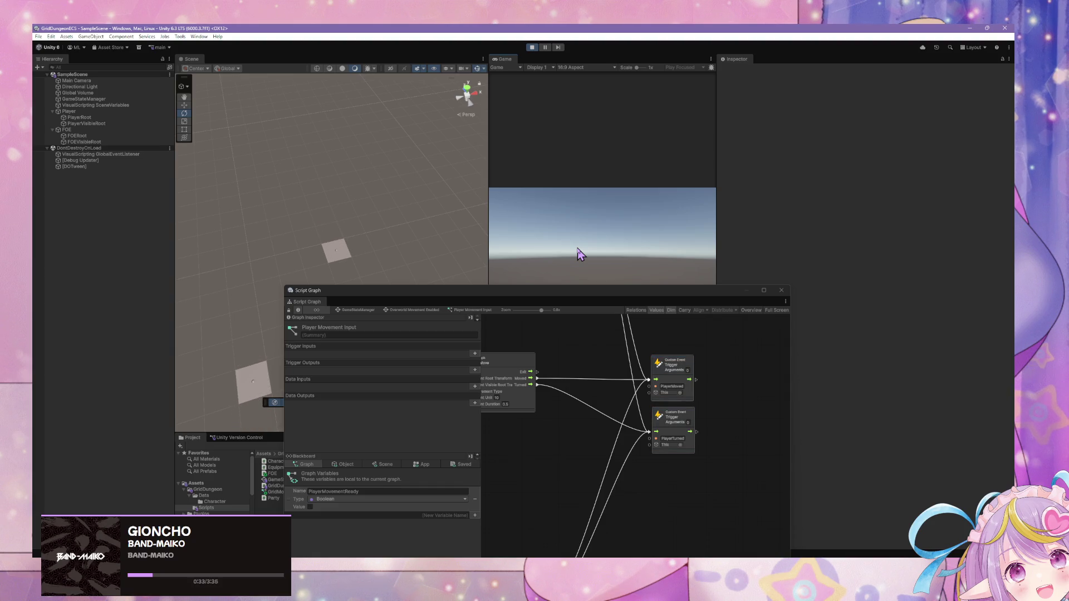
pyautogui.press('w')
pyautogui.press('s')
pyautogui.press('s')
pyautogui.press('s')
pyautogui.press('s')
pyautogui.press('w')
pyautogui.moveTo(484, 292); pyautogui.dragTo(785, 306)
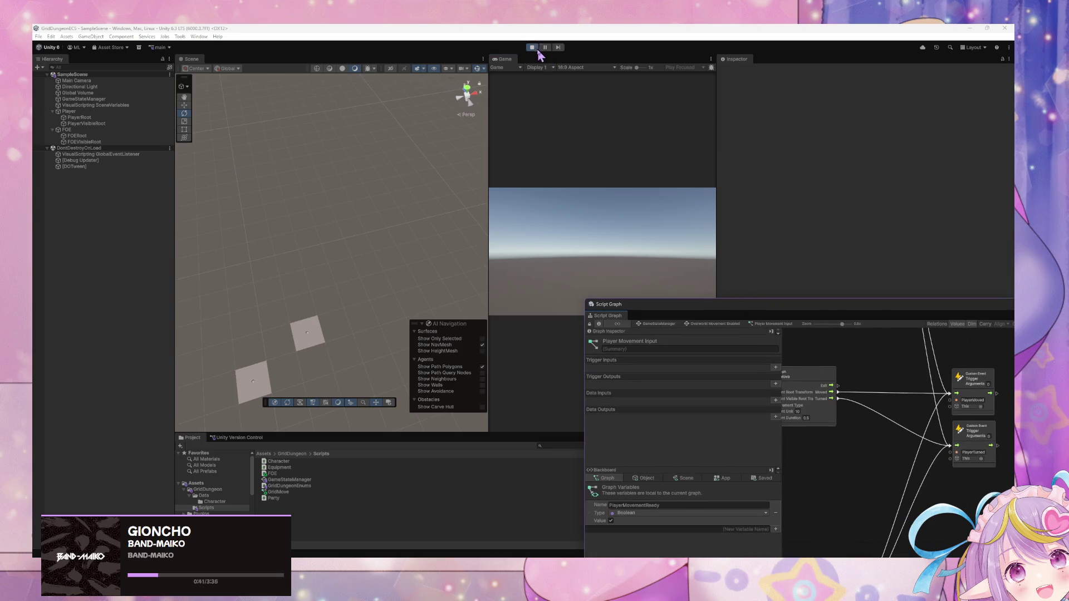
# Step: Stop play, duplicate the FOE as FOE (1), and move it to X 15
pyautogui.click(531, 47)
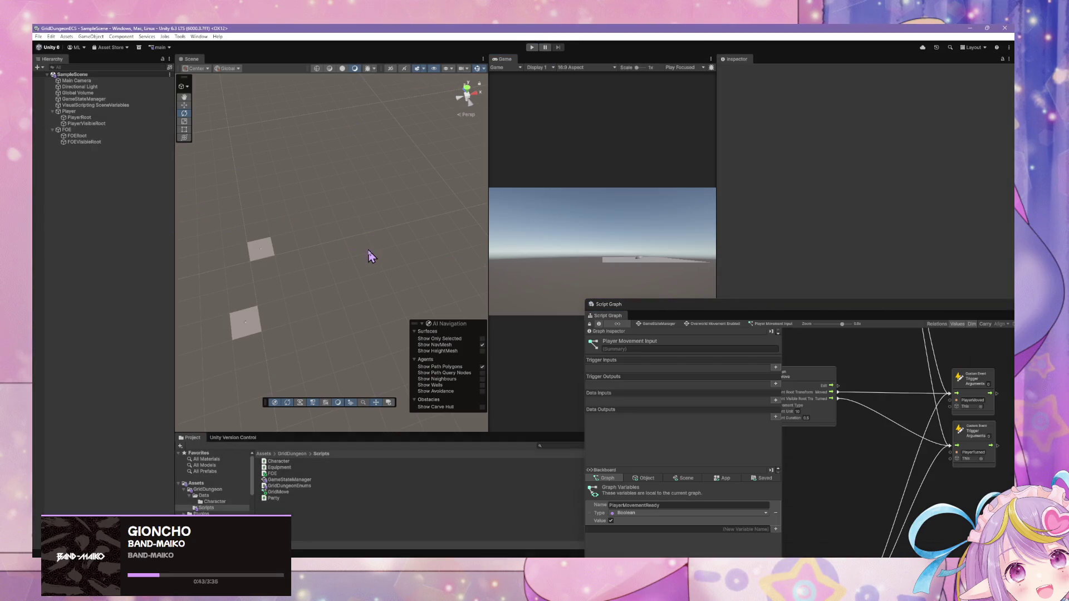
pyautogui.click(92, 129)
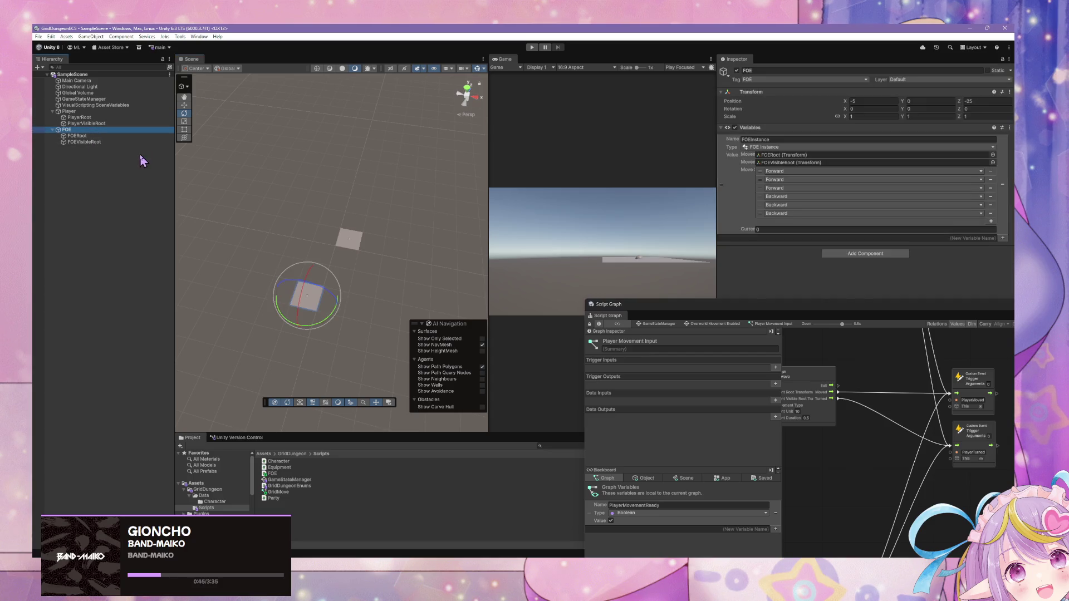
pyautogui.hotkey('ctrl', 'd')
pyautogui.click(182, 106)
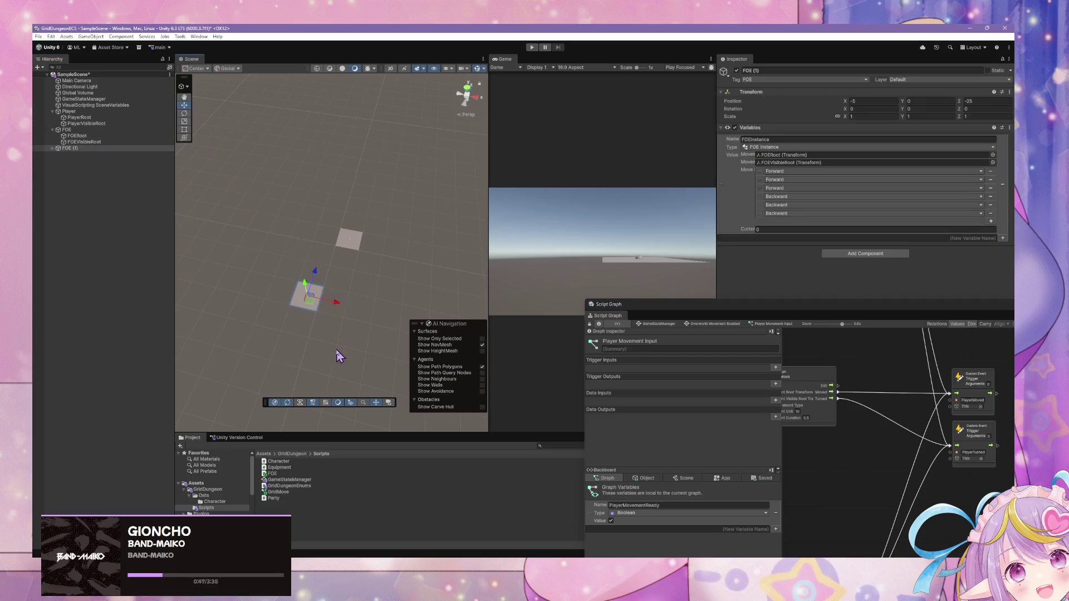
pyautogui.moveTo(337, 305); pyautogui.dragTo(385, 367)
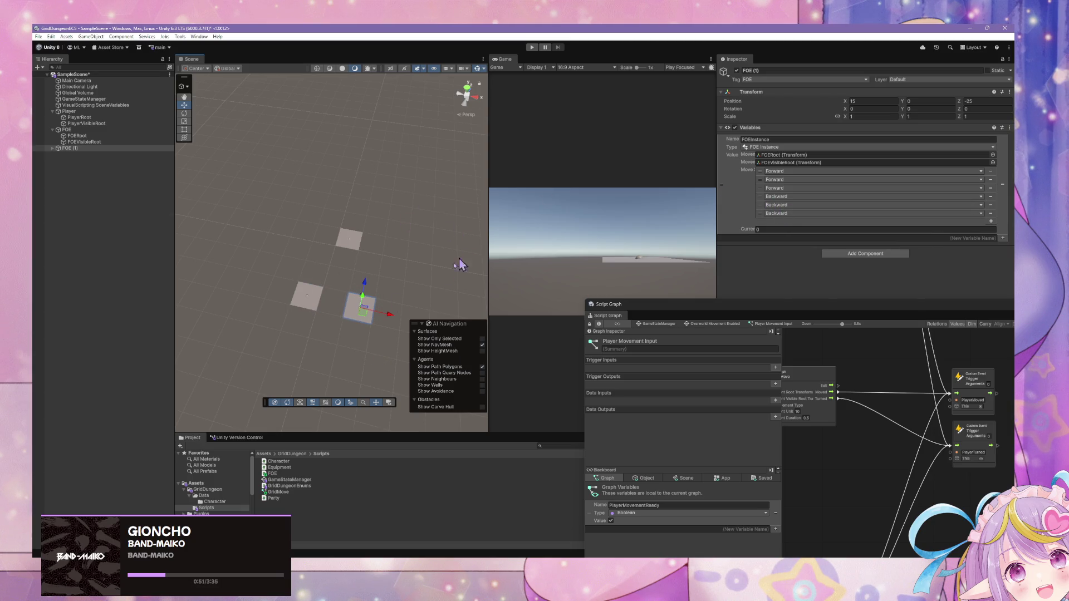
pyautogui.press('f')
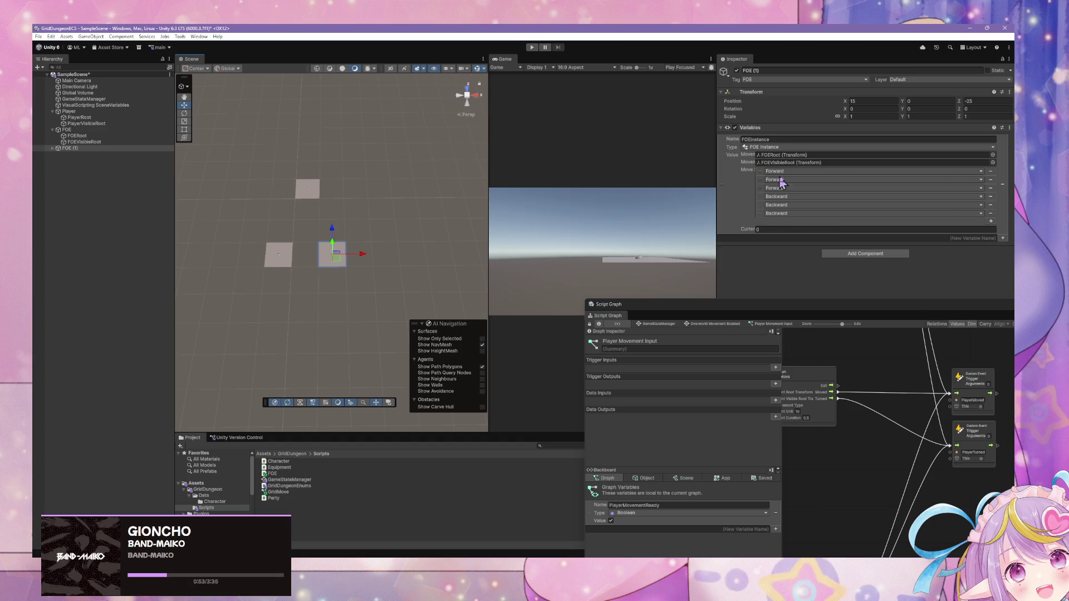
# Step: Set FOE (1)'s Move list to Forward, Turn Right, Turn Left, Backward
pyautogui.click(992, 181)
pyautogui.click(990, 180)
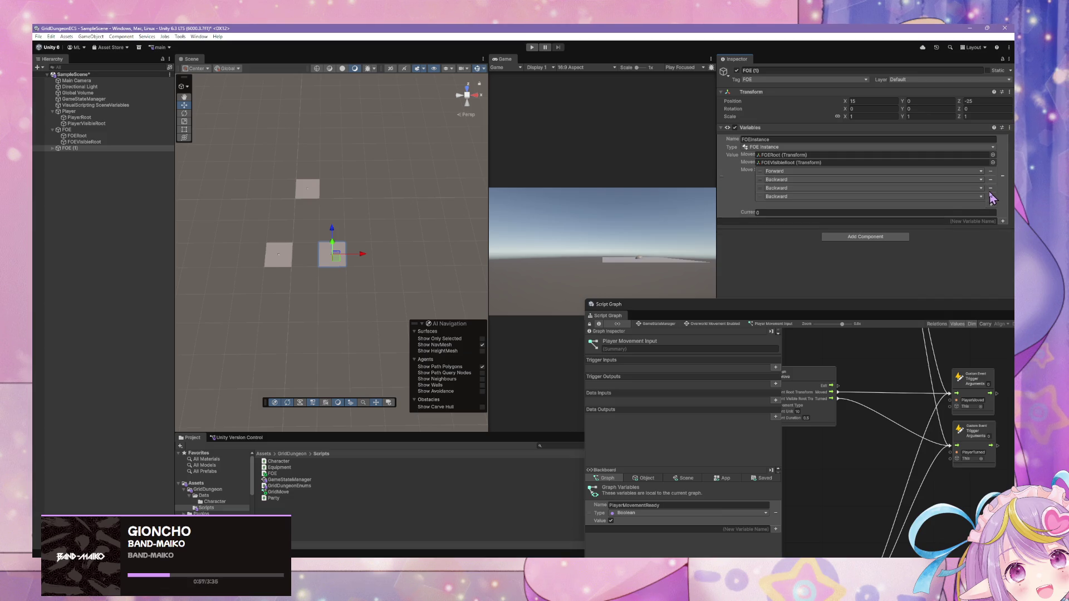
pyautogui.click(990, 192)
pyautogui.click(990, 188)
pyautogui.click(991, 188)
pyautogui.click(990, 197)
pyautogui.click(813, 196)
pyautogui.click(789, 239)
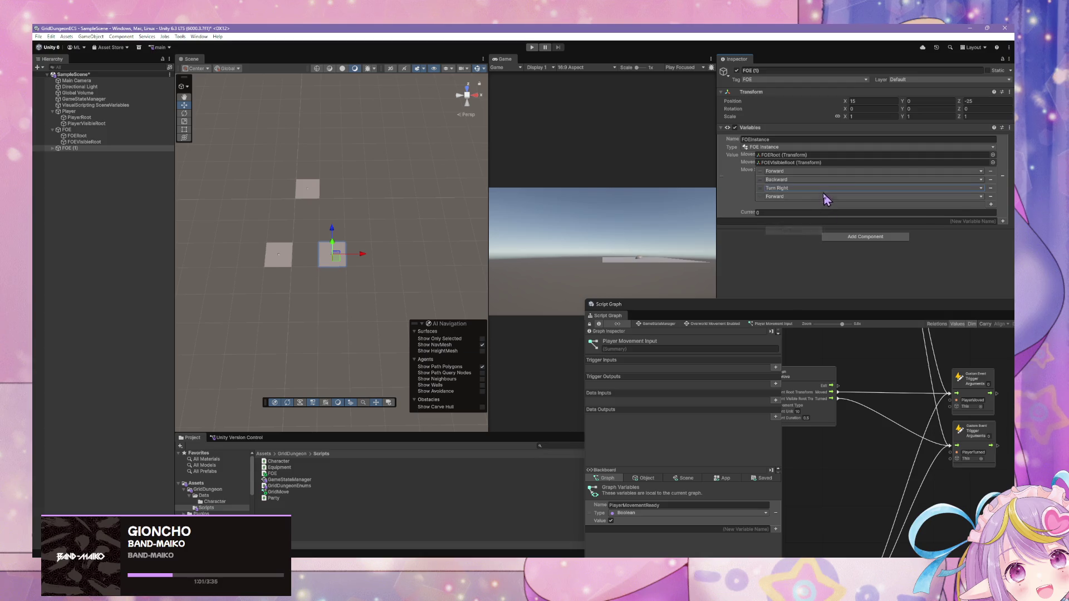
pyautogui.click(819, 197)
pyautogui.click(788, 247)
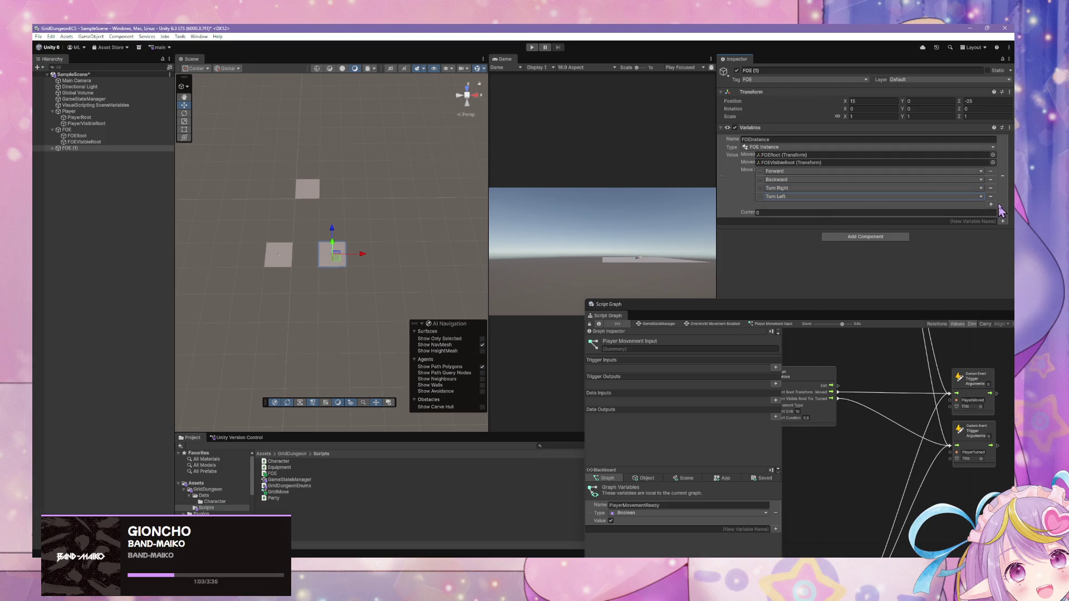
pyautogui.moveTo(760, 188)
pyautogui.mouseDown()
pyautogui.moveTo(760, 178)
pyautogui.moveTo(760, 188)
pyautogui.mouseUp()
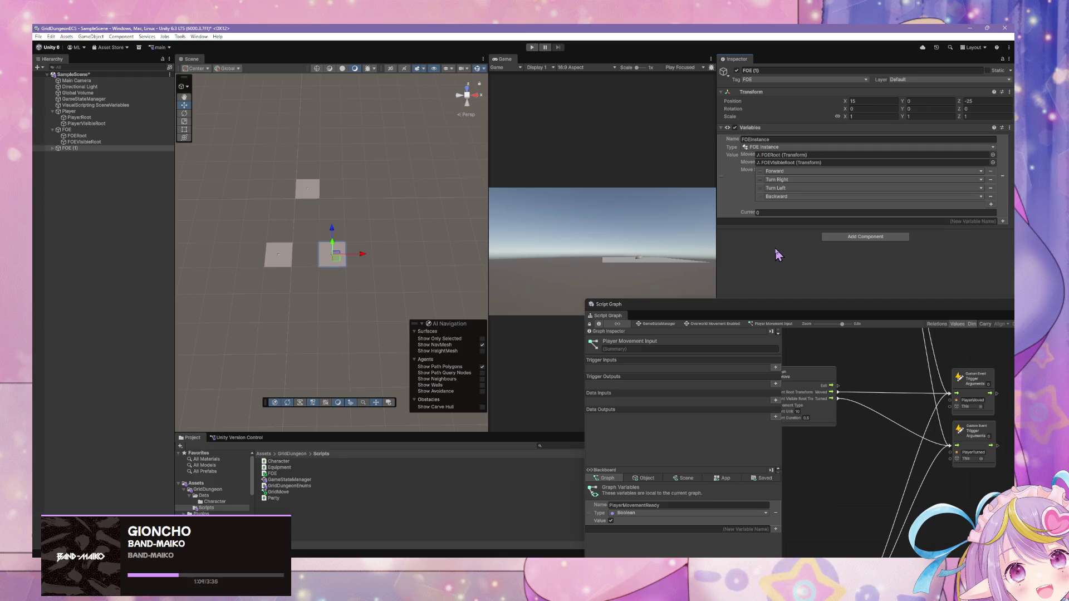
# Step: Enter Play mode to test both FOE enemies
pyautogui.click(531, 48)
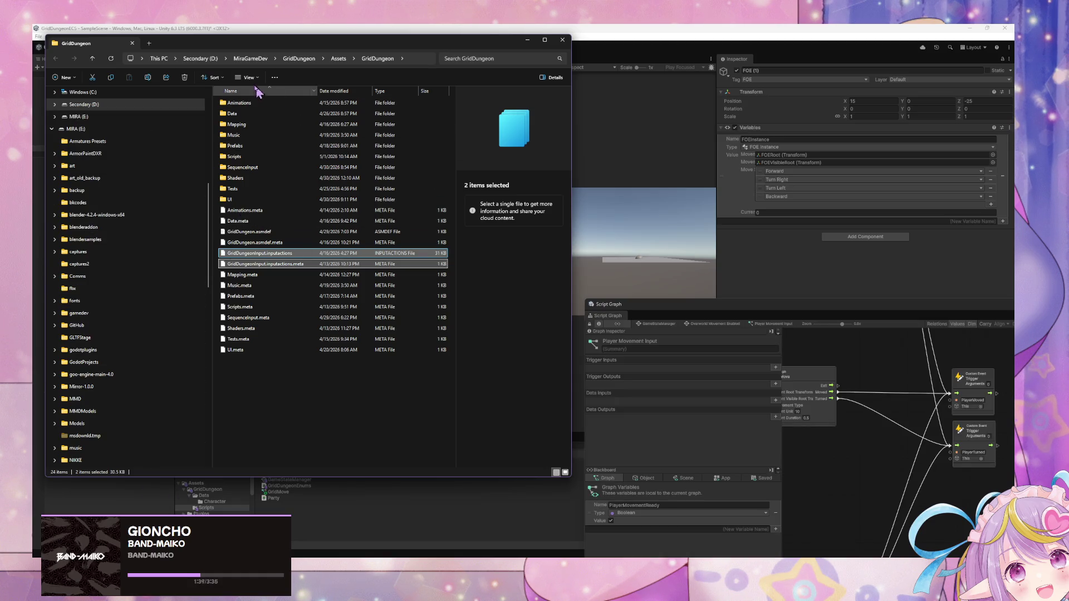
# Step: Browse the GridDungeon project's Assets, Shaders and GridDungeon Shaders folders
pyautogui.click(301, 58)
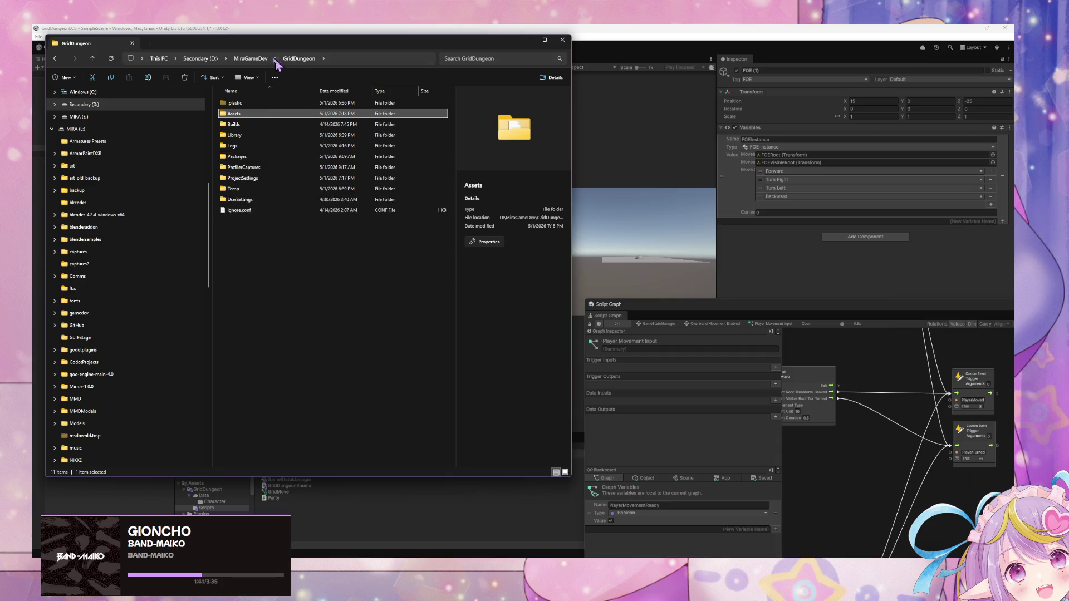
pyautogui.doubleClick(277, 115)
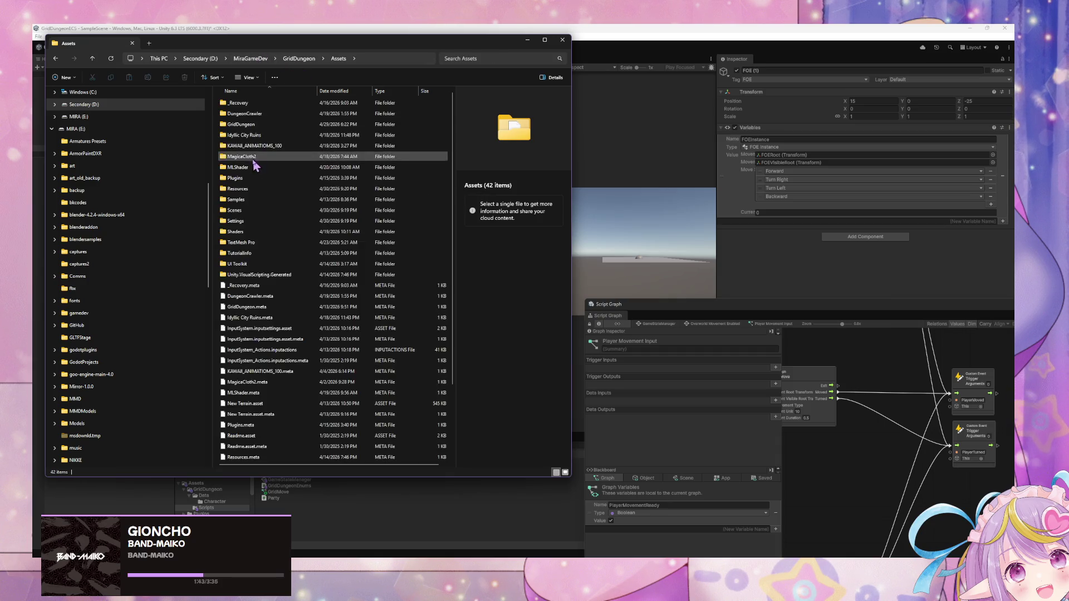
pyautogui.doubleClick(259, 235)
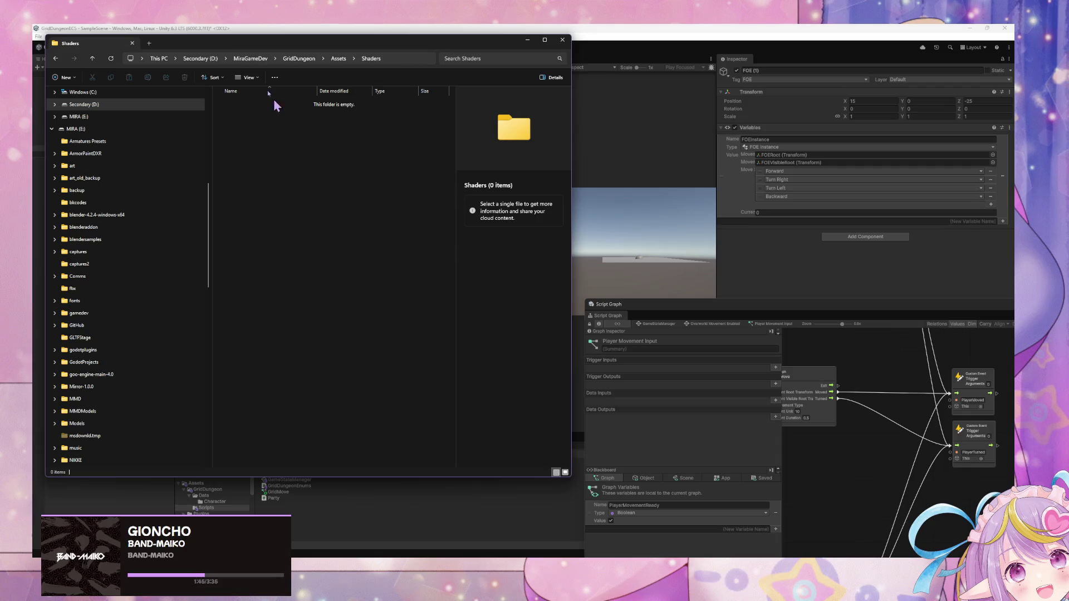
pyautogui.click(340, 59)
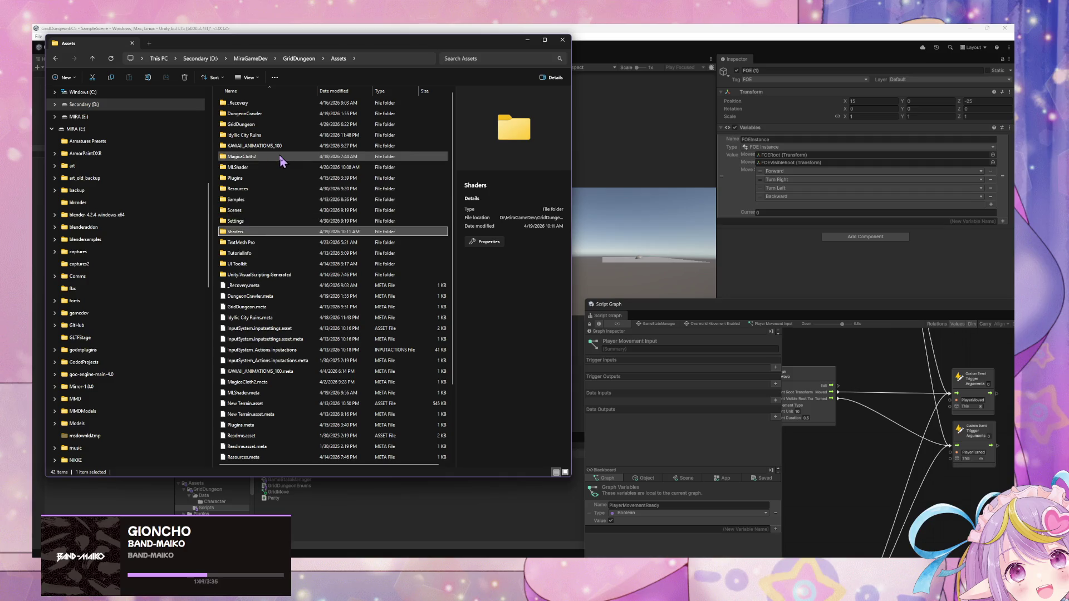
pyautogui.doubleClick(271, 126)
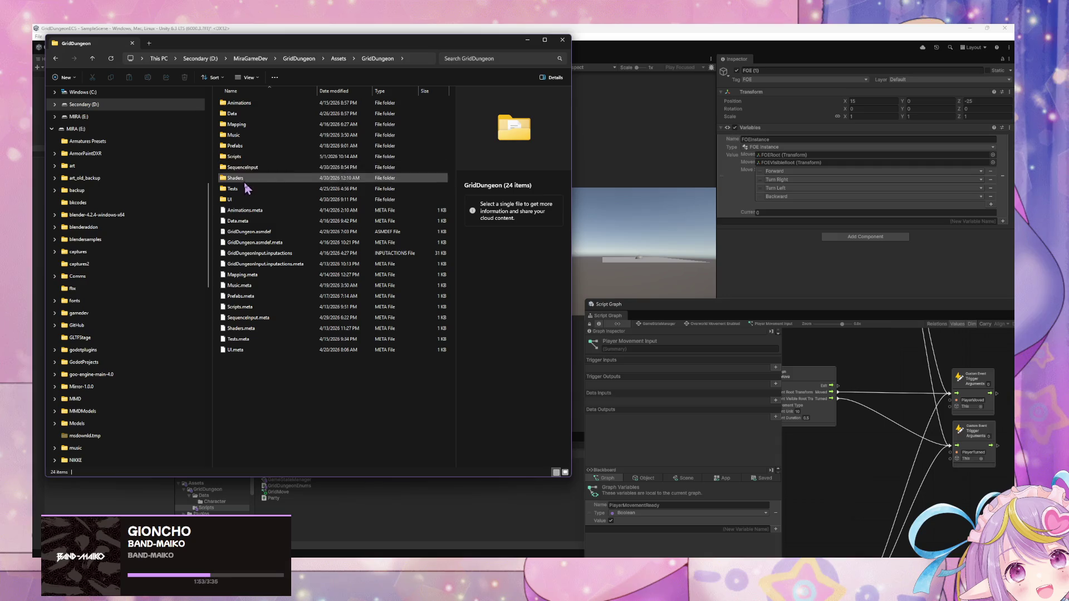
pyautogui.doubleClick(258, 178)
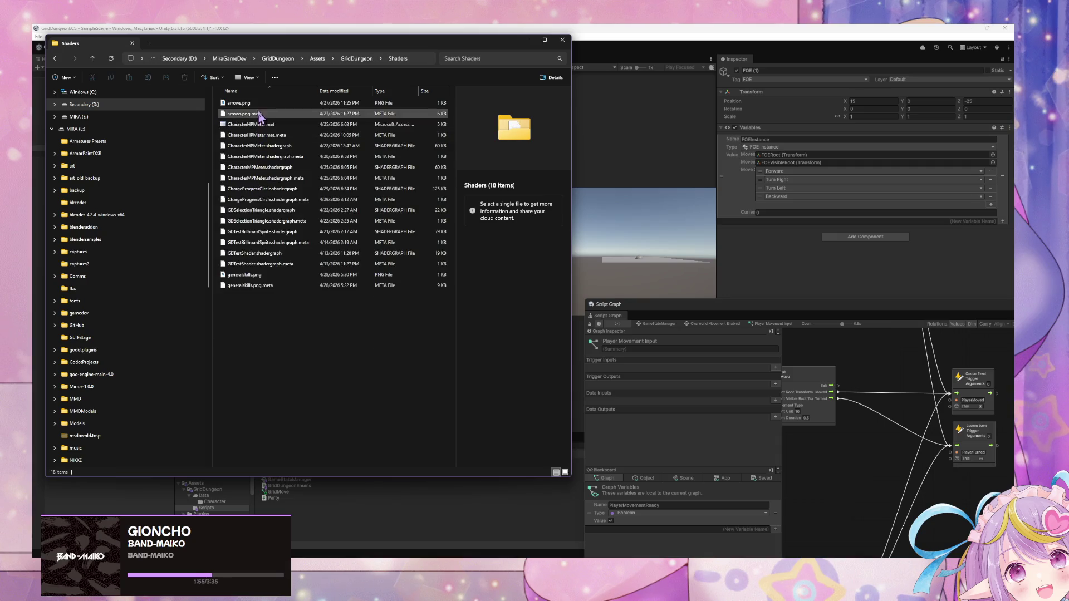
# Step: Open the Data folder, look through CharactersData and NPCs, and return to Data
pyautogui.click(56, 61)
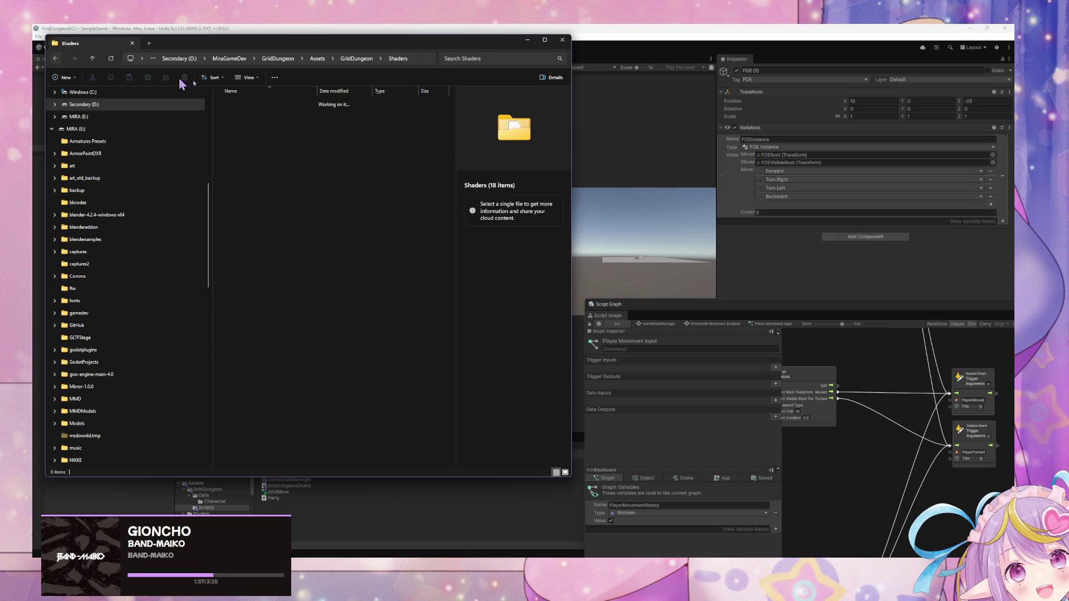
pyautogui.doubleClick(253, 113)
pyautogui.doubleClick(245, 113)
pyautogui.doubleClick(246, 113)
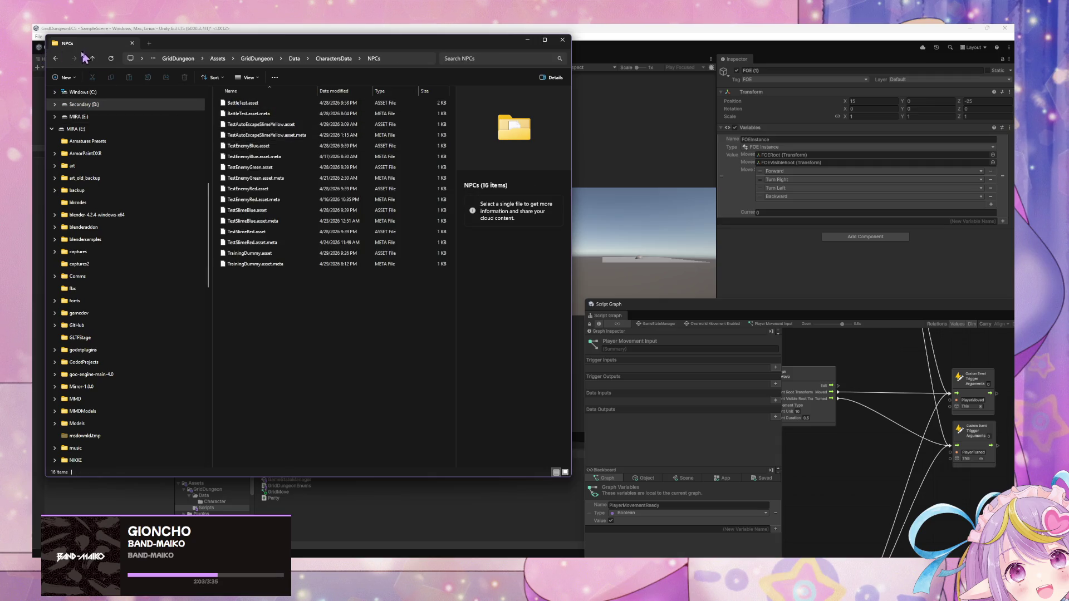
pyautogui.click(55, 59)
pyautogui.click(55, 59)
# Step: Search the Data folder for 'slime', finding no matches, and bring the Videos window forward
pyautogui.scroll(-3, 292, 254)
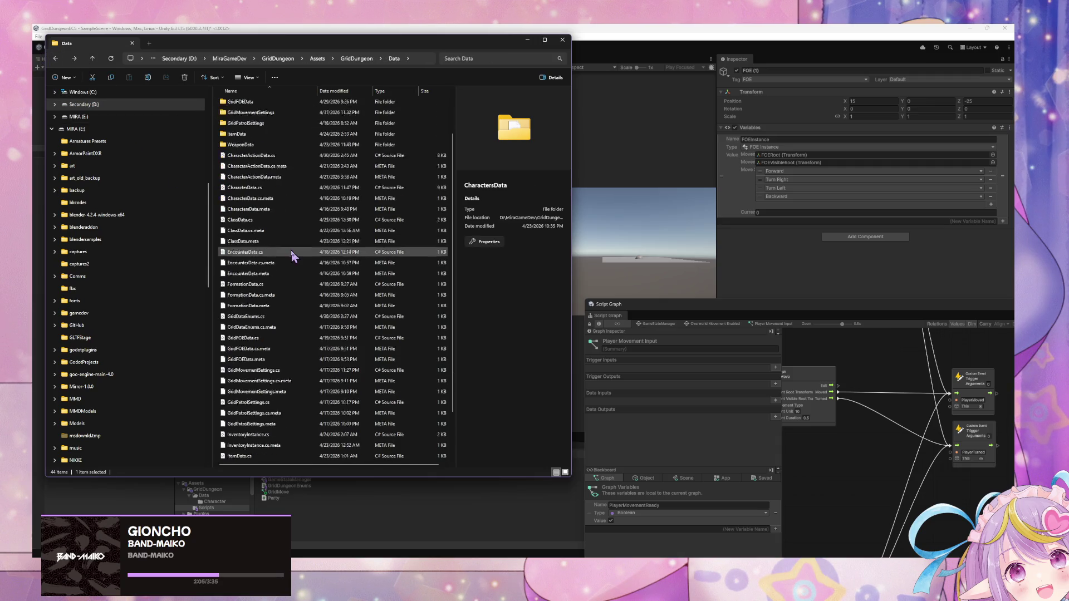
pyautogui.scroll(3, 292, 255)
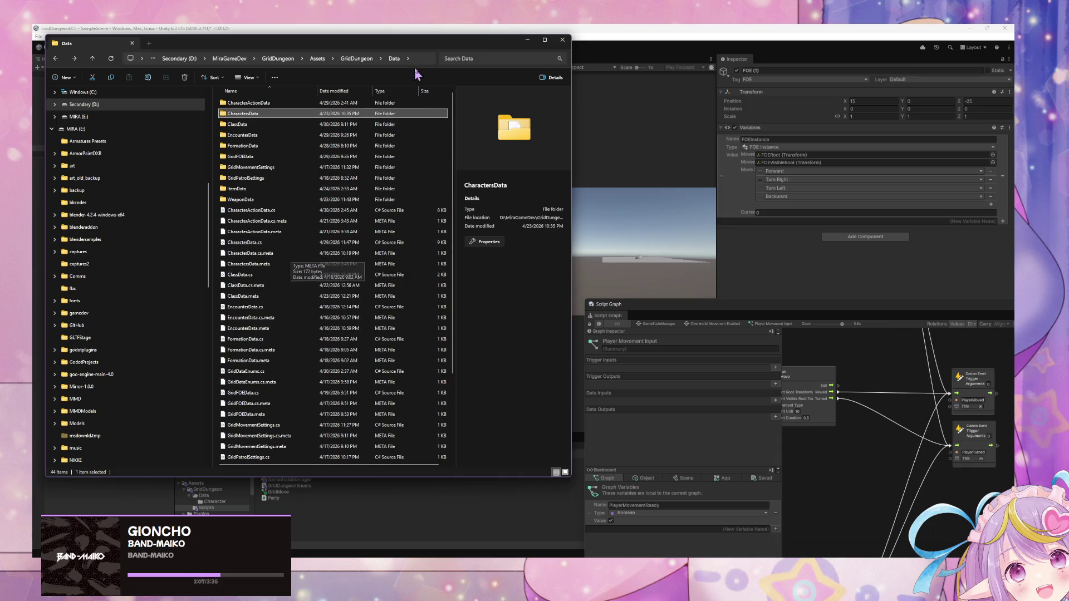
pyautogui.click(472, 58)
pyautogui.write('slime')
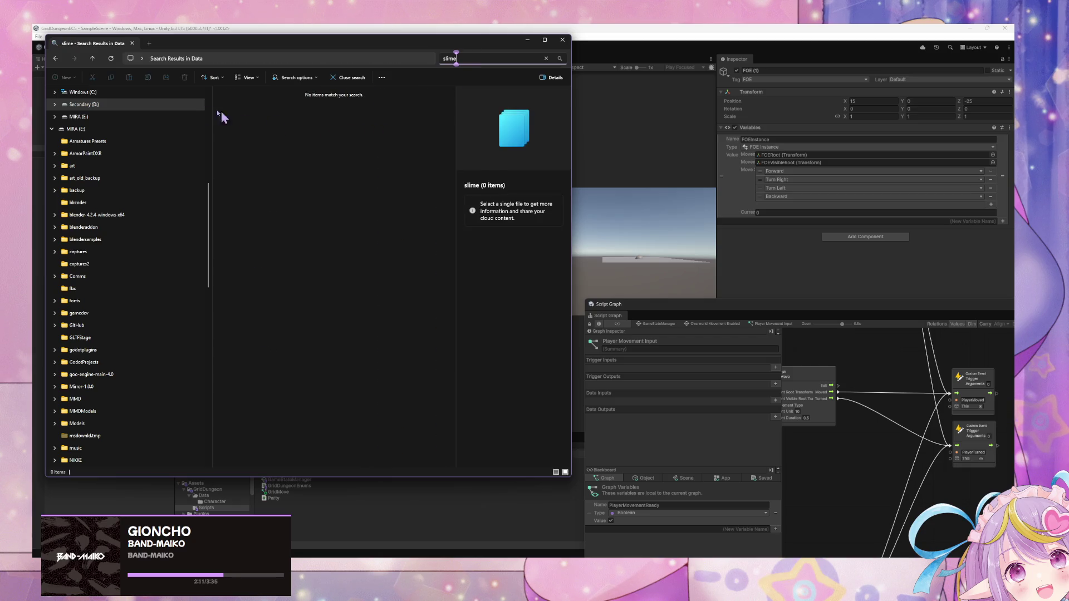
pyautogui.moveTo(489, 579)
pyautogui.click(433, 531)
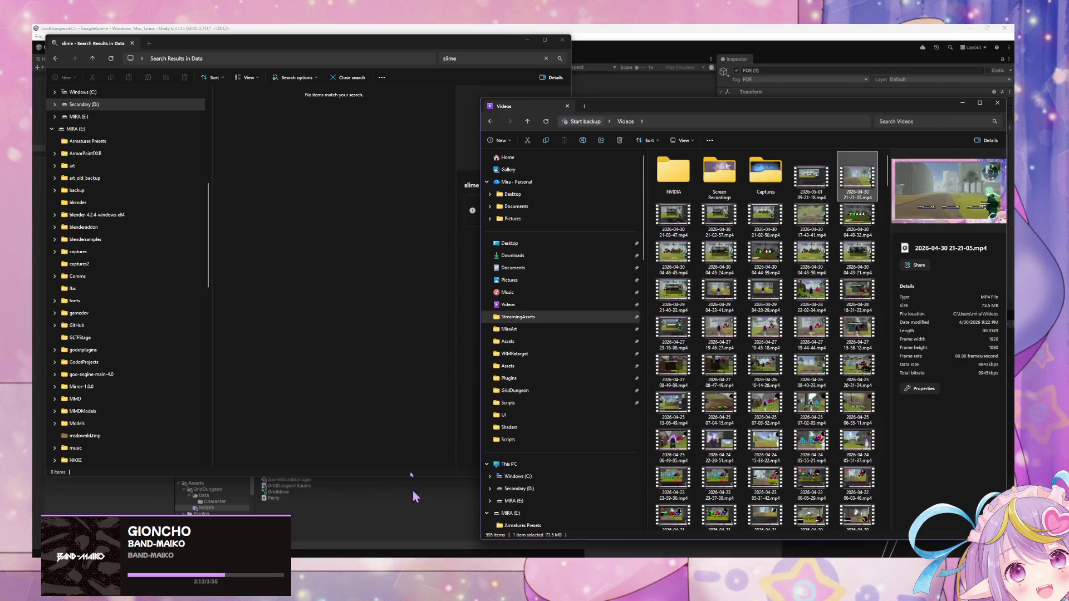
# Step: Go to Secondary (D:), open MiraArt, and open its griddungeonart folder
pyautogui.click(534, 339)
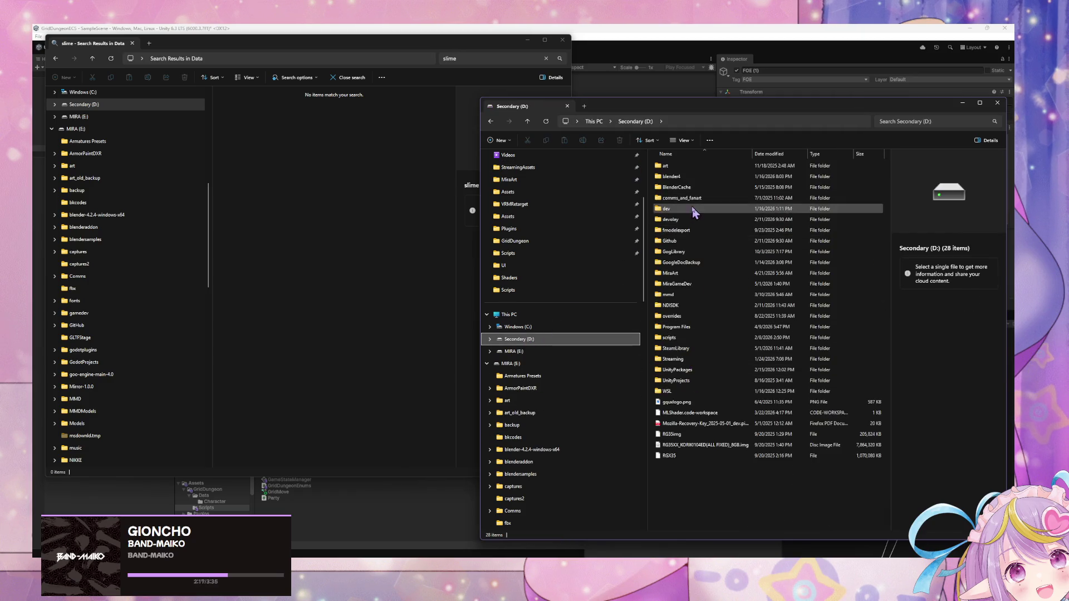
pyautogui.click(688, 275)
pyautogui.doubleClick(688, 275)
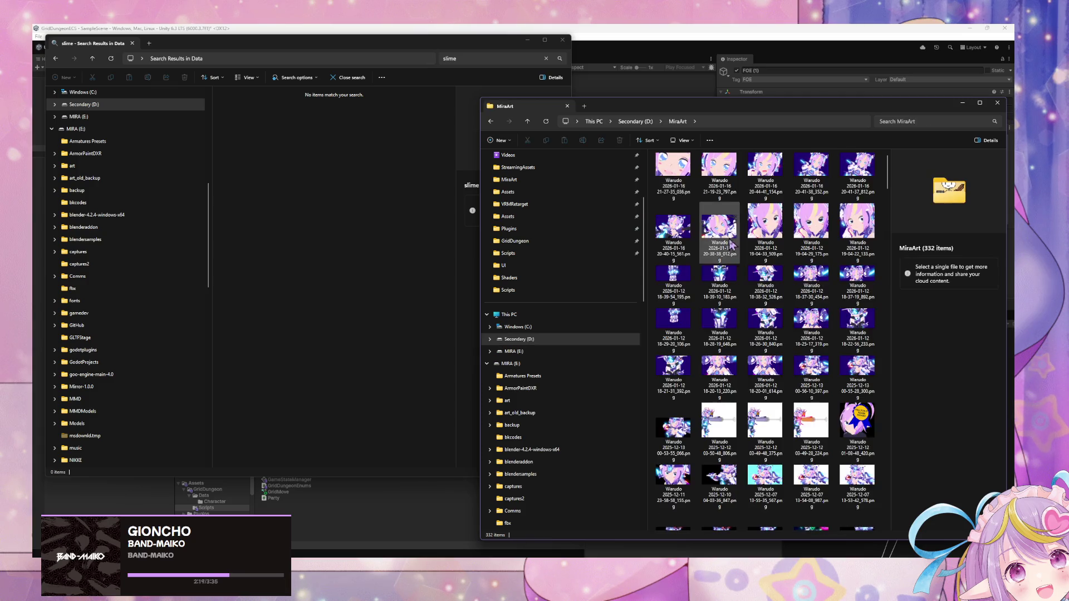
pyautogui.scroll(-10, 737, 252)
pyautogui.scroll(-15, 737, 251)
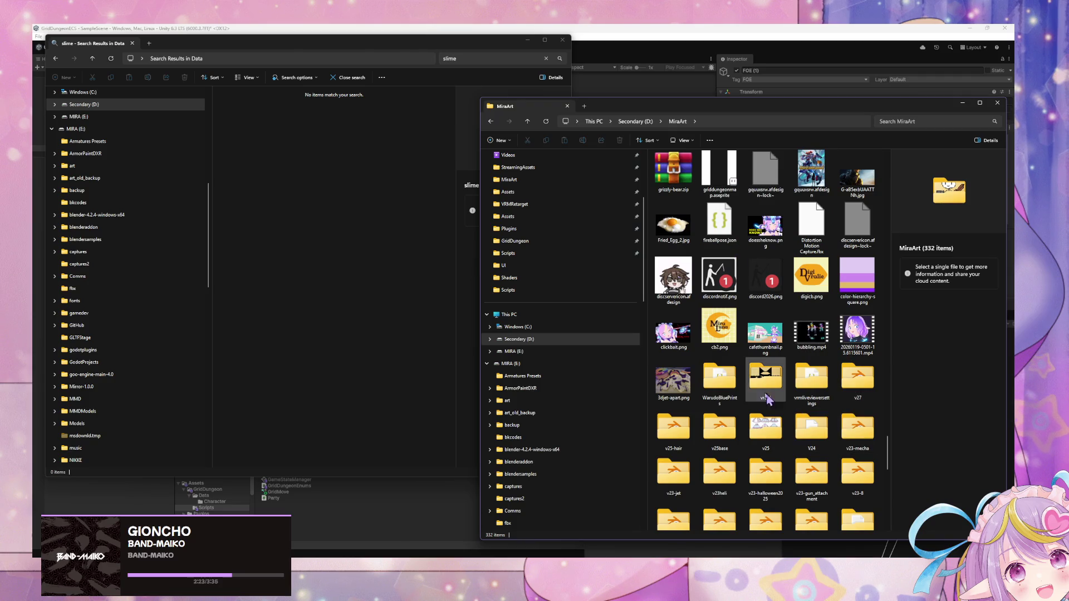
pyautogui.scroll(-10, 765, 384)
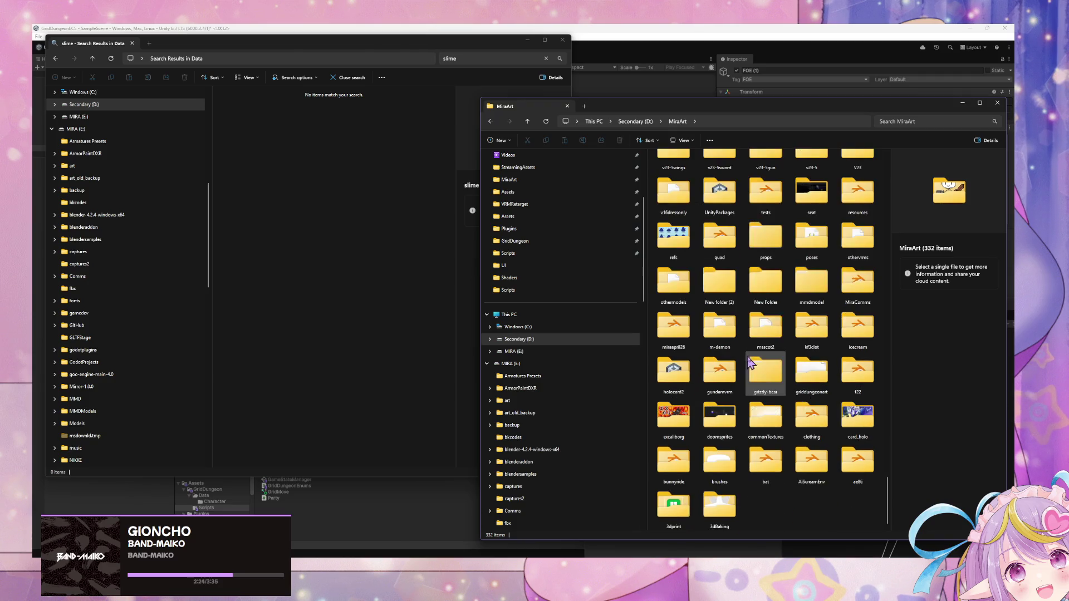
pyautogui.doubleClick(811, 372)
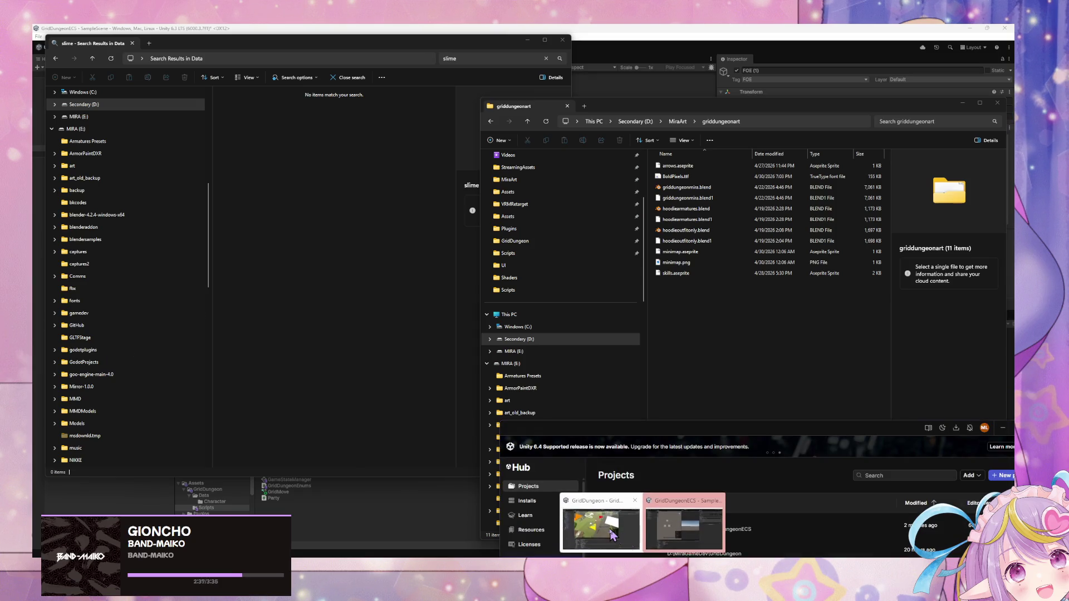
# Step: Browse CharactersData to the NPCs folder and locate TestEnemyBlue's AttackAction and TestSpriteModelBlue assets
pyautogui.click(602, 517)
pyautogui.moveTo(390, 161)
pyautogui.mouseDown()
pyautogui.moveTo(656, 244)
pyautogui.moveTo(643, 240)
pyautogui.mouseUp()
pyautogui.scroll(2, 234, 476)
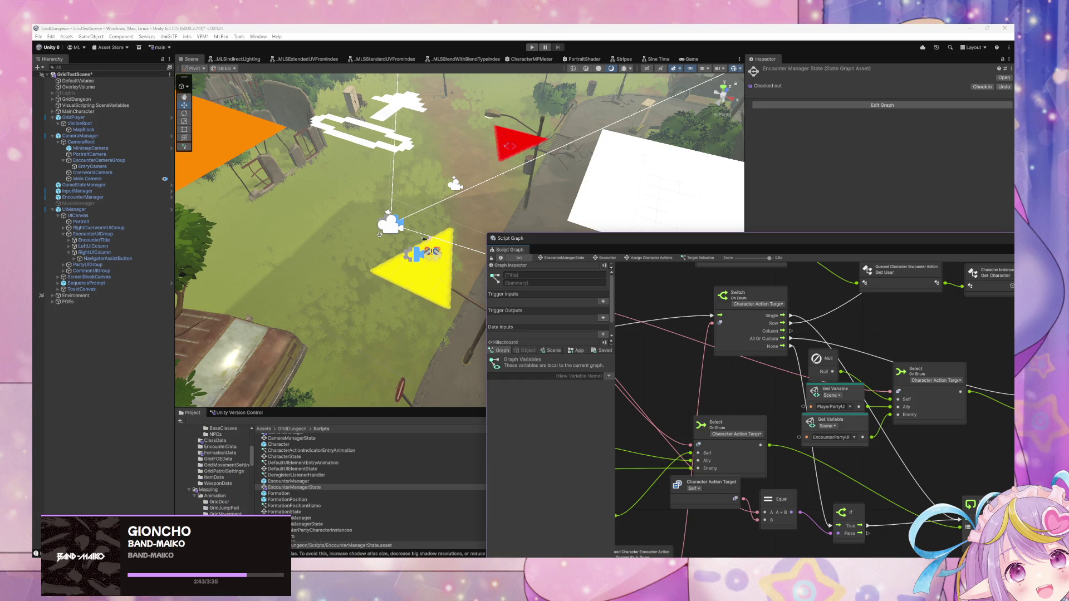
pyautogui.scroll(5, 234, 510)
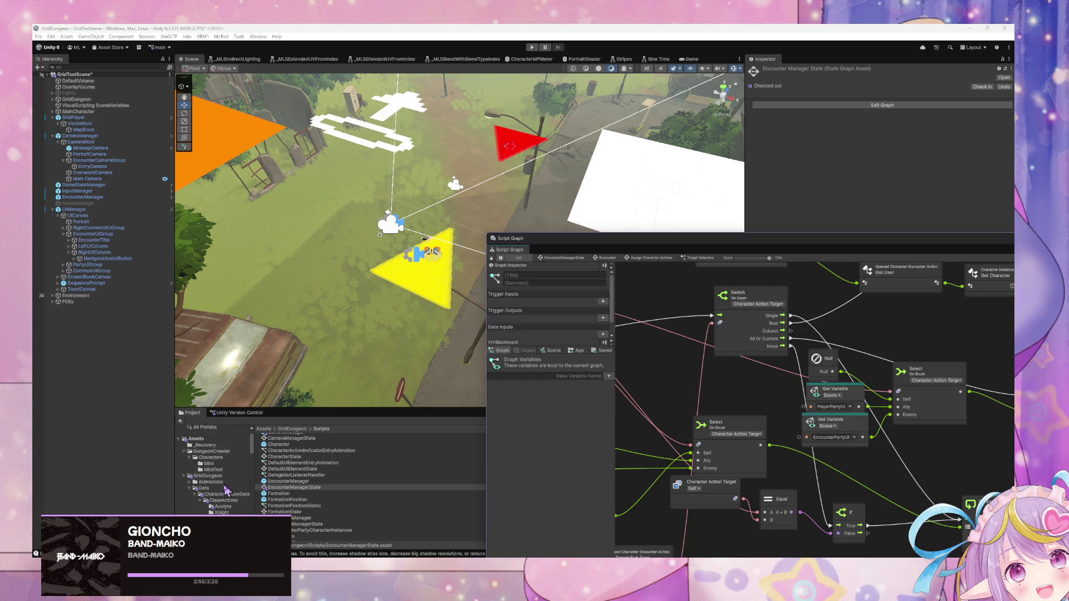
pyautogui.scroll(-3, 248, 474)
pyautogui.click(231, 492)
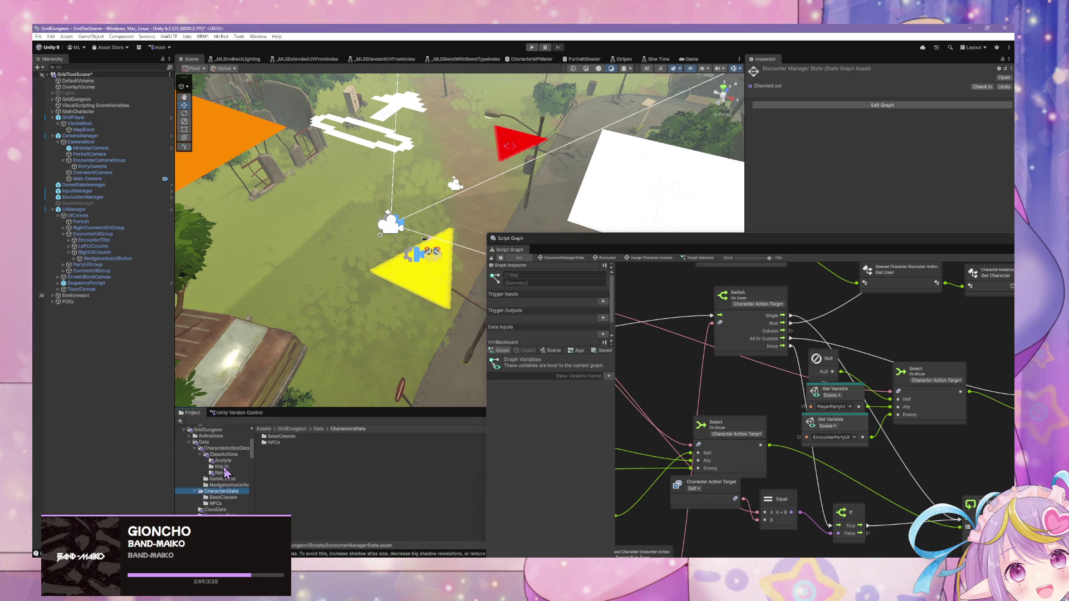
pyautogui.click(222, 467)
pyautogui.click(216, 503)
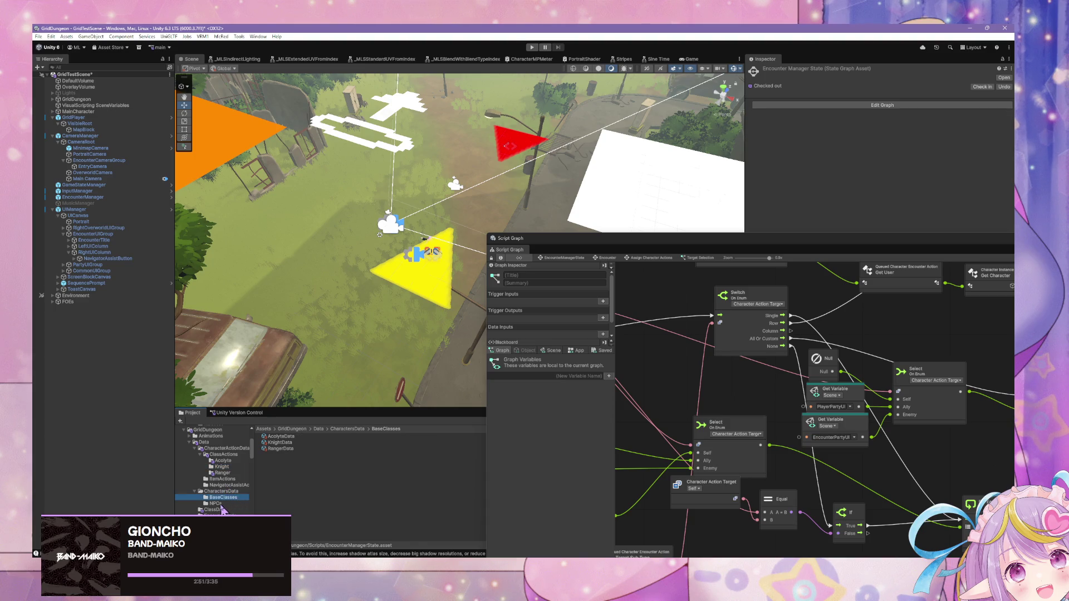
pyautogui.click(292, 448)
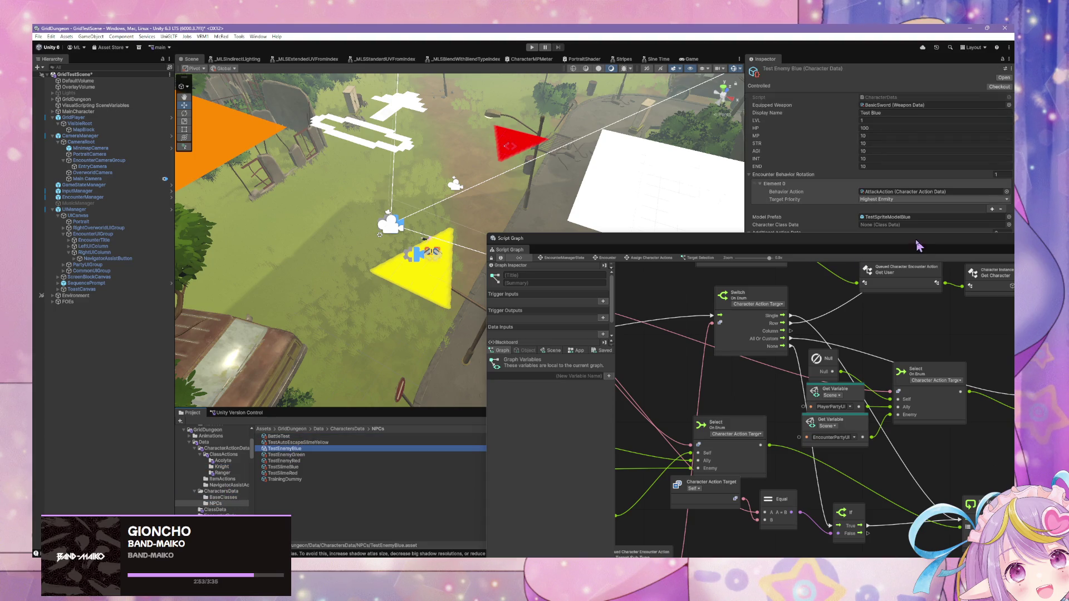
pyautogui.click(906, 192)
pyautogui.click(890, 217)
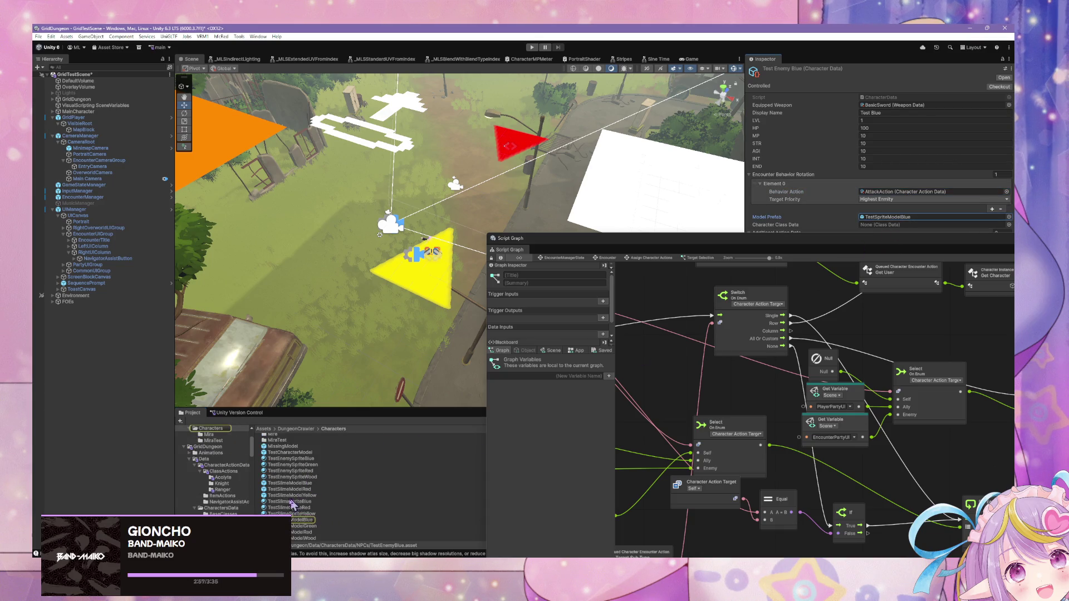
# Step: Find TestSlimeSpriteRed's back texture, testslimesprite, and reveal it in Windows Explorer
pyautogui.click(343, 509)
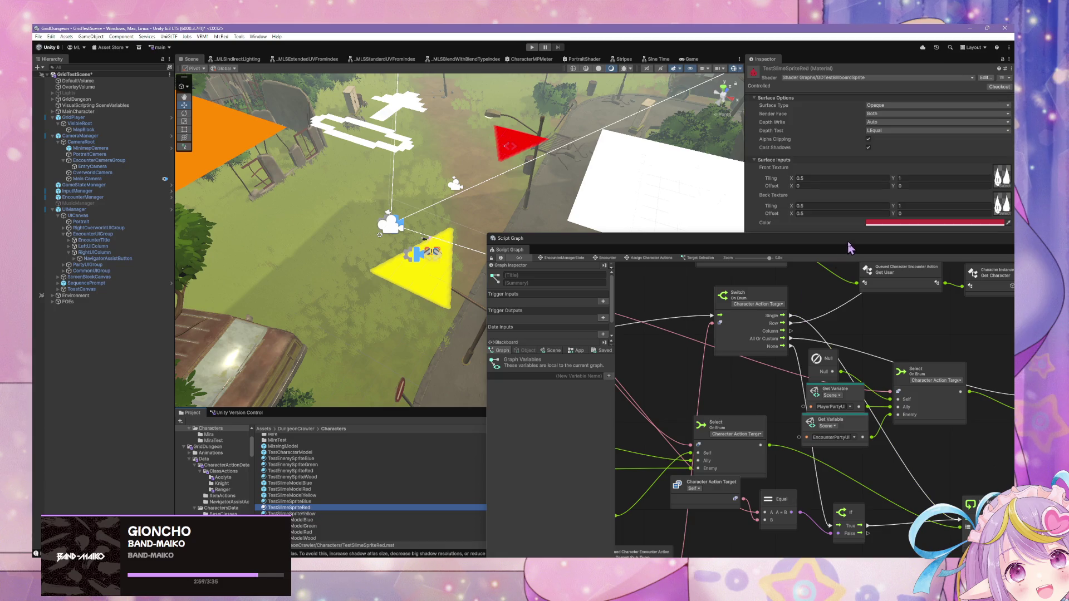
pyautogui.click(1002, 204)
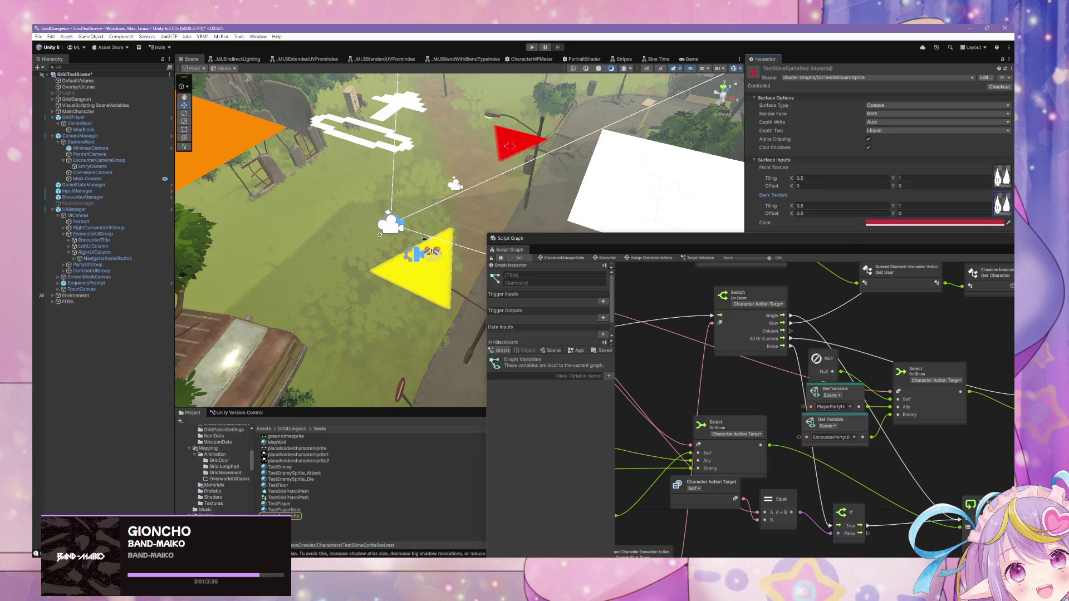
pyautogui.click(309, 517)
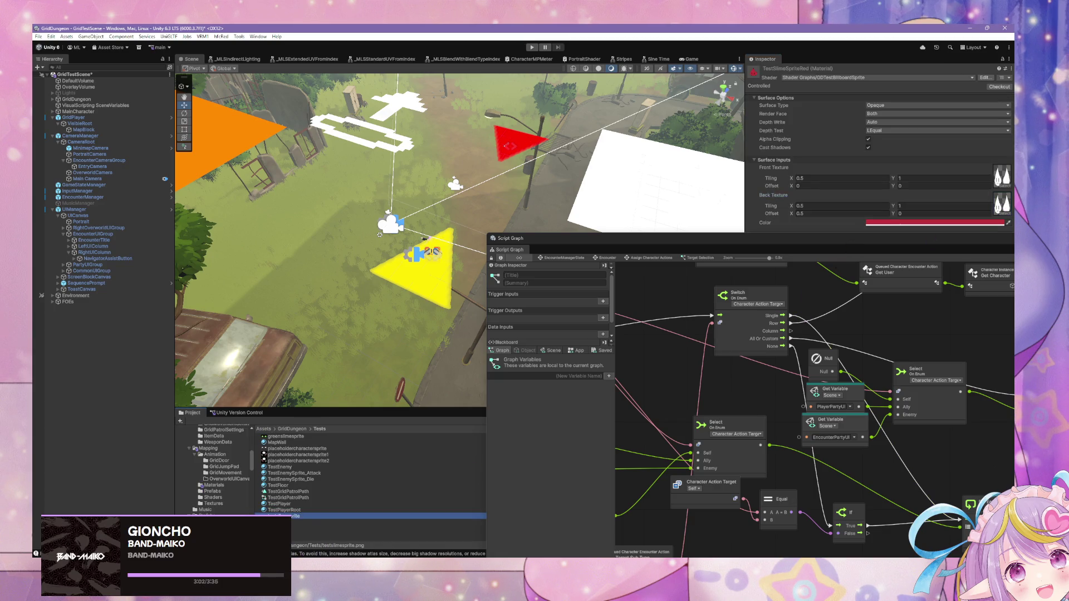
pyautogui.rightClick(295, 522)
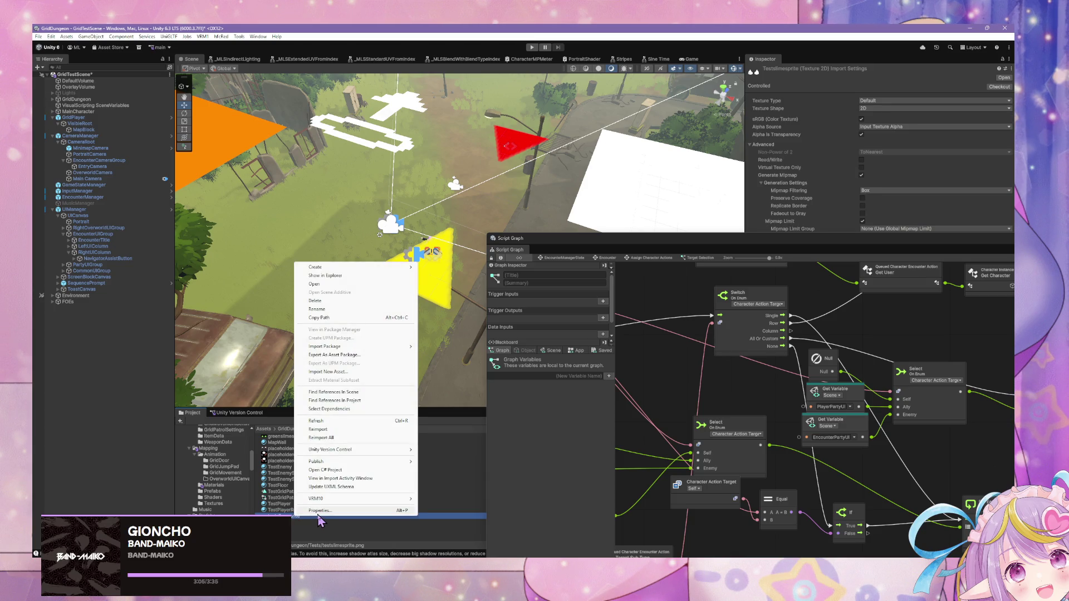
pyautogui.click(370, 277)
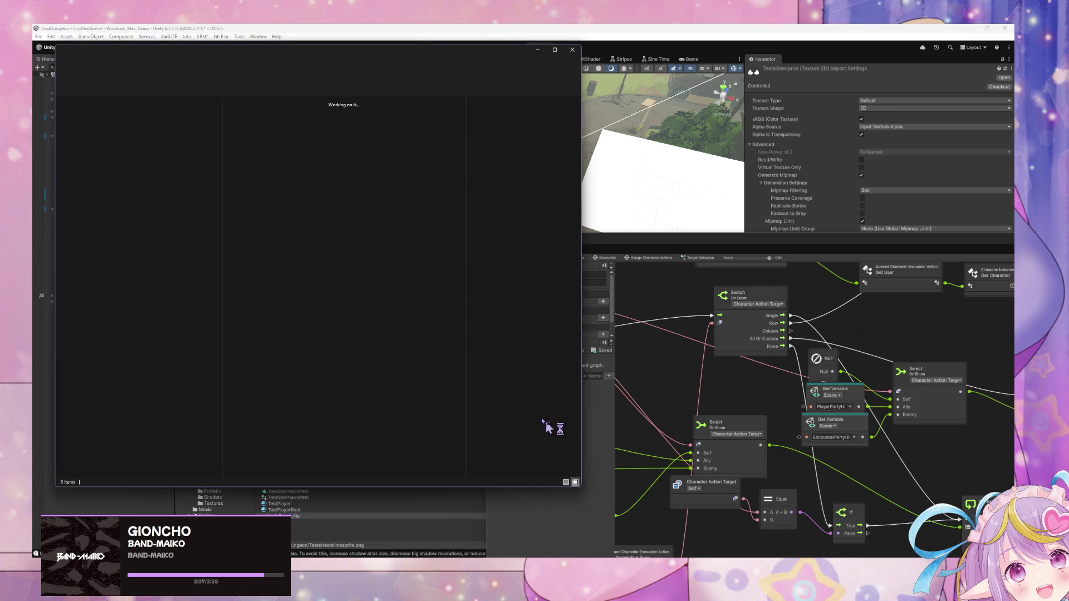
# Step: Preview placeholdercharactersprite.png and testslimesprite.png, then switch to the GridDungeonECS Unity project
pyautogui.click(429, 136)
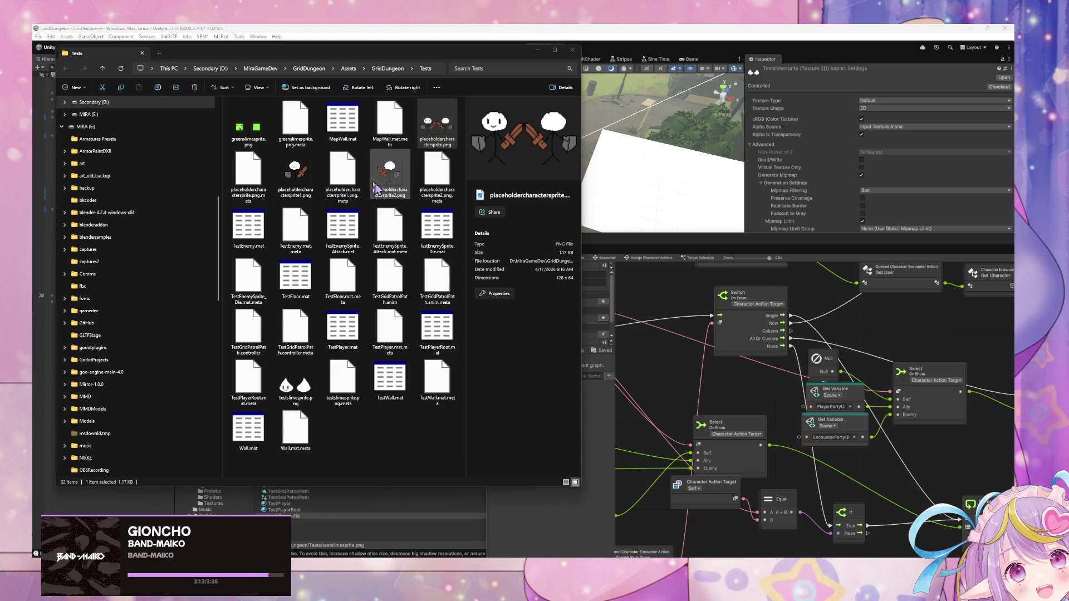
pyautogui.moveTo(295, 384)
pyautogui.mouseDown()
pyautogui.moveTo(161, 364)
pyautogui.moveTo(404, 363)
pyautogui.mouseUp()
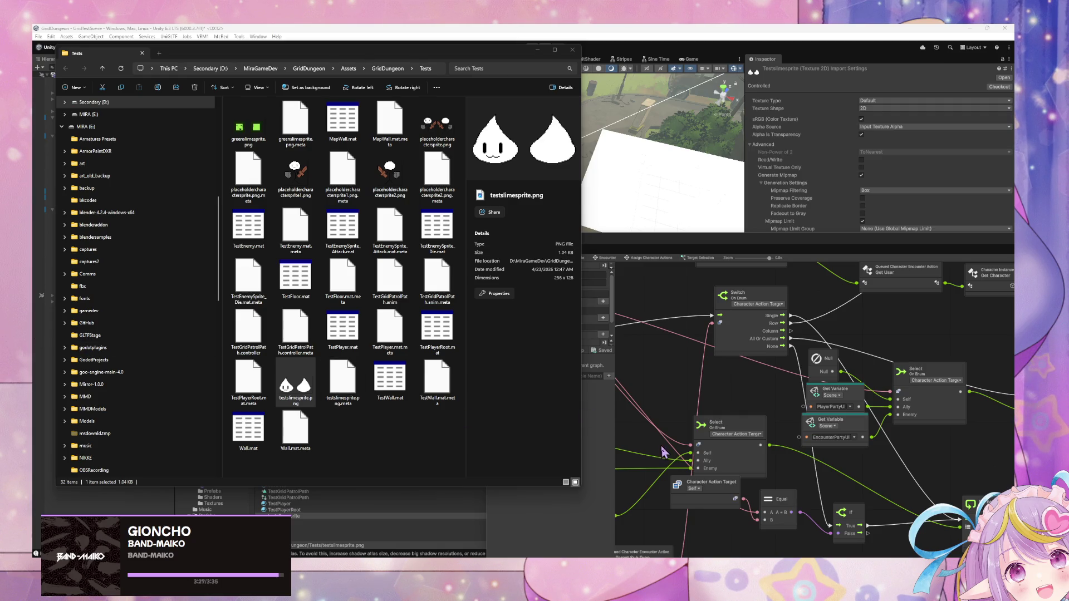
pyautogui.click(677, 517)
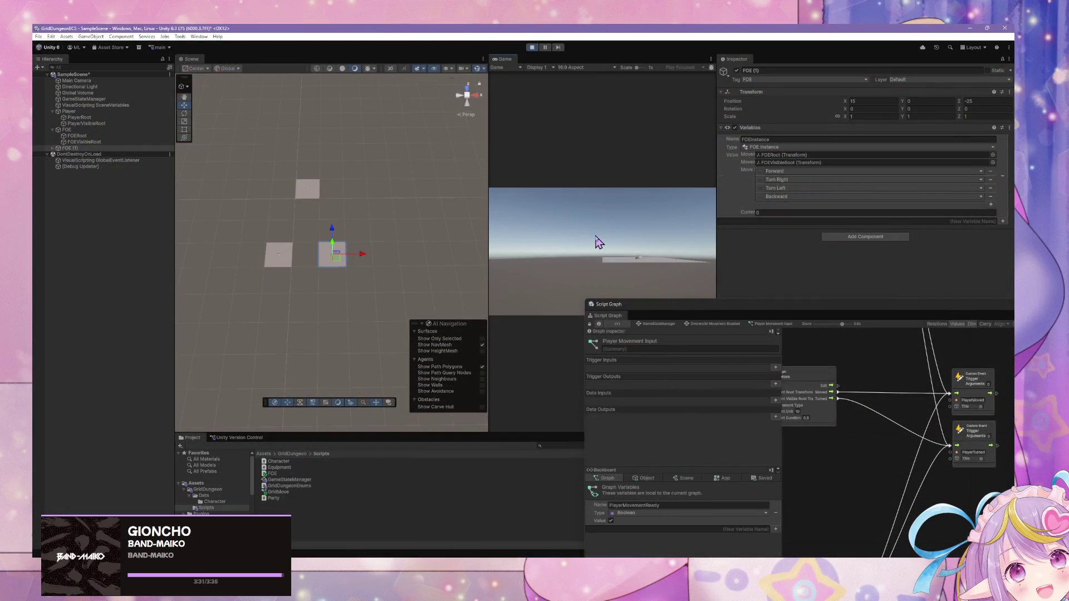
# Step: Step the player forward five times to cycle the FOE, then show the Overworld Movement Enabled graph
pyautogui.press('w')
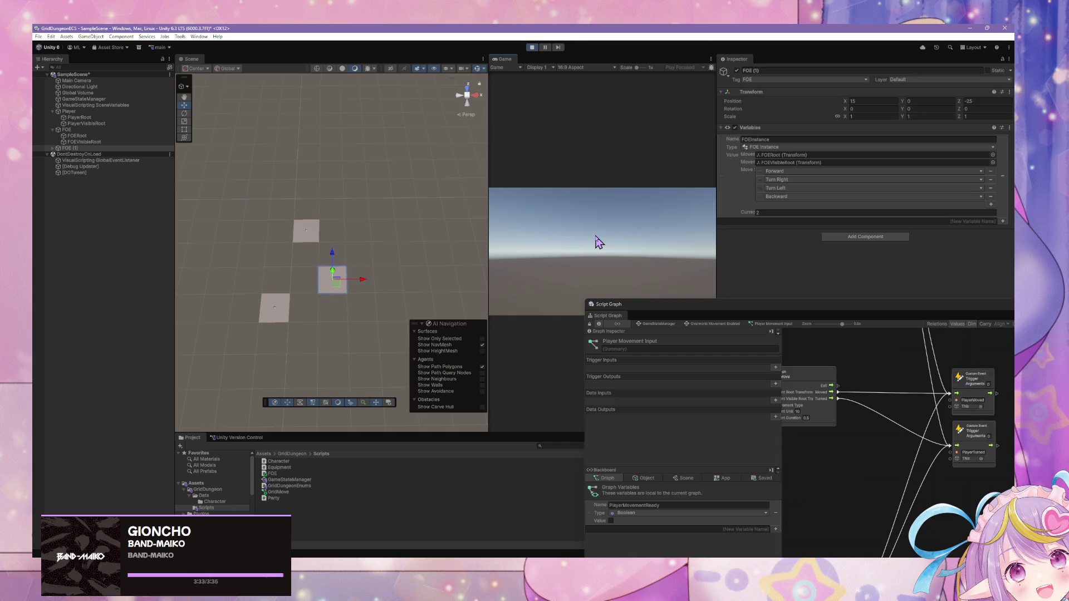
pyautogui.press('w')
pyautogui.press('w')
pyautogui.press('w')
pyautogui.press('w')
pyautogui.press('w')
pyautogui.press('w')
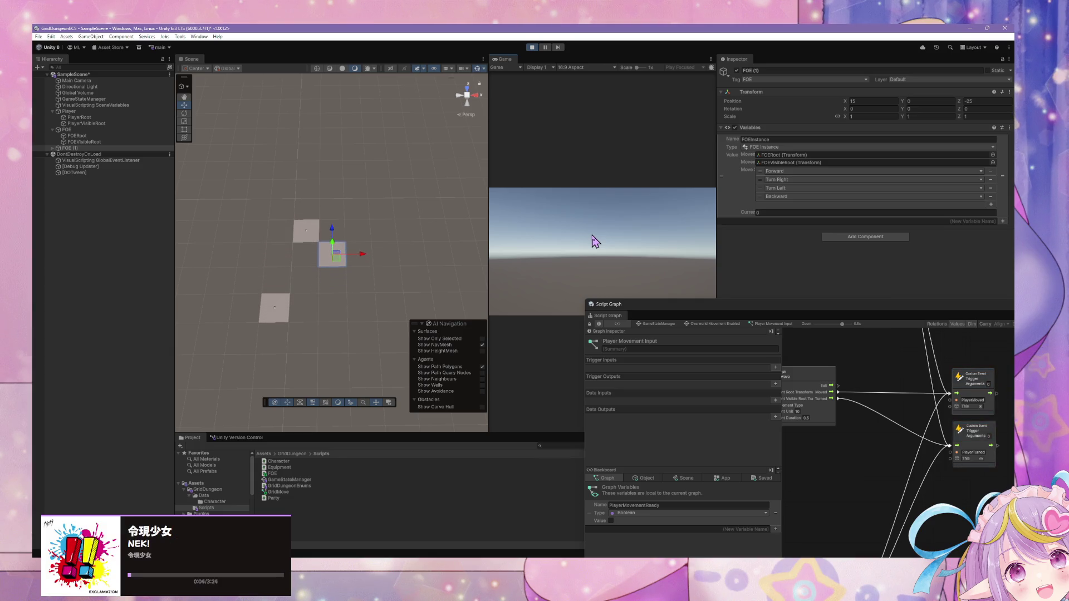
pyautogui.press('w')
pyautogui.press('w')
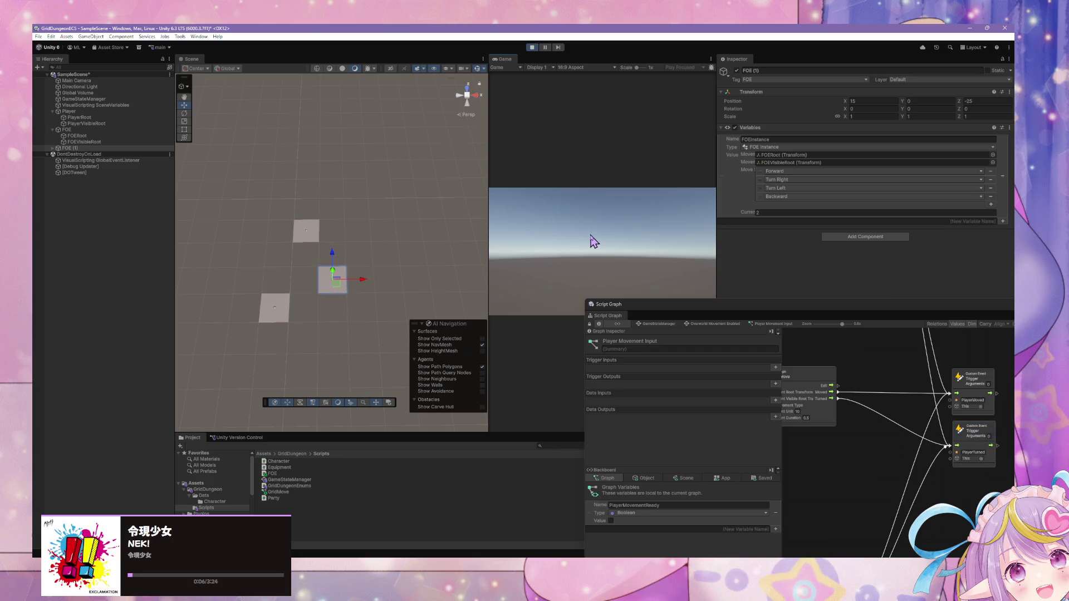
pyautogui.press('w')
pyautogui.press('w')
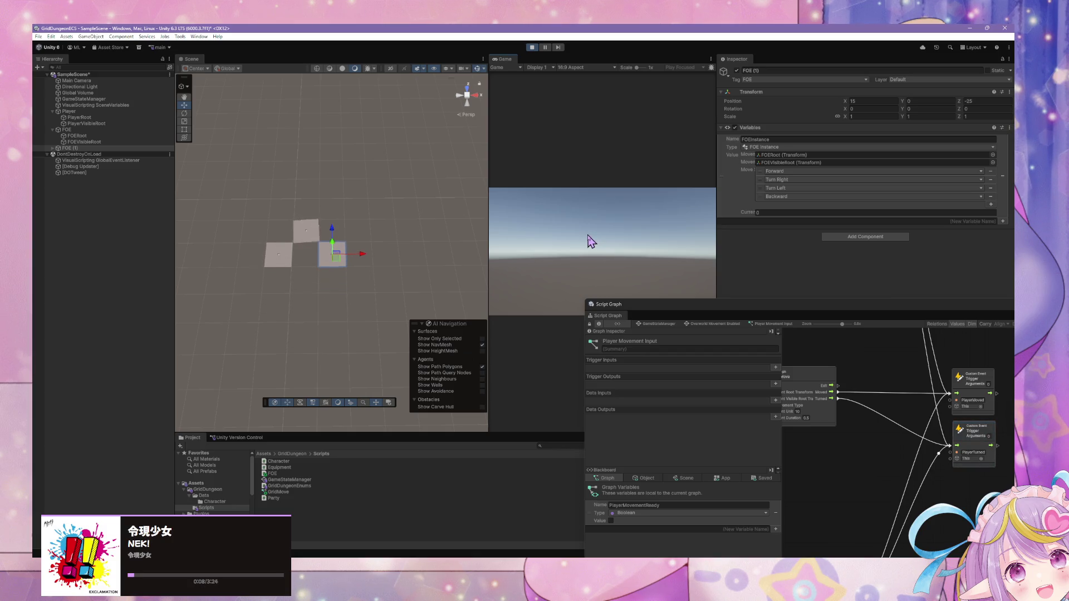
pyautogui.press('w')
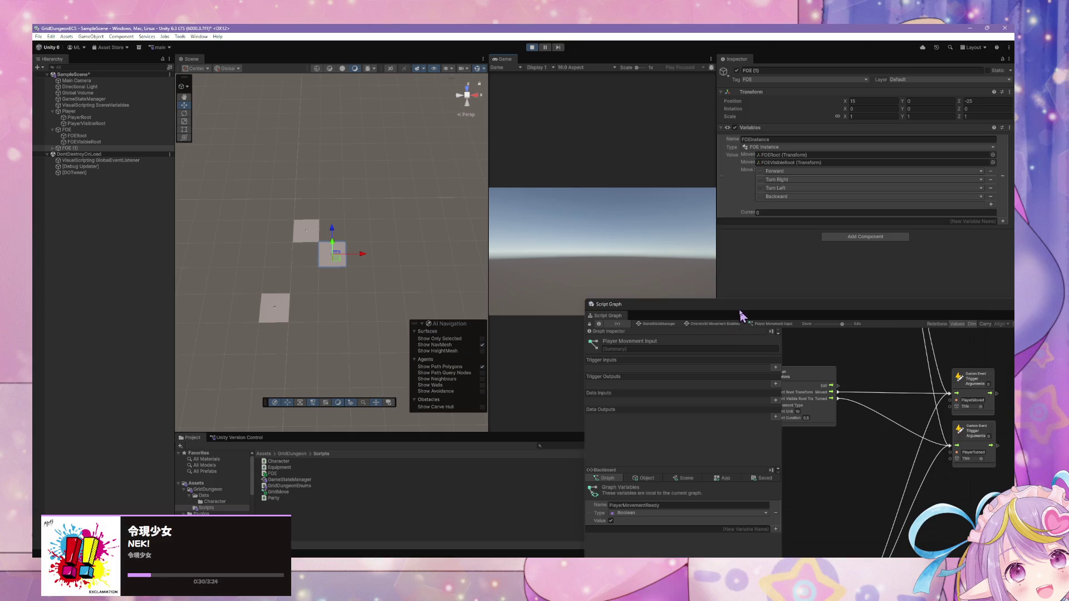
pyautogui.moveTo(740, 310); pyautogui.dragTo(541, 216)
pyautogui.click(529, 230)
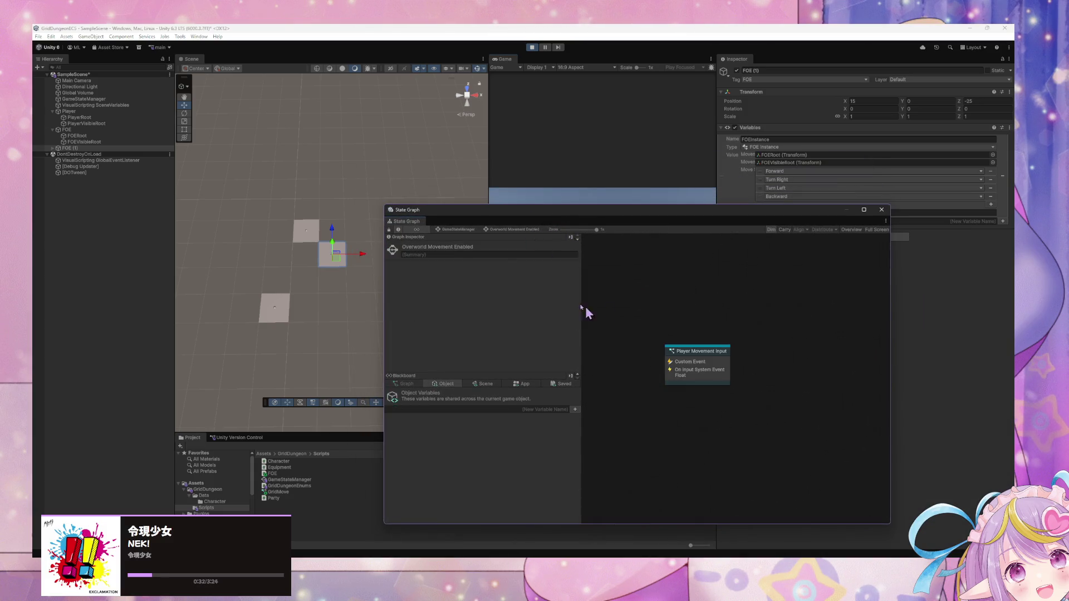
# Step: Return to the GameStateManager graph, exit Play mode, and bring FOE.cs up in VS Code
pyautogui.click(457, 229)
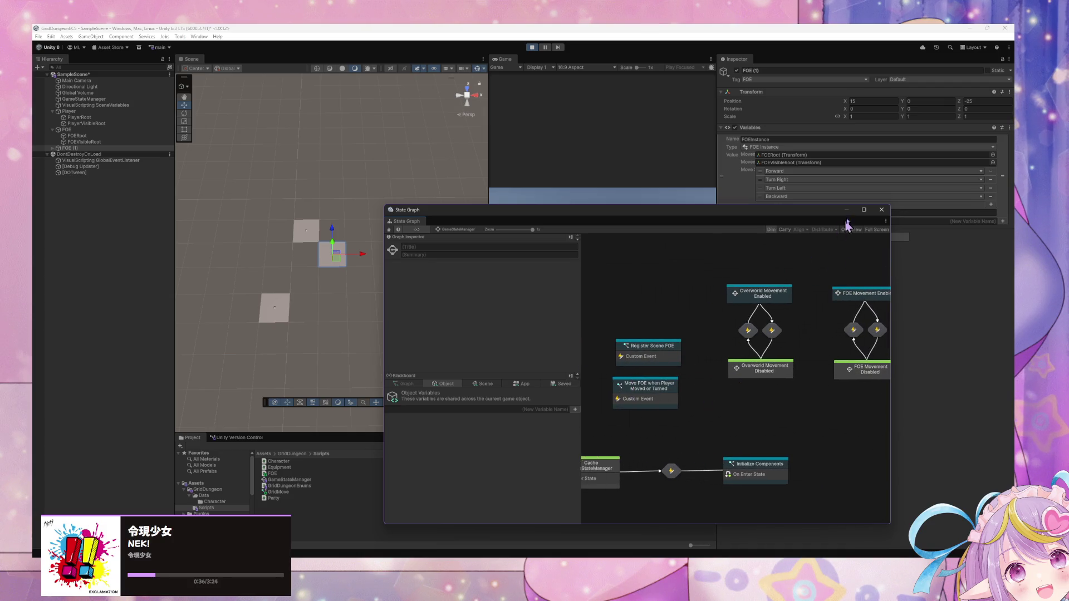
pyautogui.click(533, 49)
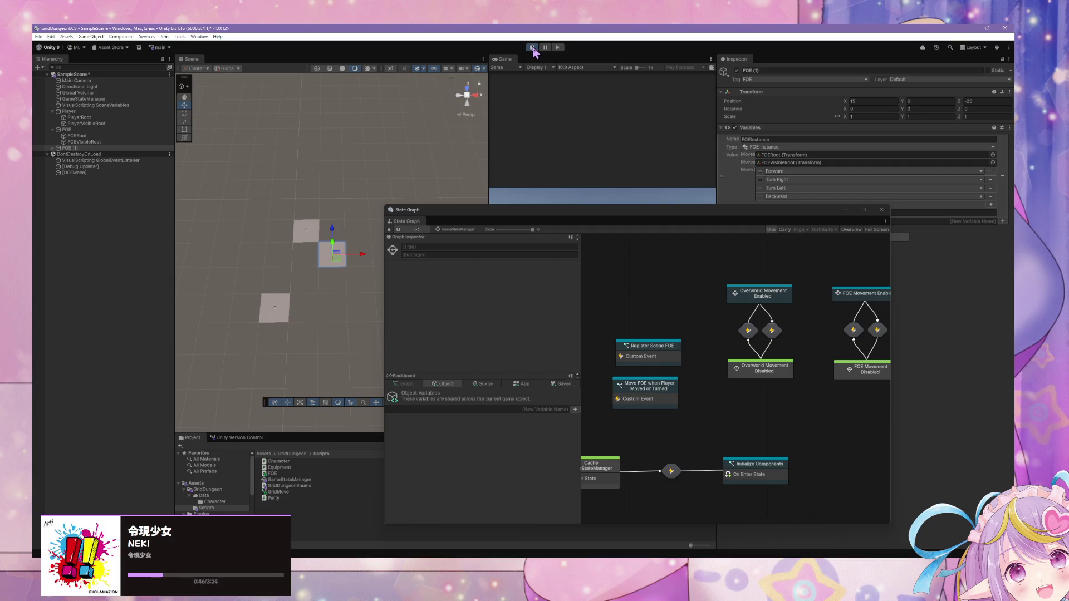
pyautogui.click(533, 49)
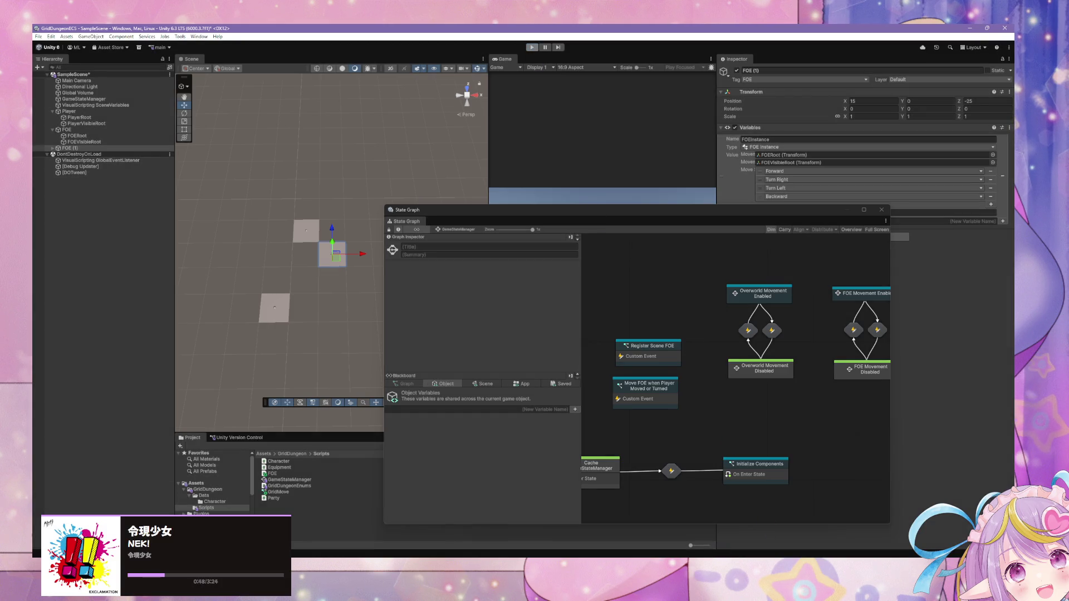
pyautogui.moveTo(676, 568)
pyautogui.click(676, 522)
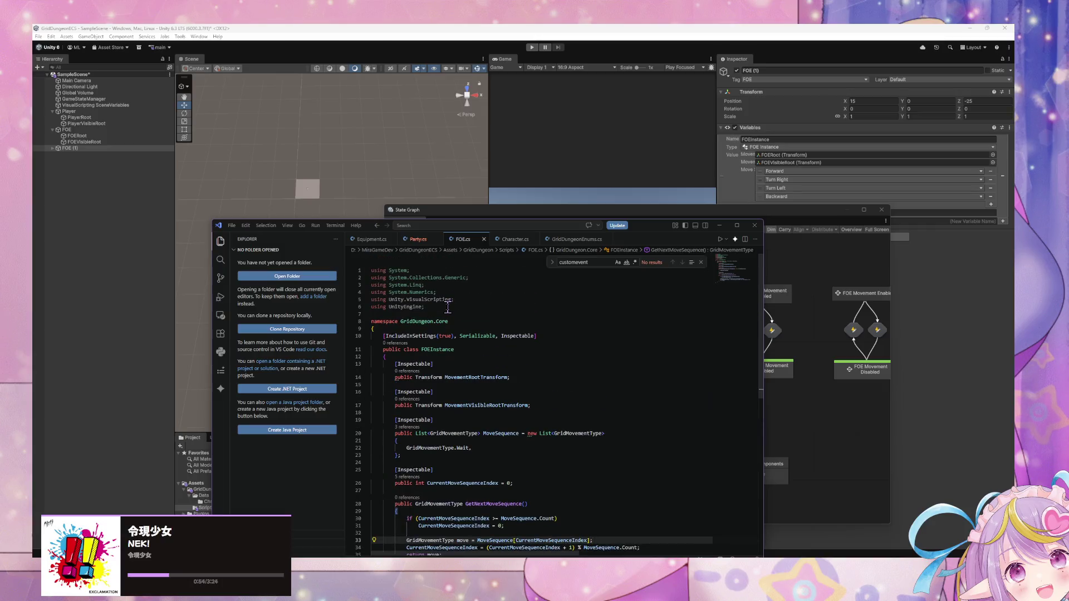
# Step: Add an [Inspectable] public bool MoveWhenPlayerMoves field defaulting to true after CurrentMoveSequenceIndex
pyautogui.scroll(-2, 457, 334)
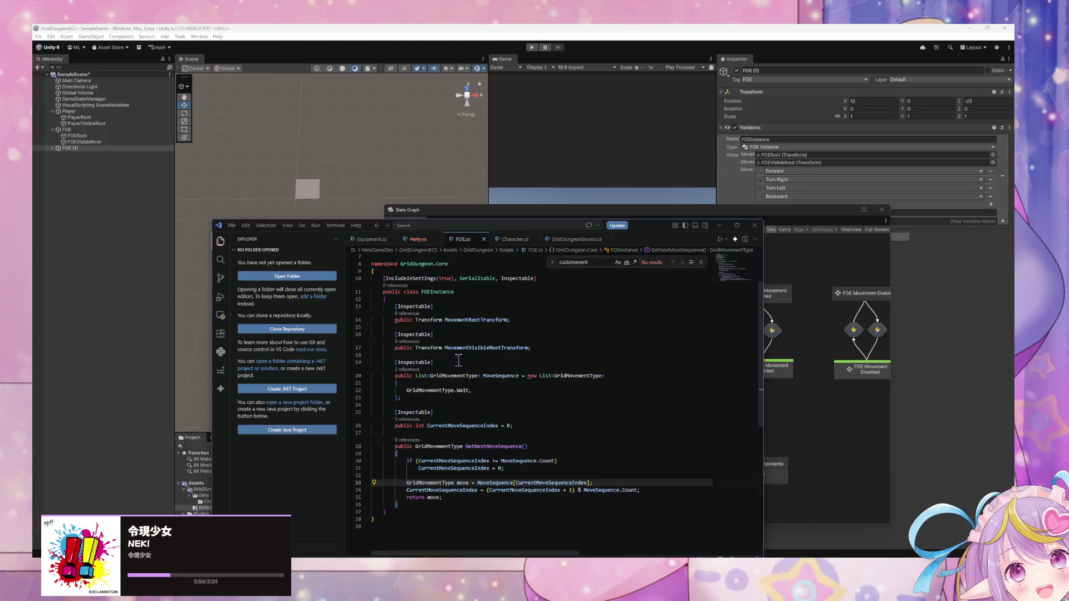
pyautogui.moveTo(461, 349)
pyautogui.click(428, 402)
pyautogui.click(531, 425)
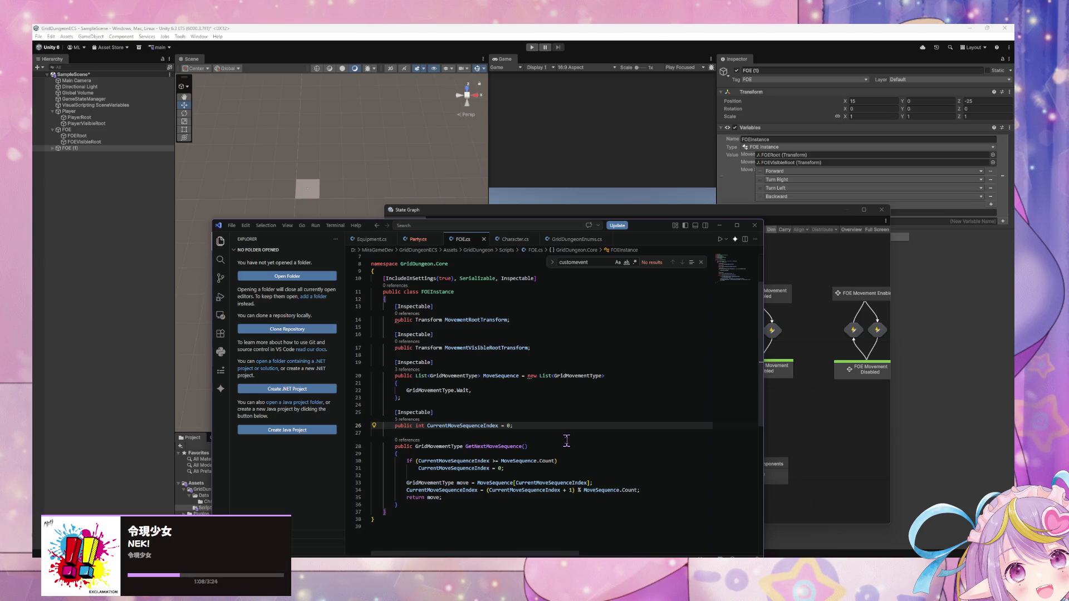
pyautogui.press('Return')
pyautogui.press('Return')
pyautogui.write('[Inspectable]')
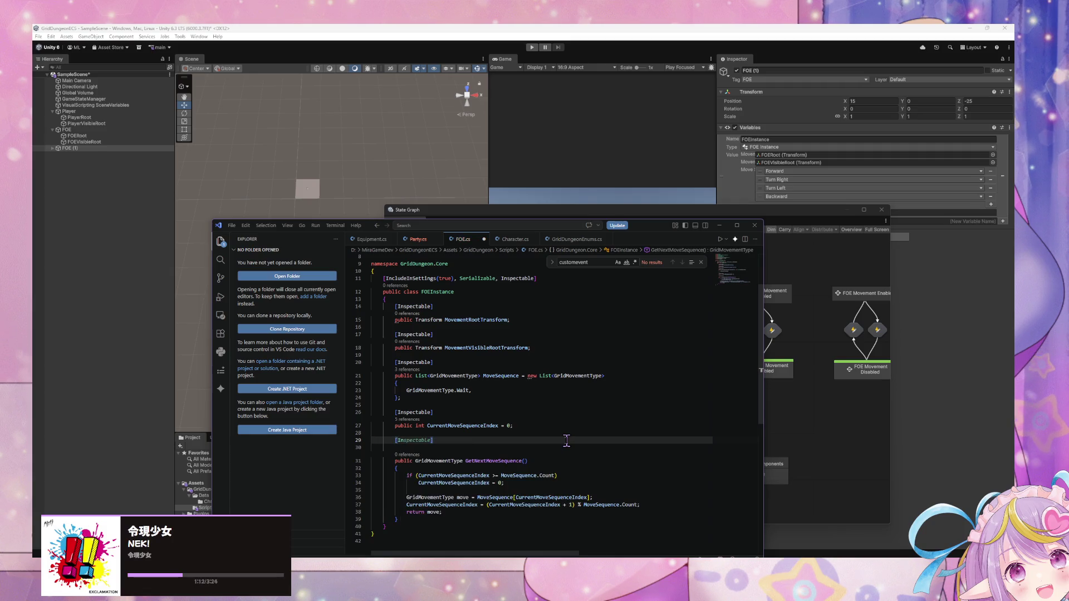
pyautogui.press('Return')
pyautogui.write('public boo')
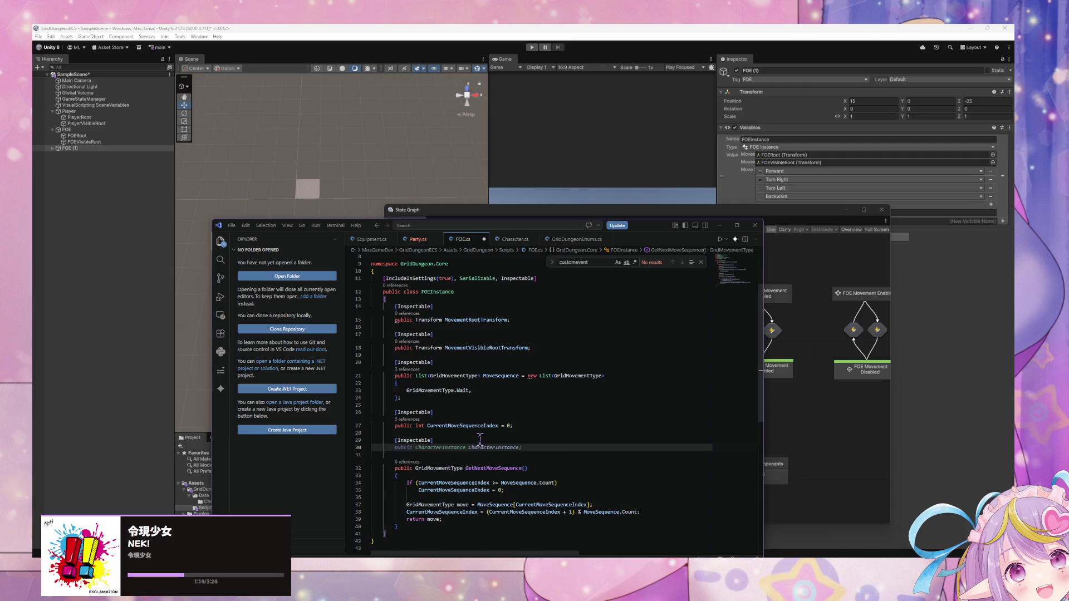
pyautogui.write('l MoveWhen')
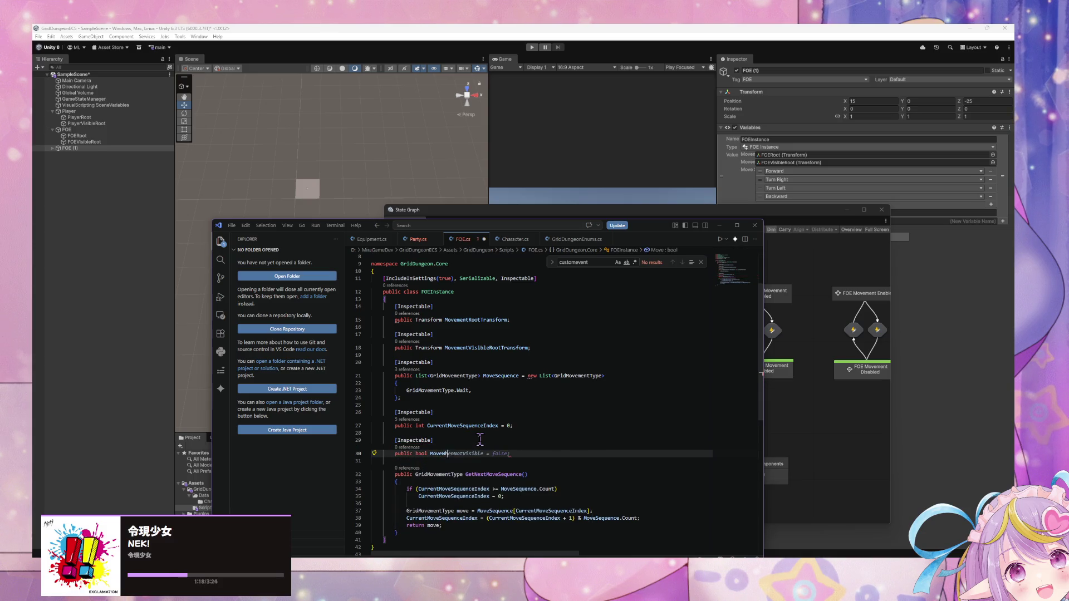
pyautogui.write('Player')
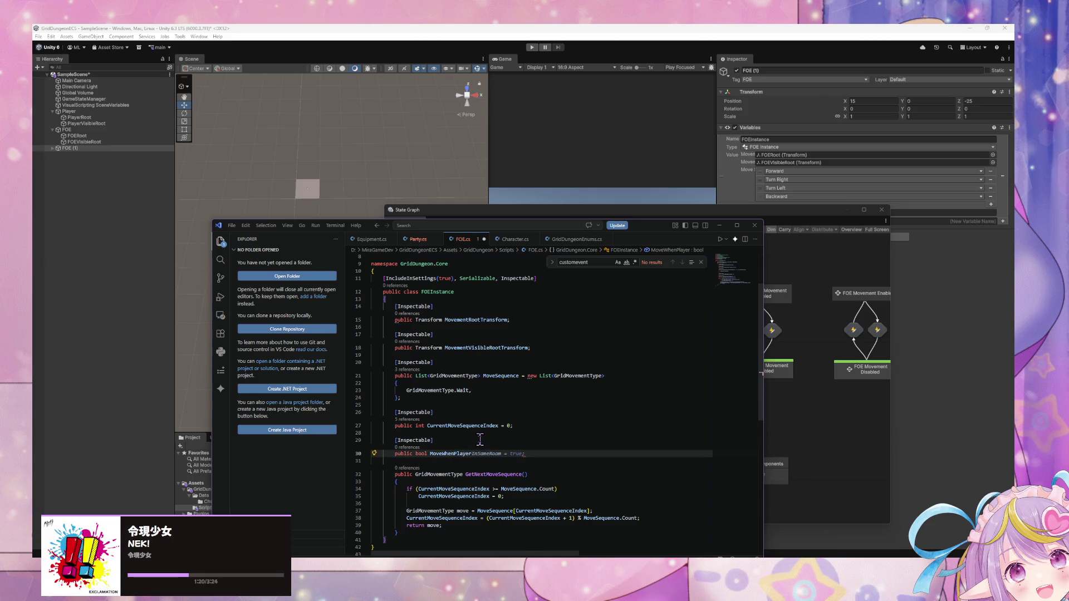
pyautogui.write('Moves')
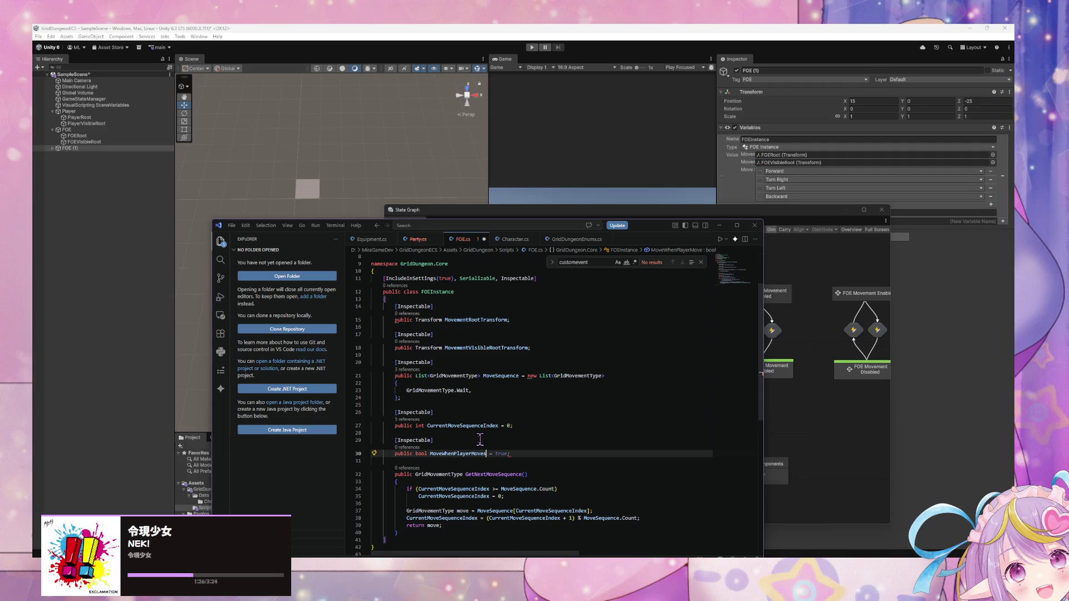
pyautogui.press('Tab')
pyautogui.press('Return')
pyautogui.press('Return')
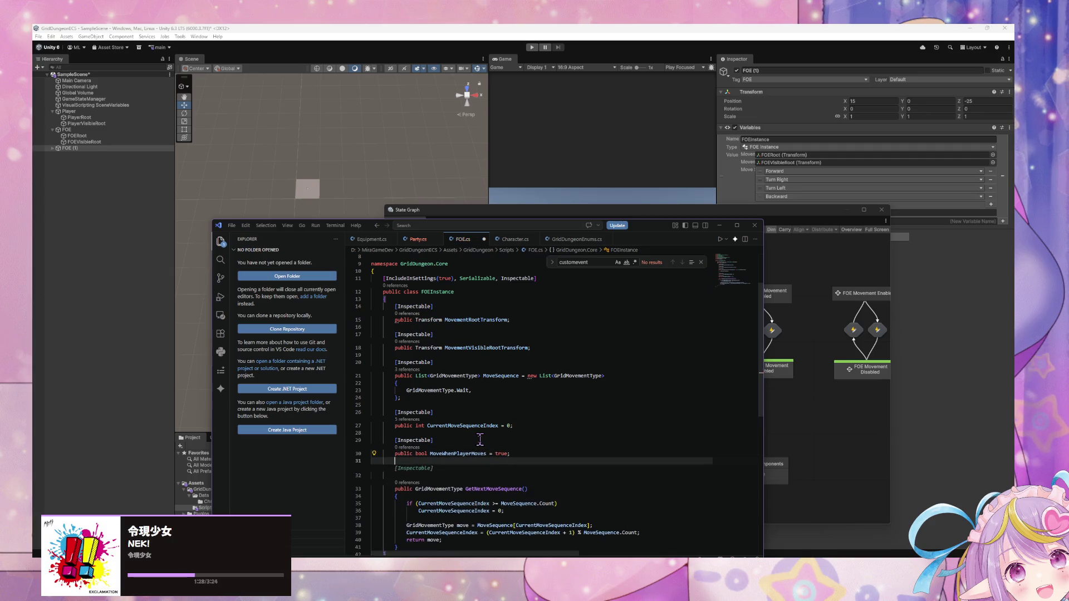
# Step: Add an [Inspectable] public bool MoveWhenPlayerTurns = true; field below it and save FOE.cs
pyautogui.write('[IDispatchC')
pyautogui.press('Tab')
pyautogui.press('BackSpace')
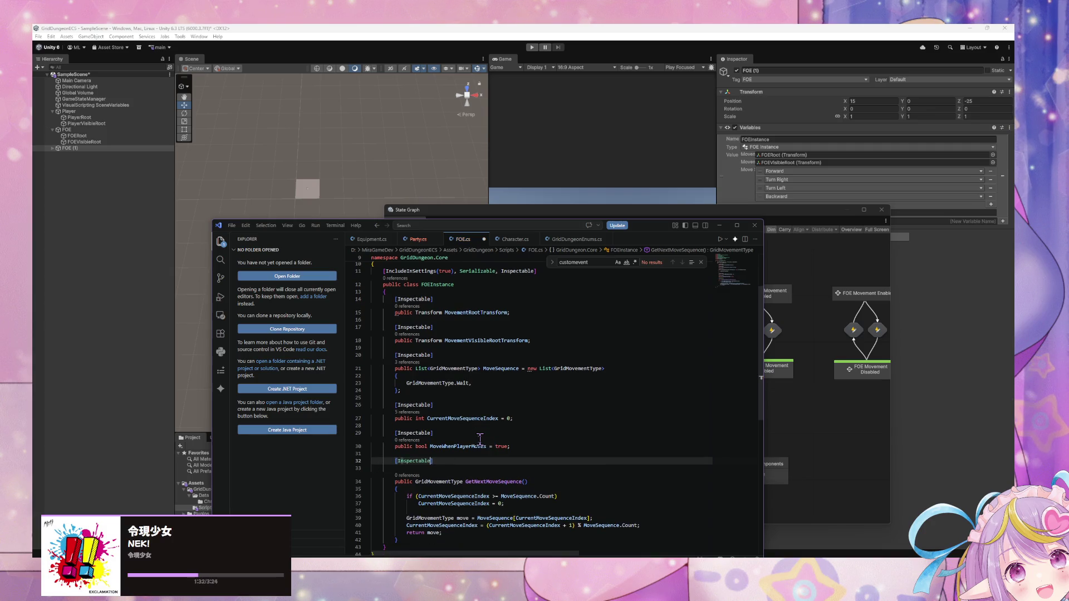
pyautogui.press('Tab')
pyautogui.write('public')
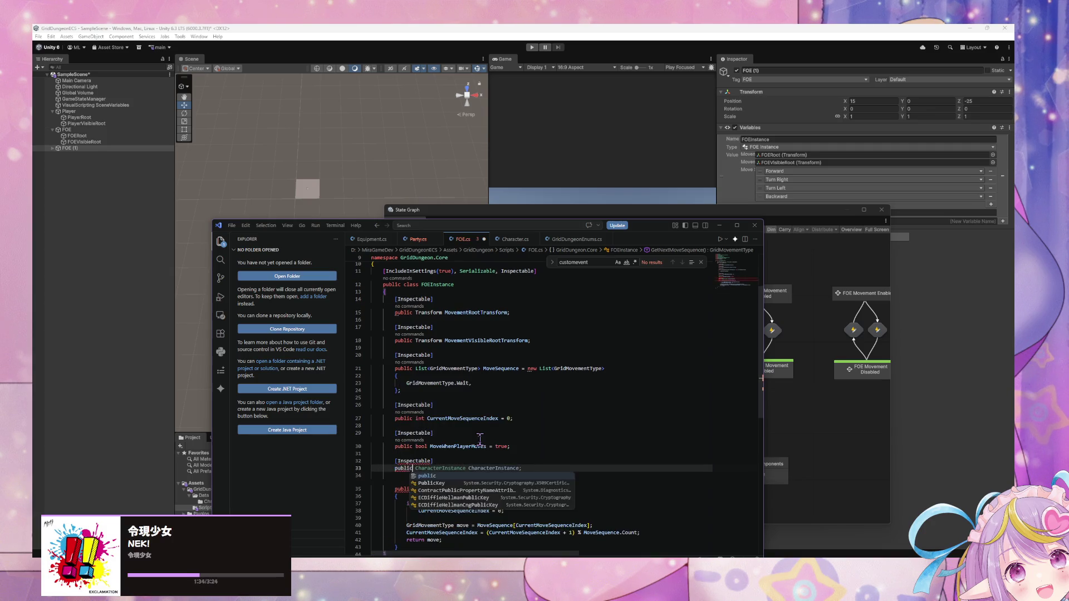
pyautogui.write(' bool Mo')
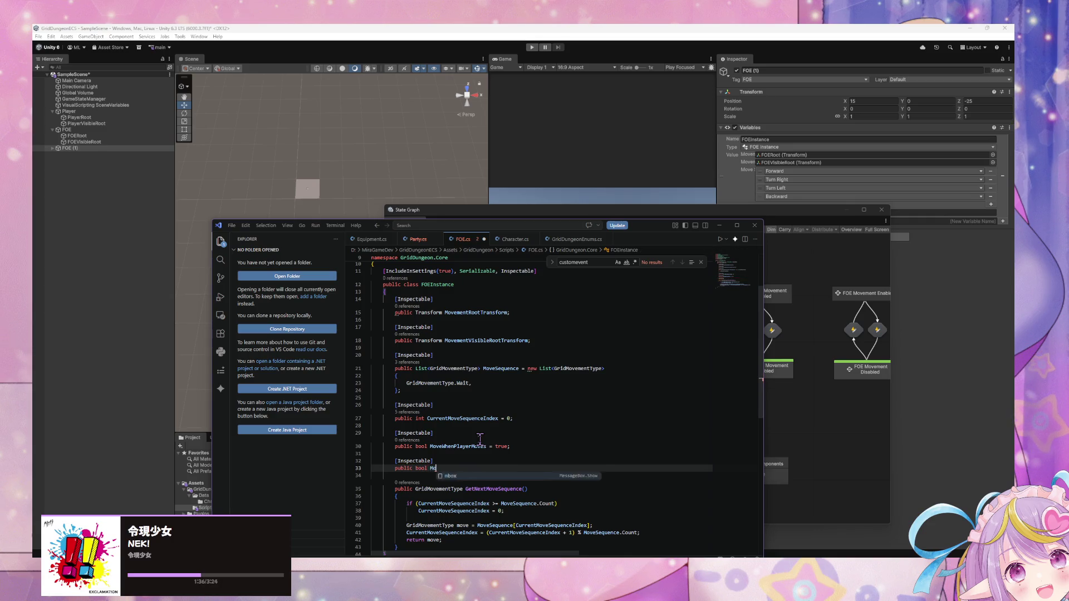
pyautogui.write('veWhenPlayerTruns')
pyautogui.press('BackSpace')
pyautogui.press('BackSpace')
pyautogui.press('BackSpace')
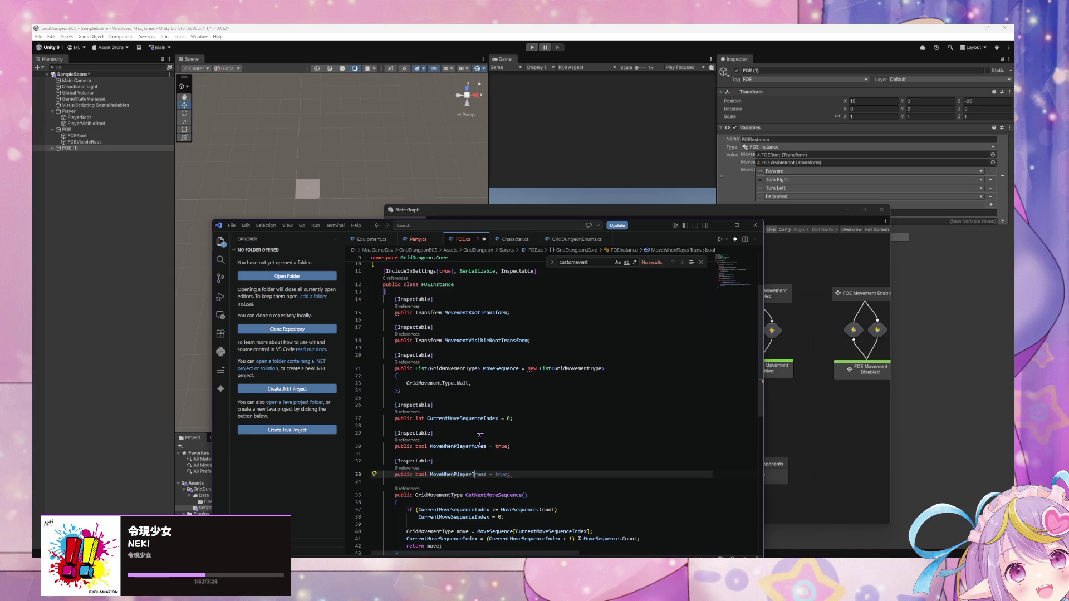
pyautogui.write('= true')
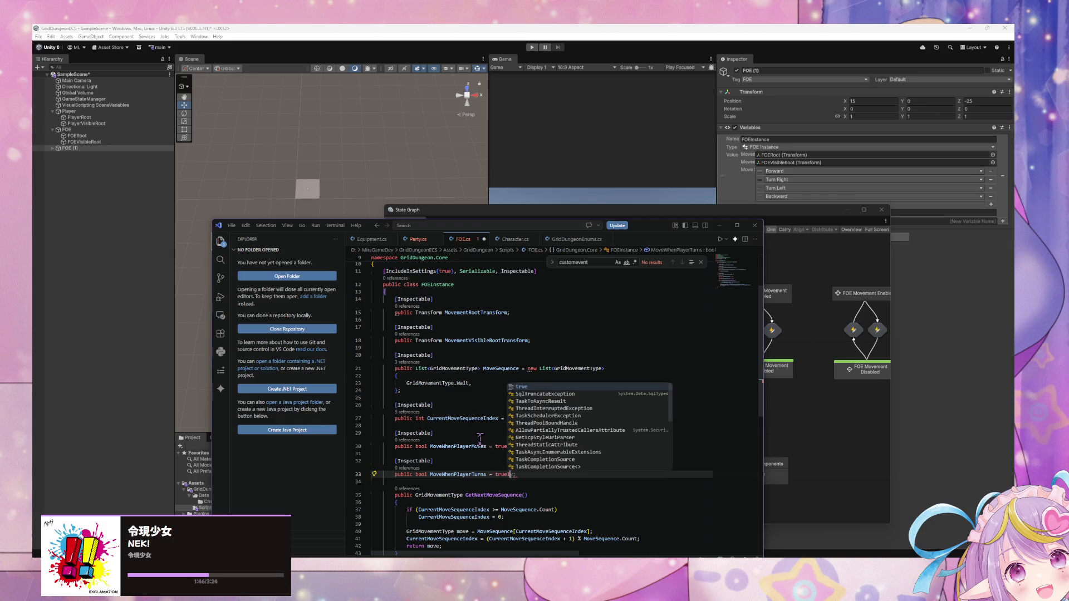
pyautogui.write(';')
pyautogui.hotkey('ctrl', 's')
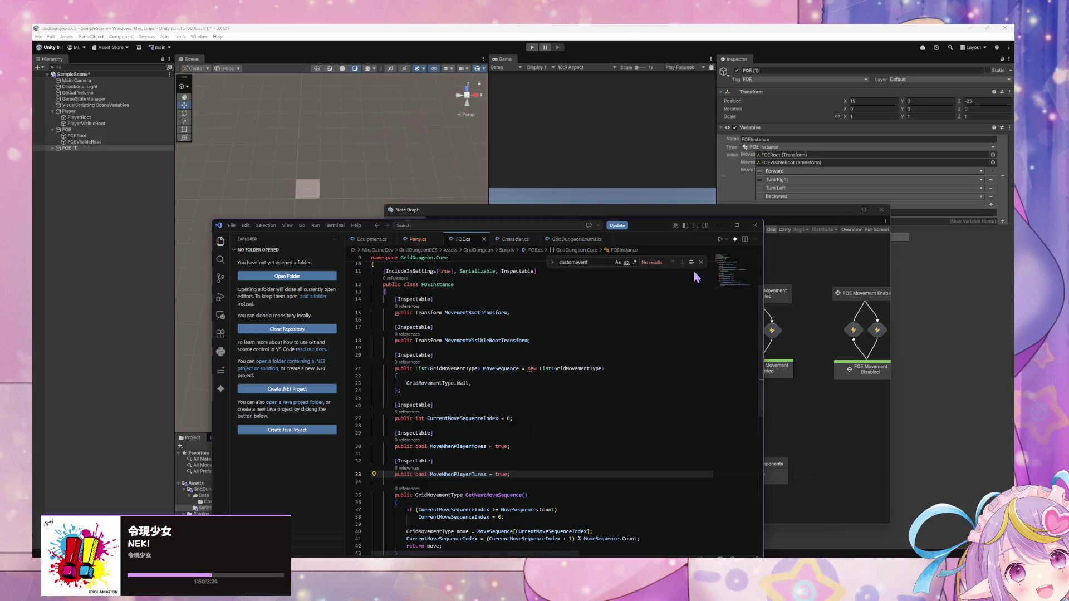
pyautogui.scroll(3, 511, 352)
pyautogui.scroll(-3, 512, 352)
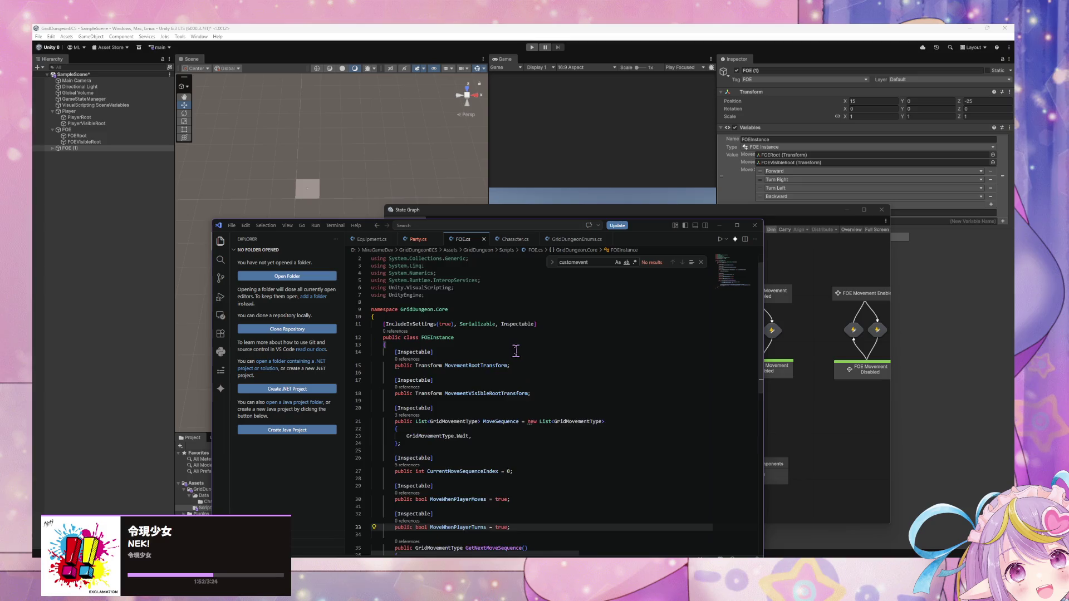
pyautogui.click(974, 384)
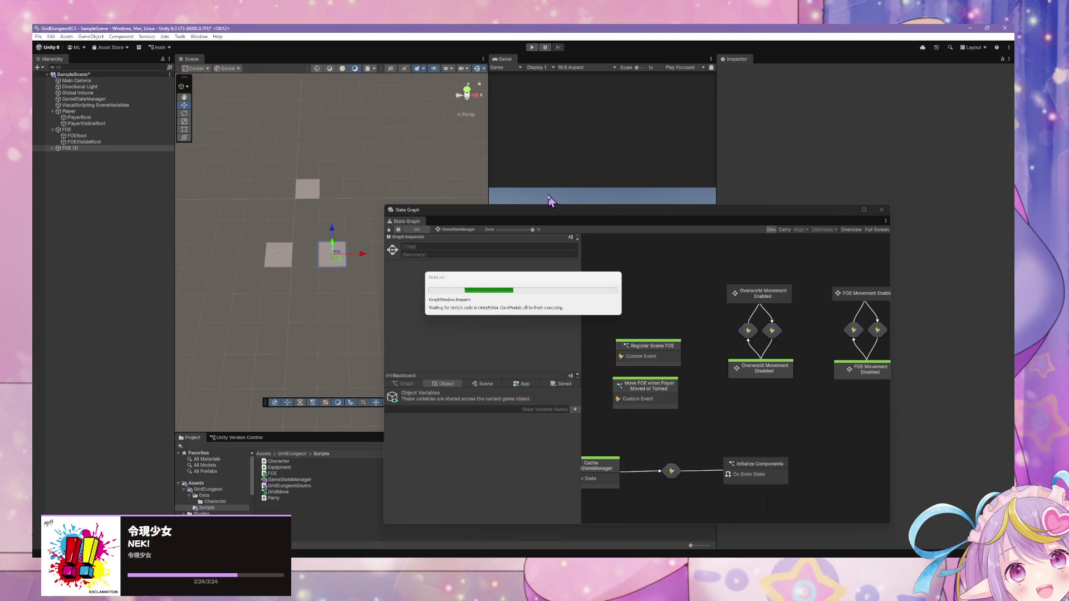
# Step: Move the state graph aside, widen the Inspector, and capture two screenshots of FOE (1)'s Variables panel
pyautogui.moveTo(785, 214)
pyautogui.mouseDown()
pyautogui.moveTo(640, 295)
pyautogui.moveTo(647, 237)
pyautogui.mouseUp()
pyautogui.moveTo(717, 208)
pyautogui.mouseDown()
pyautogui.moveTo(623, 207)
pyautogui.moveTo(737, 207)
pyautogui.mouseUp()
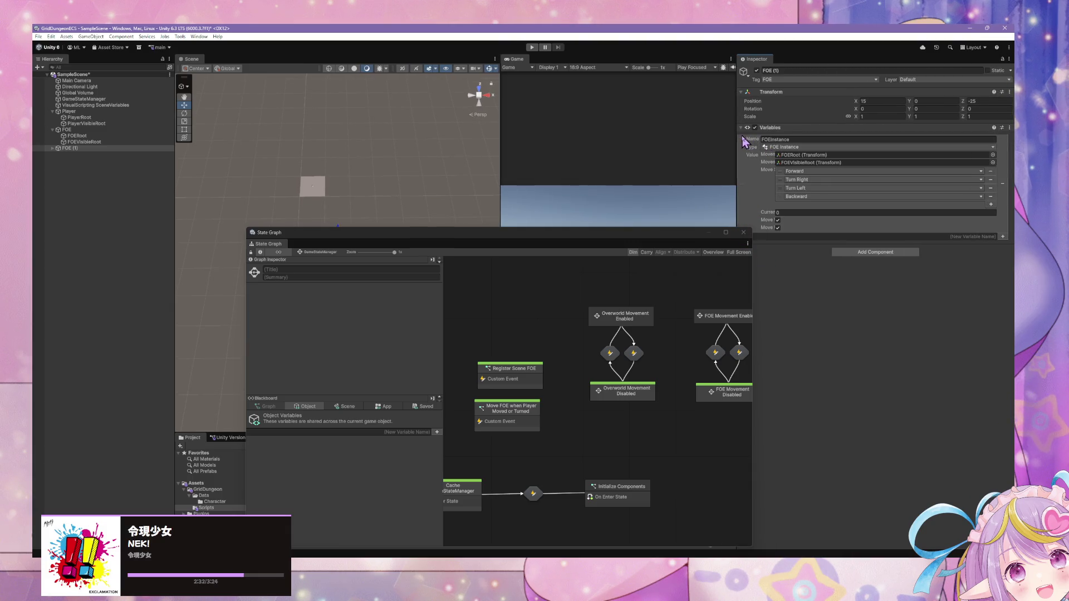
pyautogui.press('super+shift+s')
pyautogui.moveTo(736, 133); pyautogui.dragTo(1009, 238)
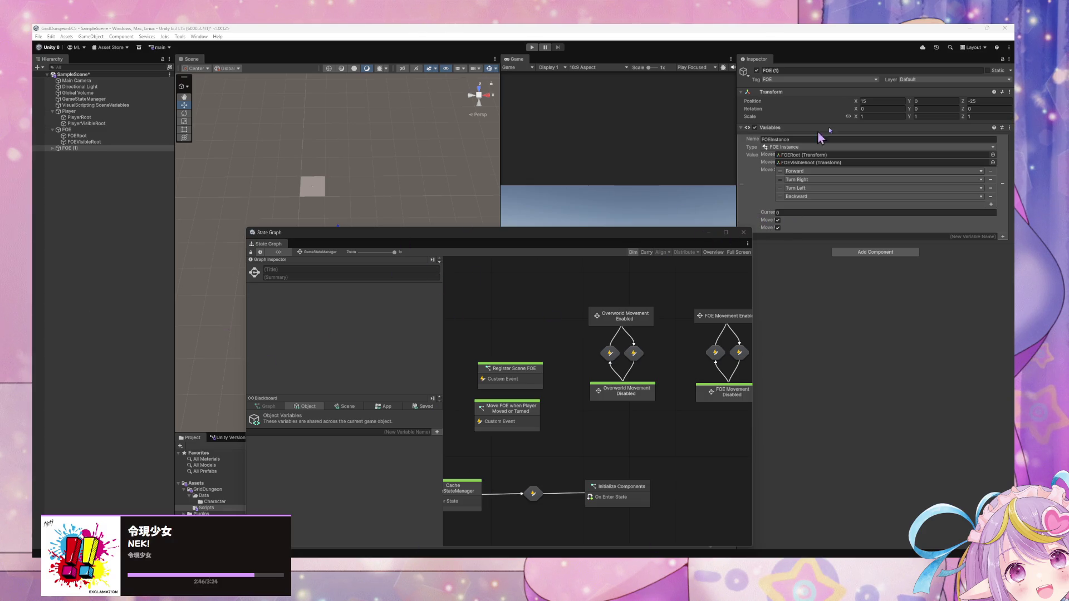
pyautogui.press('super+shift+s')
pyautogui.moveTo(732, 115); pyautogui.dragTo(996, 235)
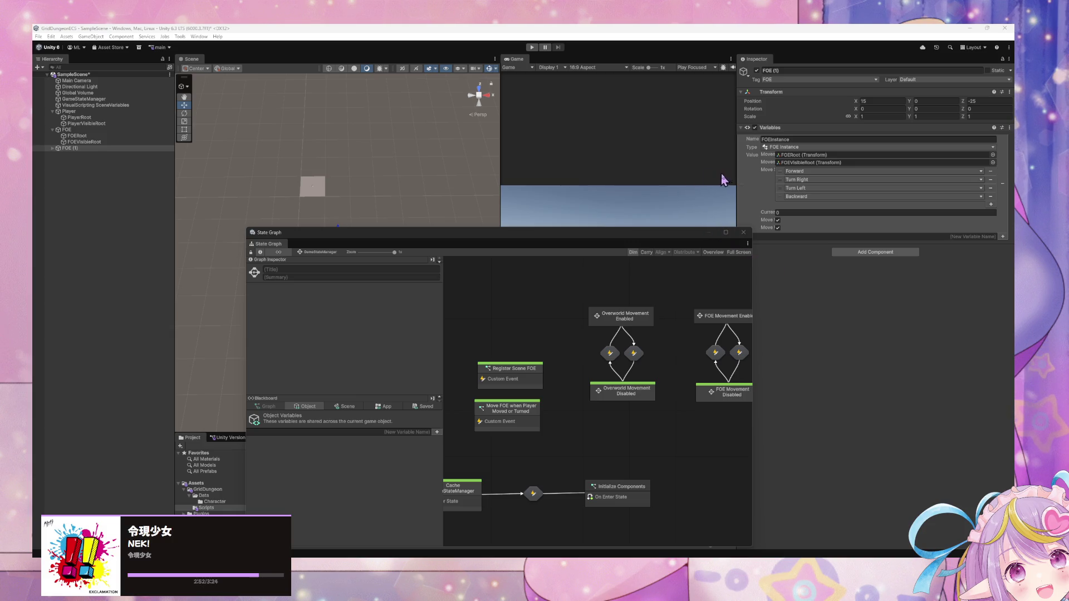
# Step: Adjust the Game/Inspector splitters and park the state graph window at the lower right
pyautogui.moveTo(735, 179)
pyautogui.mouseDown()
pyautogui.moveTo(664, 177)
pyautogui.moveTo(691, 177)
pyautogui.mouseUp()
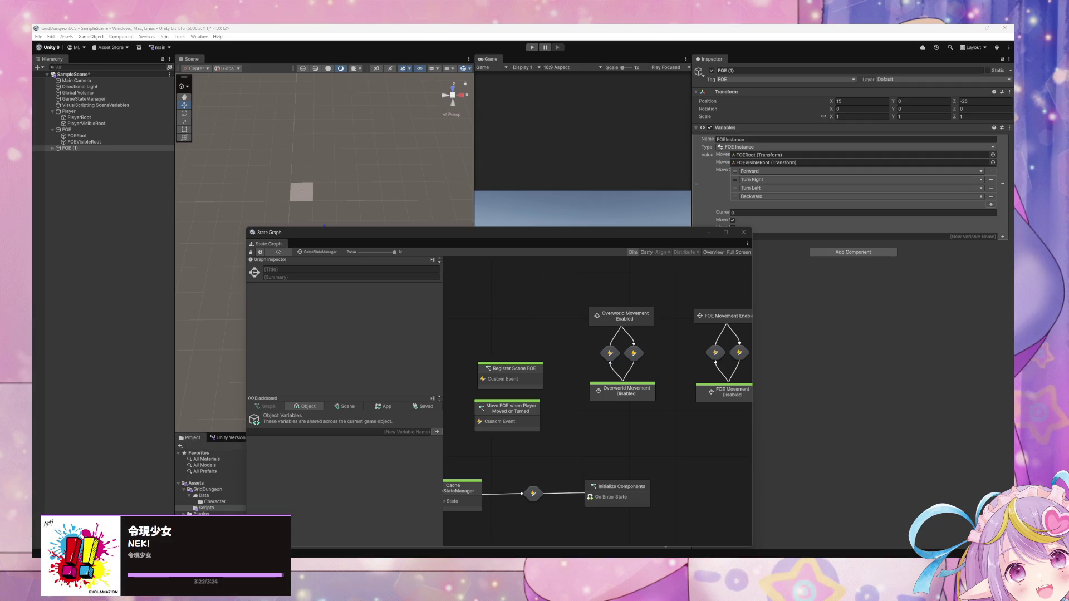
pyautogui.moveTo(532, 243)
pyautogui.mouseDown()
pyautogui.moveTo(786, 317)
pyautogui.moveTo(806, 304)
pyautogui.mouseUp()
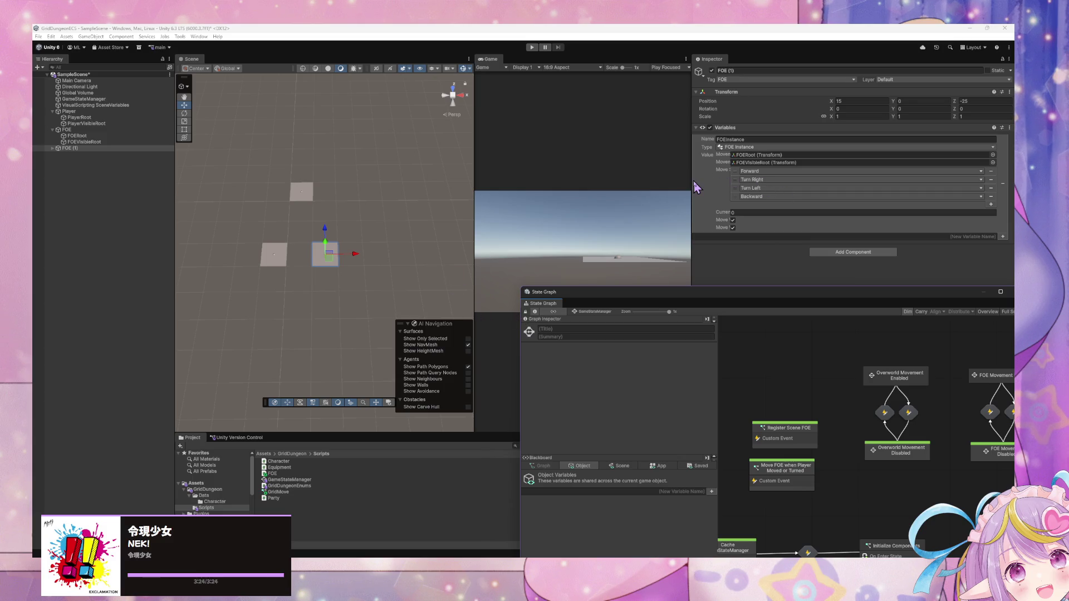
pyautogui.moveTo(692, 180)
pyautogui.mouseDown()
pyautogui.moveTo(566, 179)
pyautogui.moveTo(697, 179)
pyautogui.mouseUp()
pyautogui.moveTo(768, 185); pyautogui.dragTo(769, 185)
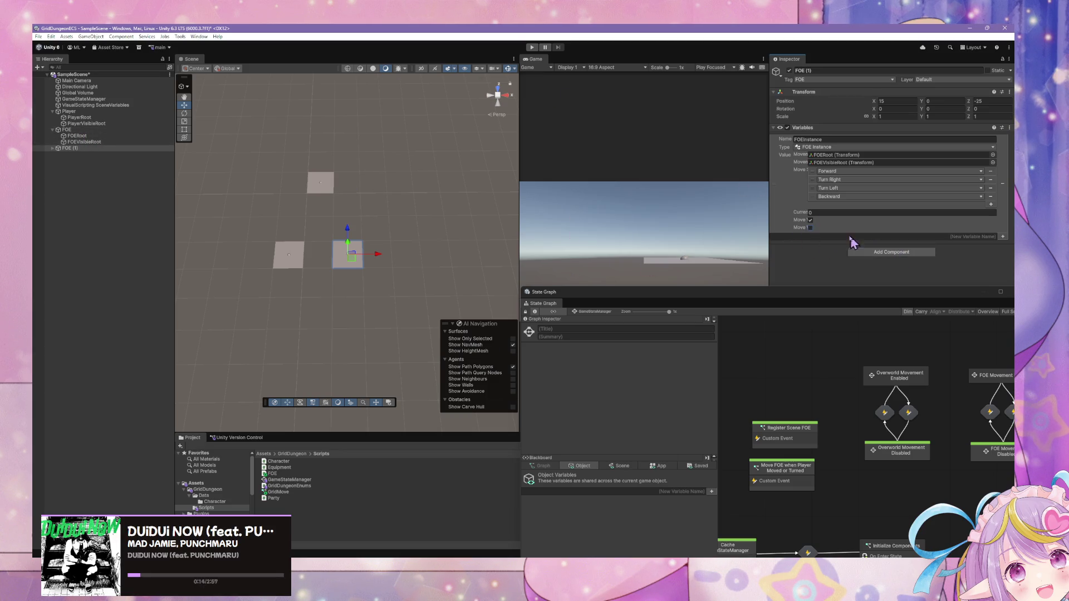
# Step: Untick FOE (1)'s move-when-player-moves toggle, enter Play mode, and step the player forward three times
pyautogui.click(810, 227)
pyautogui.click(532, 47)
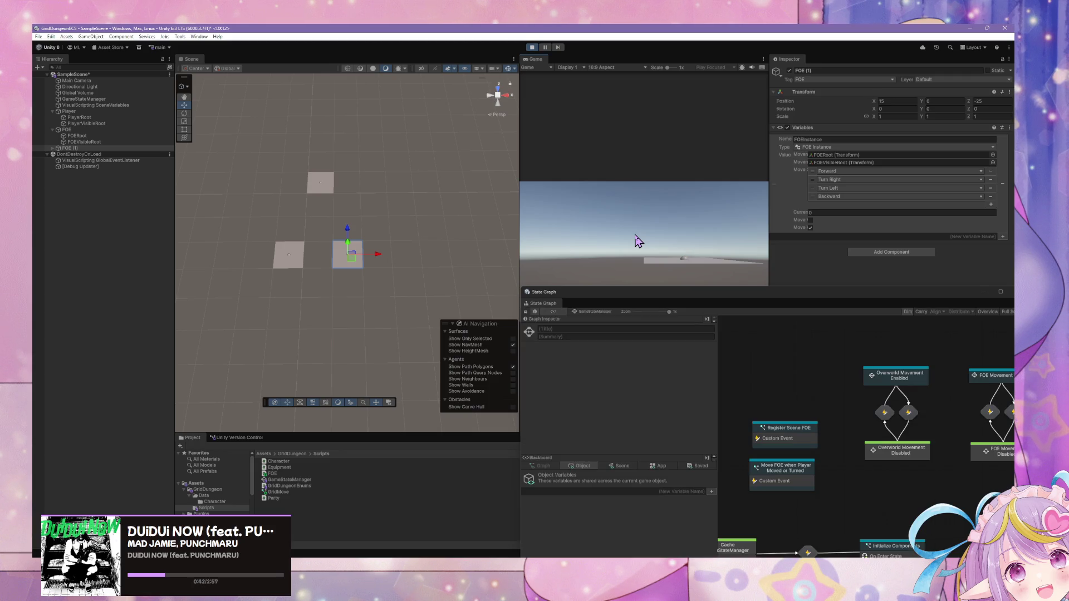
pyautogui.press('w')
pyautogui.press('w')
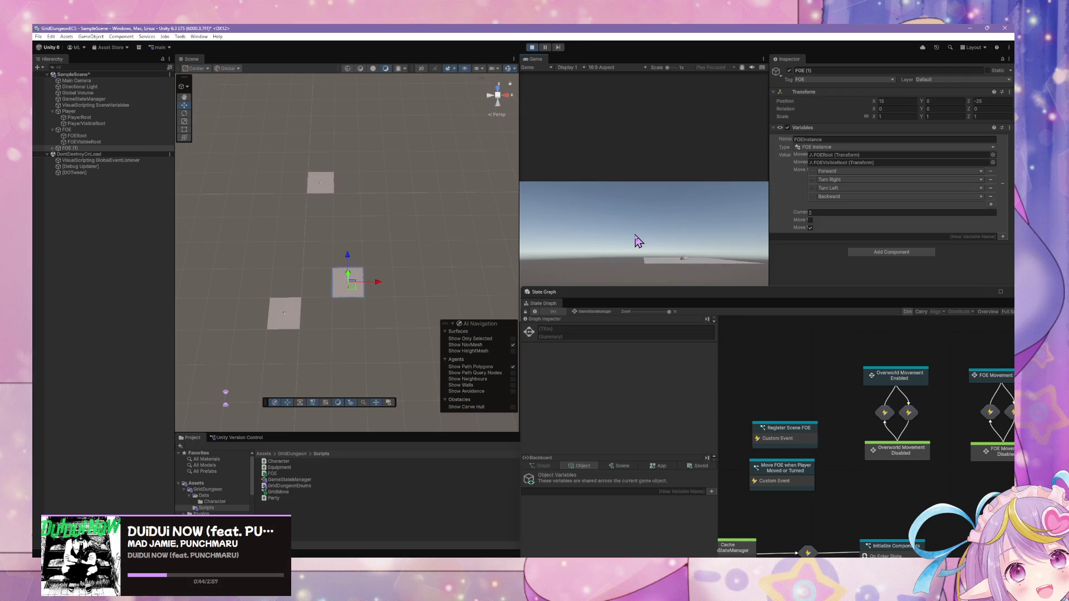
pyautogui.press('w')
pyautogui.press('w')
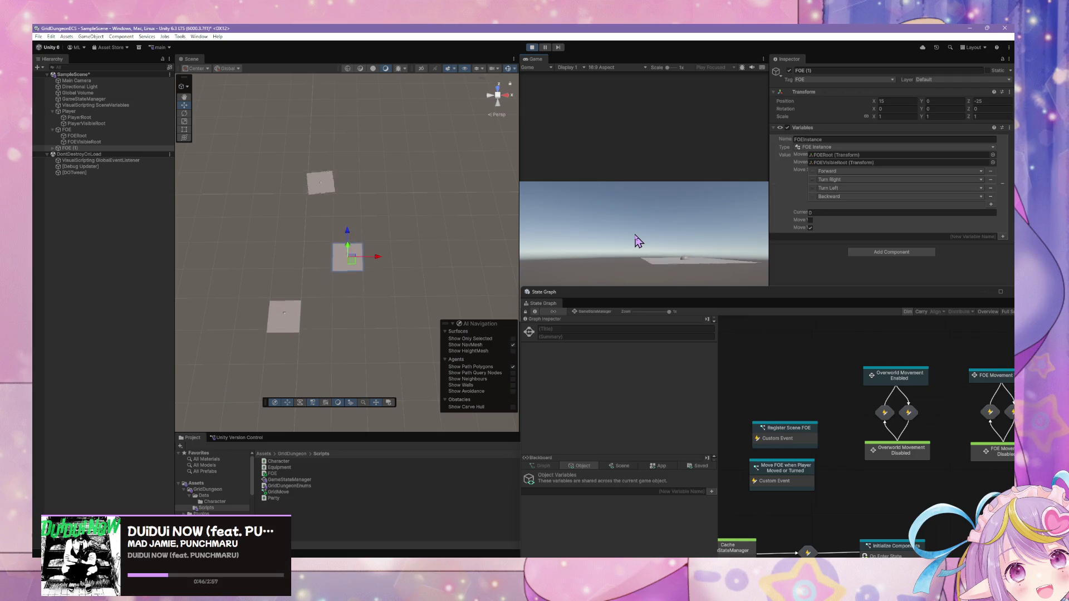
pyautogui.press('w')
# Step: Walk and turn the player (W, S, D, A), then re-enable FOE (1)'s move-when-player-moves toggle
pyautogui.press('w')
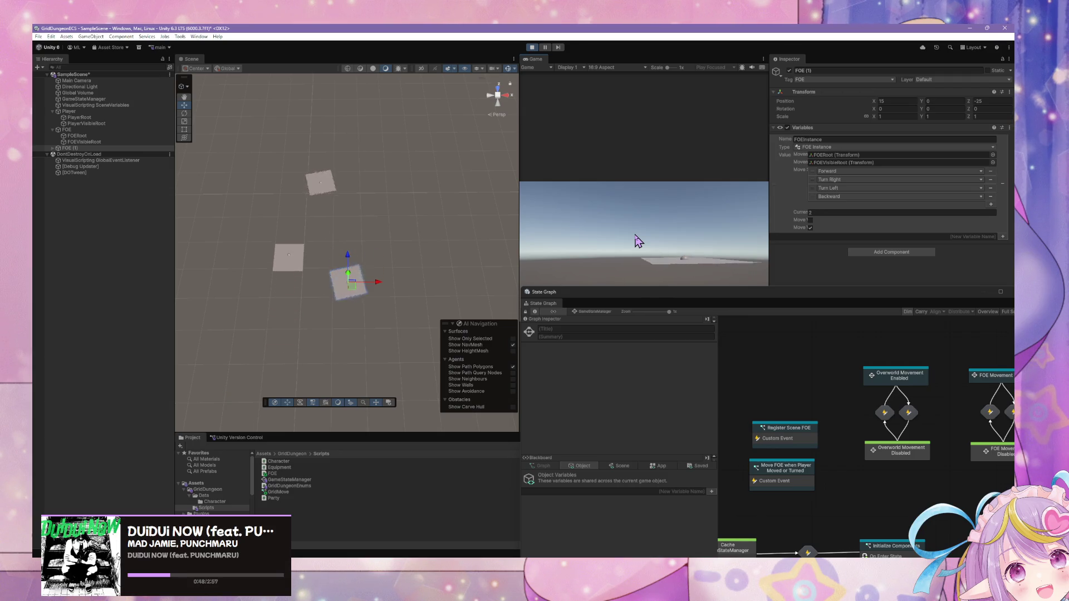
pyautogui.press('s')
pyautogui.press('w')
pyautogui.press('w')
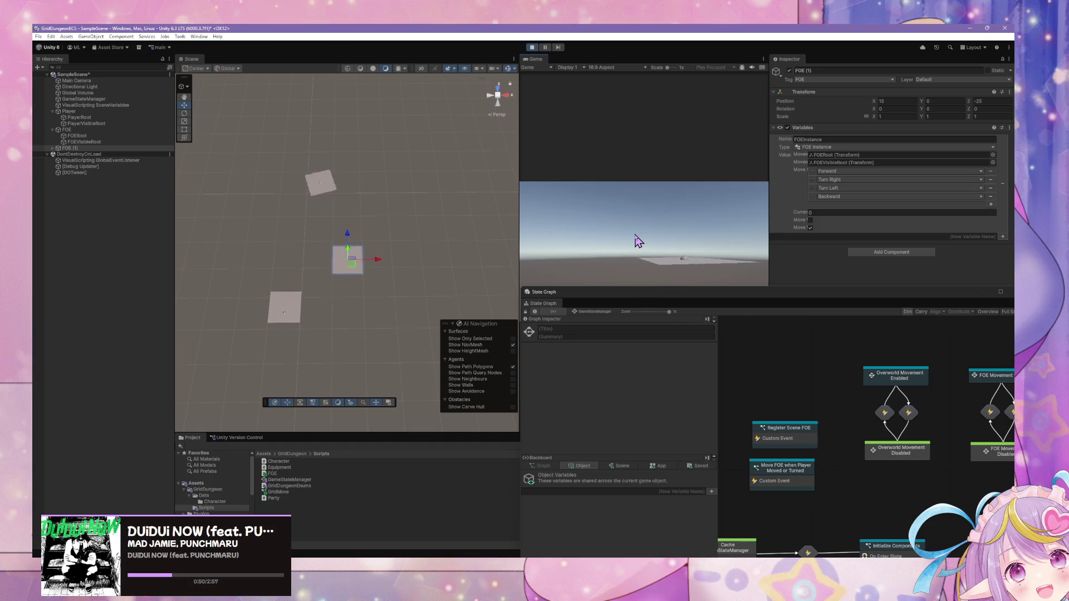
pyautogui.press('w')
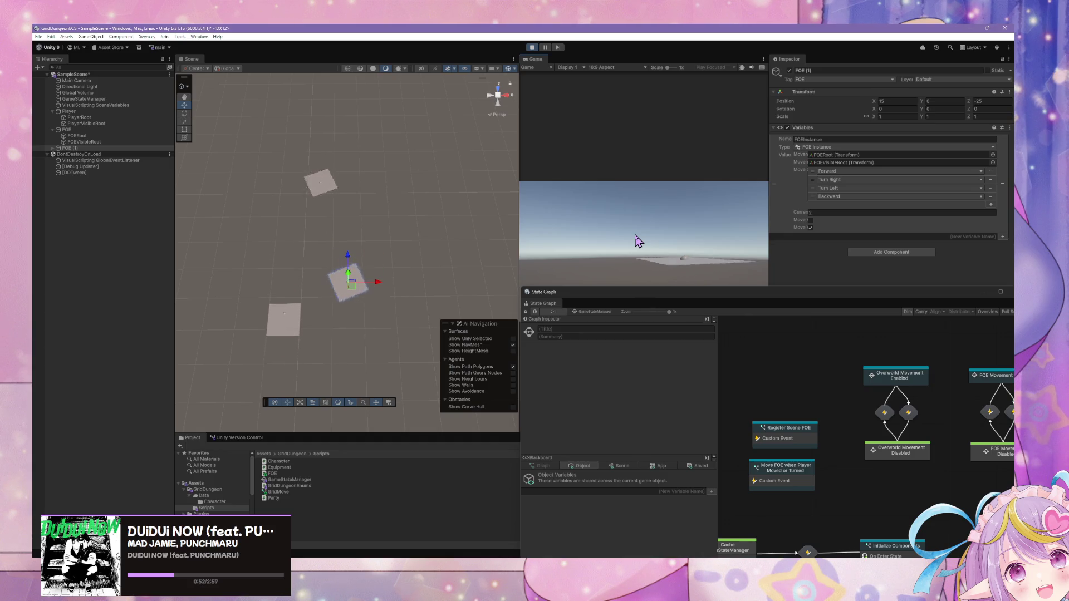
pyautogui.press('w')
pyautogui.press('d')
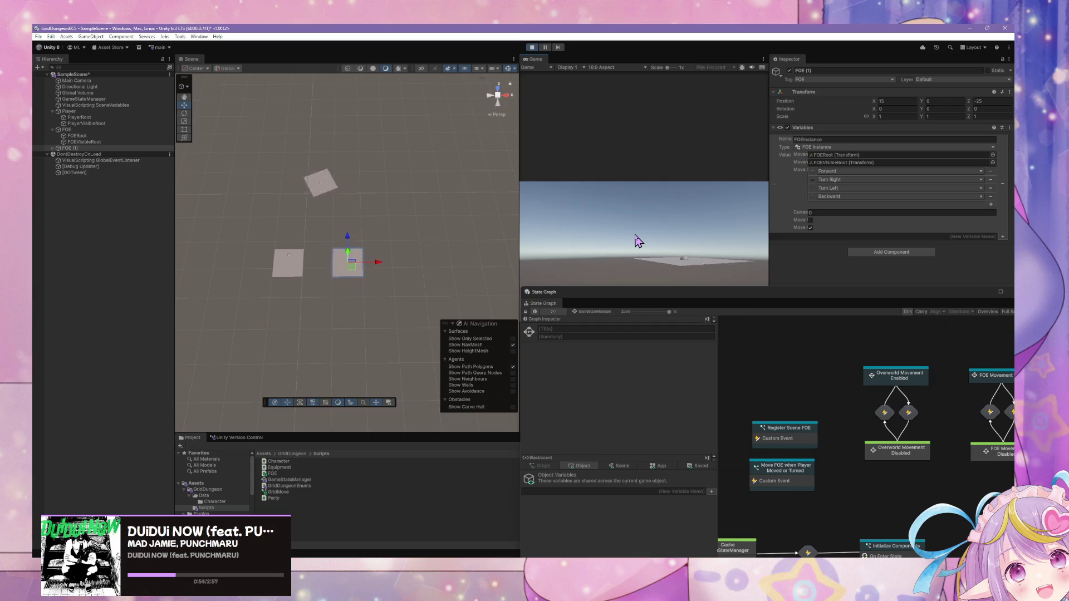
pyautogui.press('a')
pyautogui.click(810, 220)
# Step: Open the Move FOE when Player Moved or Turned graph and set the MoveFOE trigger to 2 arguments
pyautogui.moveTo(805, 290); pyautogui.dragTo(707, 189)
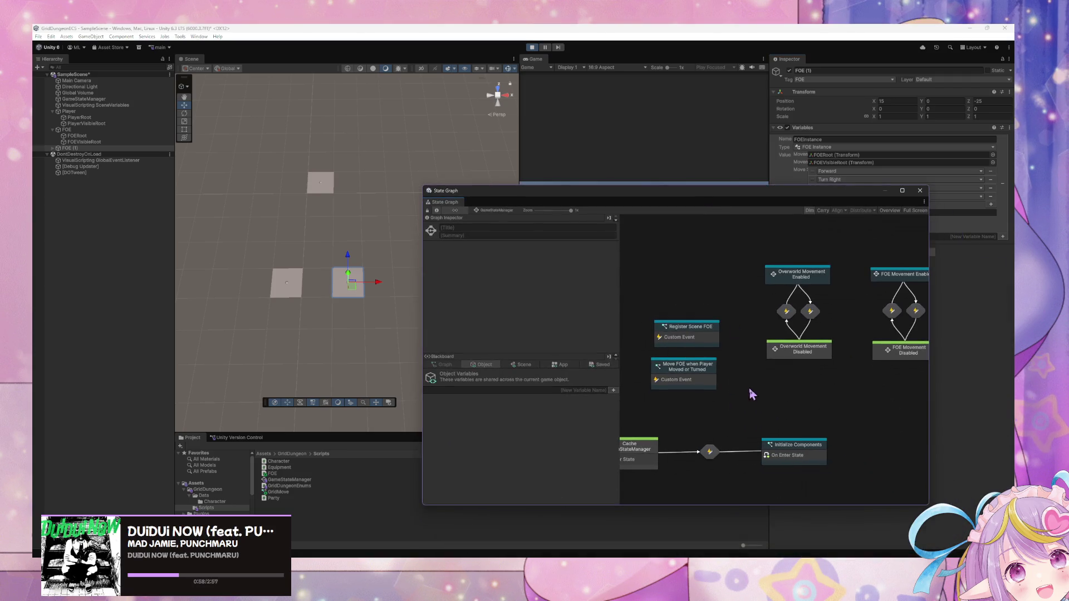
pyautogui.hscroll(-3, 765, 339)
pyautogui.doubleClick(740, 365)
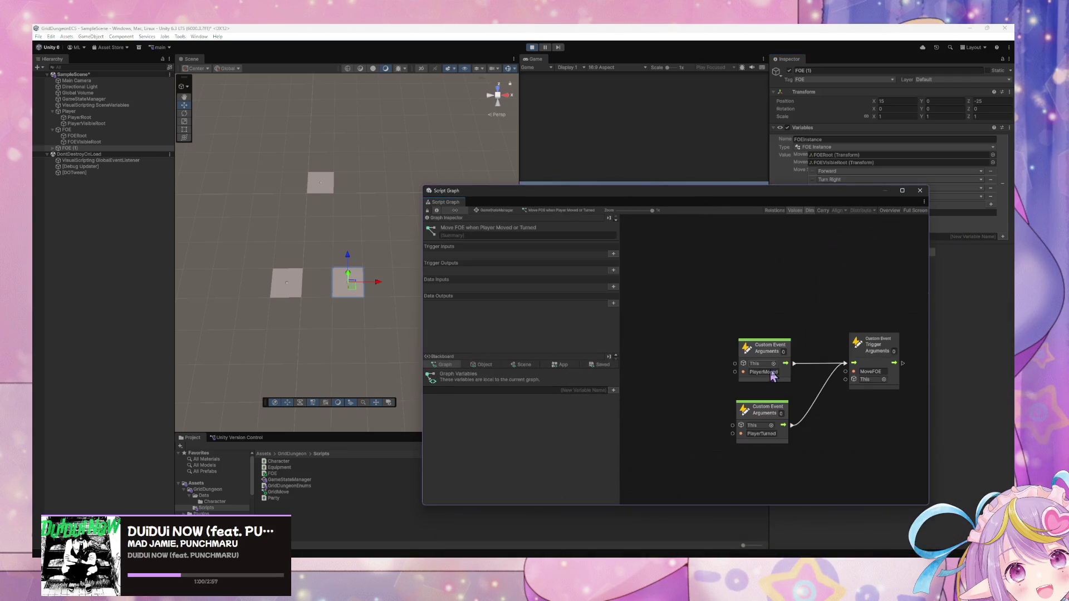
pyautogui.click(871, 367)
pyautogui.moveTo(871, 366); pyautogui.dragTo(863, 379)
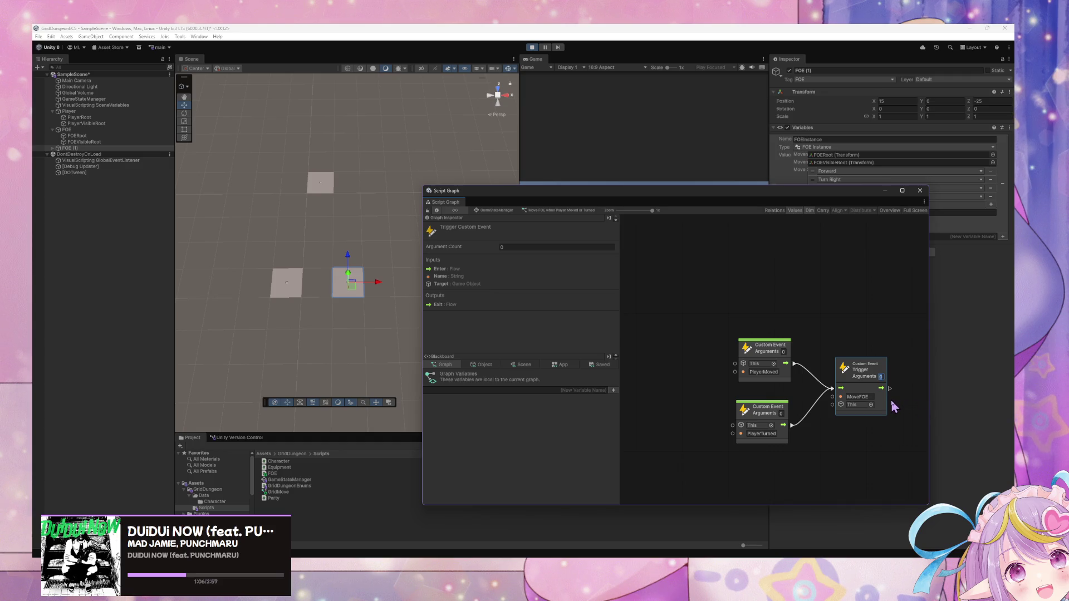
pyautogui.write('1')
pyautogui.press('Return')
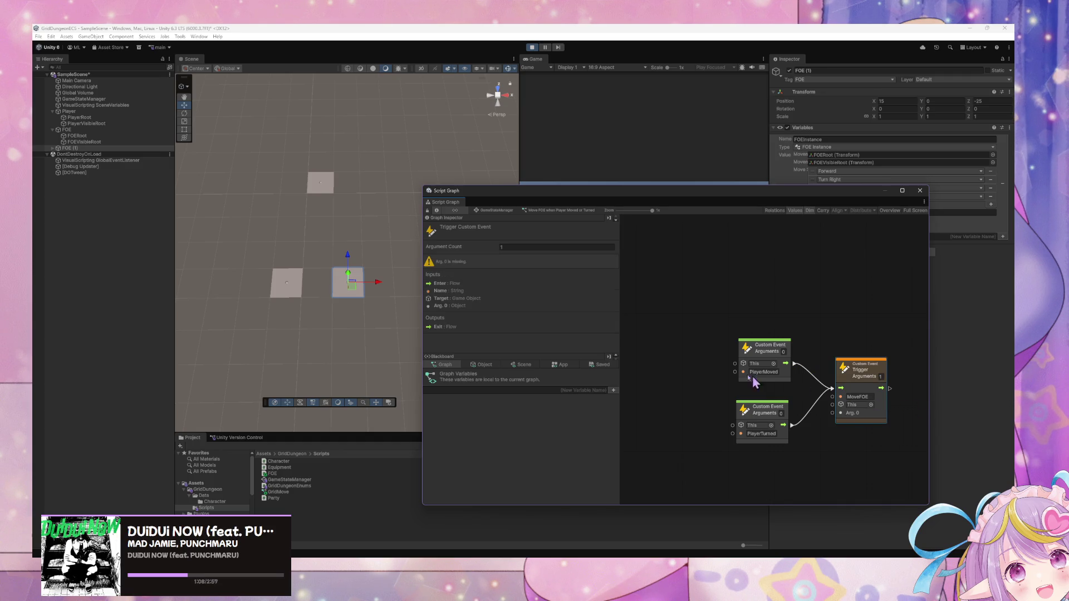
pyautogui.click(880, 376)
pyautogui.write('2')
pyautogui.press('Return')
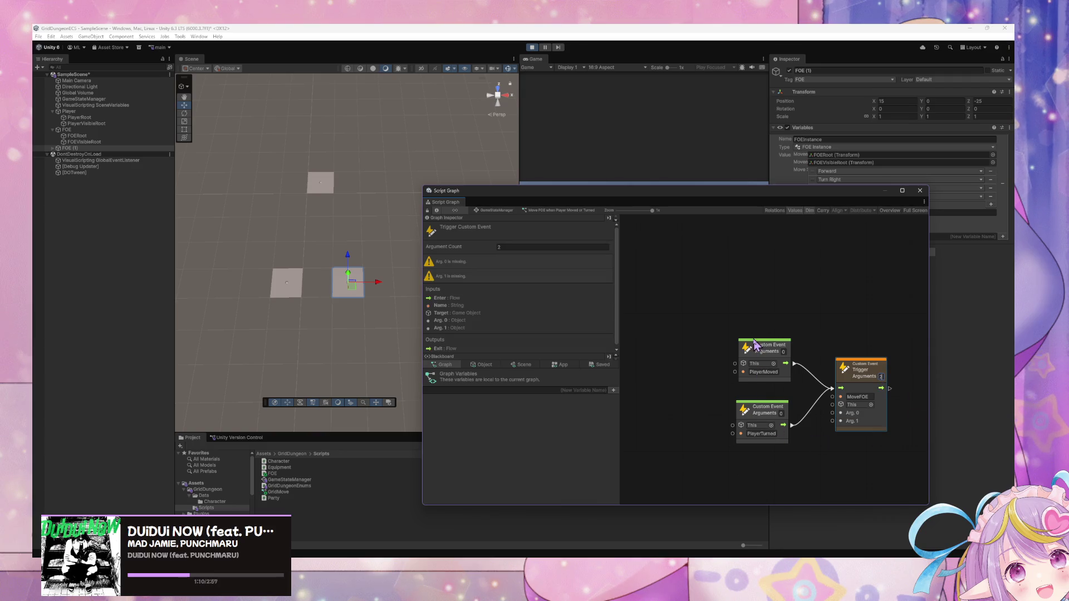
# Step: Disconnect PlayerTurned from MoveFOE and wire it to a duplicated MoveFOE trigger instead
pyautogui.moveTo(771, 347); pyautogui.dragTo(751, 324)
pyautogui.moveTo(762, 409); pyautogui.dragTo(753, 411)
pyautogui.rightClick(783, 427)
pyautogui.moveTo(863, 371); pyautogui.dragTo(865, 318)
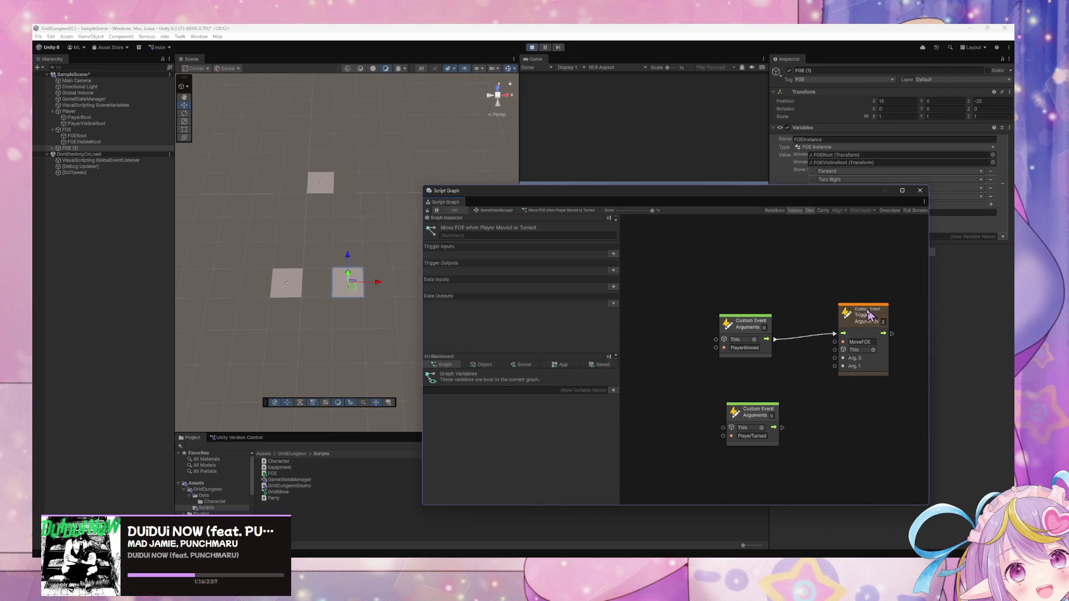
pyautogui.hotkey('ctrl', 'd')
pyautogui.moveTo(806, 336)
pyautogui.mouseDown()
pyautogui.moveTo(827, 373)
pyautogui.moveTo(897, 422)
pyautogui.mouseUp()
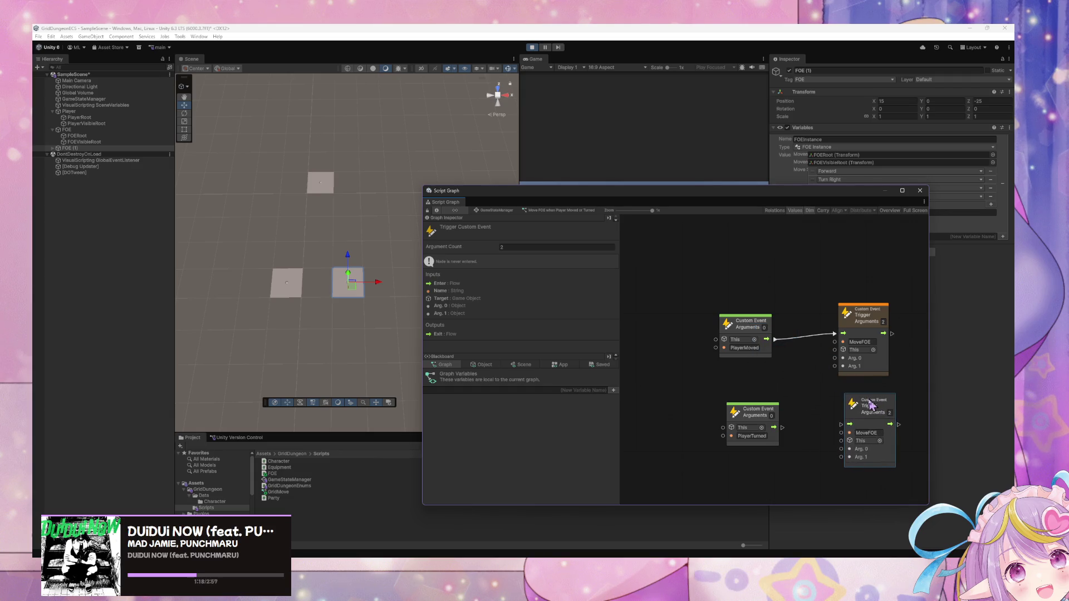
pyautogui.moveTo(782, 427); pyautogui.dragTo(841, 426)
pyautogui.moveTo(863, 315); pyautogui.dragTo(870, 316)
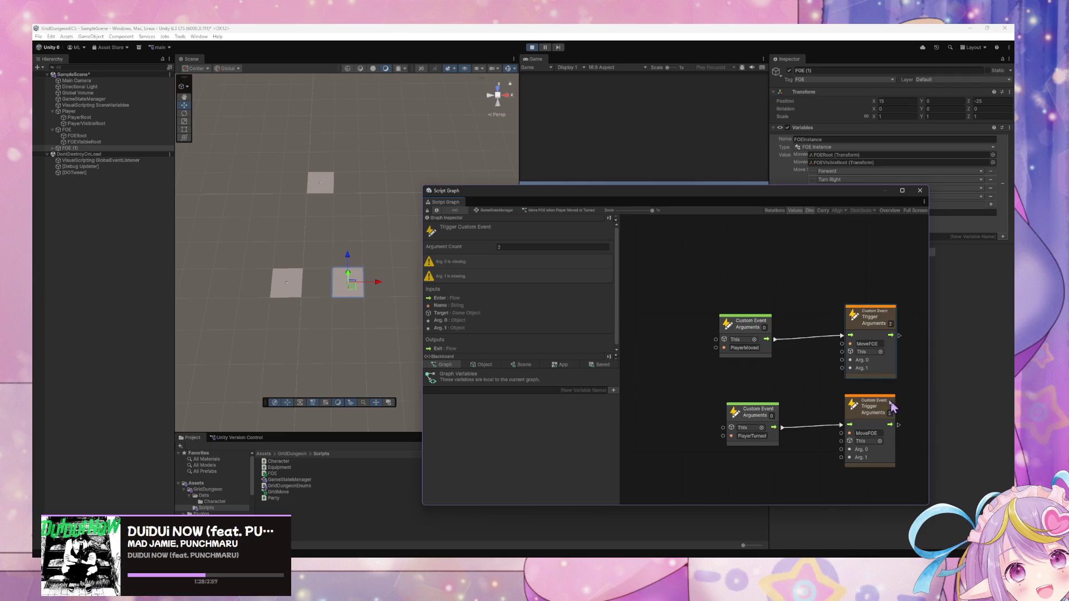
# Step: Set the PlayerMoved event's argument count and delete the PlayerTurned event with its trigger
pyautogui.click(764, 327)
pyautogui.write('1')
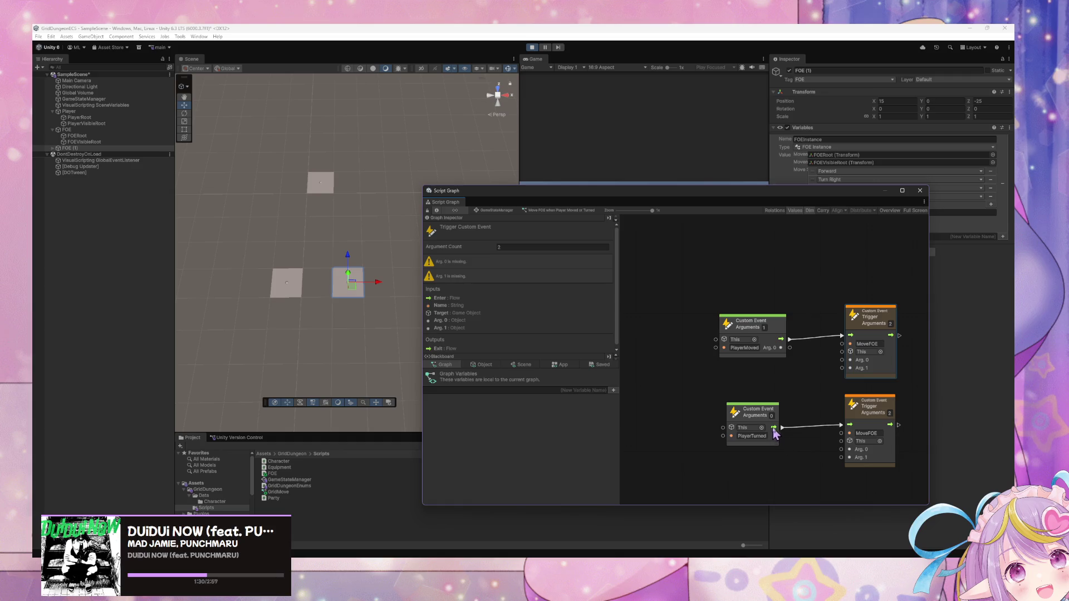
pyautogui.write('1')
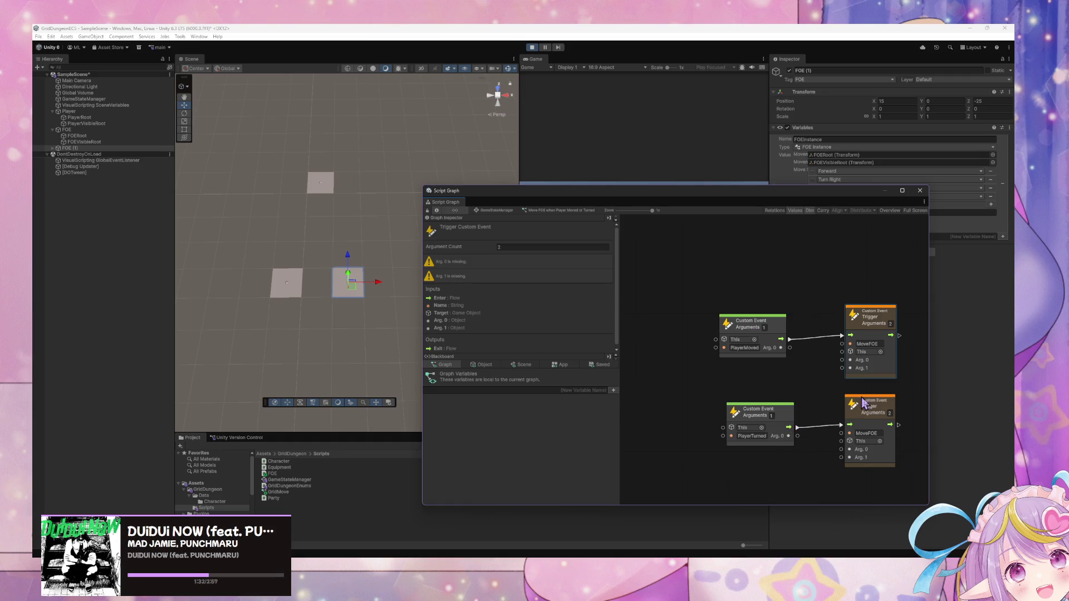
pyautogui.click(869, 406)
pyautogui.moveTo(712, 398); pyautogui.dragTo(913, 473)
pyautogui.press('Delete')
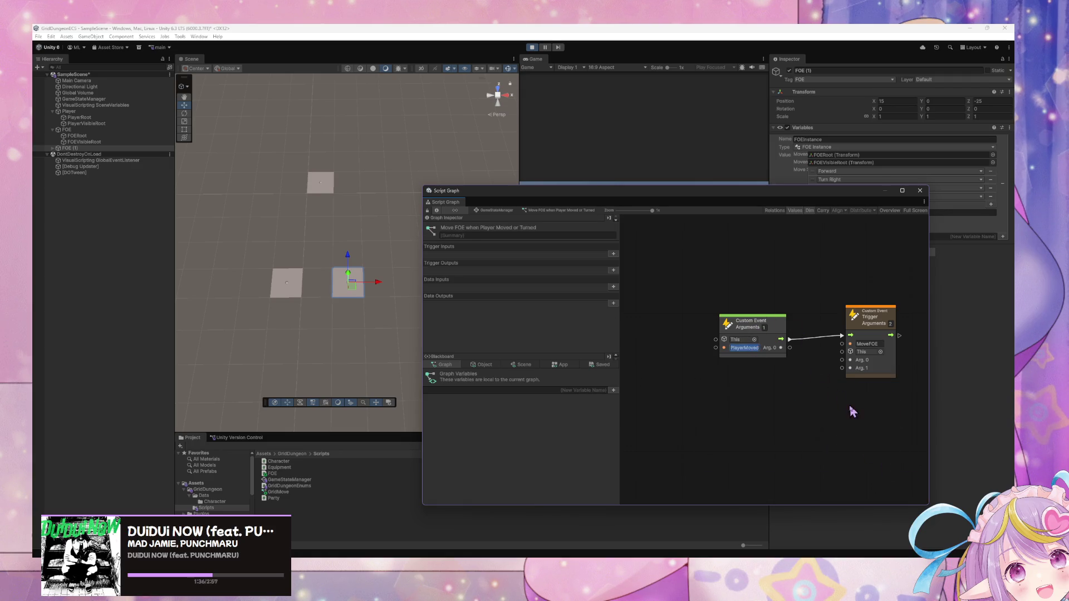
pyautogui.moveTo(780, 328); pyautogui.dragTo(774, 325)
pyautogui.click(835, 381)
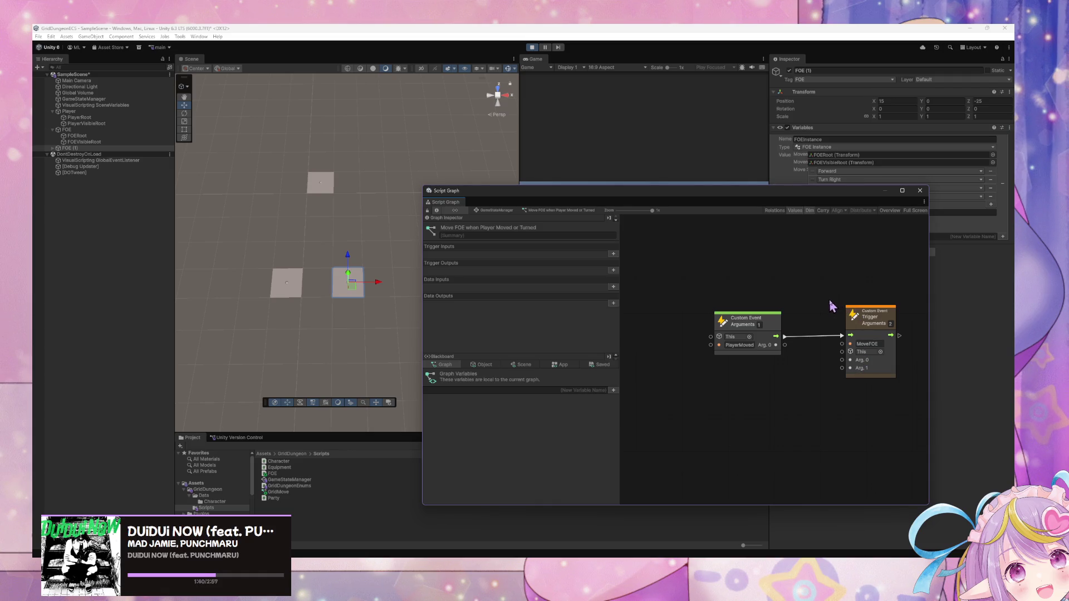
# Step: Reduce the MoveFOE trigger to 1 argument and feed it PlayerMoved's Arg. 0
pyautogui.click(890, 323)
pyautogui.write('1')
pyautogui.moveTo(785, 345); pyautogui.dragTo(841, 359)
pyautogui.click(778, 445)
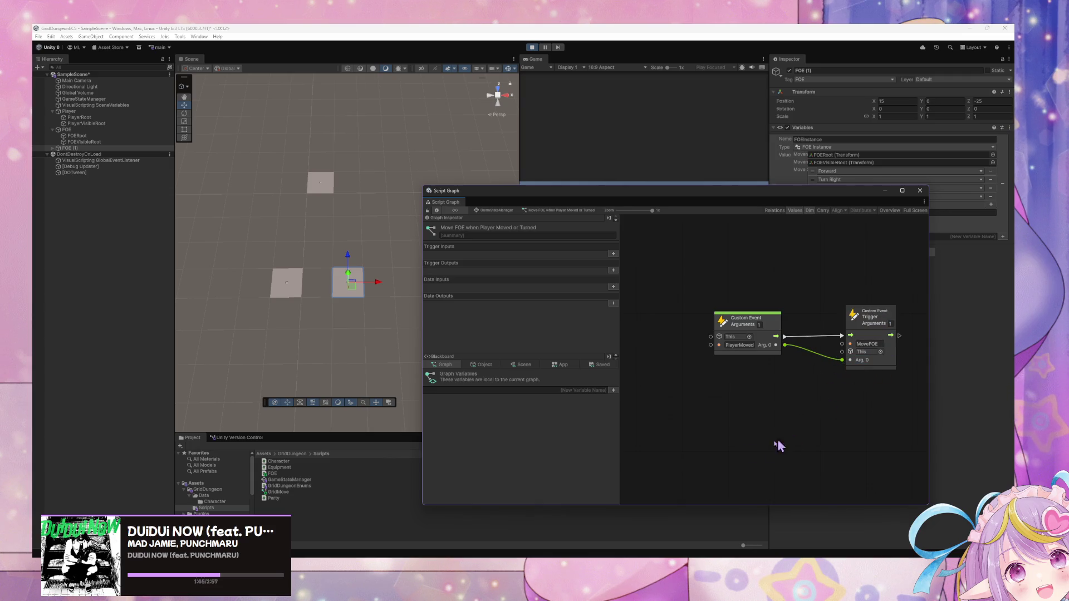
pyautogui.click(497, 210)
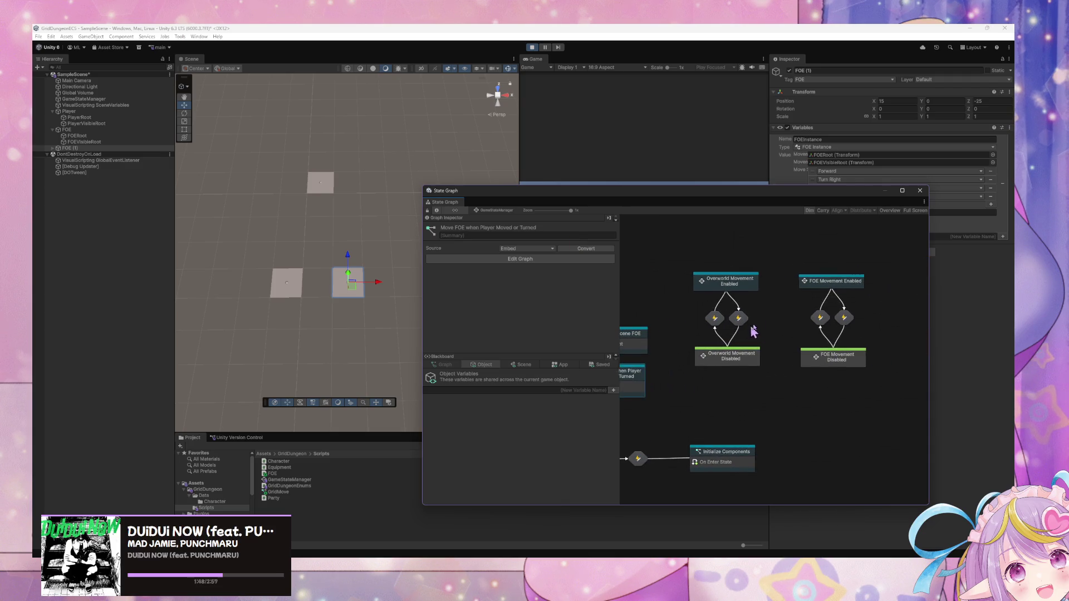
pyautogui.doubleClick(744, 382)
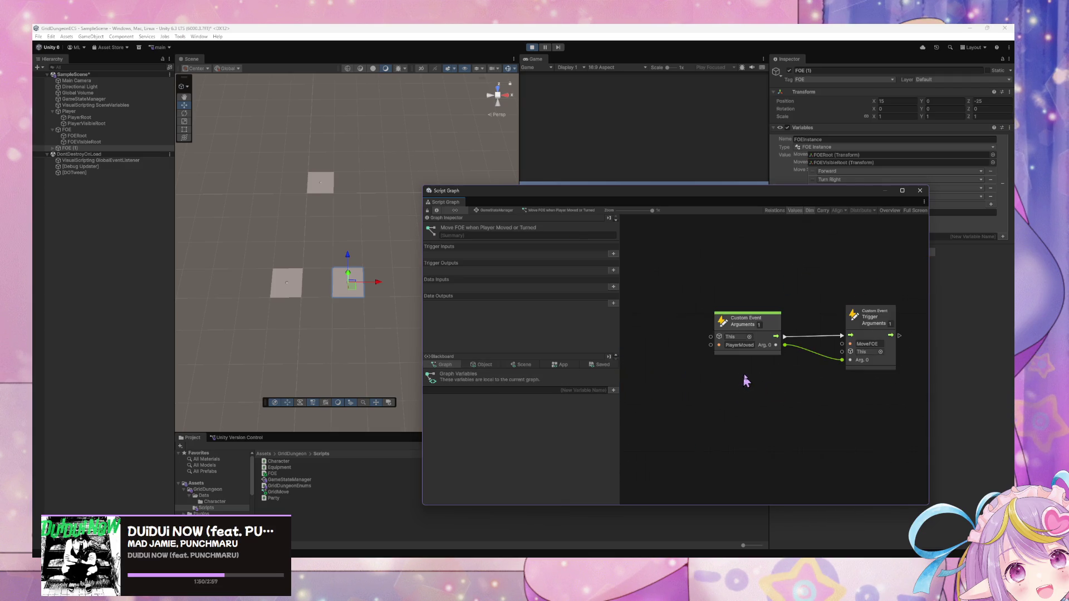
# Step: Open the Player Movement Input graph under Overworld Movement Enabled and delete the old PlayerTurned trigger
pyautogui.click(497, 211)
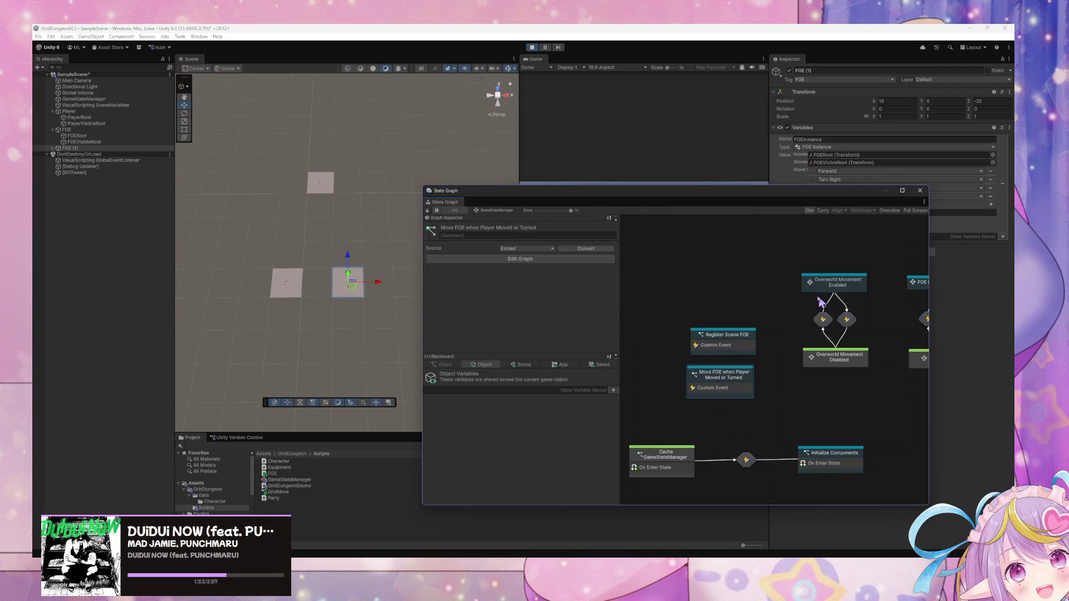
pyautogui.doubleClick(825, 289)
pyautogui.doubleClick(733, 332)
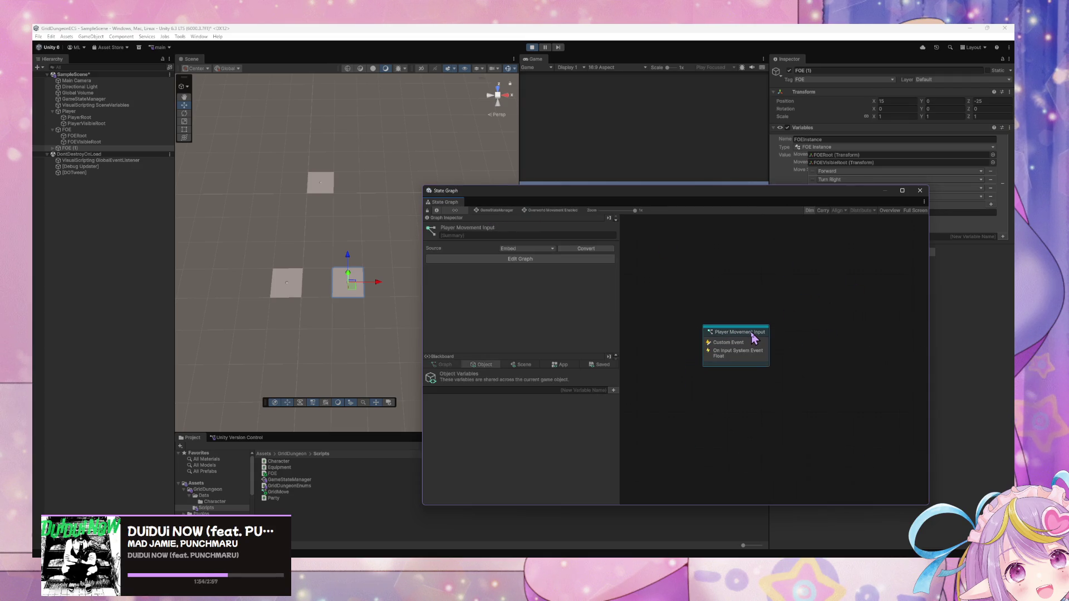
pyautogui.scroll(5, 835, 378)
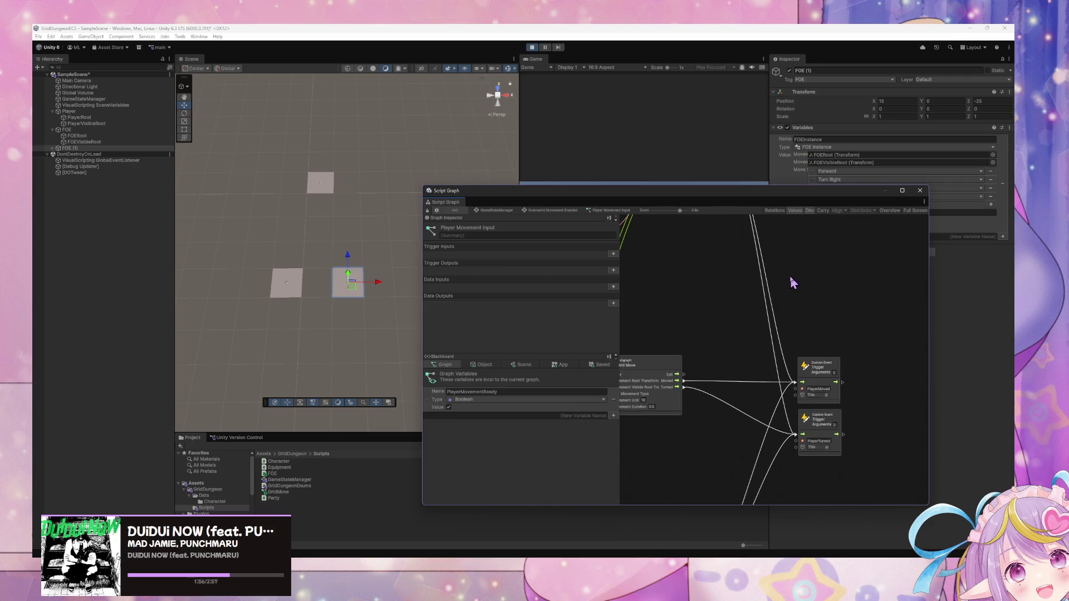
pyautogui.scroll(-1, 789, 275)
pyautogui.click(828, 361)
pyautogui.write('1')
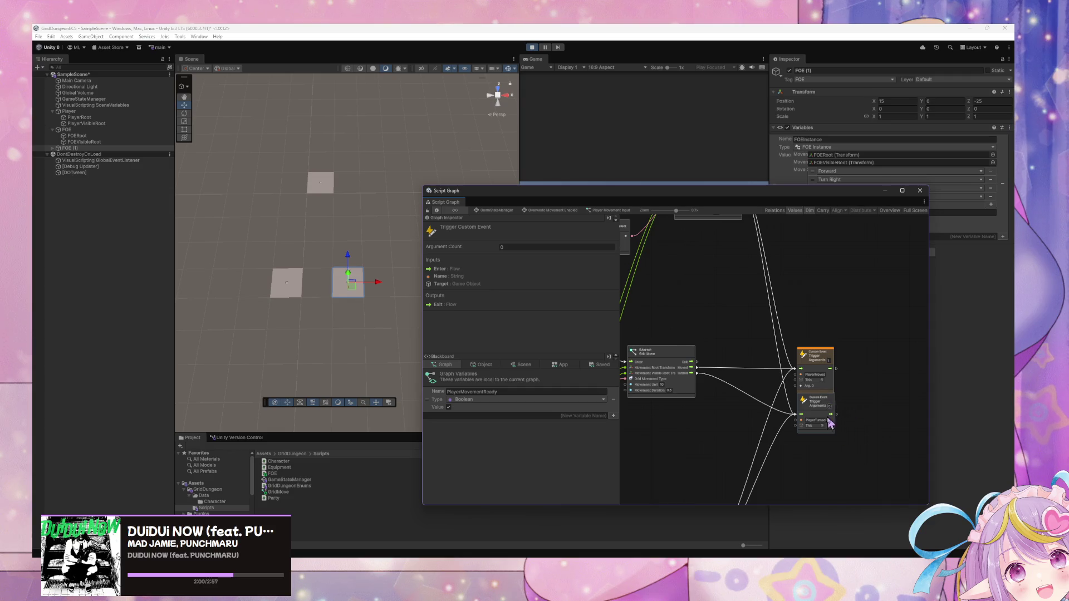
pyautogui.press('Delete')
# Step: Wire both Grid Move turned outputs to the remaining trigger event node
pyautogui.scroll(-5, 827, 377)
pyautogui.moveTo(770, 460)
pyautogui.mouseDown()
pyautogui.moveTo(790, 389)
pyautogui.moveTo(850, 271)
pyautogui.mouseUp()
pyautogui.moveTo(753, 275); pyautogui.dragTo(852, 271)
pyautogui.scroll(5, 824, 379)
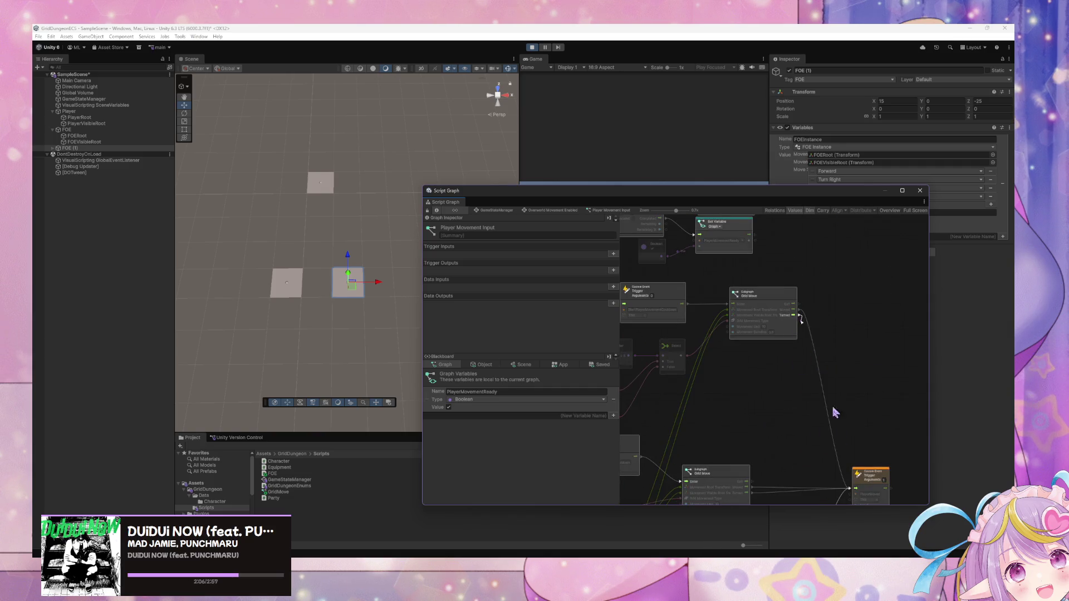
pyautogui.scroll(5, 813, 412)
pyautogui.scroll(-5, 797, 441)
pyautogui.moveTo(821, 337); pyautogui.dragTo(834, 341)
pyautogui.scroll(-3, 800, 358)
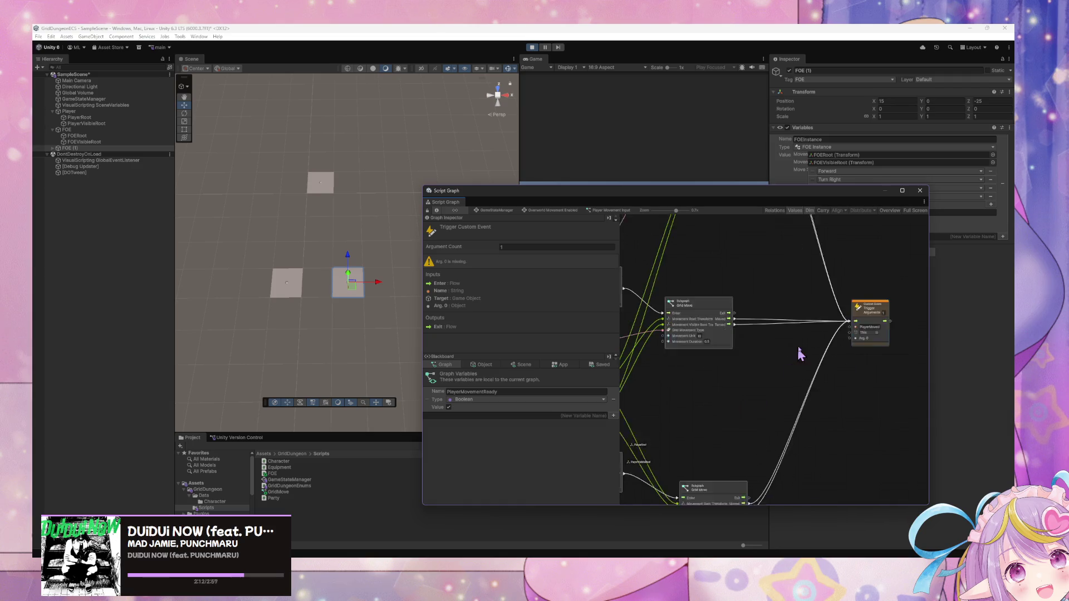
pyautogui.scroll(1, 837, 332)
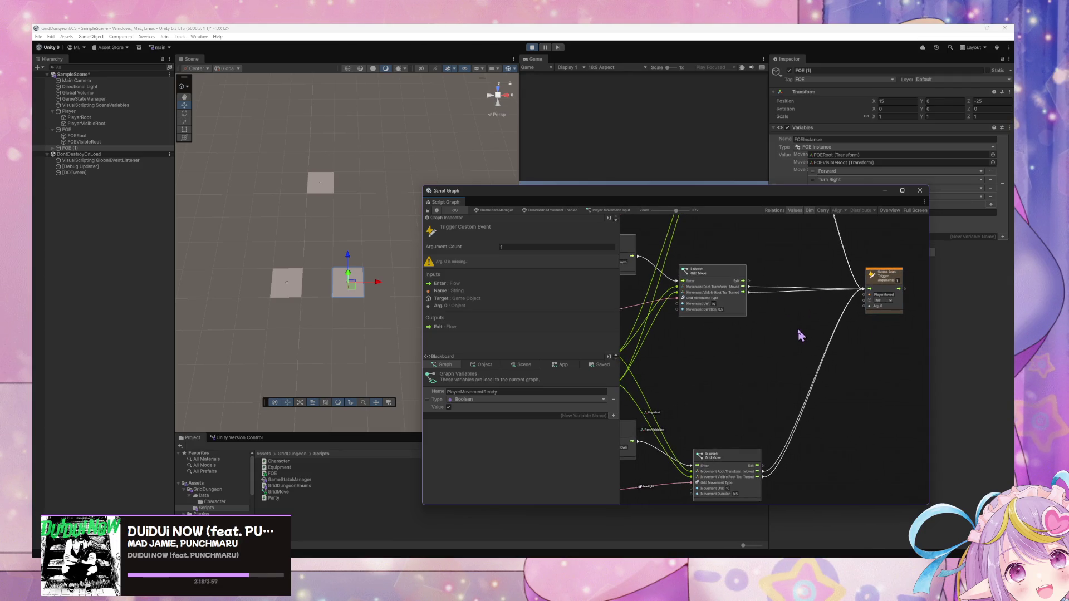
pyautogui.hscroll(1, 801, 318)
pyautogui.scroll(5, 760, 457)
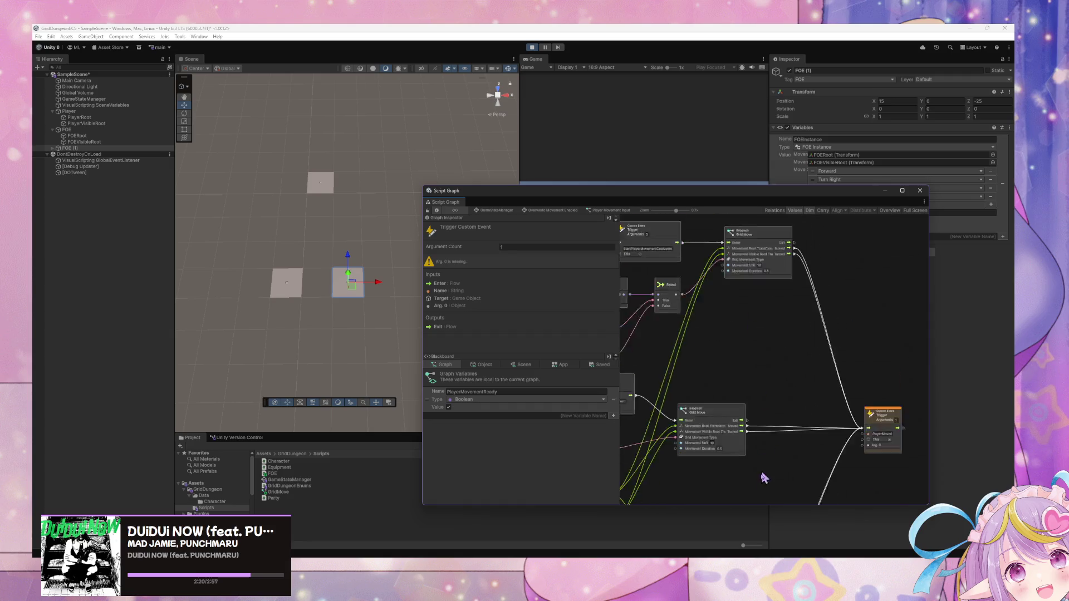
pyautogui.scroll(-5, 756, 333)
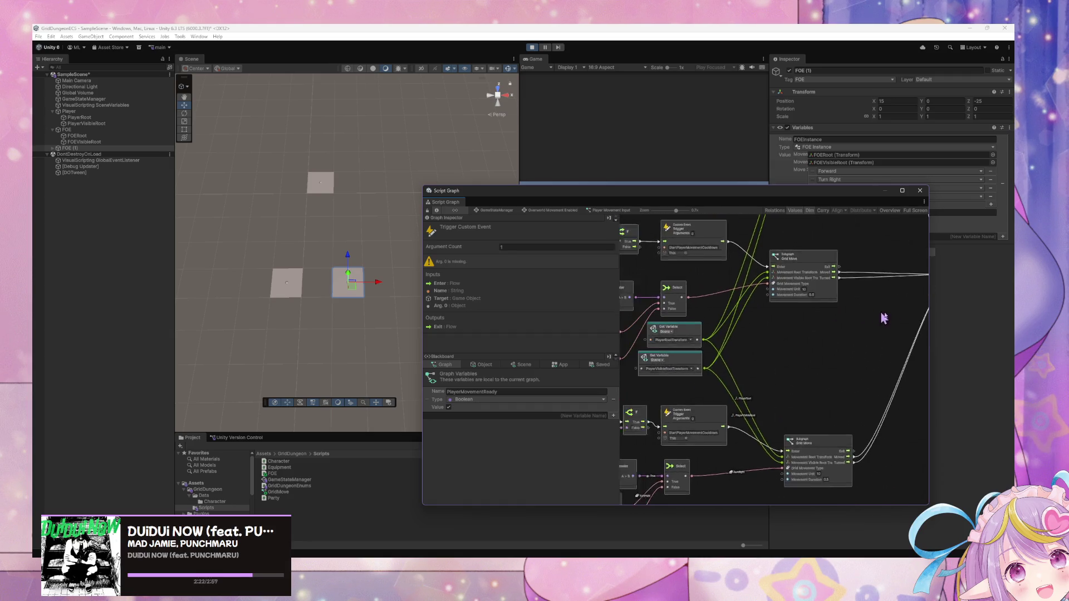
# Step: Inspect both Grid Move subgraph nodes and finish editing the trigger's argument count
pyautogui.moveTo(915, 371)
pyautogui.mouseDown()
pyautogui.moveTo(839, 330)
pyautogui.moveTo(693, 360)
pyautogui.moveTo(826, 368)
pyautogui.moveTo(826, 391)
pyautogui.moveTo(718, 394)
pyautogui.mouseUp()
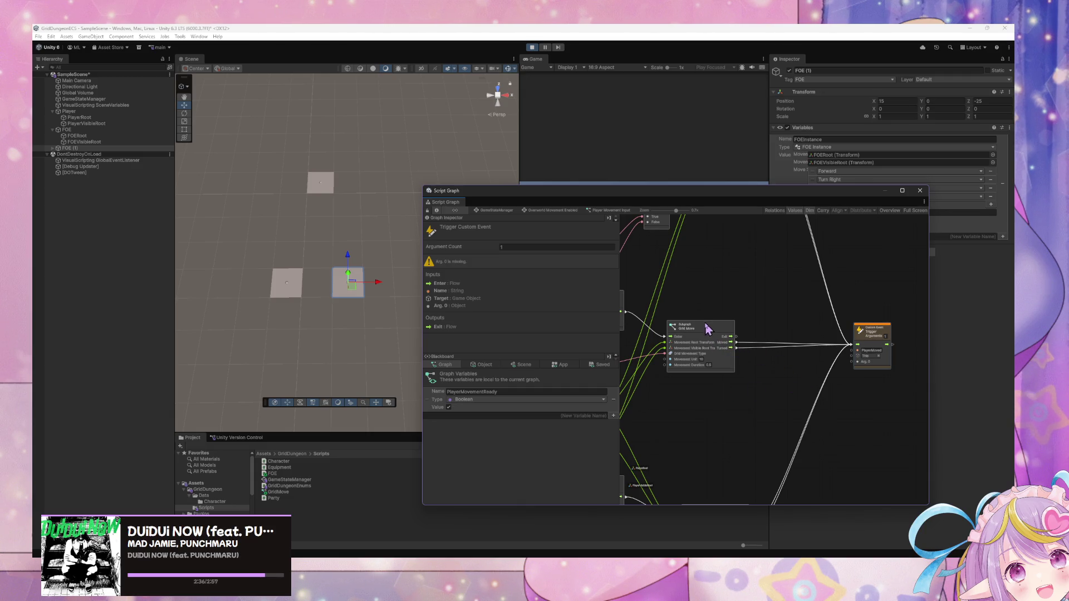
pyautogui.moveTo(769, 329); pyautogui.dragTo(773, 373)
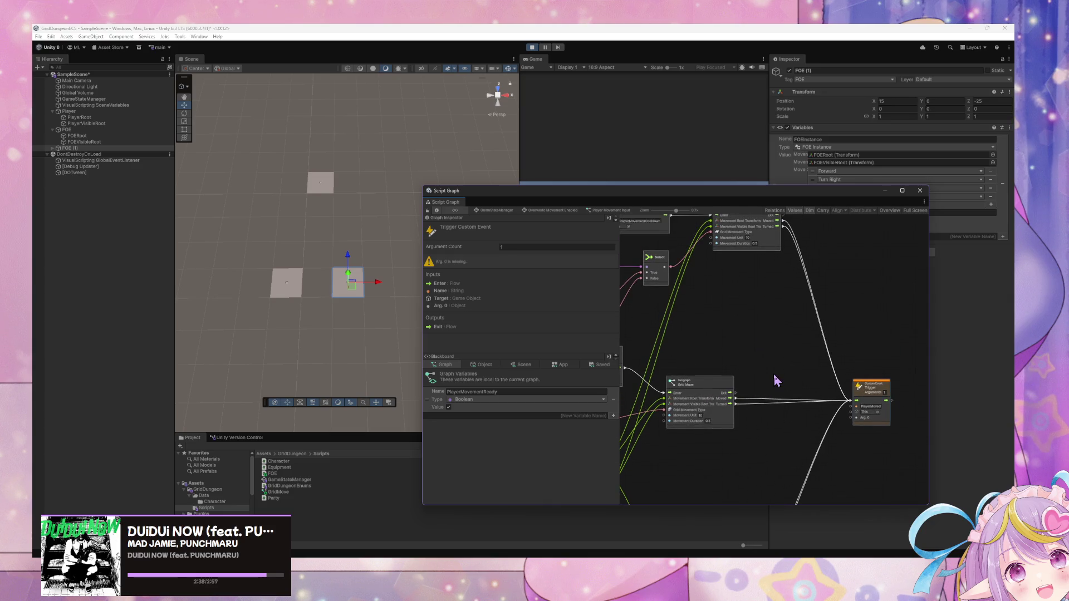
pyautogui.click(746, 393)
pyautogui.moveTo(863, 425)
pyautogui.mouseDown()
pyautogui.moveTo(839, 281)
pyautogui.moveTo(837, 325)
pyautogui.mouseUp()
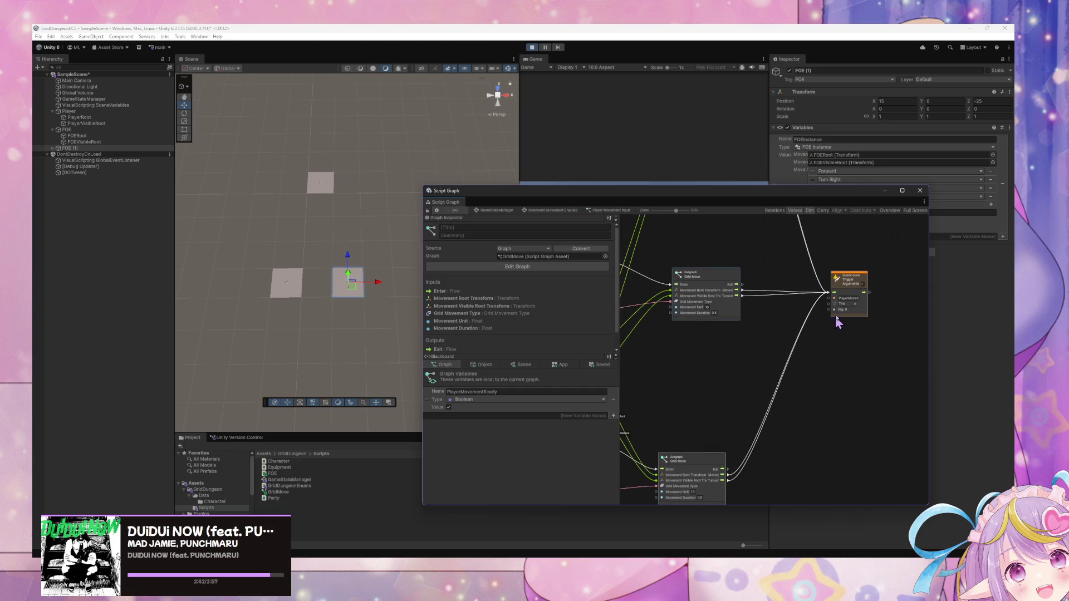
pyautogui.click(865, 289)
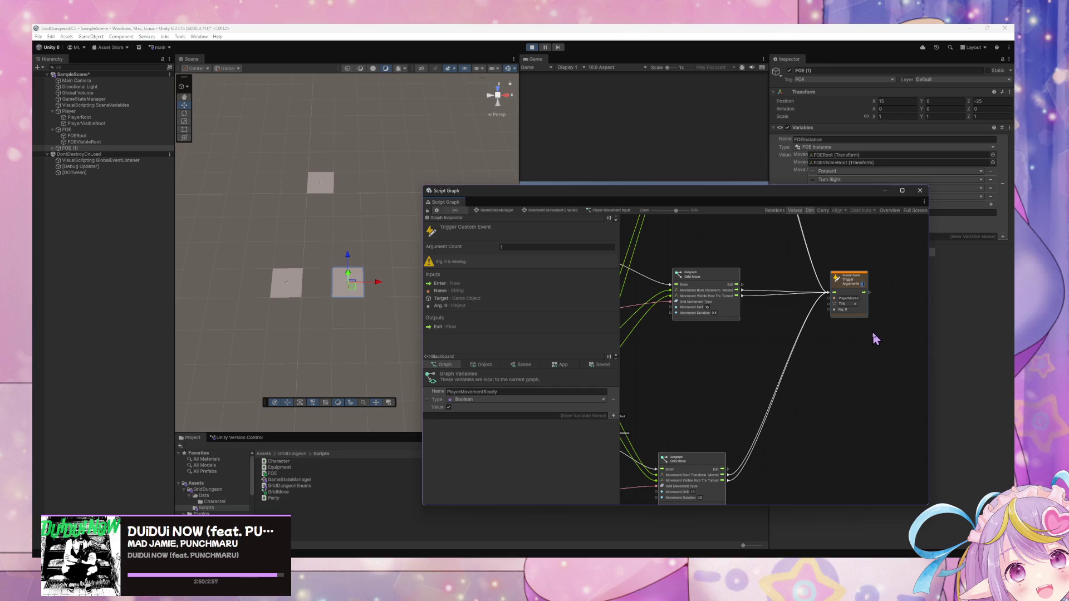
pyautogui.click(854, 321)
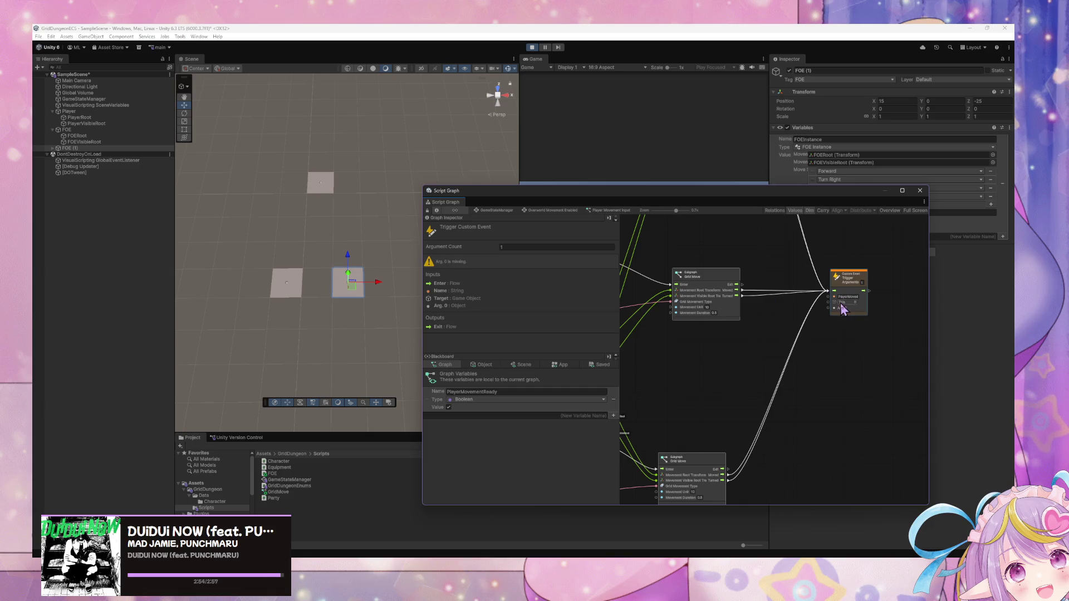
# Step: Duplicate the trigger event beside the original and route the Grid Move turned output to the copy
pyautogui.hotkey('ctrl', 'd')
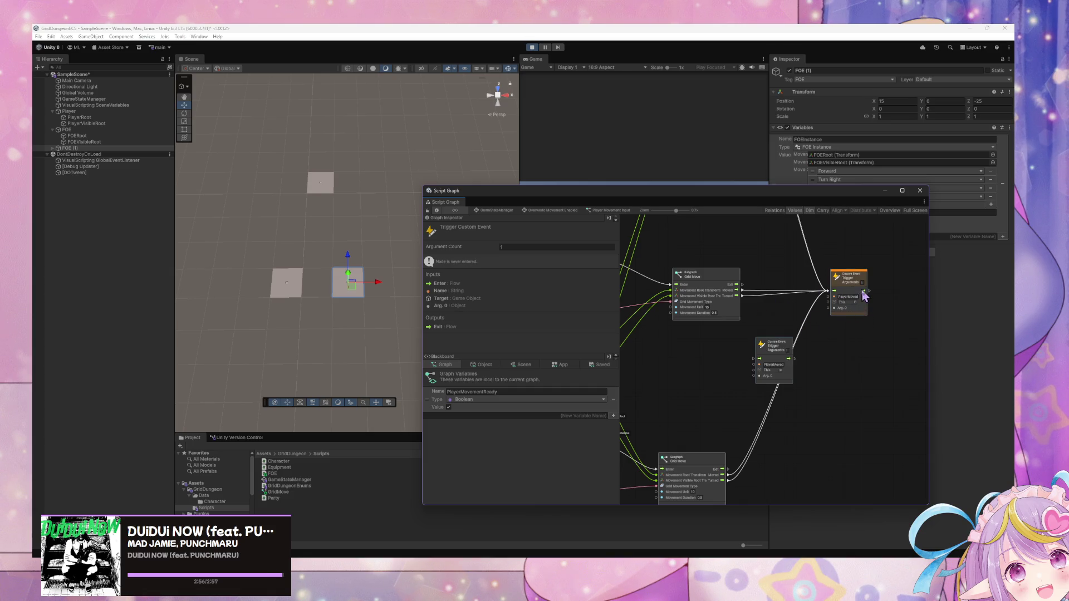
pyautogui.write('0')
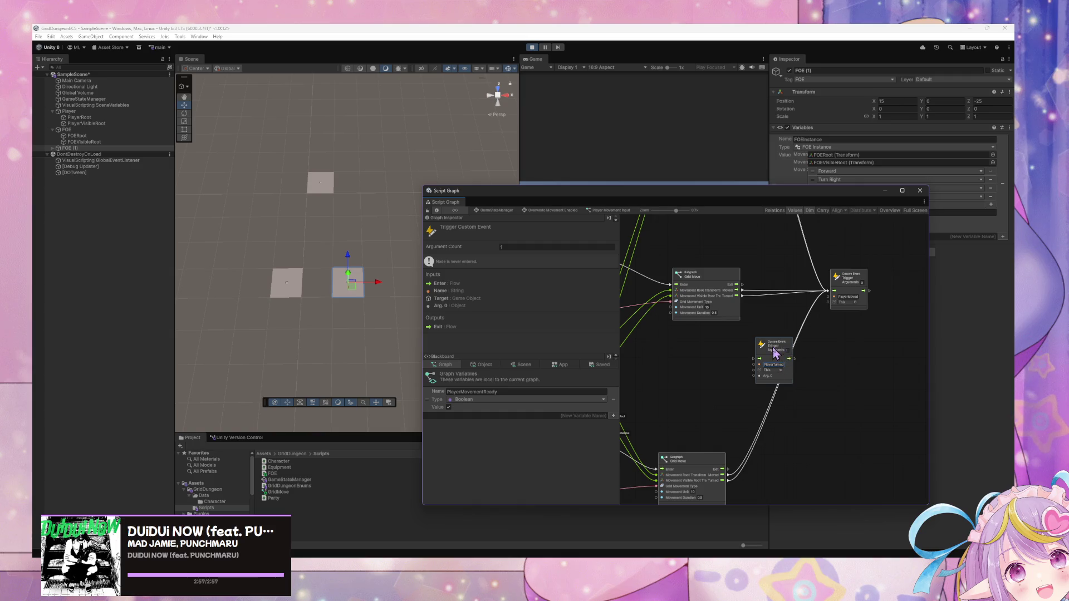
pyautogui.moveTo(776, 354); pyautogui.dragTo(855, 334)
pyautogui.moveTo(744, 298); pyautogui.dragTo(833, 338)
pyautogui.click(731, 490)
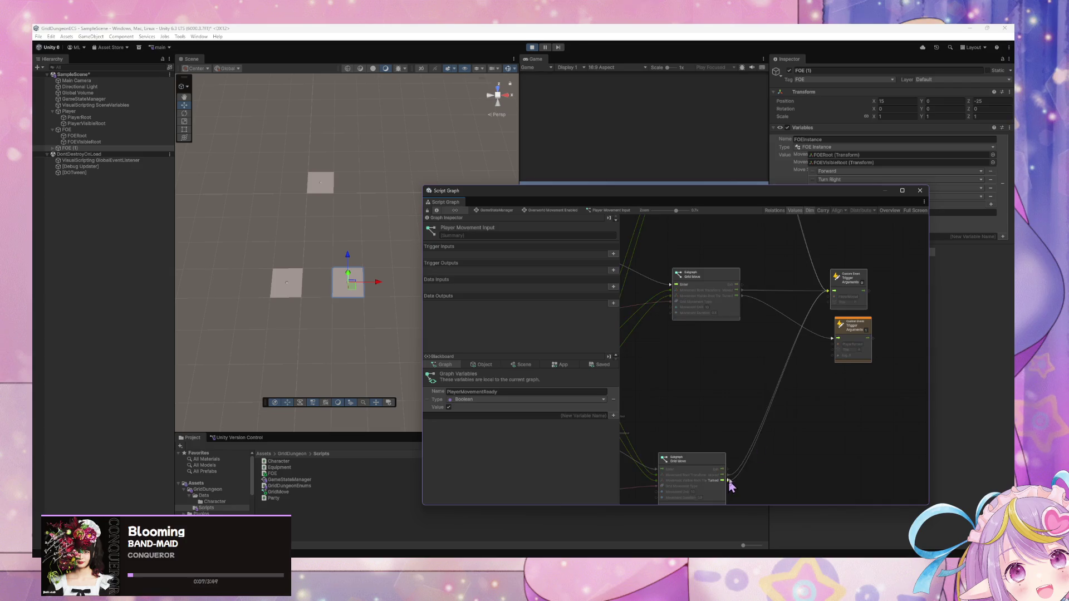
pyautogui.scroll(5, 790, 436)
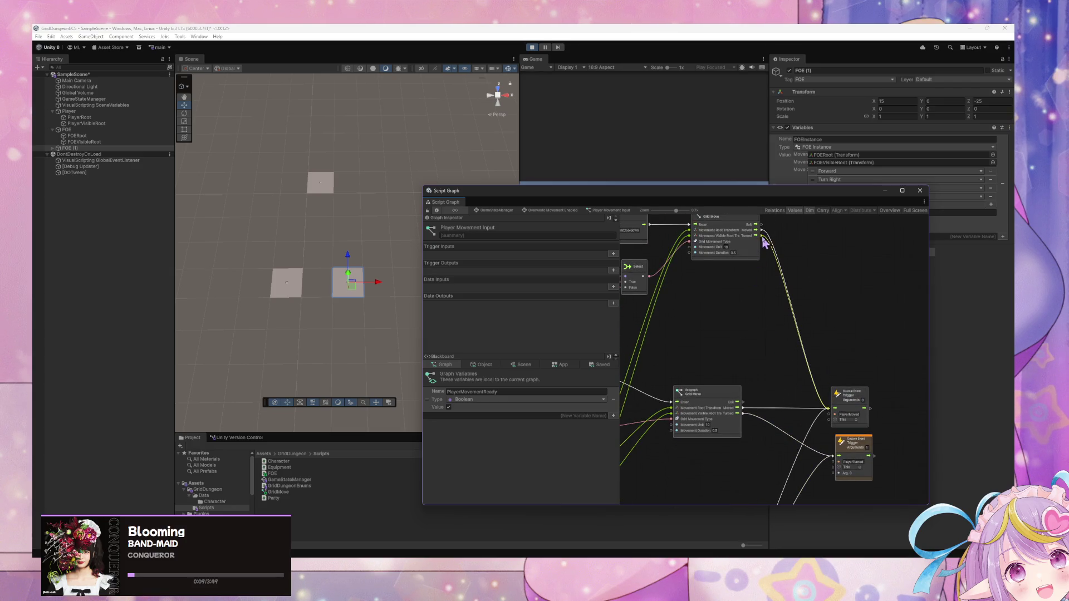
pyautogui.moveTo(695, 340)
pyautogui.mouseDown()
pyautogui.moveTo(776, 376)
pyautogui.moveTo(706, 375)
pyautogui.mouseUp()
pyautogui.click(508, 211)
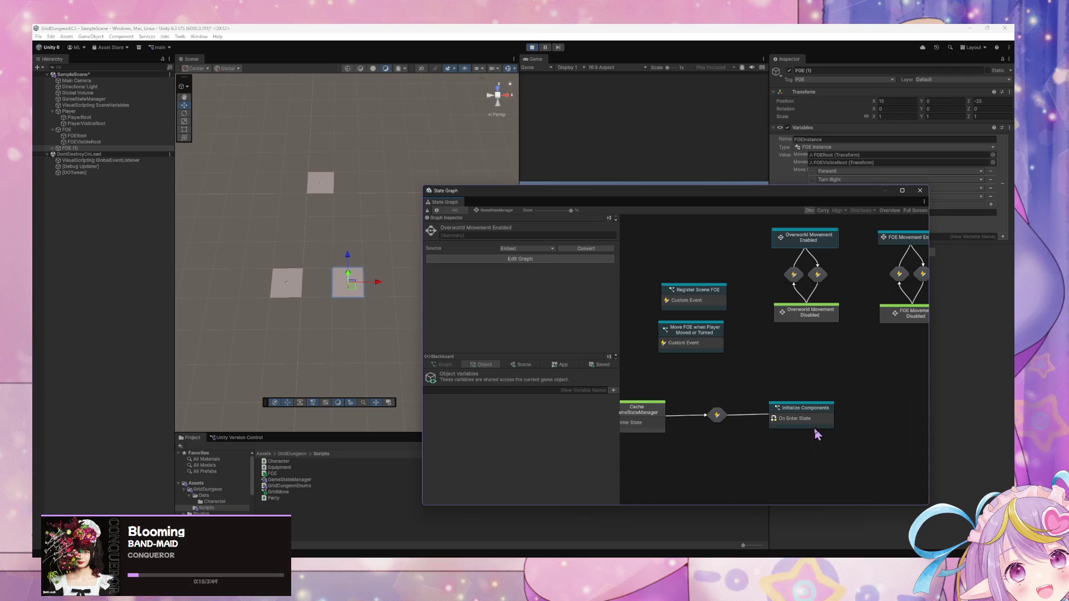
# Step: In the Move FOE when Player Moved or Turned graph, duplicate the PlayerMoved listener as PlayerTurned
pyautogui.moveTo(742, 362); pyautogui.dragTo(703, 380)
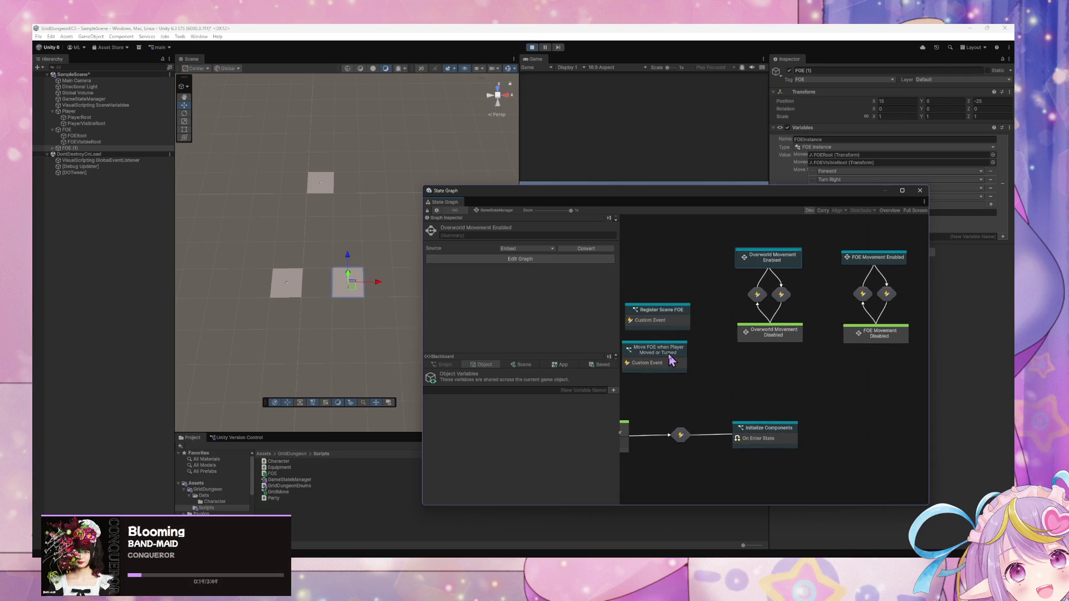
pyautogui.doubleClick(645, 350)
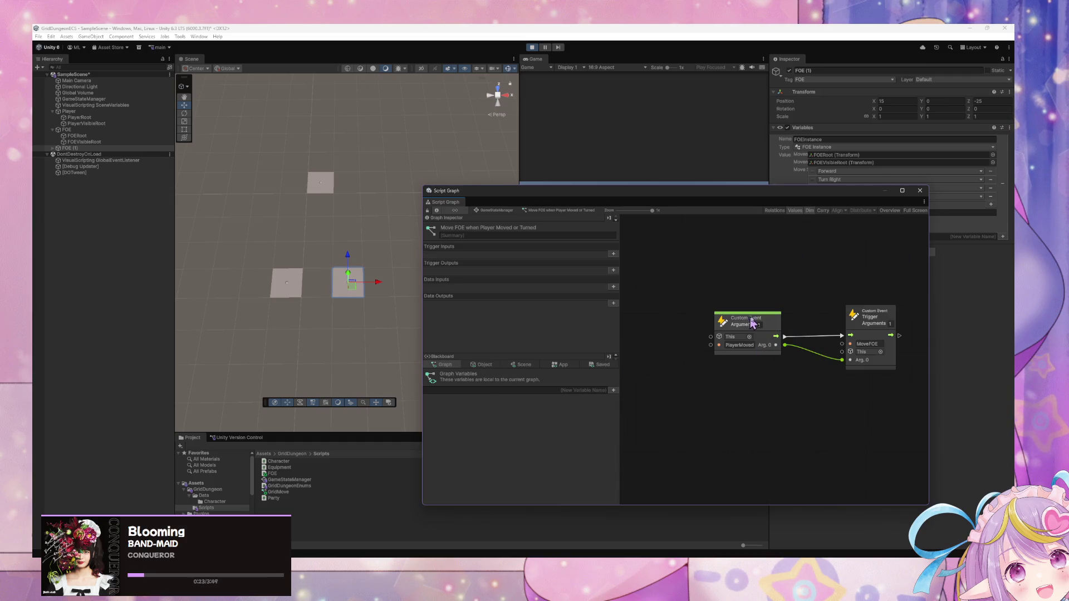
pyautogui.moveTo(773, 324); pyautogui.dragTo(731, 317)
pyautogui.moveTo(885, 321); pyautogui.dragTo(881, 316)
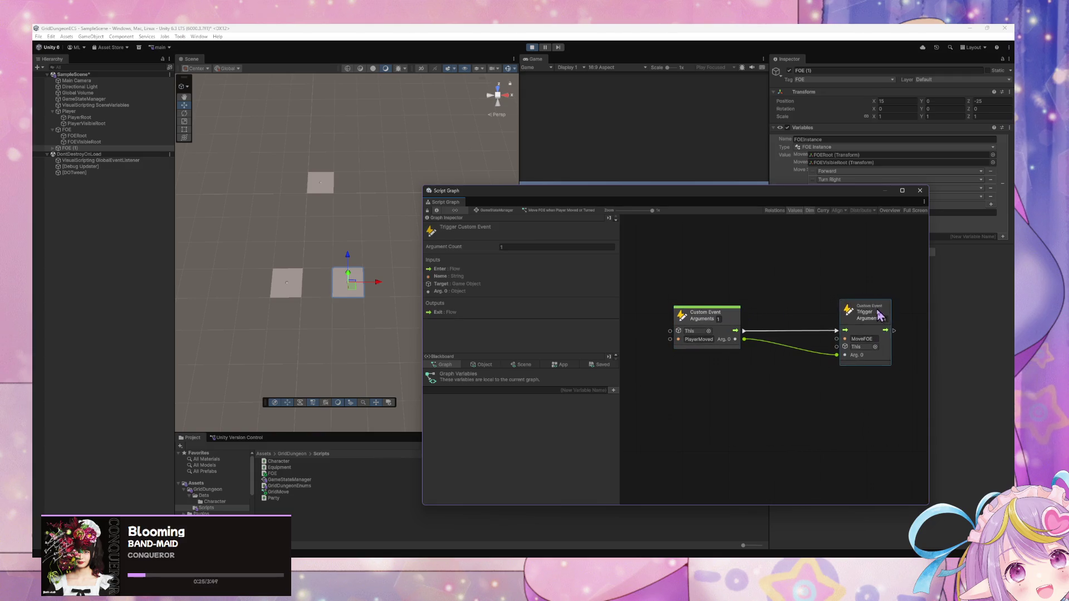
pyautogui.click(723, 315)
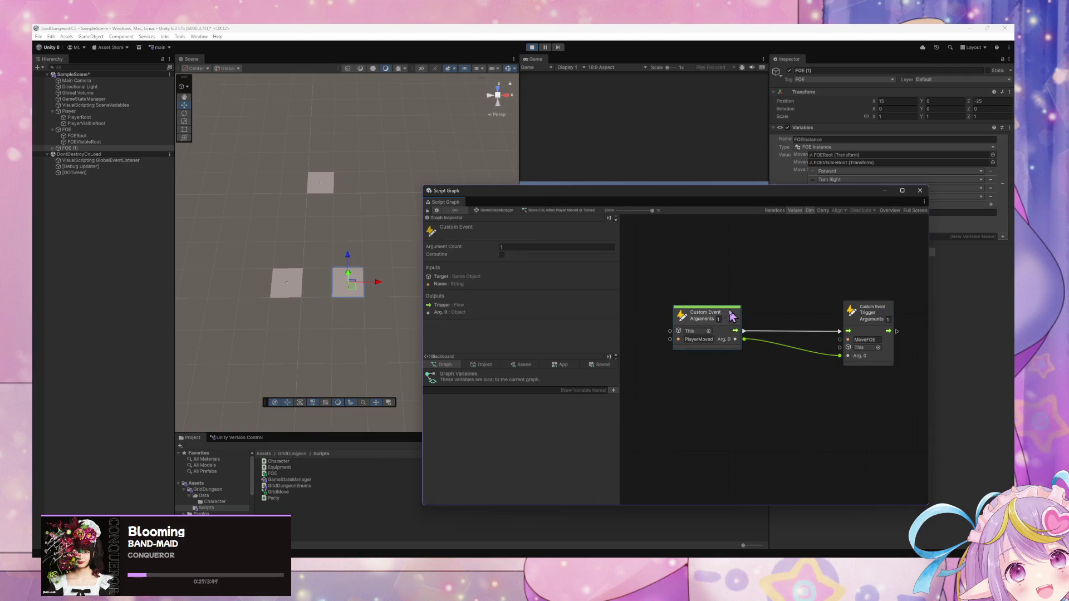
pyautogui.hotkey('ctrl', 'd')
pyautogui.click(713, 410)
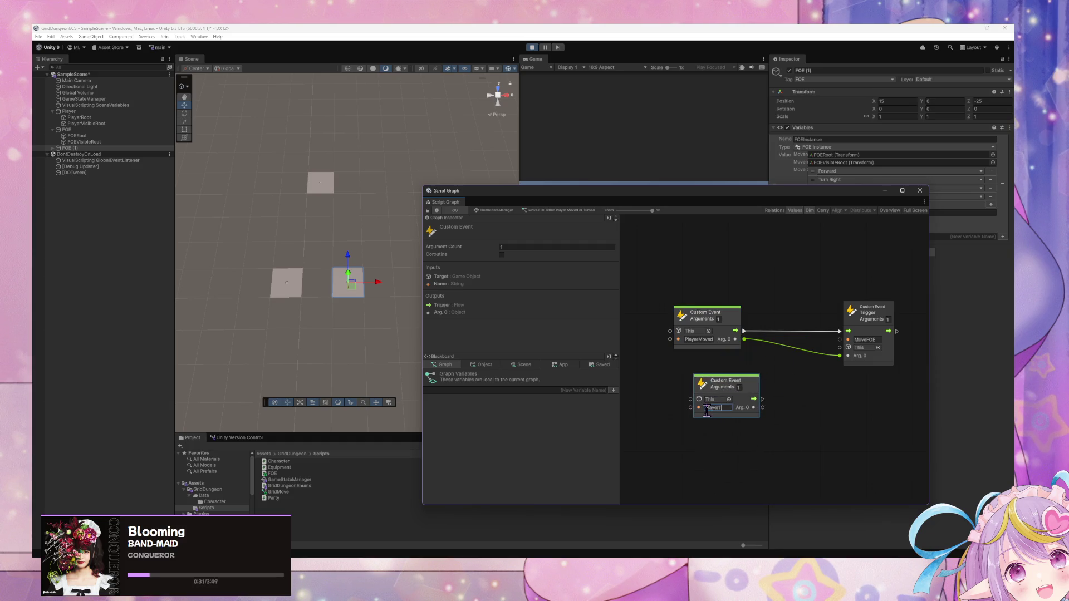
pyautogui.write('urned')
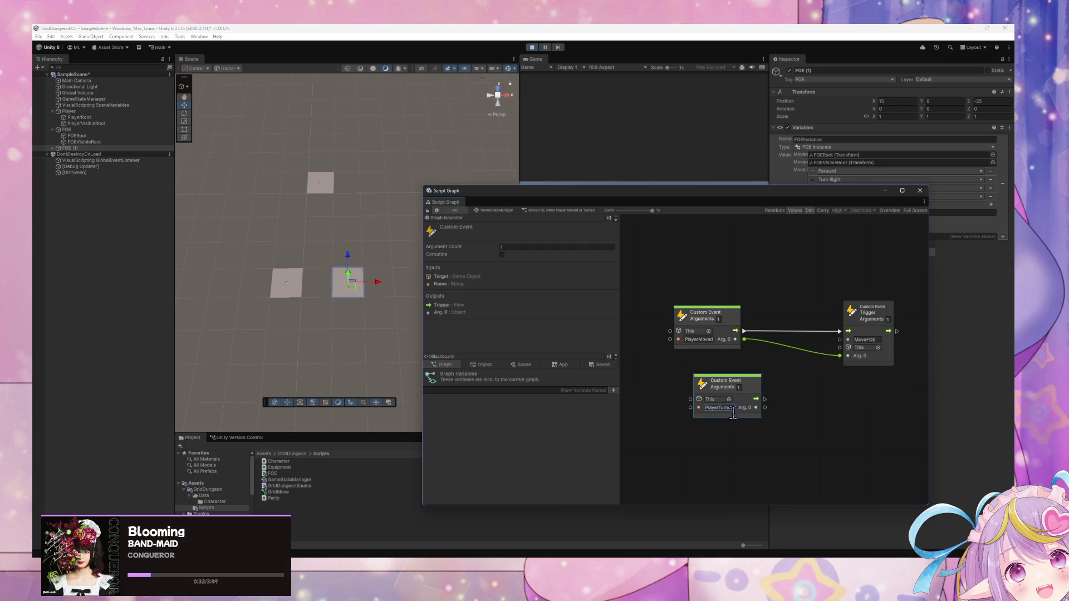
# Step: Rename the trigger to MoveFOEFromMoving, copy it below, and hook PlayerTurned to the copy
pyautogui.click(867, 340)
pyautogui.write('FromMoving')
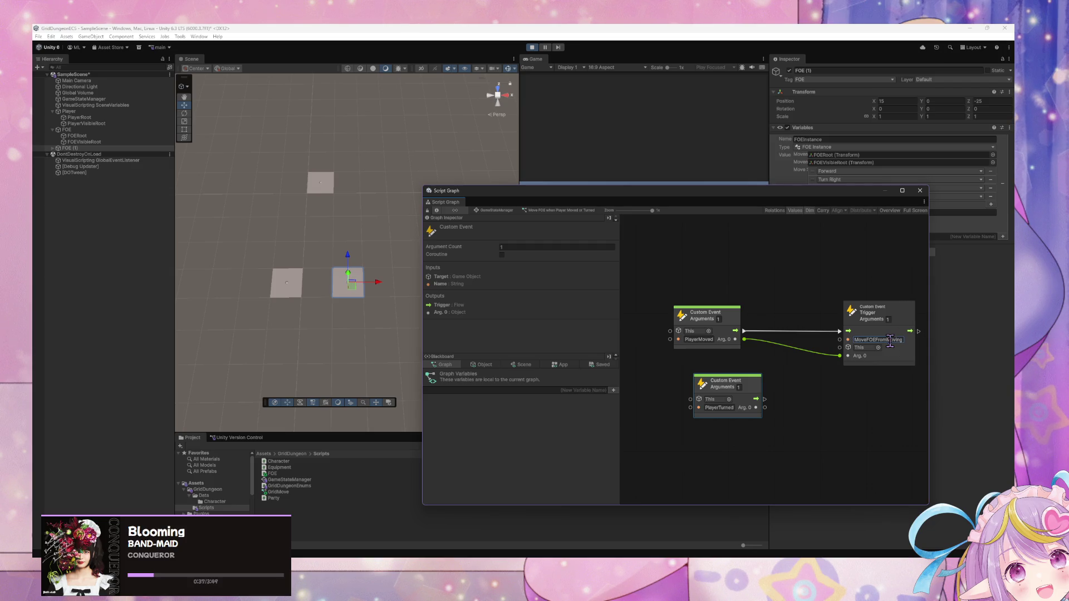
pyautogui.hotkey('ctrl', 'a')
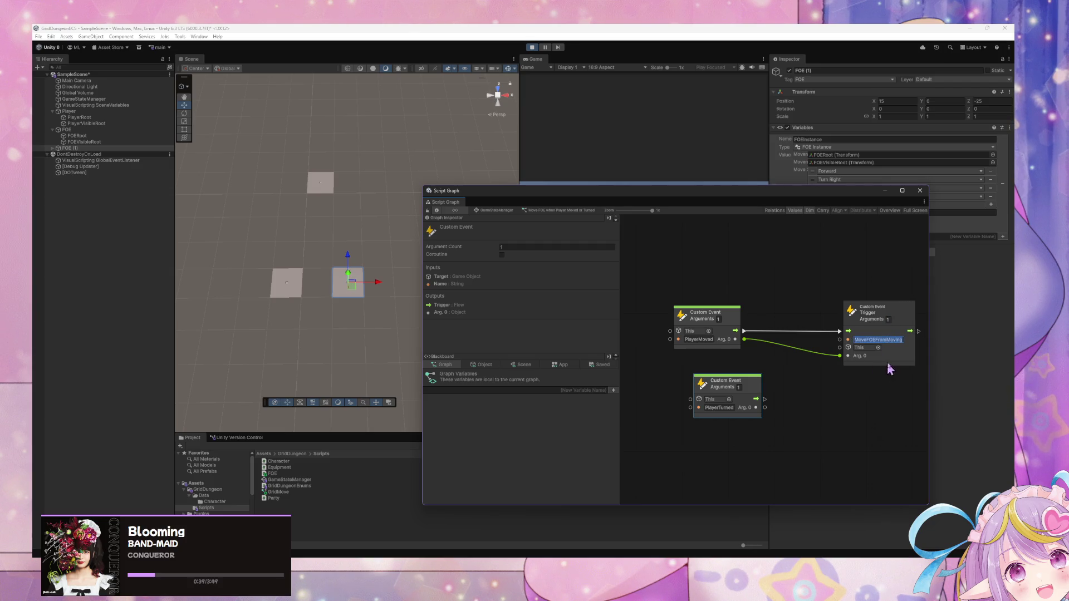
pyautogui.click(898, 371)
pyautogui.hotkey('ctrl', 'v')
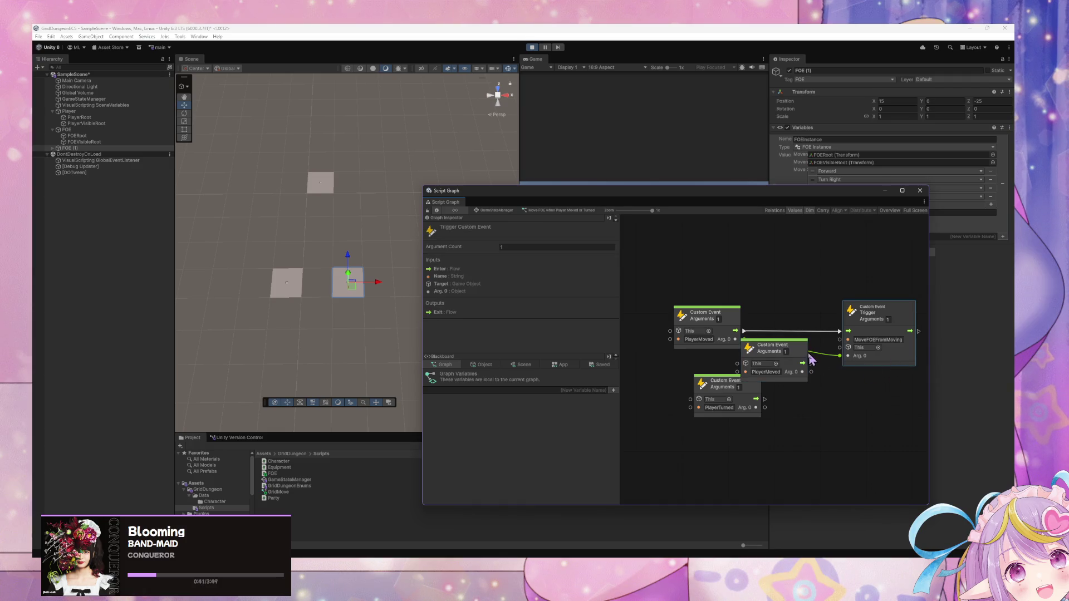
pyautogui.hotkey('ctrl', 'z')
pyautogui.click(891, 347)
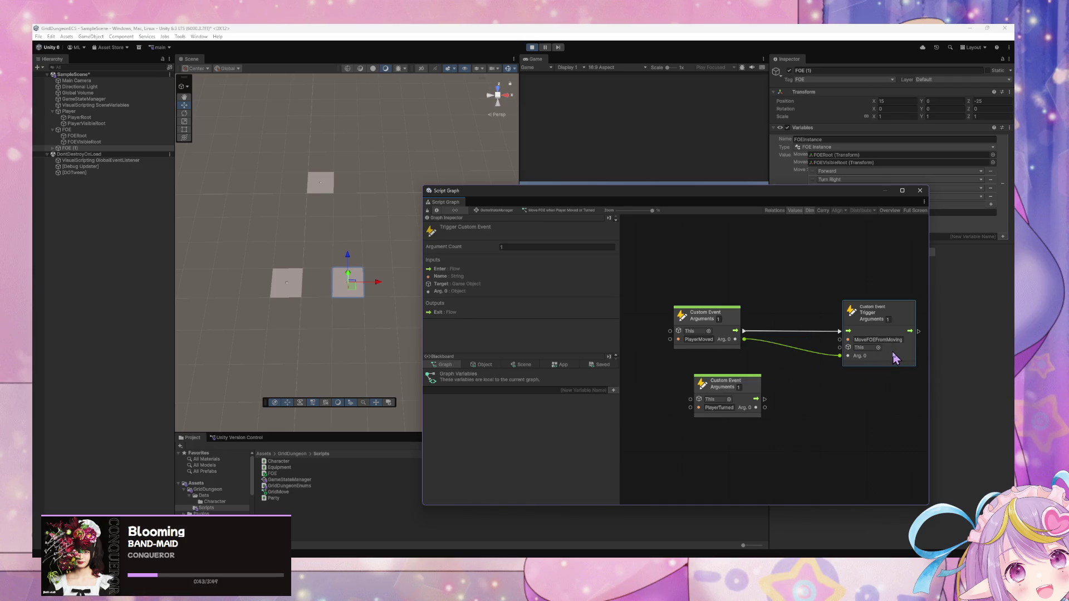
pyautogui.hotkey('ctrl', 'v')
pyautogui.moveTo(794, 348); pyautogui.dragTo(882, 388)
pyautogui.moveTo(765, 399); pyautogui.dragTo(824, 397)
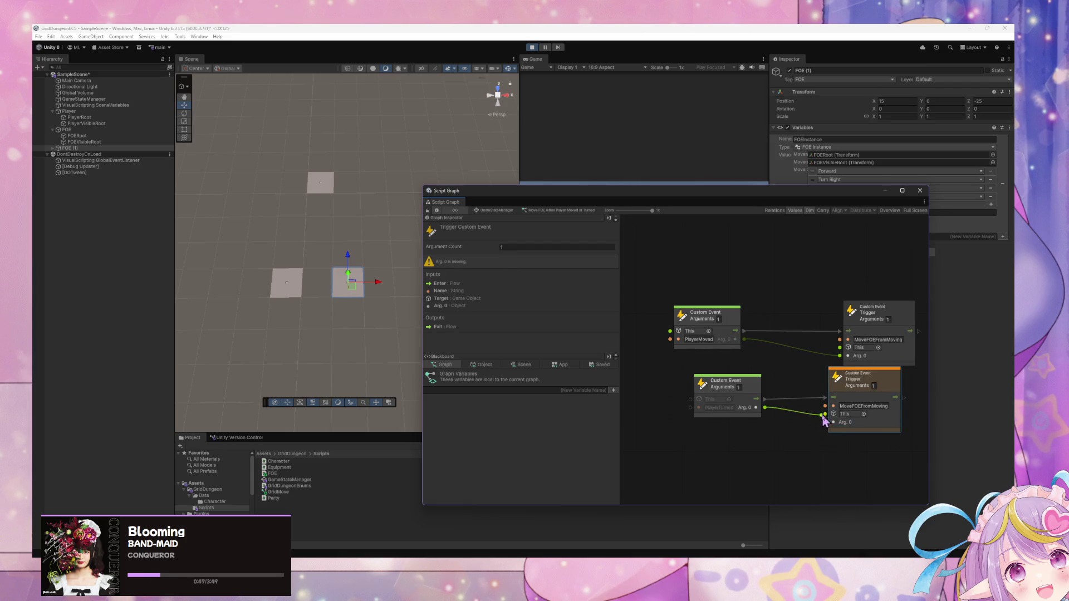
# Step: Set the top trigger to 0 arguments and rename the lower one MoveFOEFromTurning with 0 arguments
pyautogui.click(889, 320)
pyautogui.write('0')
pyautogui.click(878, 406)
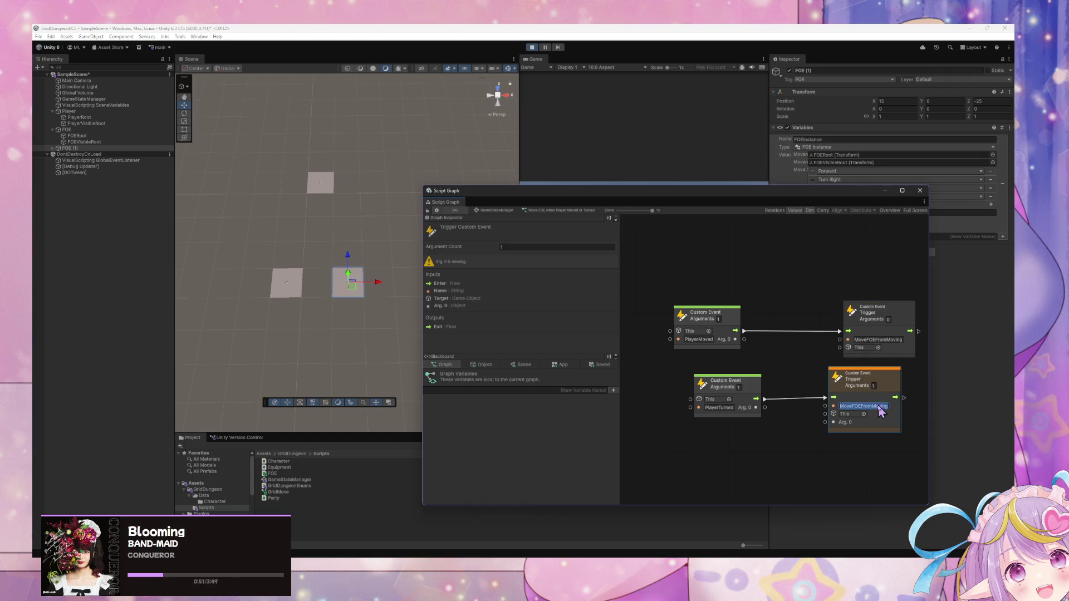
pyautogui.press('BackSpace')
pyautogui.press('BackSpace')
pyautogui.press('BackSpace')
pyautogui.write('Turning')
pyautogui.click(872, 386)
pyautogui.write('0')
pyautogui.click(866, 466)
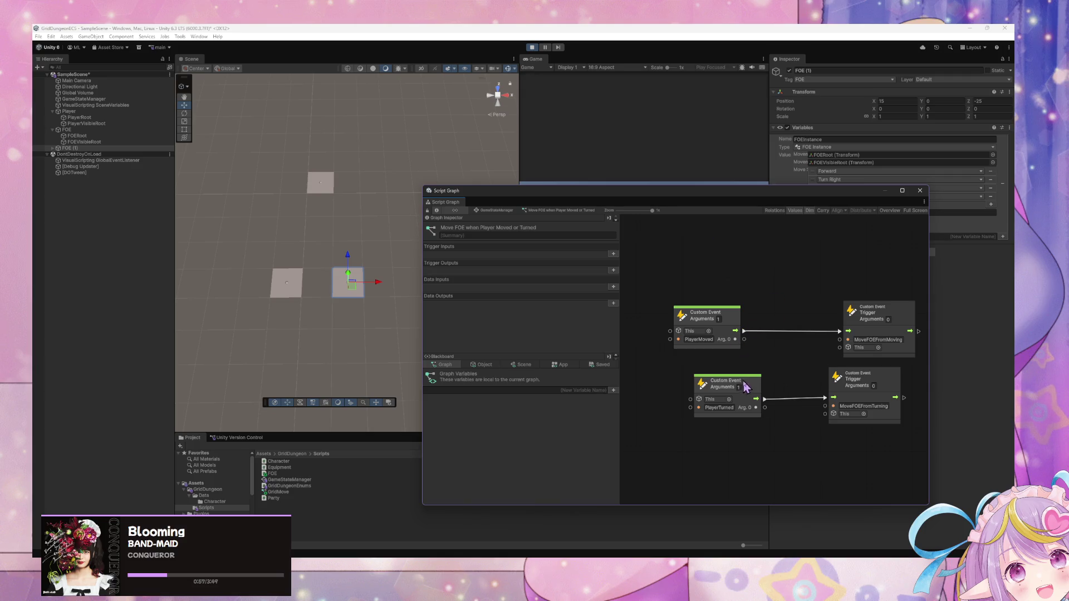
pyautogui.moveTo(741, 384); pyautogui.dragTo(715, 385)
pyautogui.click(504, 210)
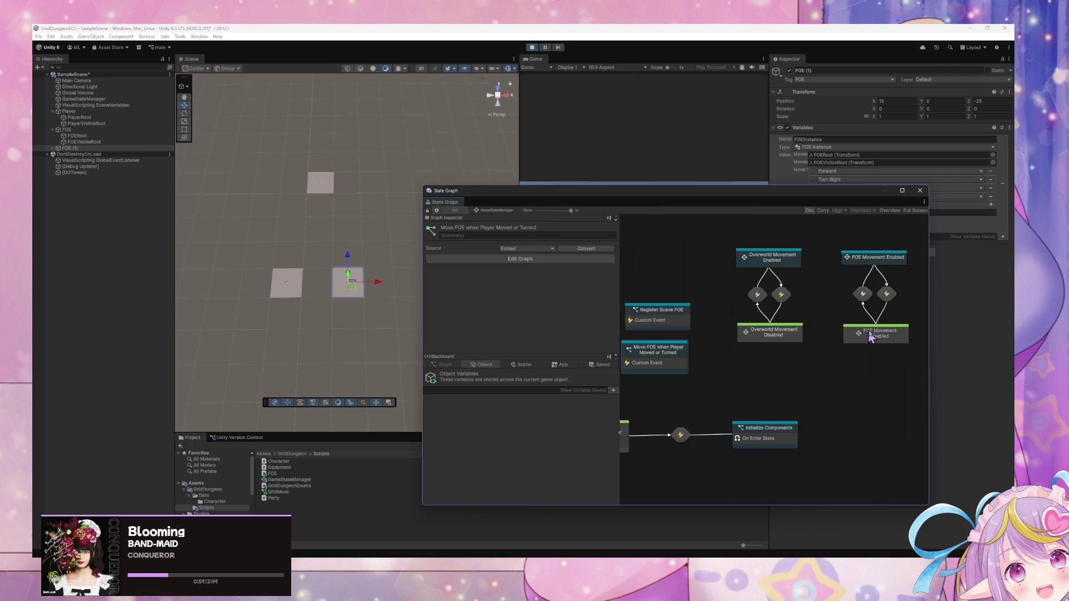
# Step: Open FOE Movement Enabled > Move FOE and rename the Custom Event to MoveFOEFromMoving
pyautogui.doubleClick(883, 262)
pyautogui.doubleClick(773, 362)
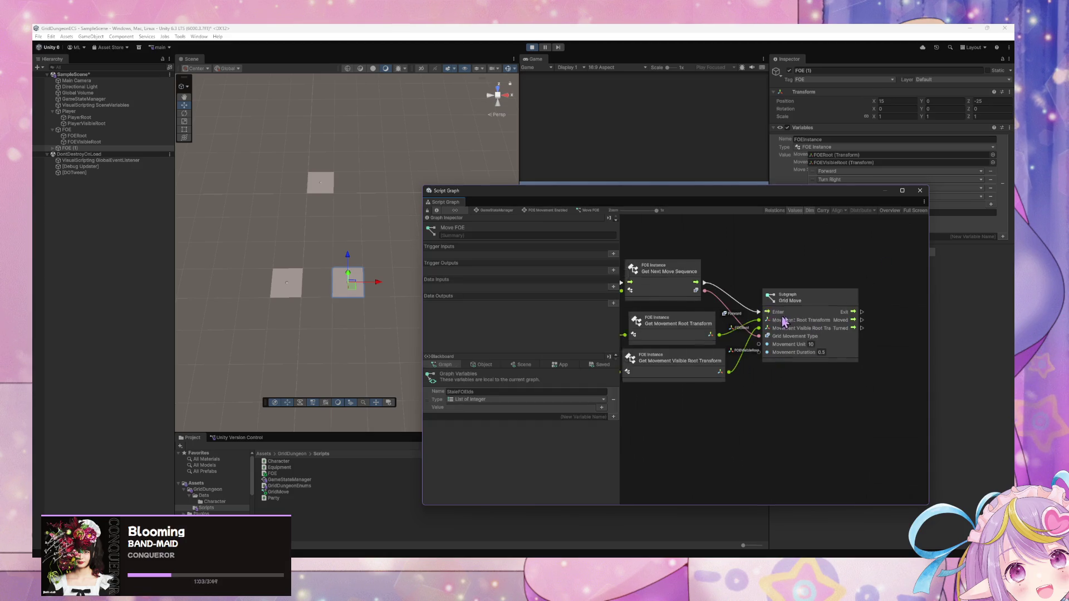
pyautogui.moveTo(725, 357)
pyautogui.mouseDown()
pyautogui.moveTo(840, 394)
pyautogui.moveTo(981, 389)
pyautogui.mouseUp()
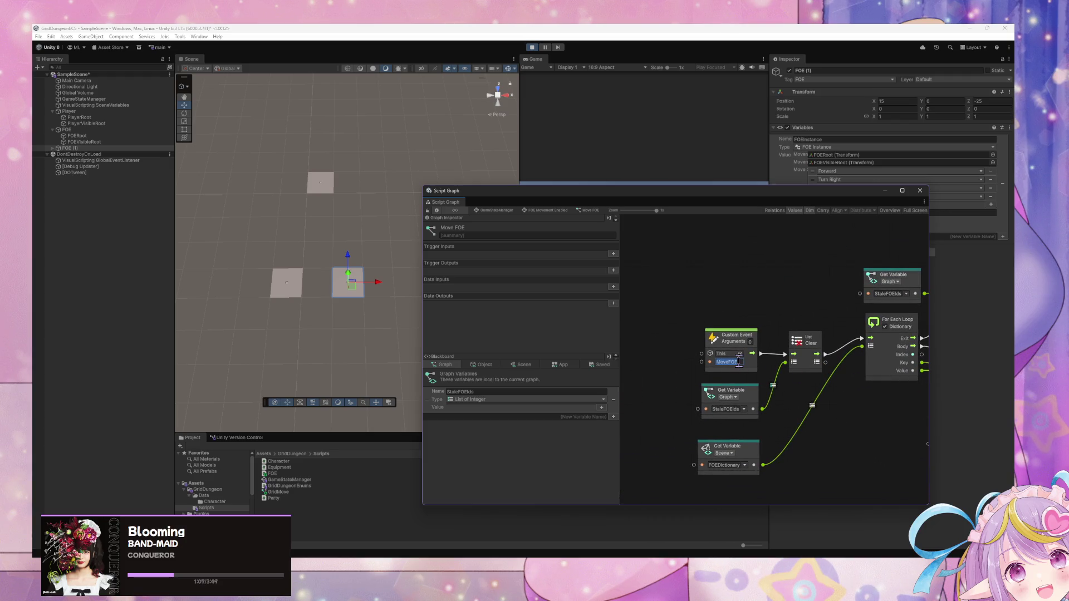
pyautogui.write('FromMoving')
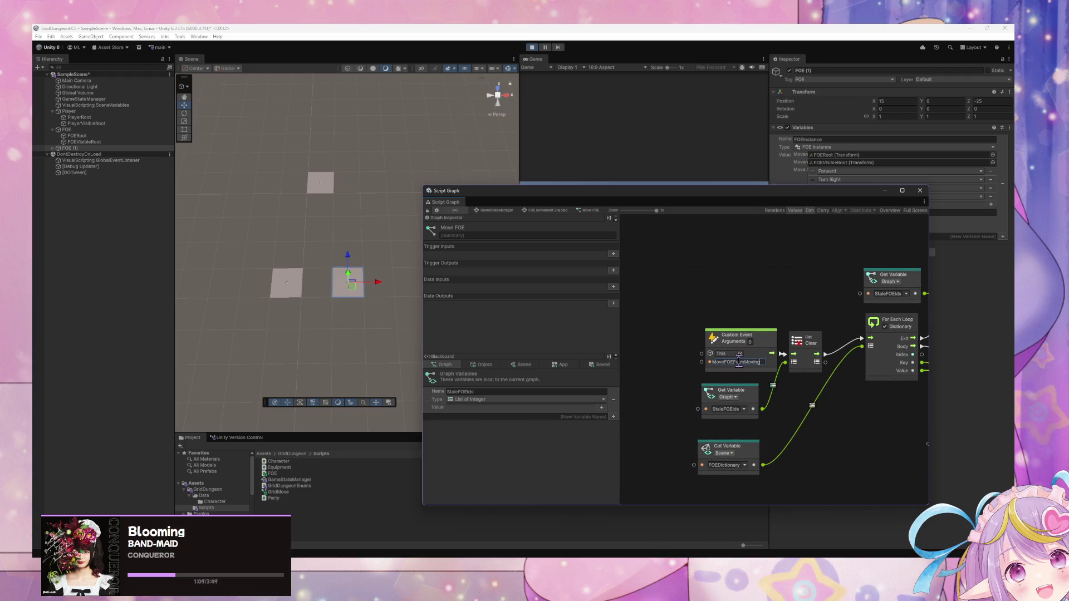
pyautogui.hscroll(5, 782, 303)
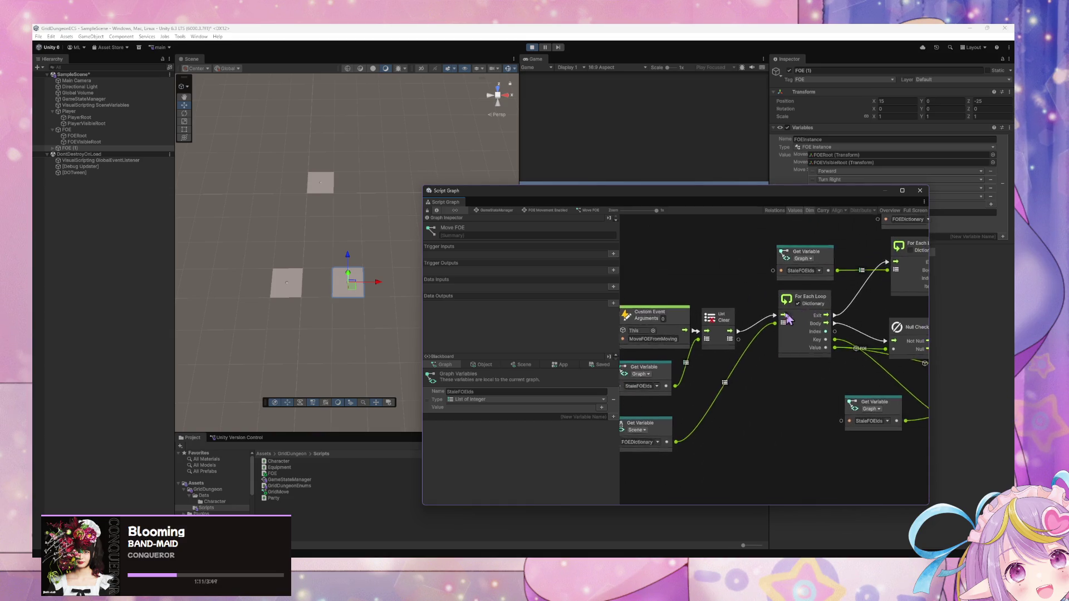
pyautogui.scroll(-4, 782, 303)
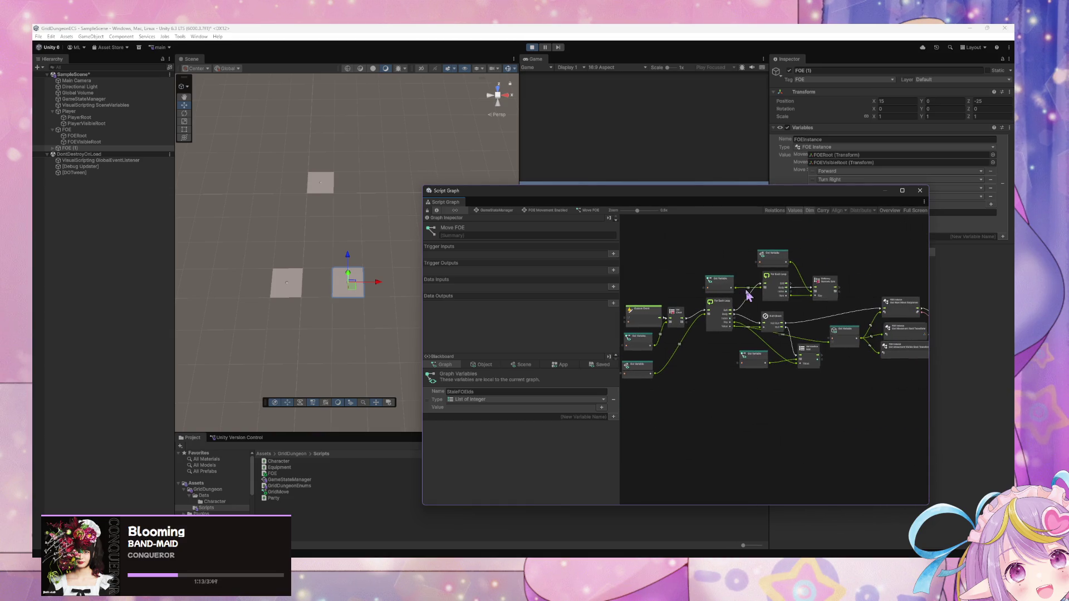
pyautogui.scroll(3, 818, 308)
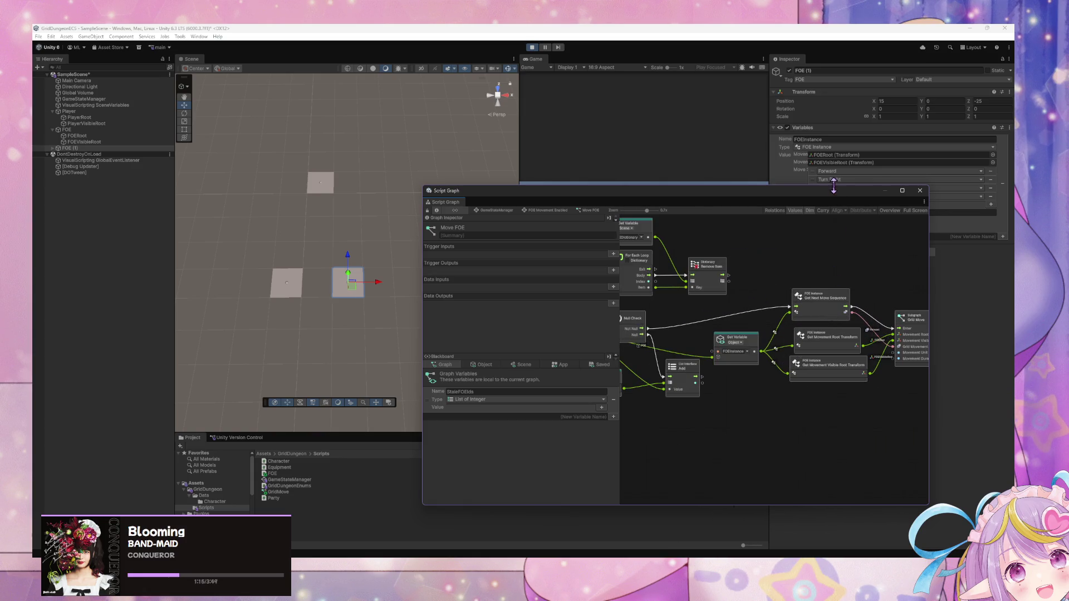
# Step: Try a node search from Get Variable for 'get movemen' and 'visib', then cancel it
pyautogui.moveTo(836, 199); pyautogui.dragTo(791, 190)
pyautogui.moveTo(716, 344); pyautogui.dragTo(749, 395)
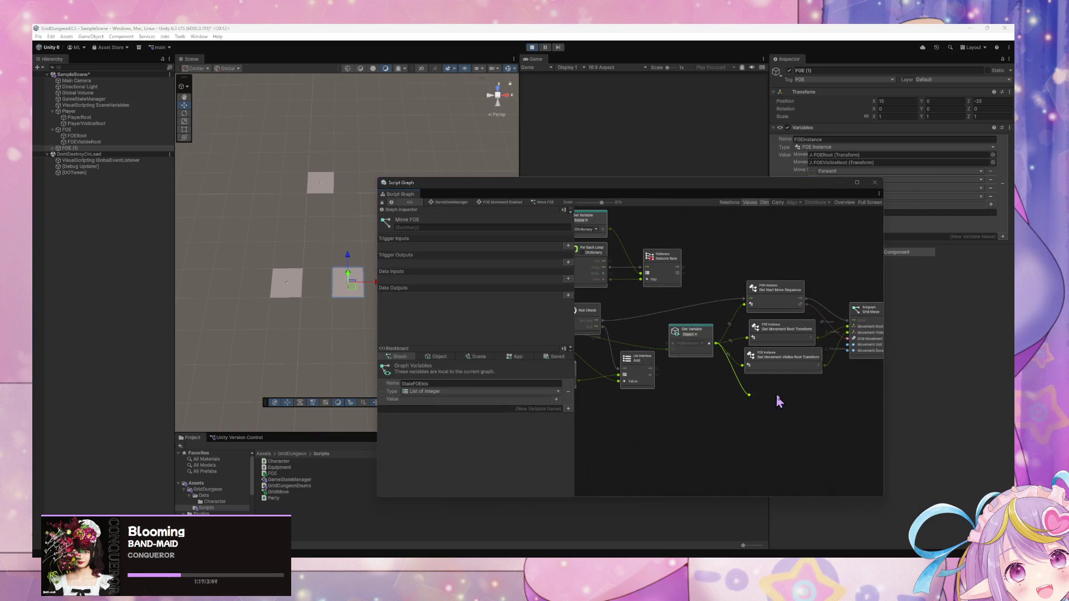
pyautogui.write('get move')
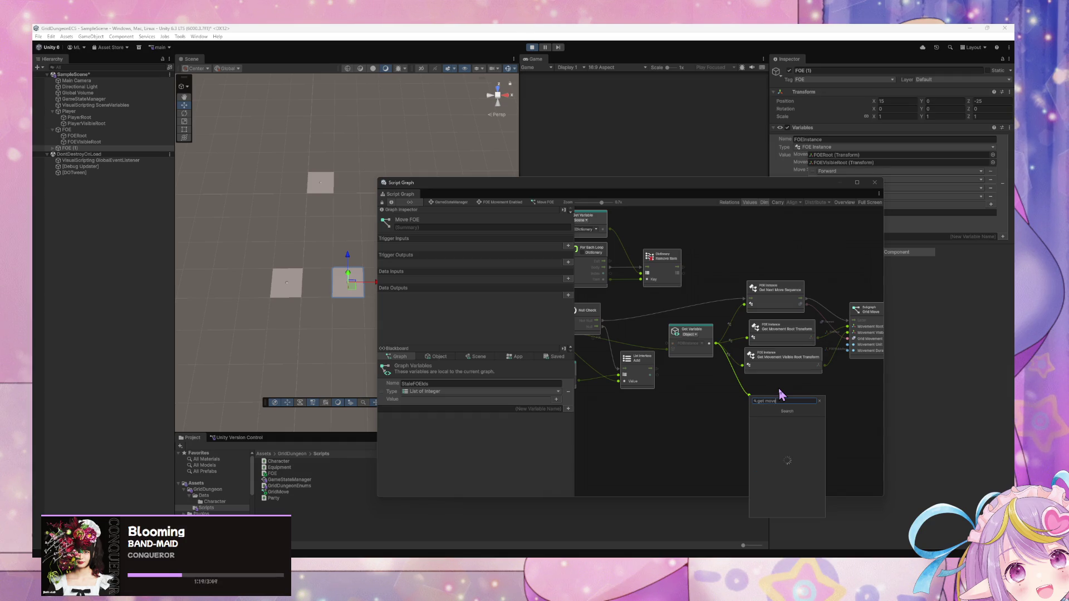
pyautogui.write('men')
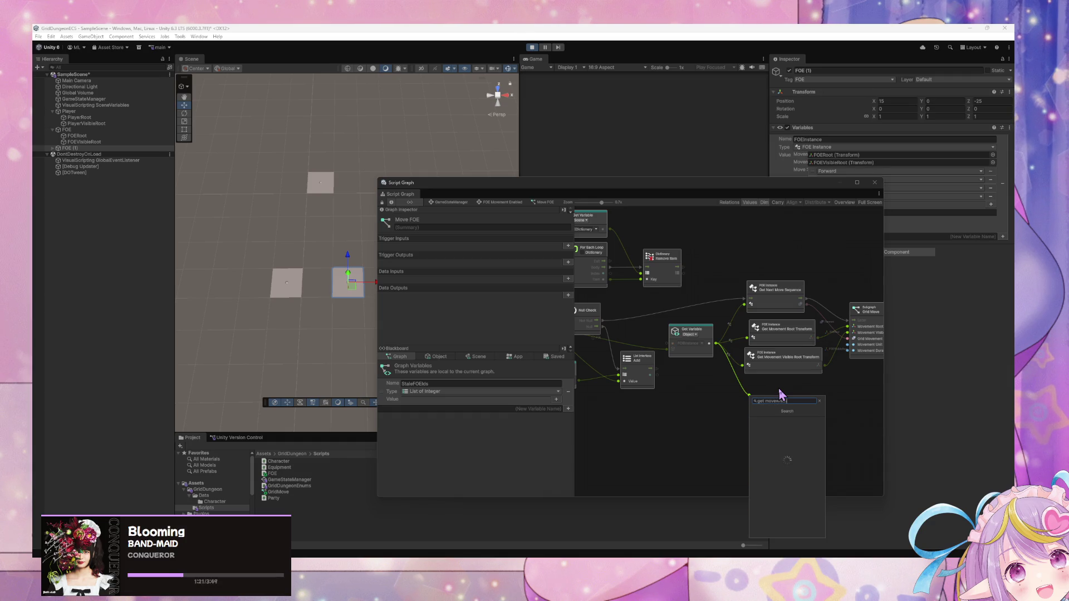
pyautogui.press('BackSpace')
pyautogui.press('BackSpace')
pyautogui.press('BackSpace')
pyautogui.write('visib')
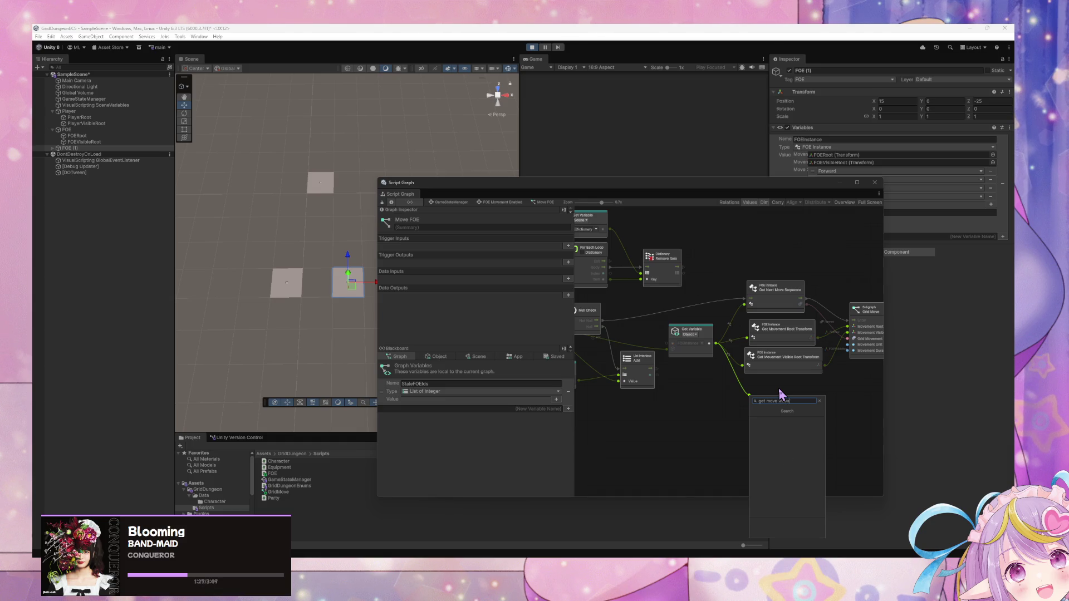
pyautogui.press('Escape')
pyautogui.moveTo(678, 254)
pyautogui.mouseDown()
pyautogui.moveTo(661, 382)
pyautogui.moveTo(721, 389)
pyautogui.mouseUp()
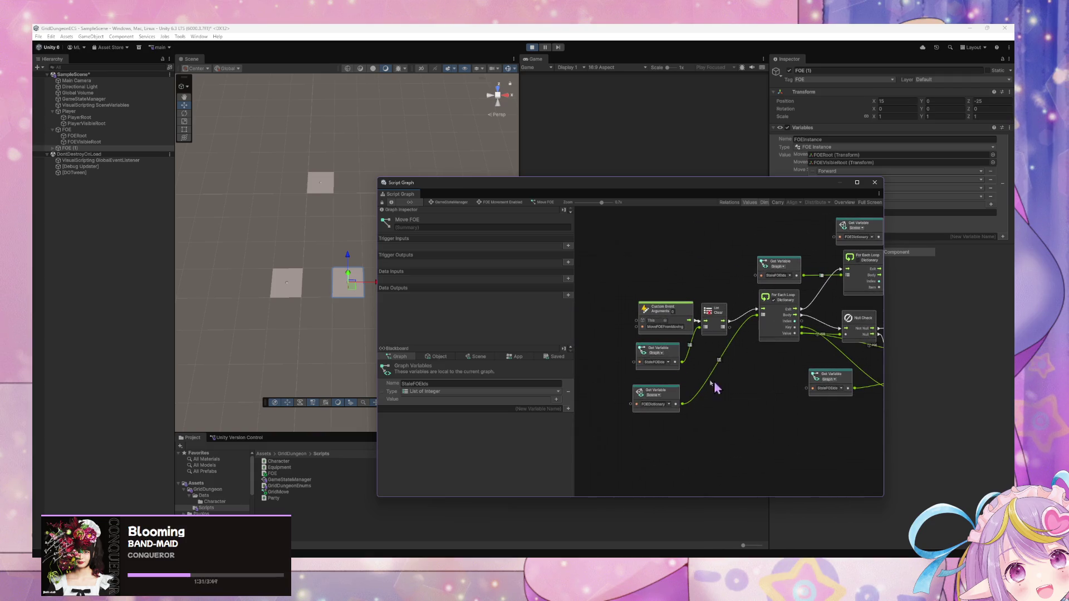
pyautogui.moveTo(446, 185)
pyautogui.mouseDown()
pyautogui.moveTo(411, 191)
pyautogui.moveTo(160, 334)
pyautogui.moveTo(316, 168)
pyautogui.mouseUp()
pyautogui.click(39, 37)
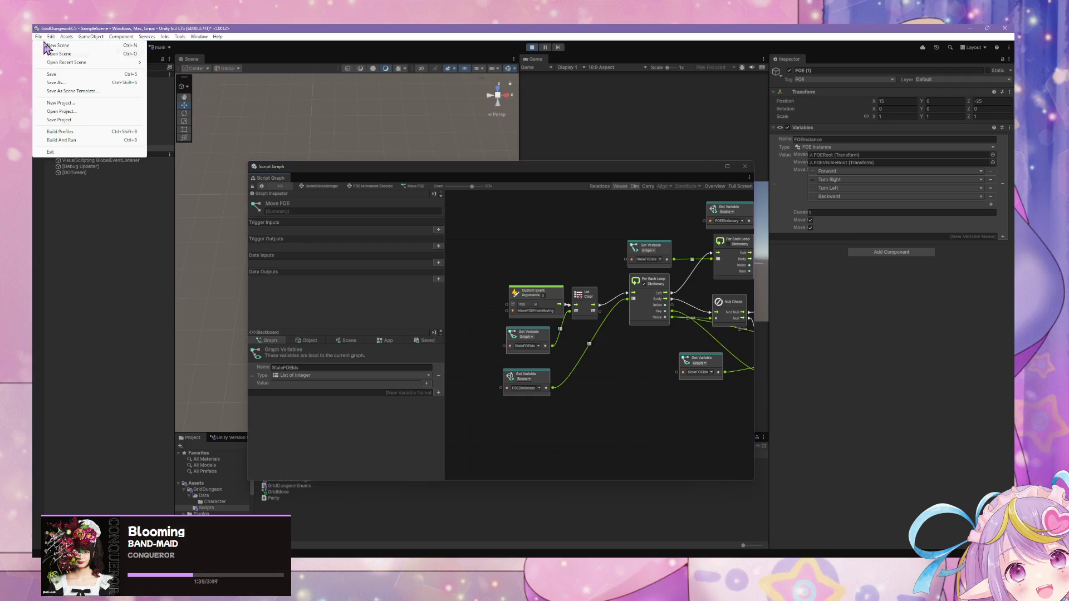
# Step: Toggle AOT Safe Mode off and on in Visual Scripting settings, then regenerate the nodes
pyautogui.moveTo(51, 37)
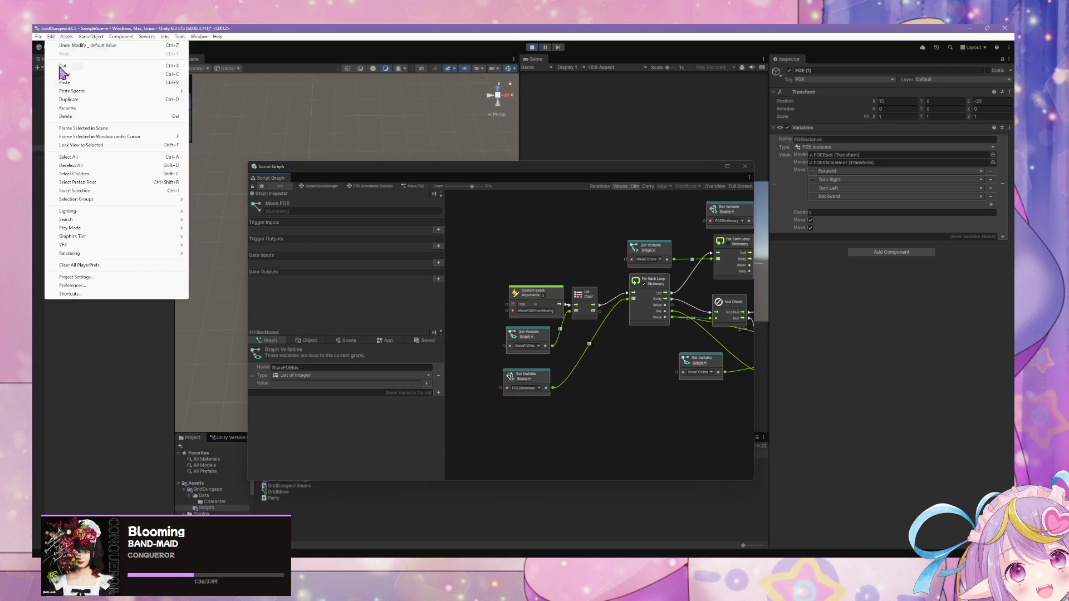
pyautogui.click(107, 277)
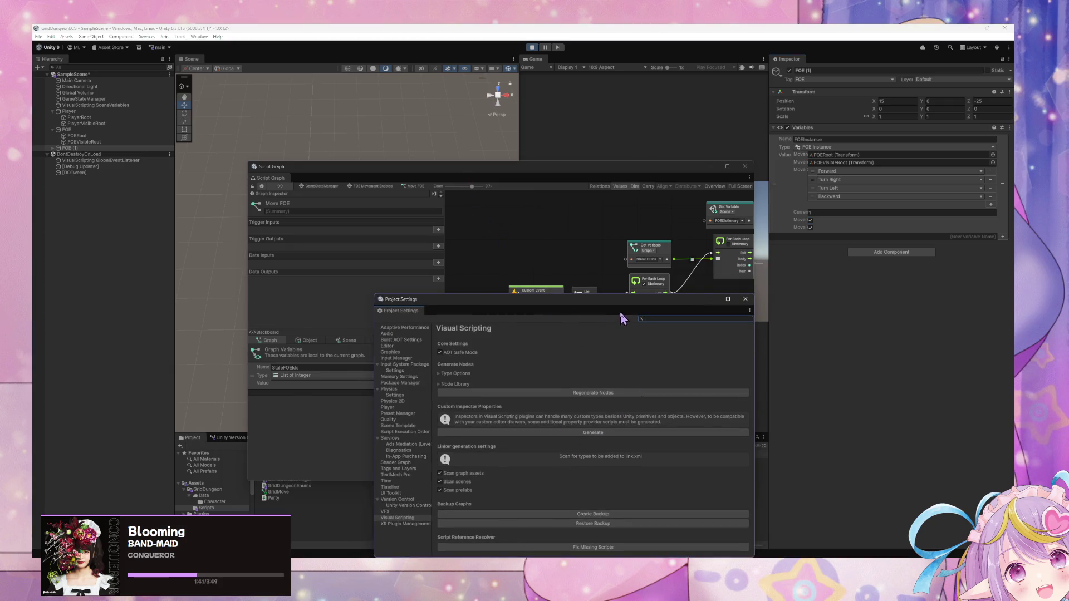
pyautogui.moveTo(624, 313)
pyautogui.mouseDown()
pyautogui.moveTo(752, 204)
pyautogui.moveTo(769, 127)
pyautogui.moveTo(859, 211)
pyautogui.moveTo(797, 192)
pyautogui.moveTo(808, 202)
pyautogui.mouseUp()
pyautogui.moveTo(689, 170); pyautogui.dragTo(551, 135)
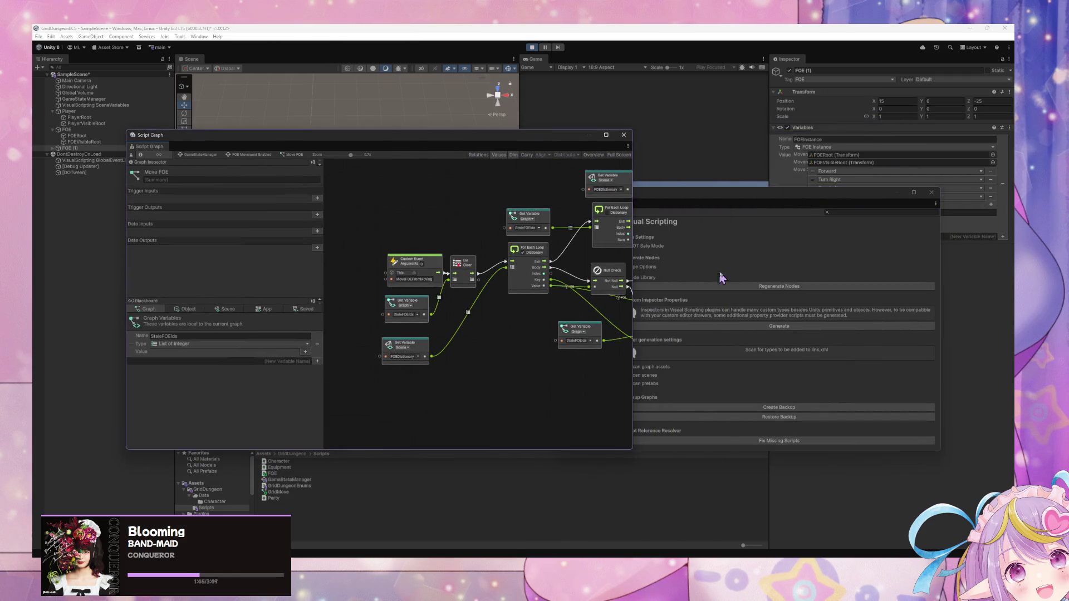
pyautogui.click(731, 246)
pyautogui.click(648, 246)
pyautogui.click(649, 247)
pyautogui.click(802, 287)
pyautogui.hotkey('alt', 'Tab')
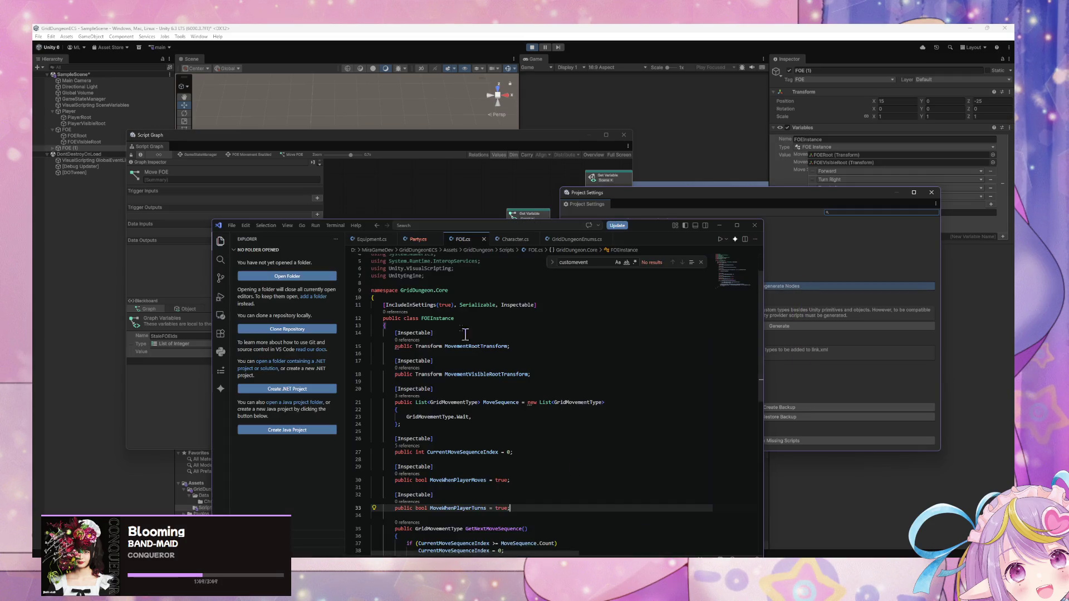
# Step: Place VS Code above Unity Hub and scroll FOE.cs from FOEInstance's movement fields to GetNextMoveSequence
pyautogui.scroll(2, 499, 289)
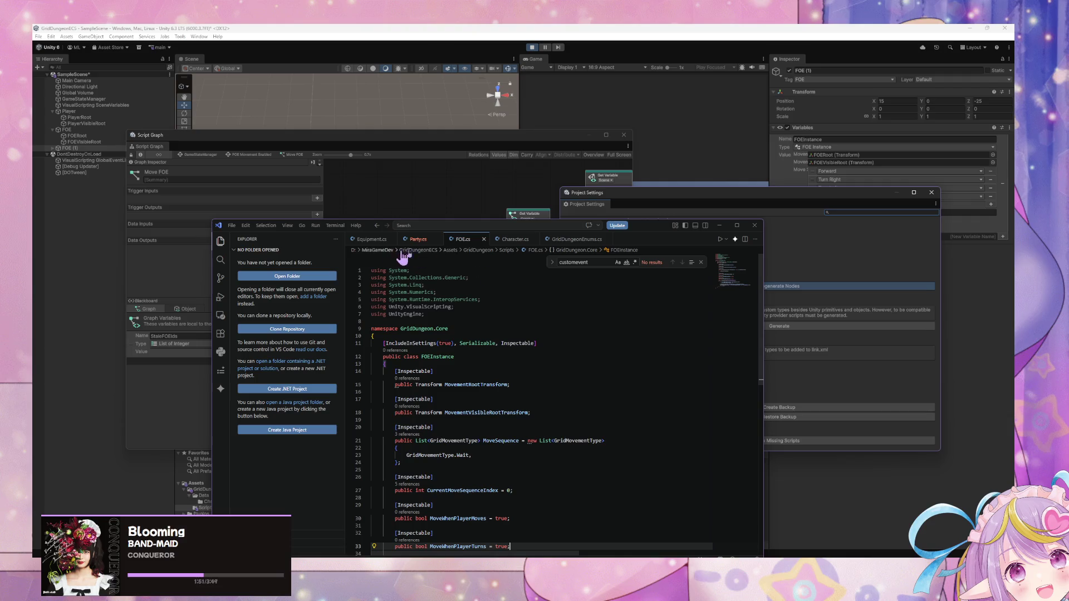
pyautogui.moveTo(649, 229); pyautogui.dragTo(798, 147)
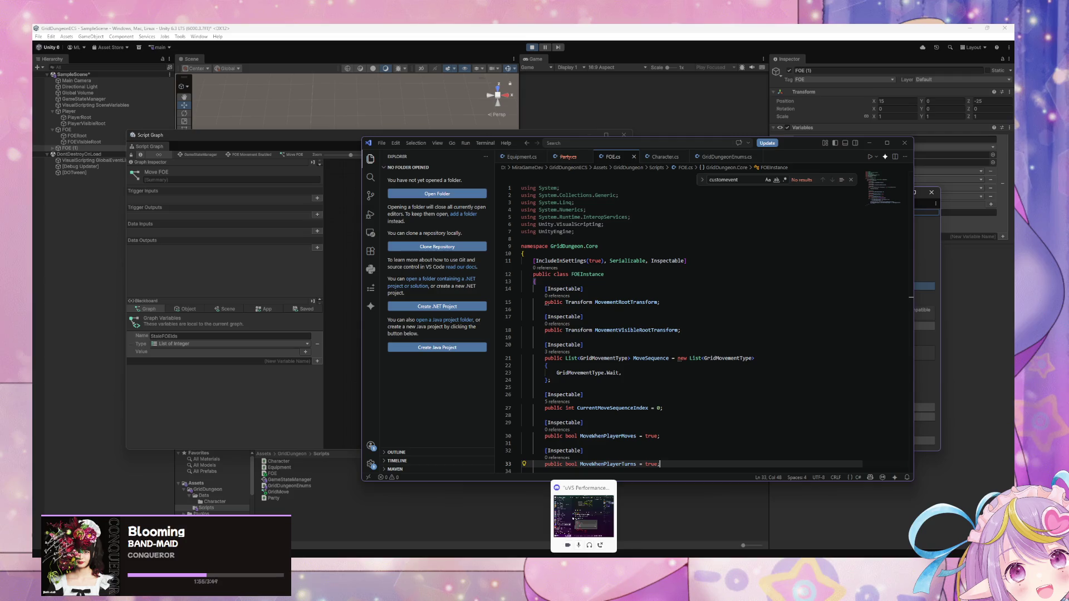
pyautogui.moveTo(634, 556)
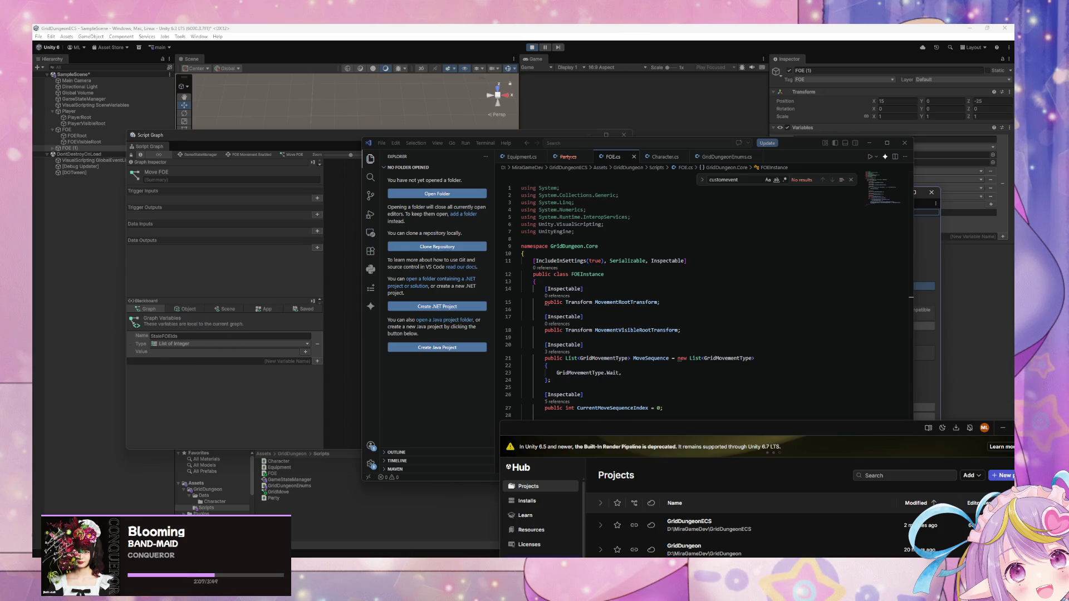
pyautogui.moveTo(789, 146); pyautogui.dragTo(788, 71)
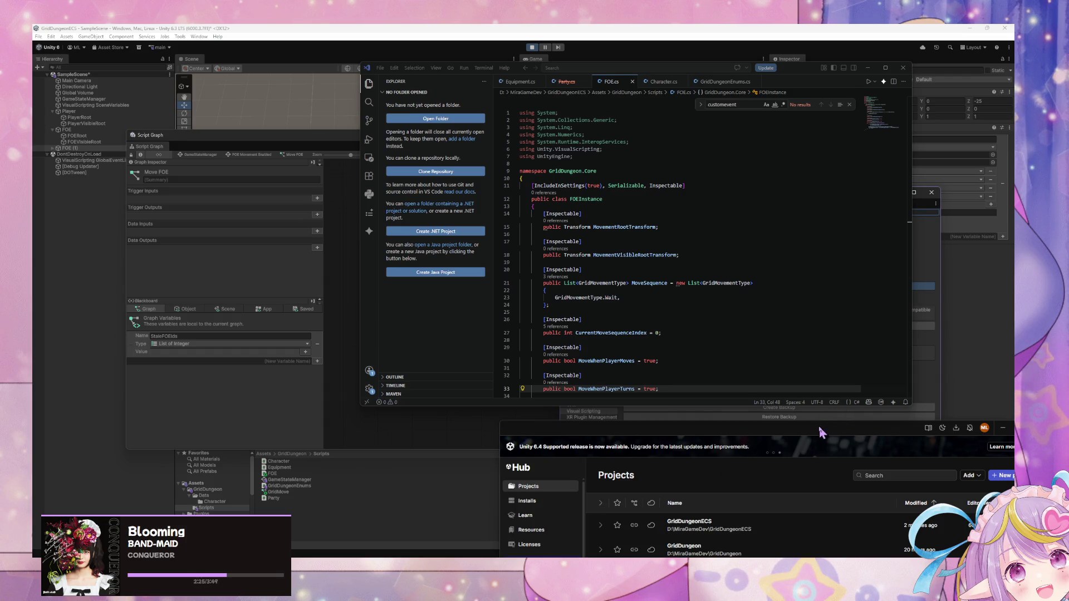
pyautogui.scroll(-5, 653, 347)
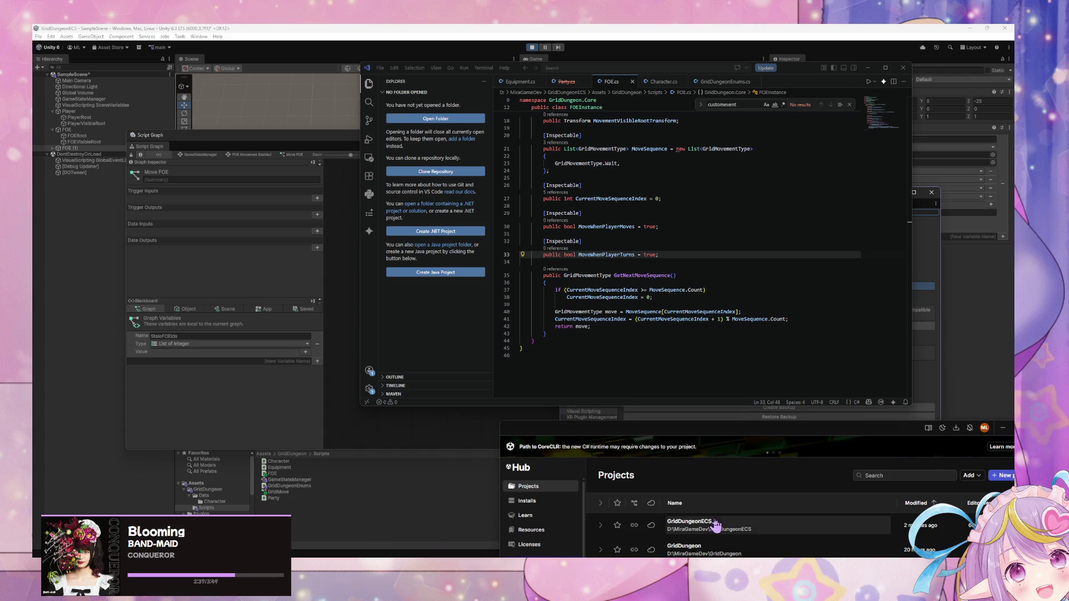
pyautogui.hotkey('alt', 'Tab')
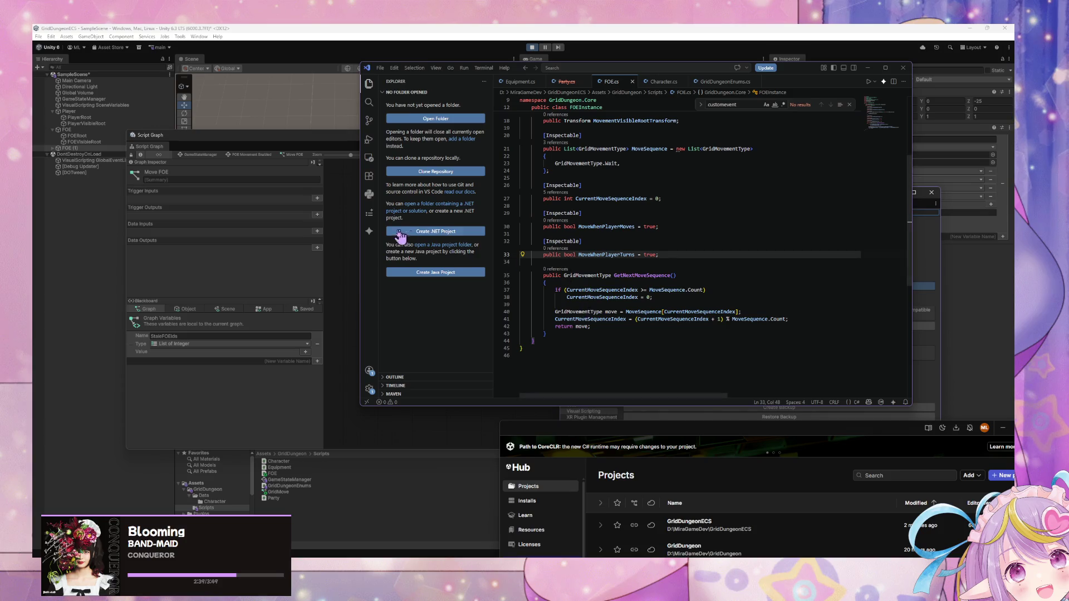
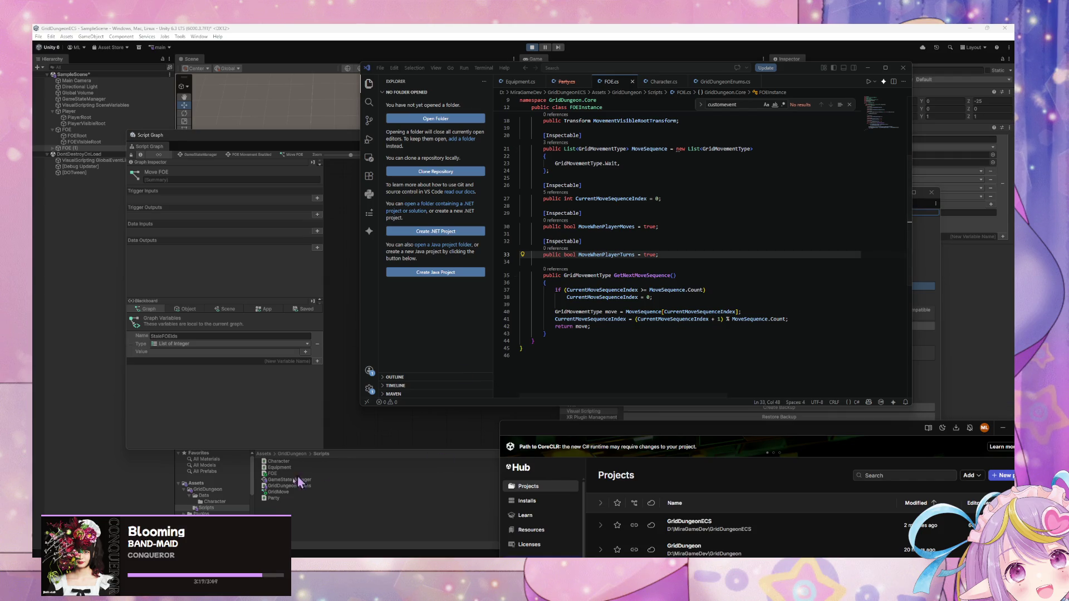
# Step: Create an empty C# script named MovementSettings in the GridDungeon Scripts folder
pyautogui.click(294, 527)
pyautogui.click(549, 306)
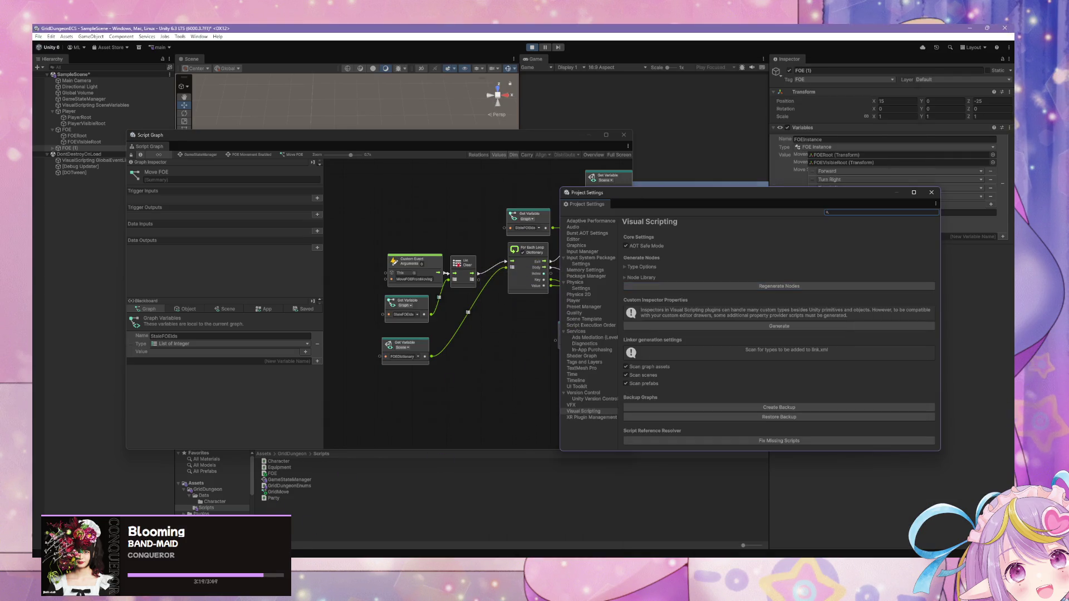
pyautogui.rightClick(274, 523)
pyautogui.moveTo(360, 299)
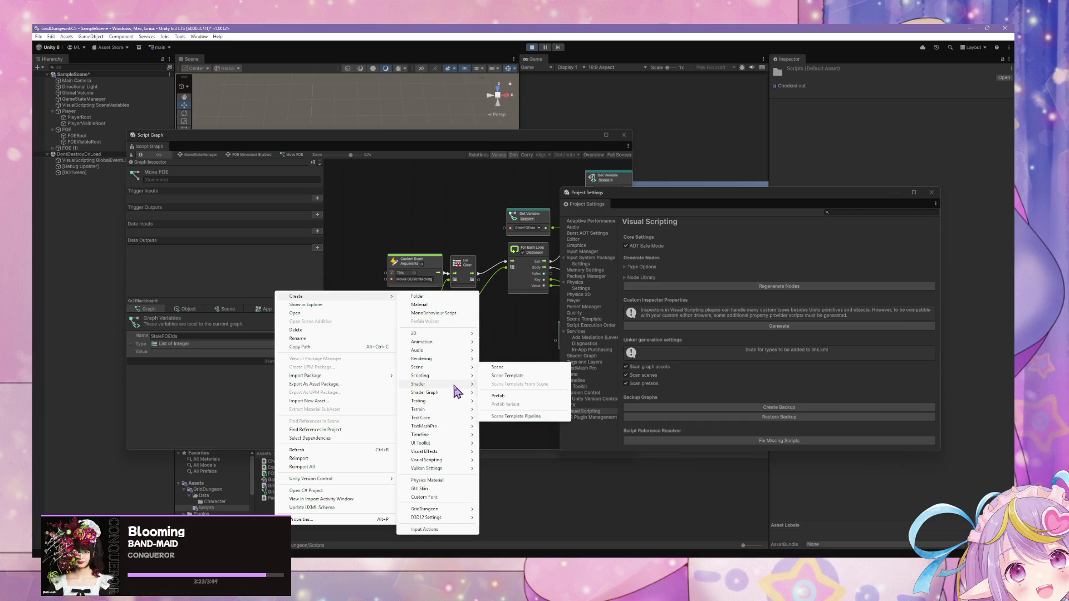
pyautogui.moveTo(459, 375)
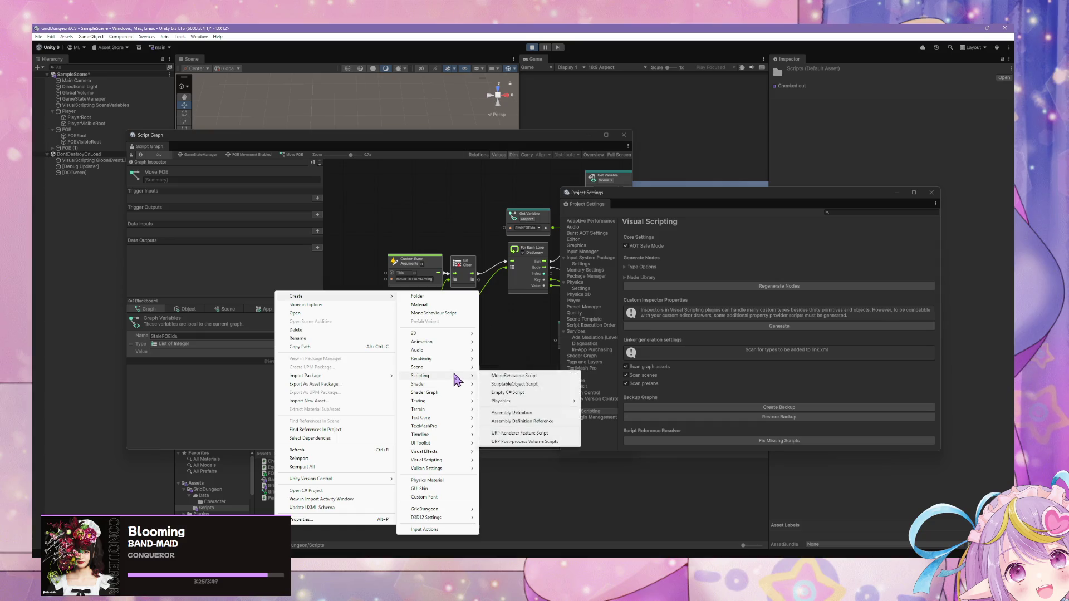
pyautogui.click(541, 393)
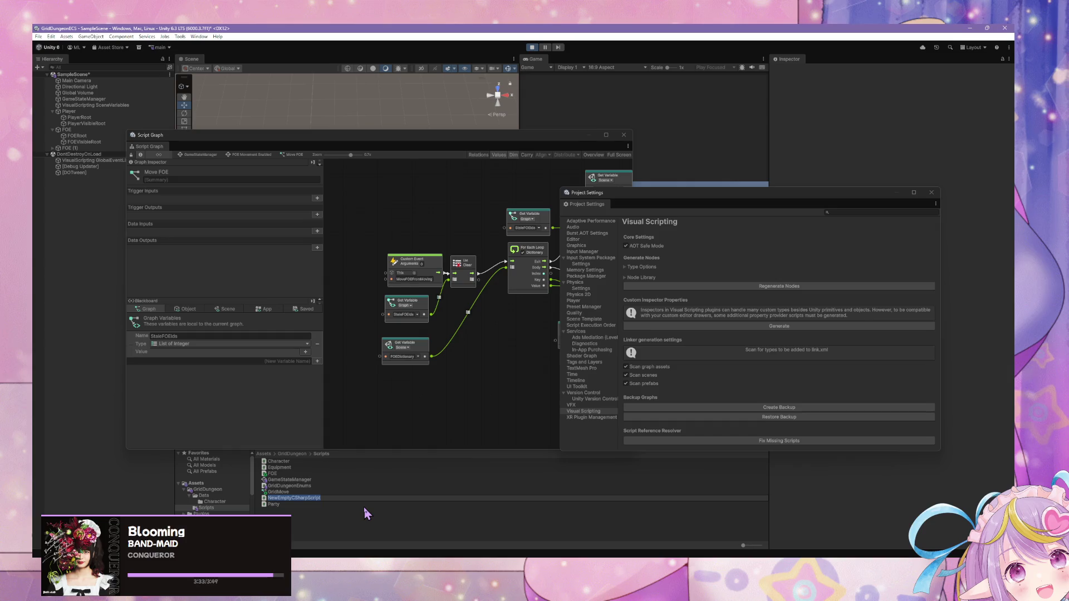
pyautogui.write('Set')
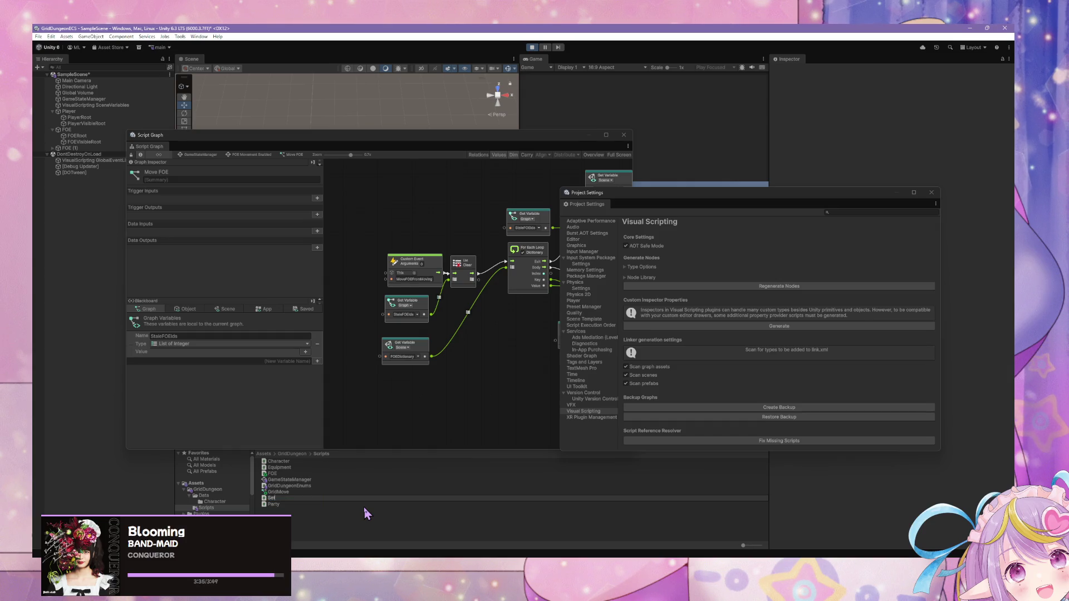
pyautogui.write('ings')
pyautogui.write('Movement')
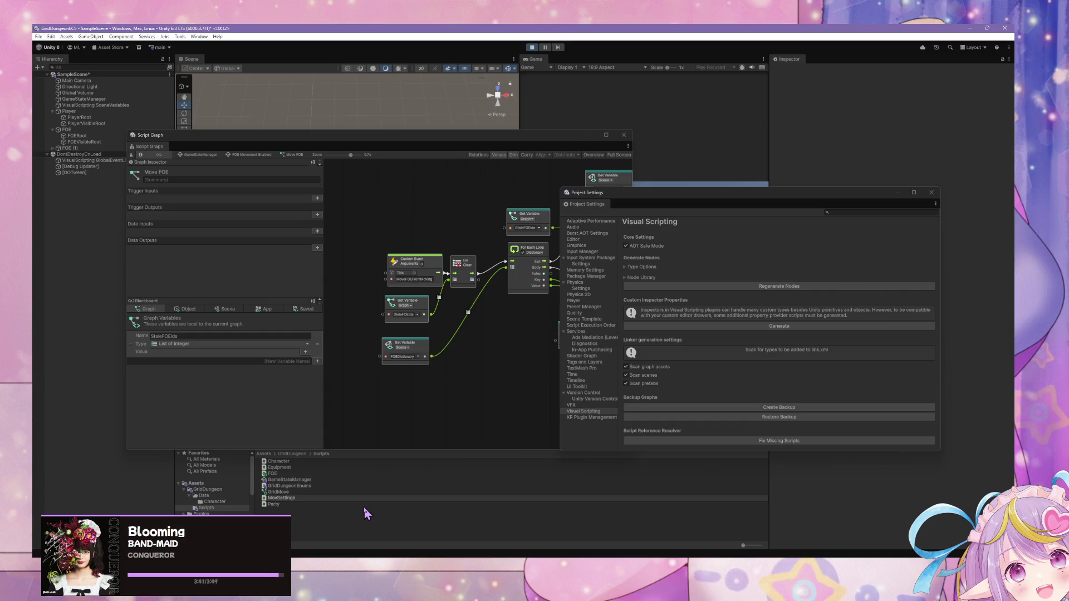
pyautogui.press('Return')
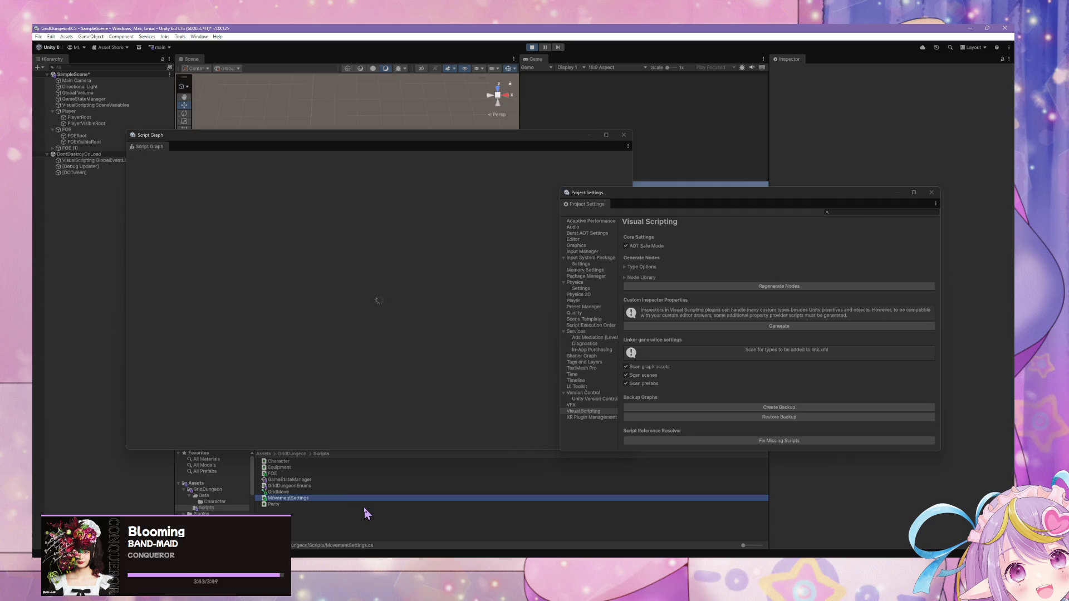
# Step: Open MovementSettings.cs and paste in the using lines 1–7 copied from FOE.cs
pyautogui.doubleClick(289, 499)
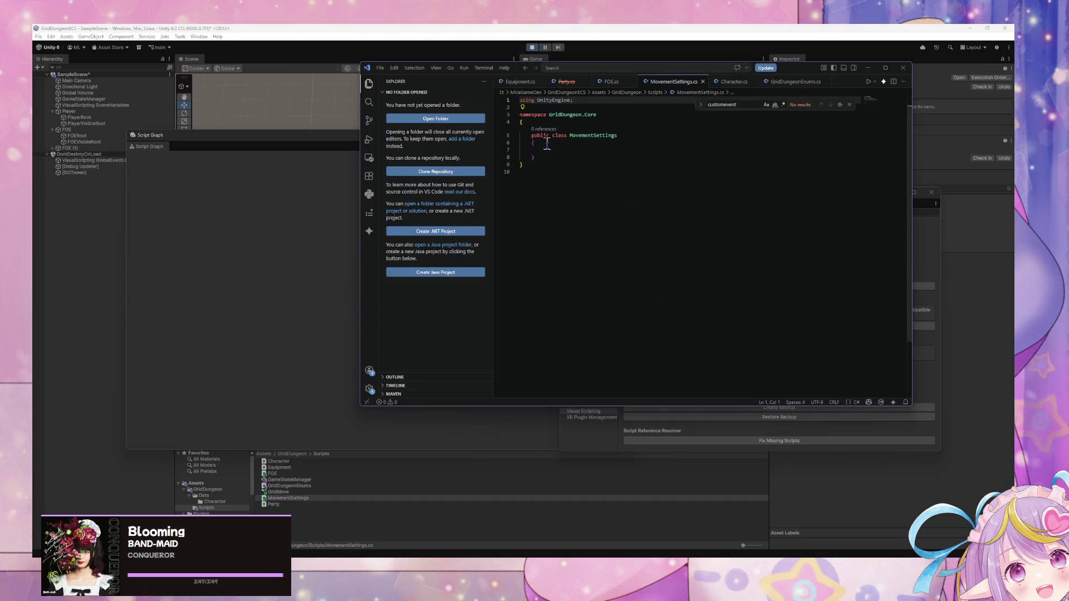
pyautogui.click(724, 82)
pyautogui.scroll(-5, 679, 177)
pyautogui.scroll(-5, 679, 177)
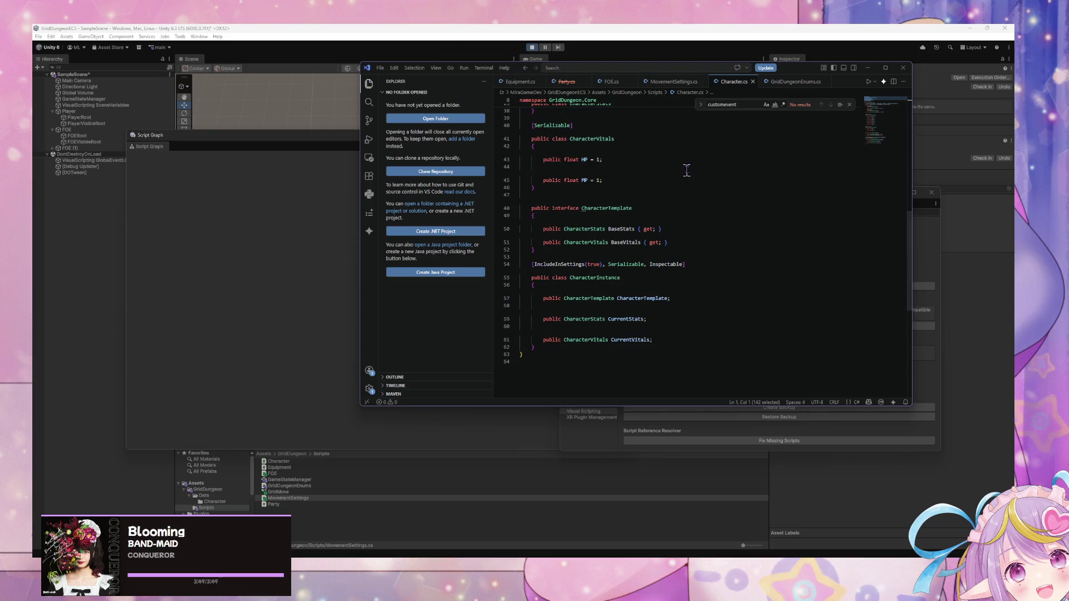
pyautogui.moveTo(701, 265); pyautogui.dragTo(532, 260)
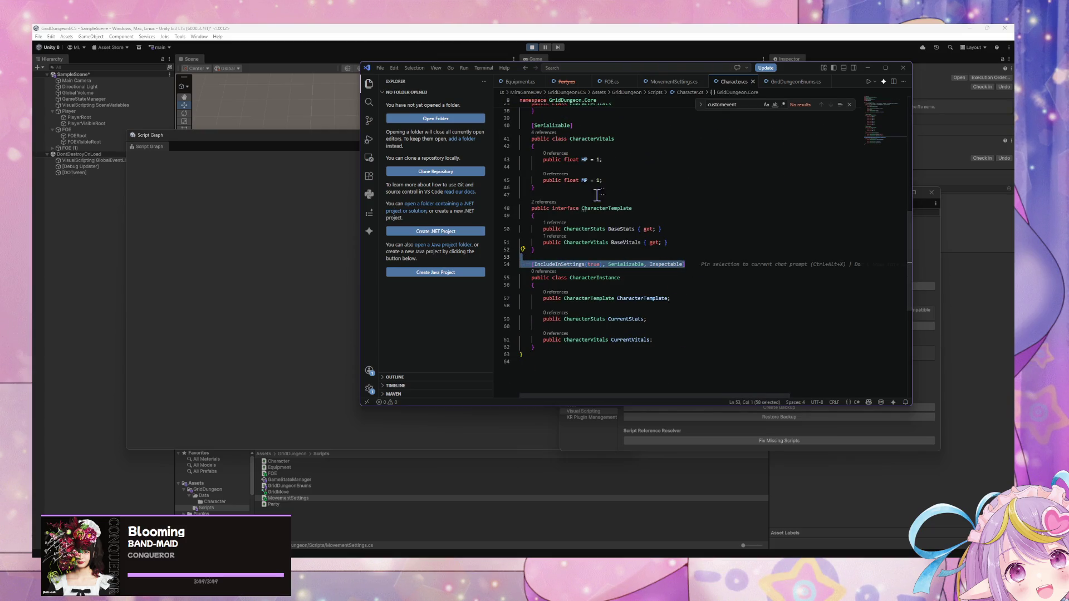
pyautogui.click(611, 82)
pyautogui.click(675, 253)
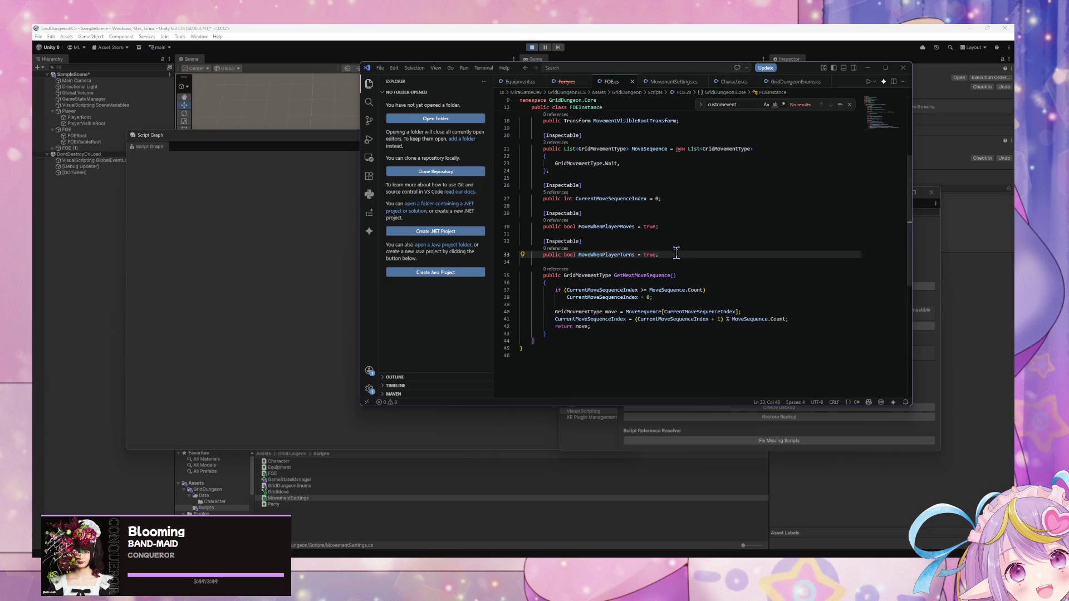
pyautogui.scroll(4, 664, 206)
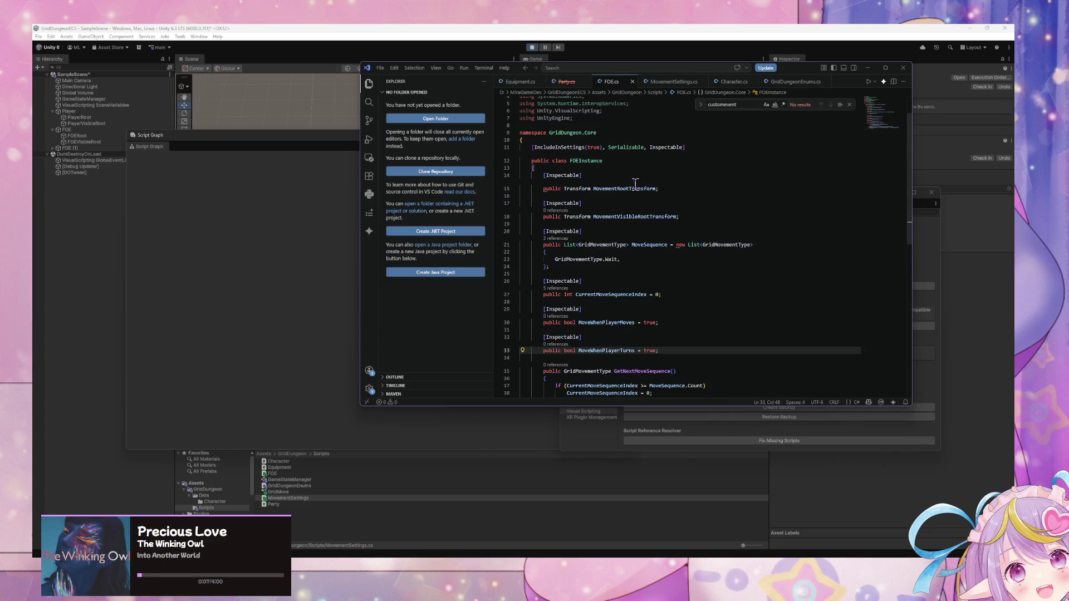
pyautogui.moveTo(707, 148); pyautogui.dragTo(505, 152)
pyautogui.moveTo(600, 118); pyautogui.dragTo(520, 96)
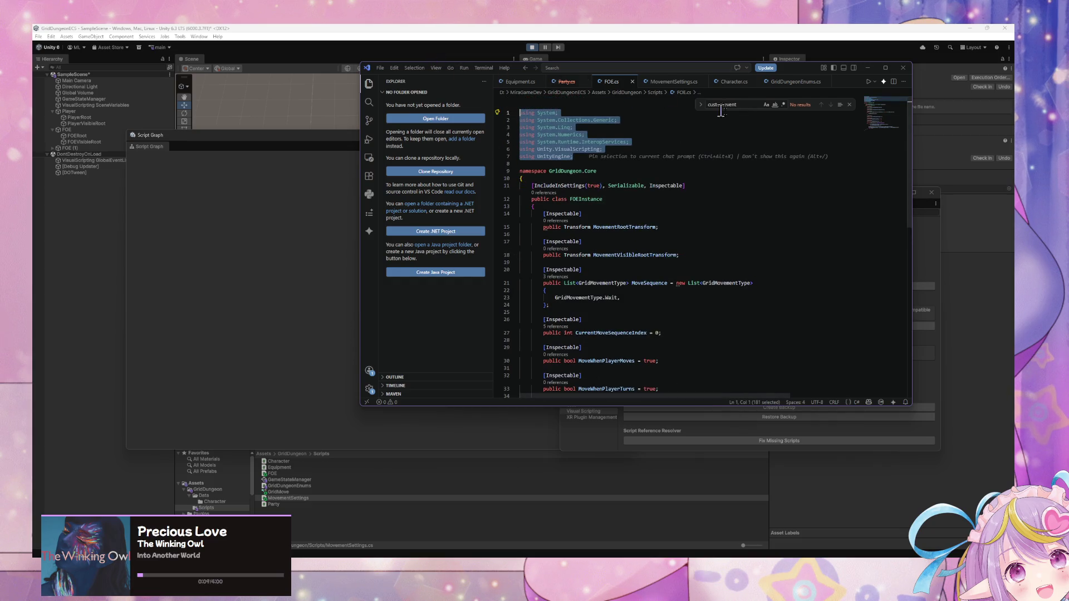
pyautogui.click(674, 82)
pyautogui.write('using System; using System.Collections.Generic; using System.Linq; using System.Numerics; using System.Runtime.InteropServices; using Unity.VisualScripting; using UnityEngine;')
# Step: Select FOE.cs's field declarations and the empty MovementSettings class block for replacement
pyautogui.click(611, 82)
pyautogui.scroll(-5, 612, 190)
pyautogui.scroll(4, 640, 178)
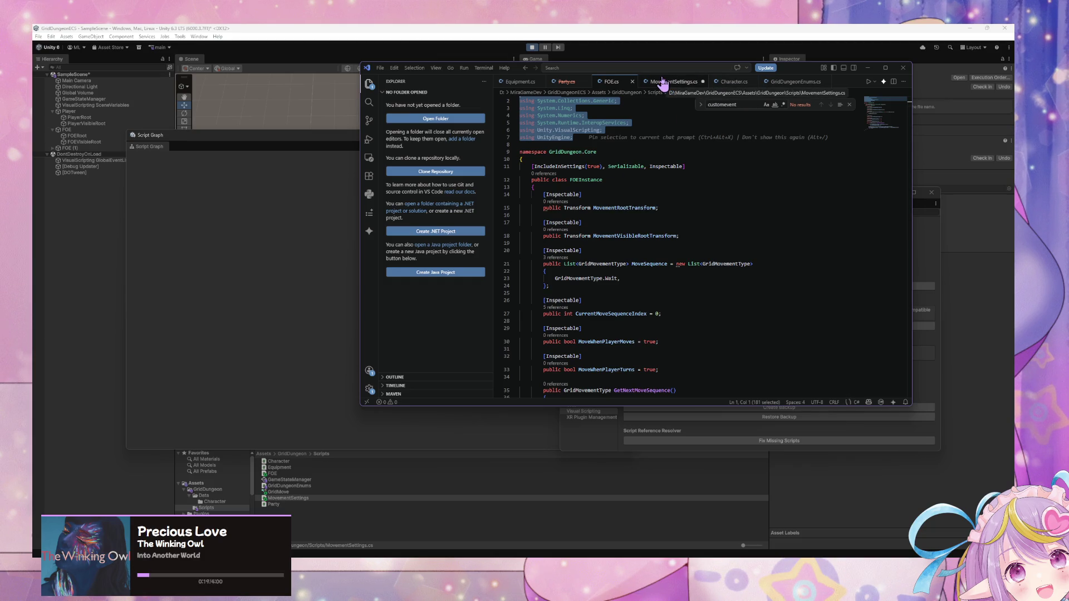
pyautogui.scroll(-3, 610, 160)
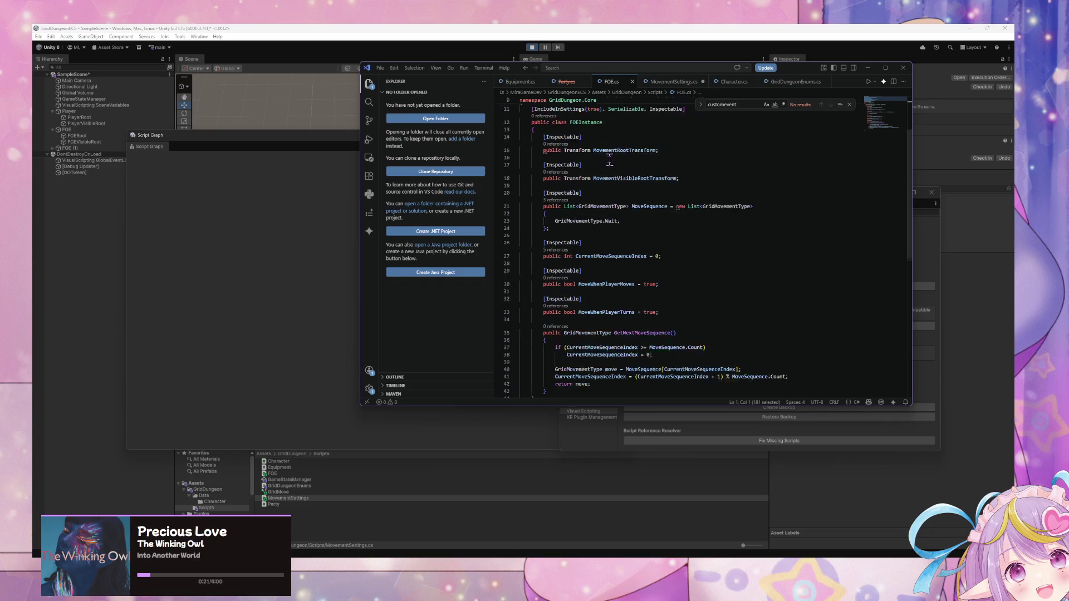
pyautogui.scroll(1, 610, 160)
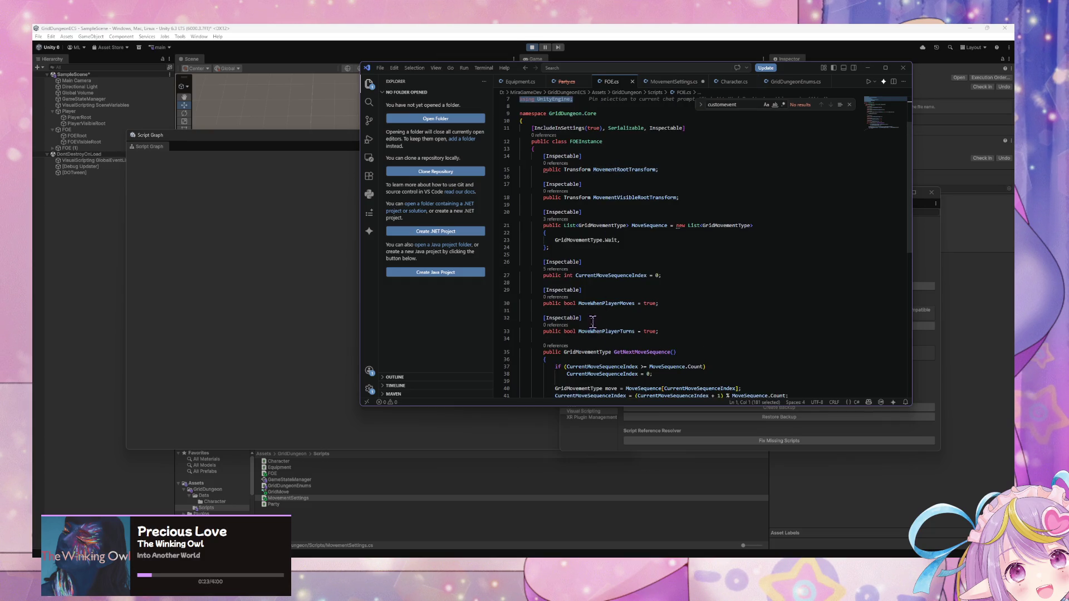
pyautogui.moveTo(659, 331)
pyautogui.mouseDown()
pyautogui.moveTo(523, 275)
pyautogui.moveTo(520, 255)
pyautogui.mouseUp()
pyautogui.click(673, 81)
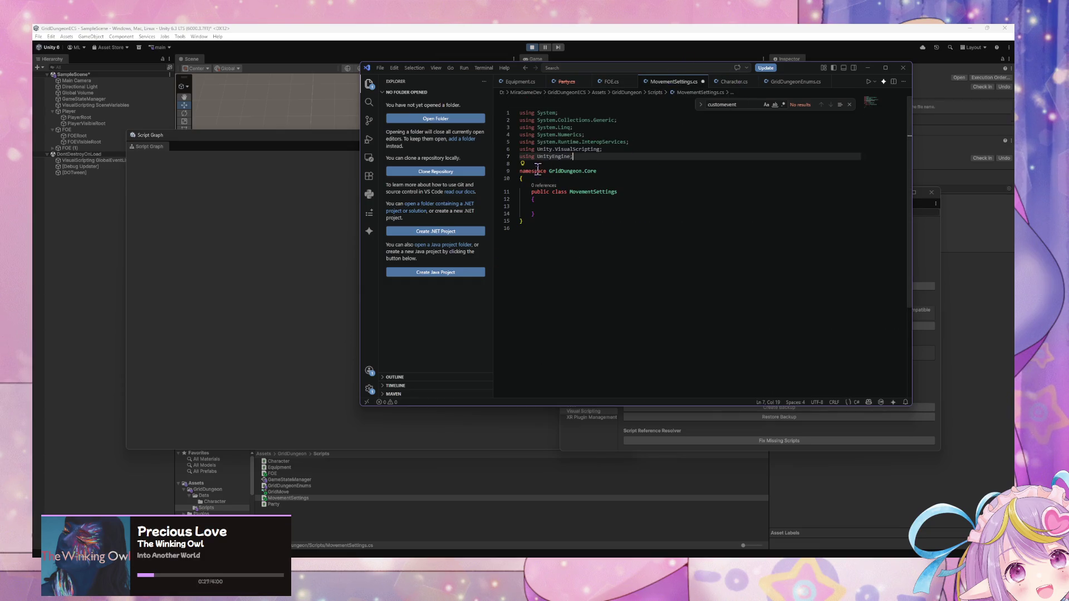
pyautogui.moveTo(552, 216); pyautogui.dragTo(520, 192)
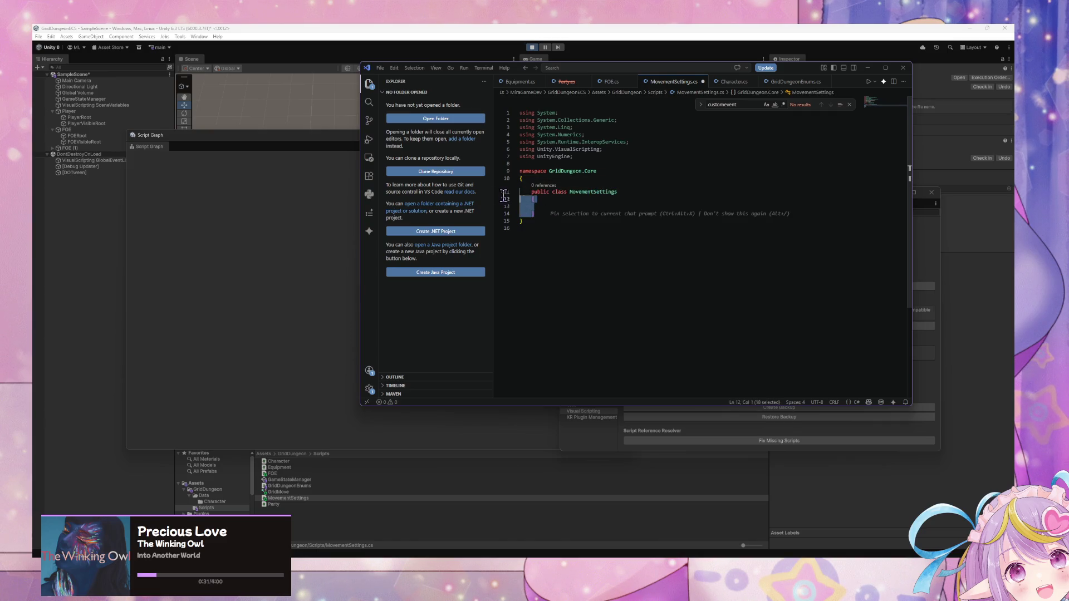
# Step: Replace the empty class with the copied FOEInstance class and select its name for renaming
pyautogui.click(611, 81)
pyautogui.scroll(-5, 517, 139)
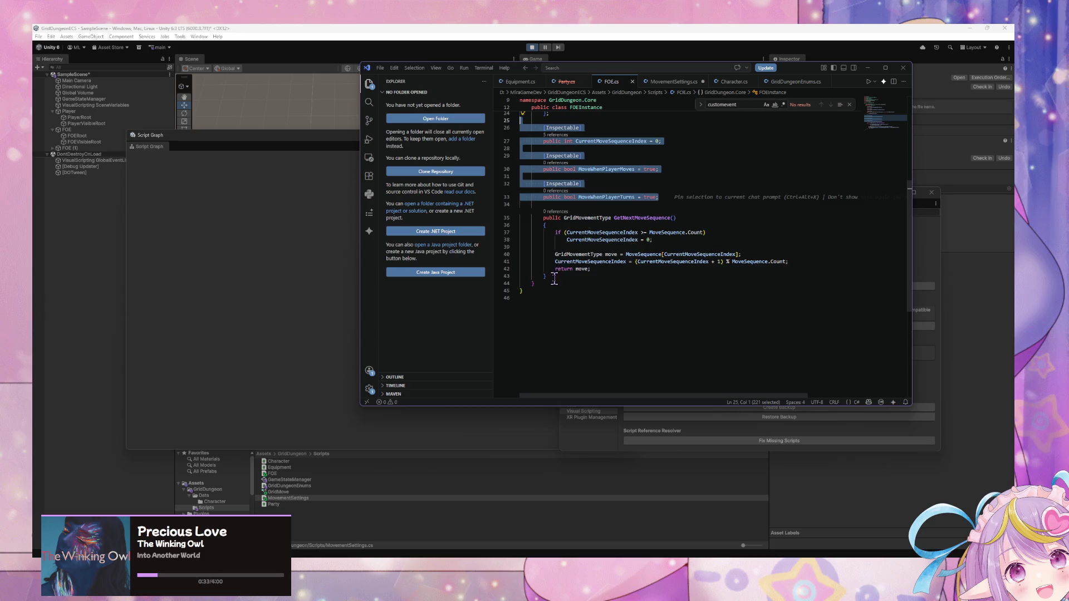
pyautogui.scroll(5, 580, 200)
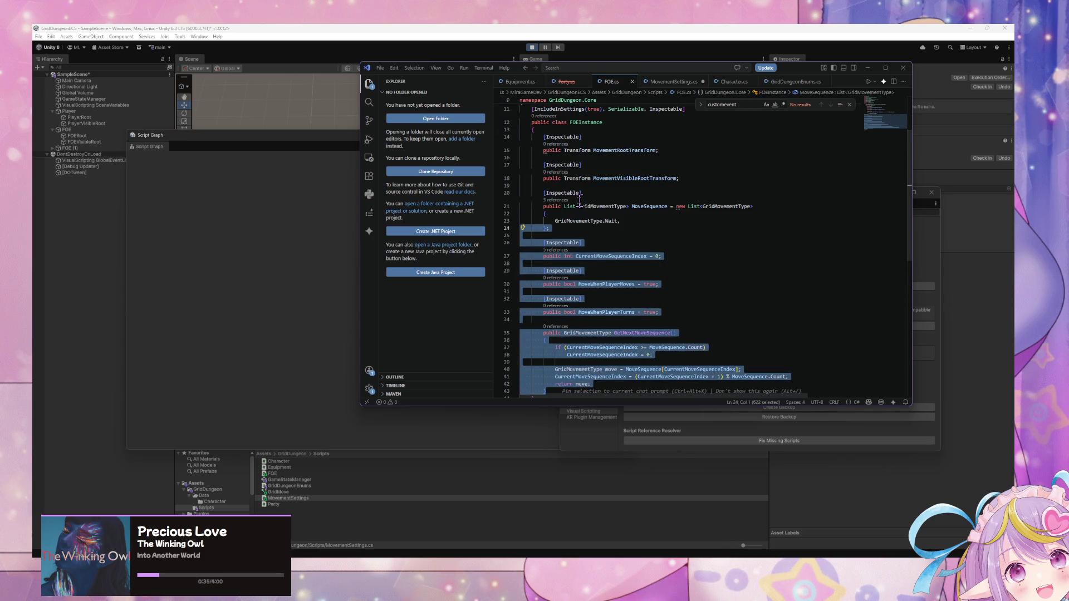
pyautogui.press('Right')
pyautogui.scroll(3, 534, 178)
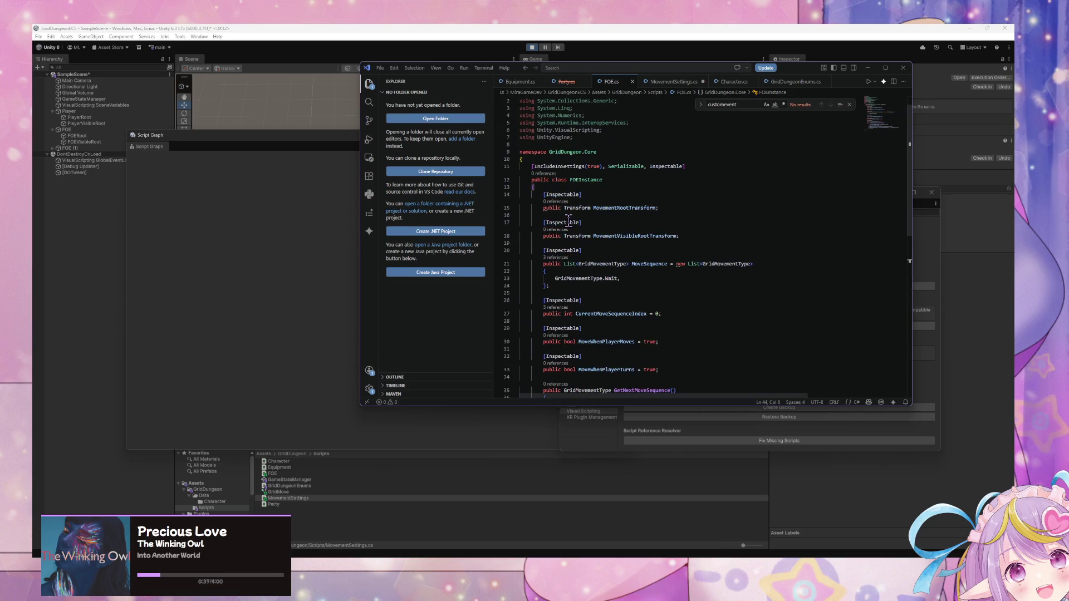
pyautogui.keyDown('shift'); pyautogui.click(524, 165); pyautogui.keyUp('shift')
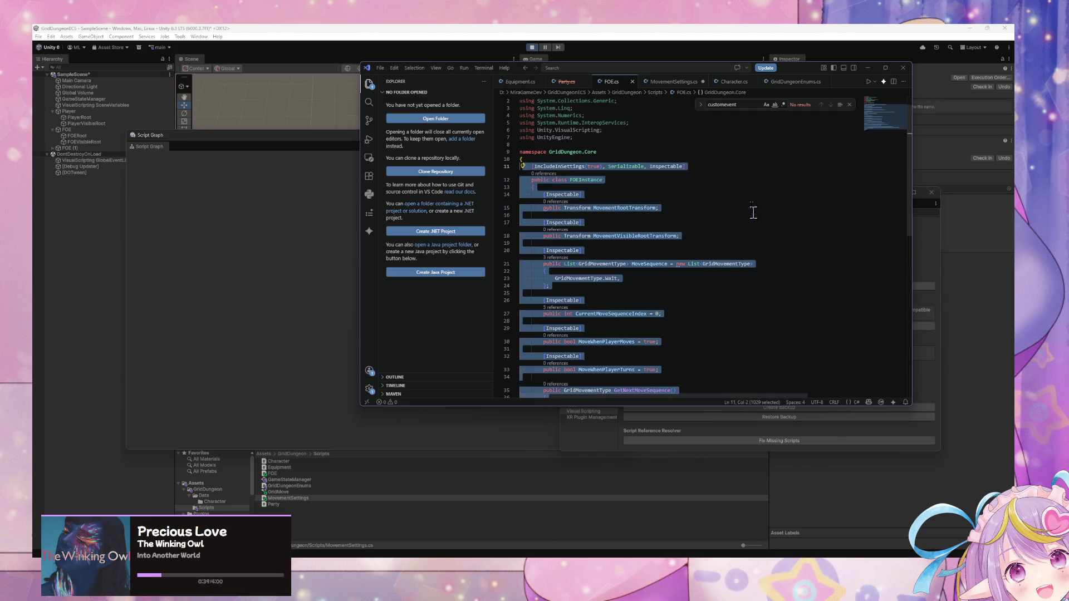
pyautogui.click(664, 84)
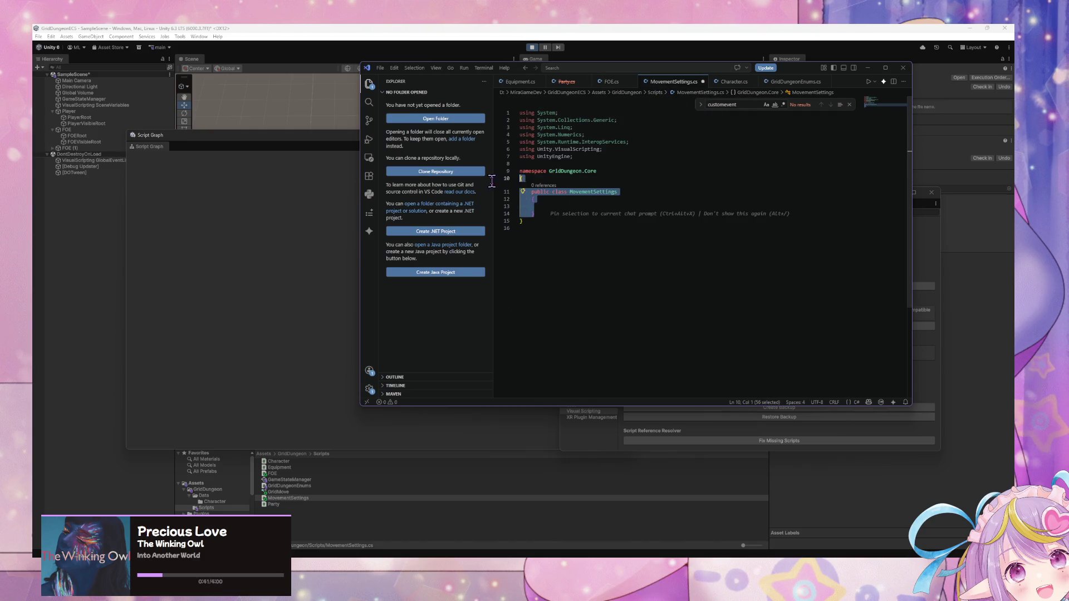
pyautogui.write('[IncludeInSettings(true), Serializable, Inspectable]     public class FOEInstance     {         [Inspectable]         public Transform MovementRootTransform;          [Inspectable]         public Transform MovementVisibleRootTransform;          [Inspectable]         public List<GridMovementType> MoveSequence = new List<GridMovementType>         {             GridMovementType.Wait,         };          [Inspectable]         public int CurrentMoveSequenceIndex = 0;          [Inspectable]         public bool MoveWhenPlayerMoves = true;          [Inspectable]         public bool MoveWhenPlayerTurns = true;          public GridMovementType GetNextMoveSequence()         {             if (CurrentMoveSequenceIndex >= MoveSequence.Count)                 CurrentMoveSequenceIndex = 0;              GridMovementType move = MoveSequence[CurrentMoveSequenceIndex];             CurrentMoveSequenceIndex = (CurrentMoveSequenceIndex + 1) % MoveSequence.Count;             return move;         }     }')
pyautogui.scroll(3, 557, 189)
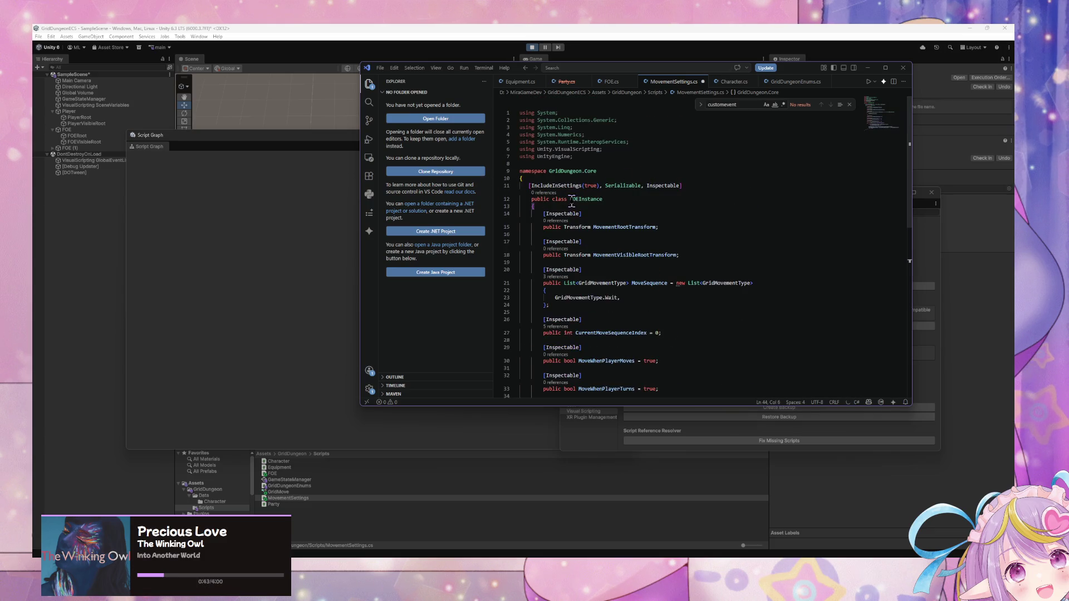
pyautogui.moveTo(602, 199); pyautogui.dragTo(567, 199)
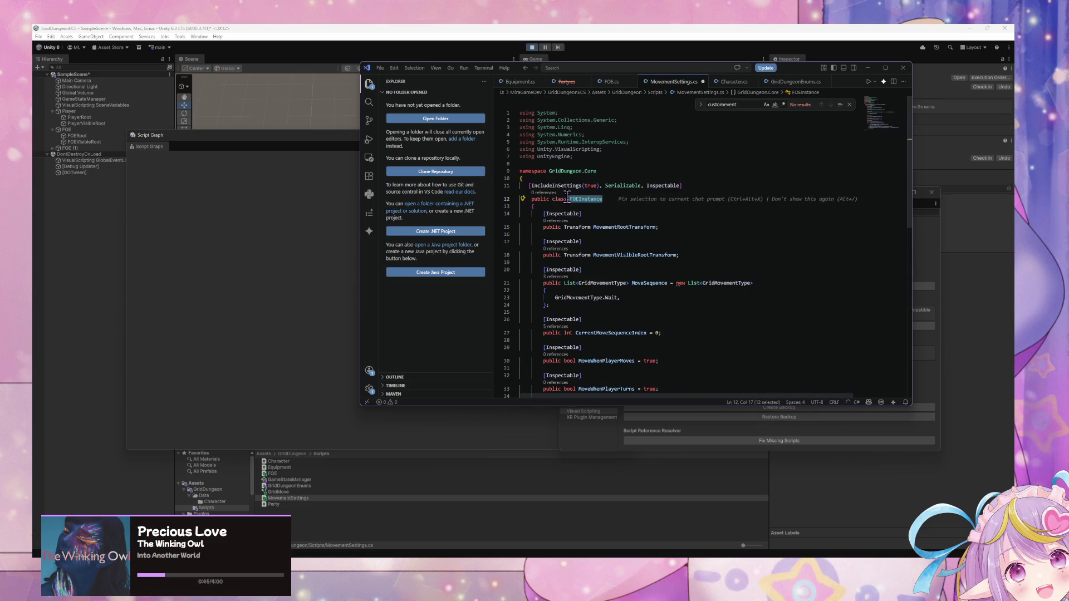
# Step: Rename the class to GridMovementSettings and strip out the copied FOEInstance fields and method
pyautogui.write('GridMovementSettings')
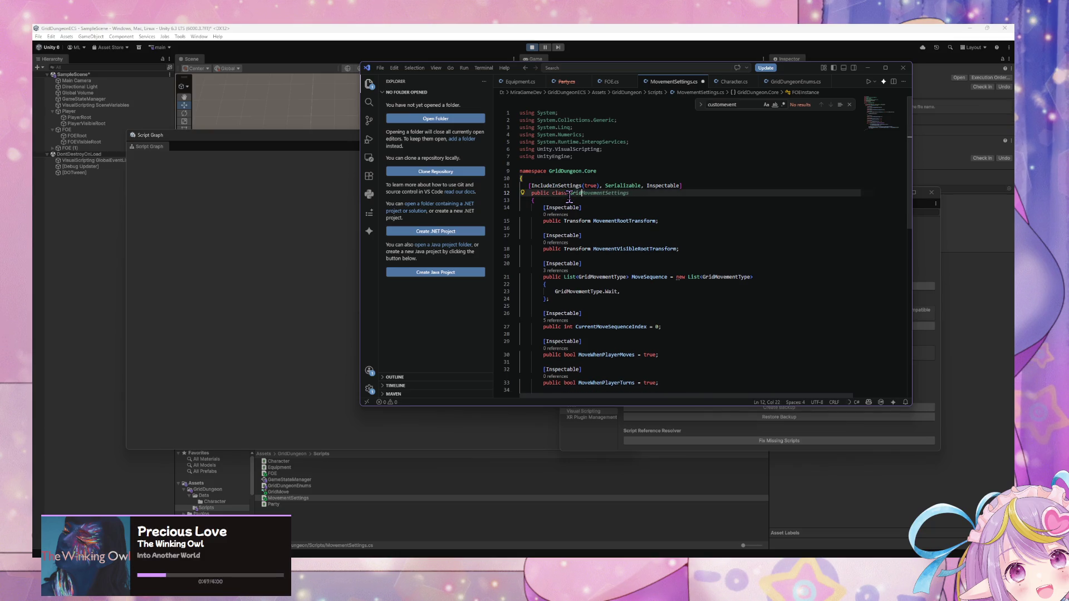
pyautogui.scroll(-5, 677, 218)
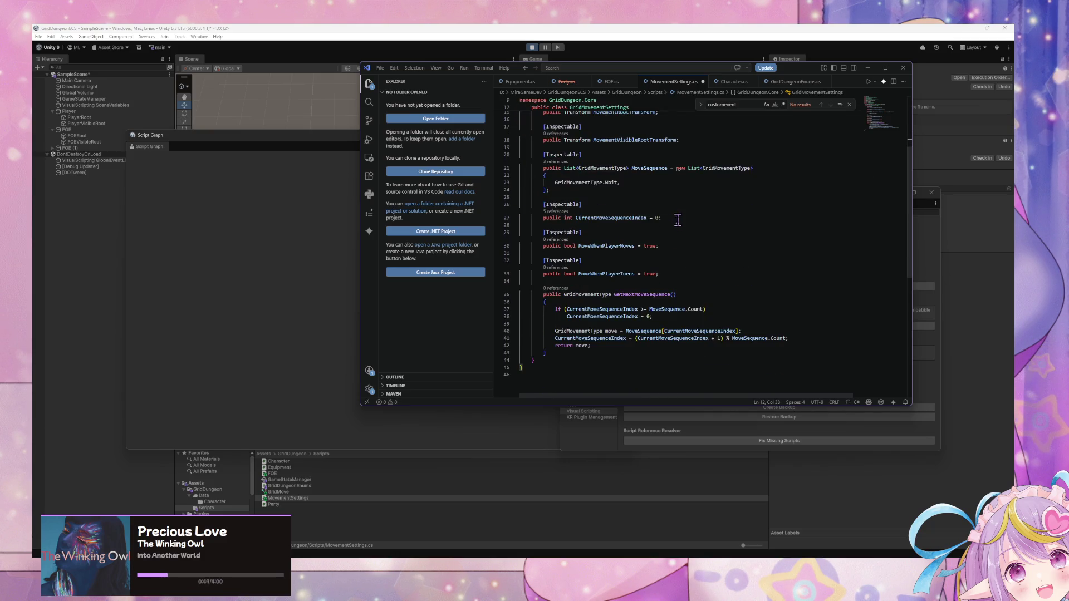
pyautogui.moveTo(550, 354)
pyautogui.mouseDown()
pyautogui.moveTo(487, 129)
pyautogui.moveTo(492, 157)
pyautogui.moveTo(482, 149)
pyautogui.mouseUp()
pyautogui.press('BackSpace')
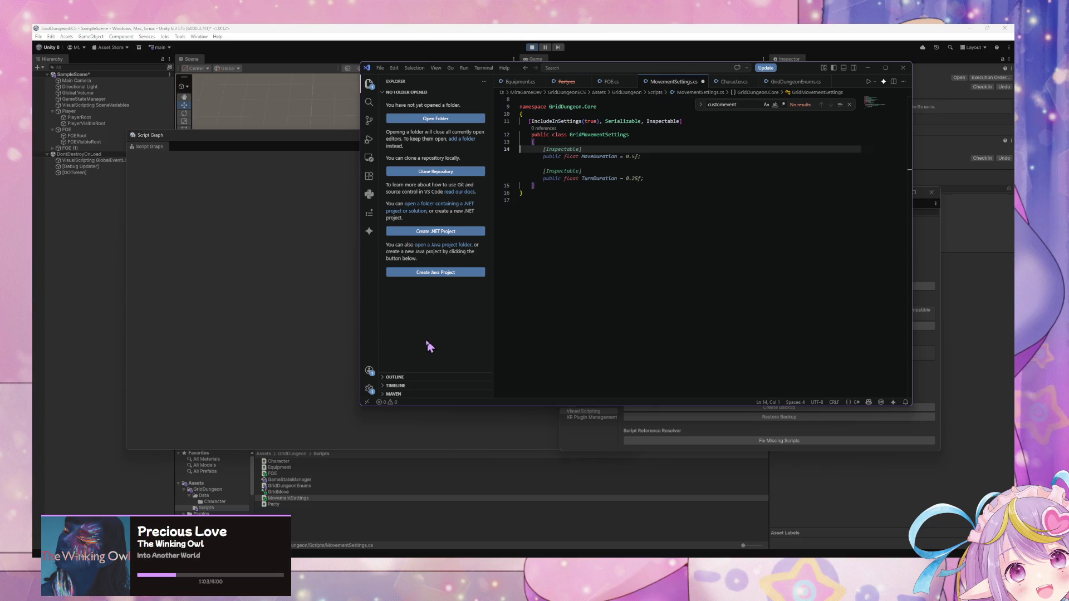
pyautogui.scroll(2, 628, 355)
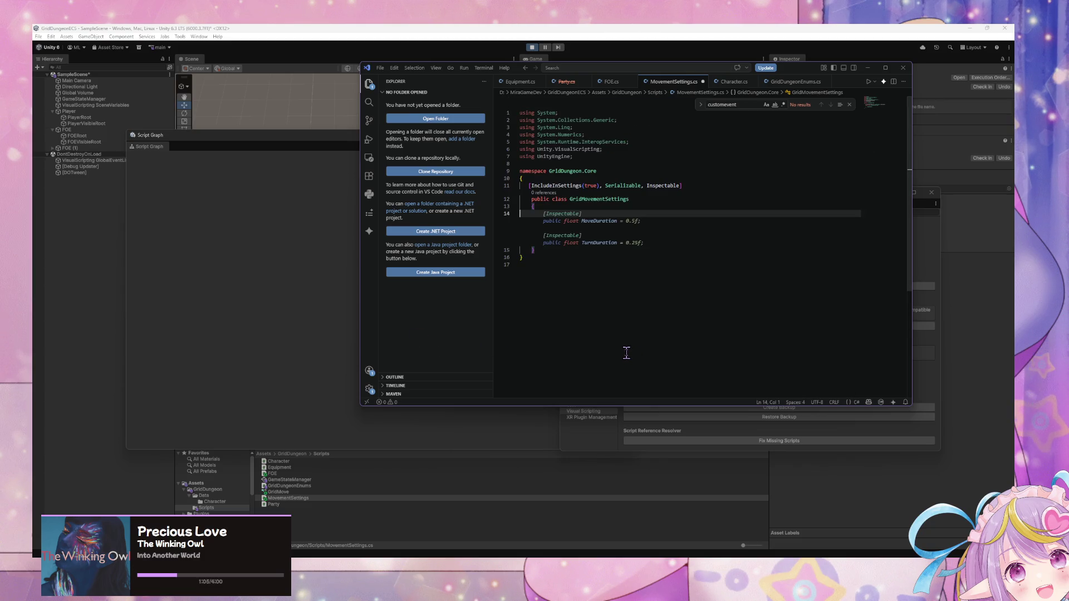
pyautogui.hotkey('ctrl', 'z')
pyautogui.hotkey('ctrl', 'z')
pyautogui.hotkey('ctrl', 'z')
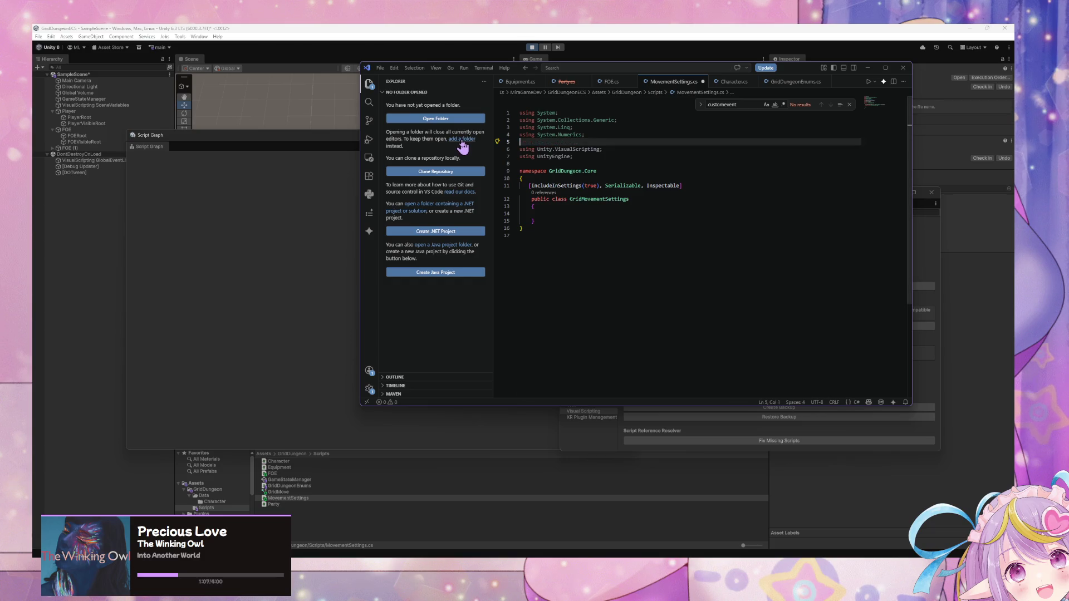
# Step: Remove the unused InteropServices import from FOE.cs and save MovementSettings.cs
pyautogui.click(611, 81)
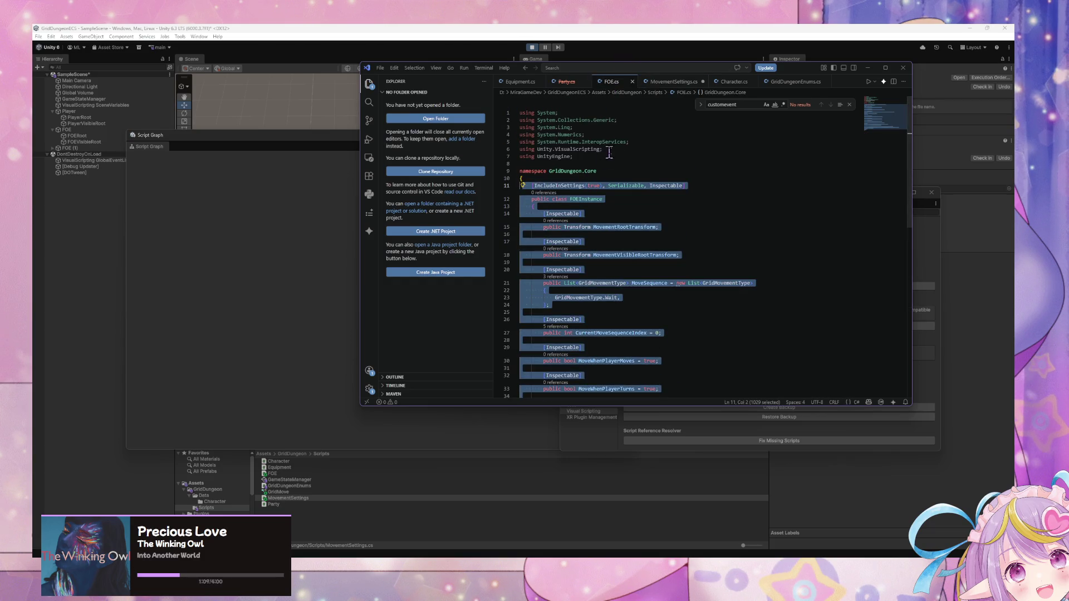
pyautogui.moveTo(628, 142); pyautogui.dragTo(531, 142)
pyautogui.hotkey('ctrl', 'z')
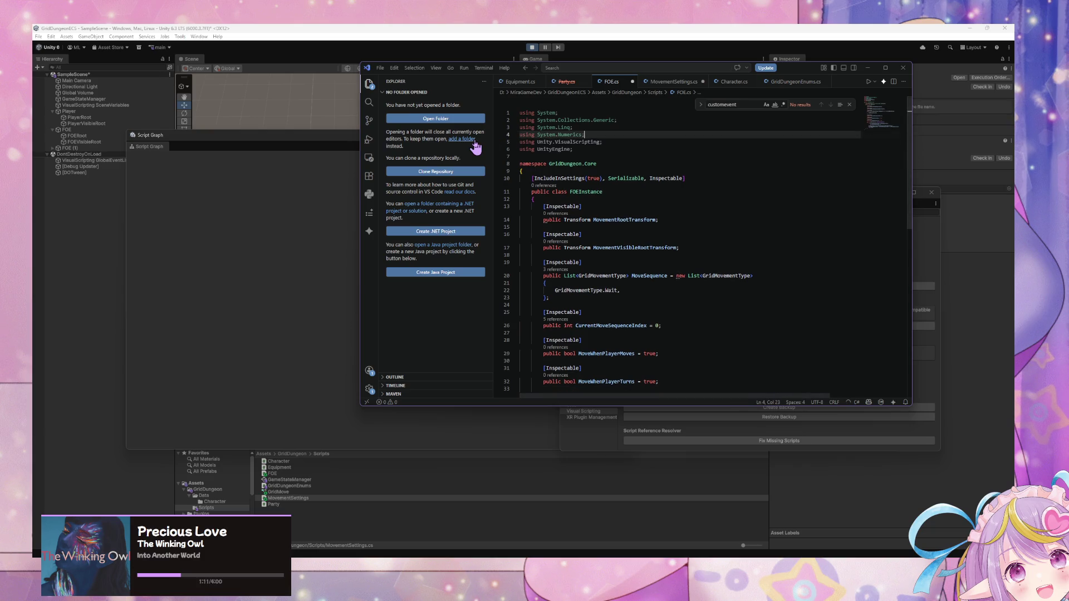
pyautogui.click(669, 82)
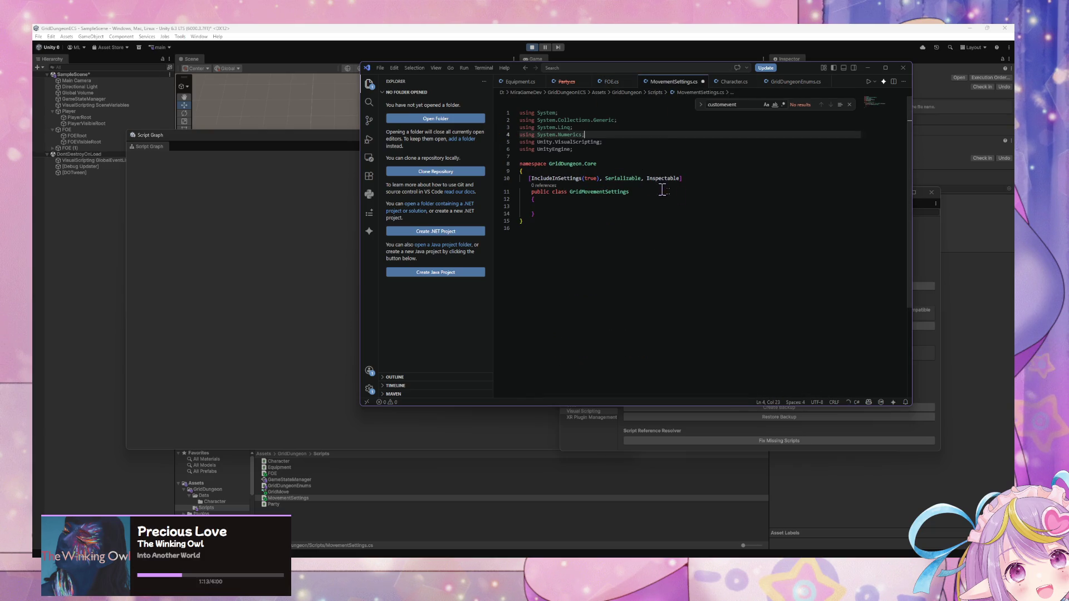
pyautogui.hotkey('ctrl', 's')
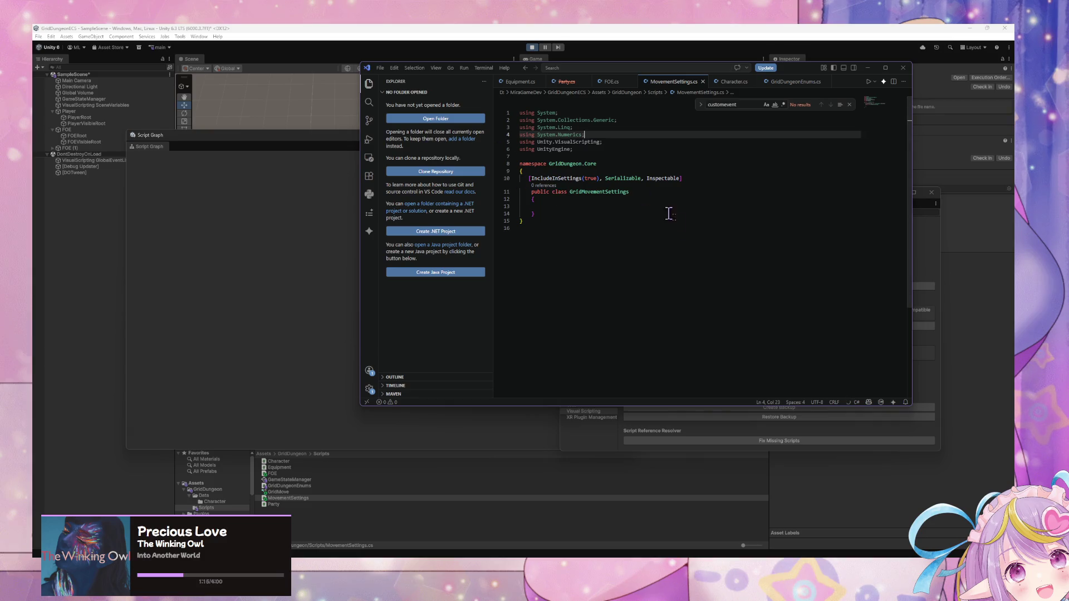
# Step: Try Copilot's suggested Inspectable float fields, delete them to leave an empty class, and return to Unity
pyautogui.click(566, 206)
pyautogui.press('Tab')
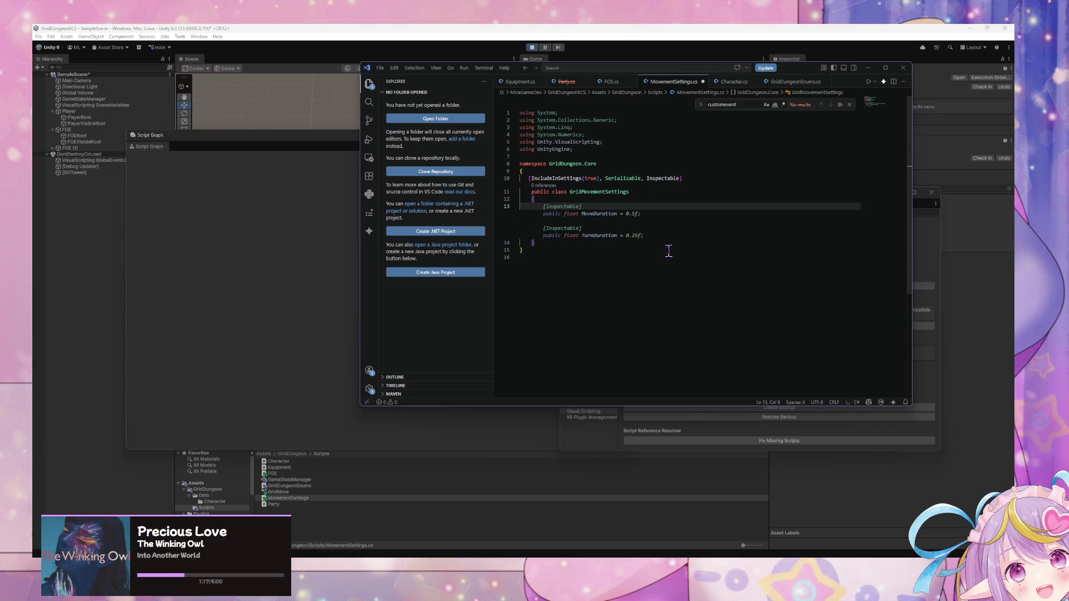
pyautogui.press('Tab')
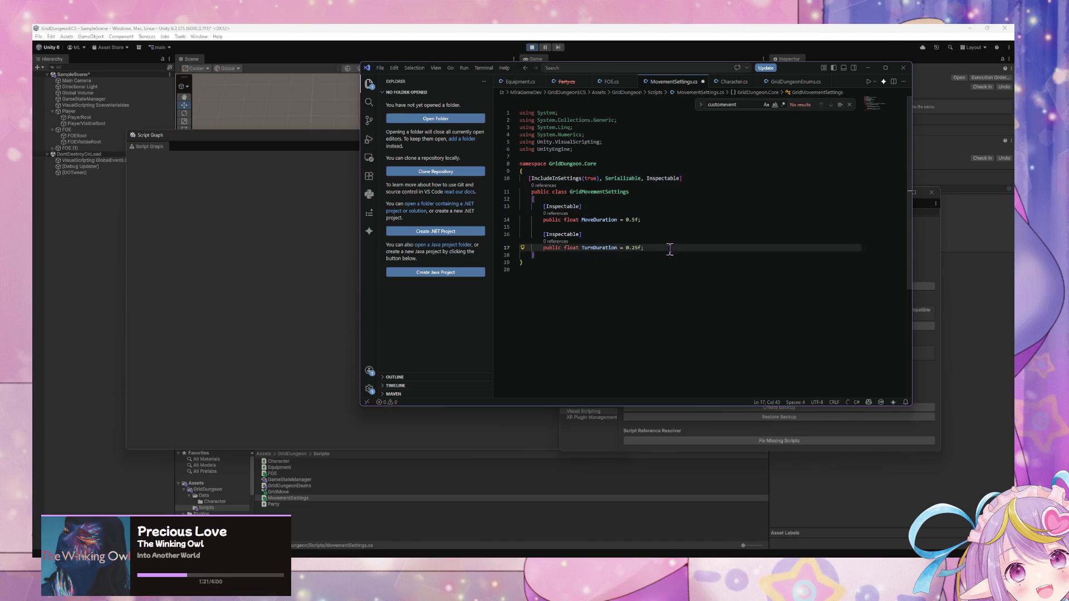
pyautogui.click(650, 221)
pyautogui.press('Return')
pyautogui.press('Return')
pyautogui.write('[')
pyautogui.press('Tab')
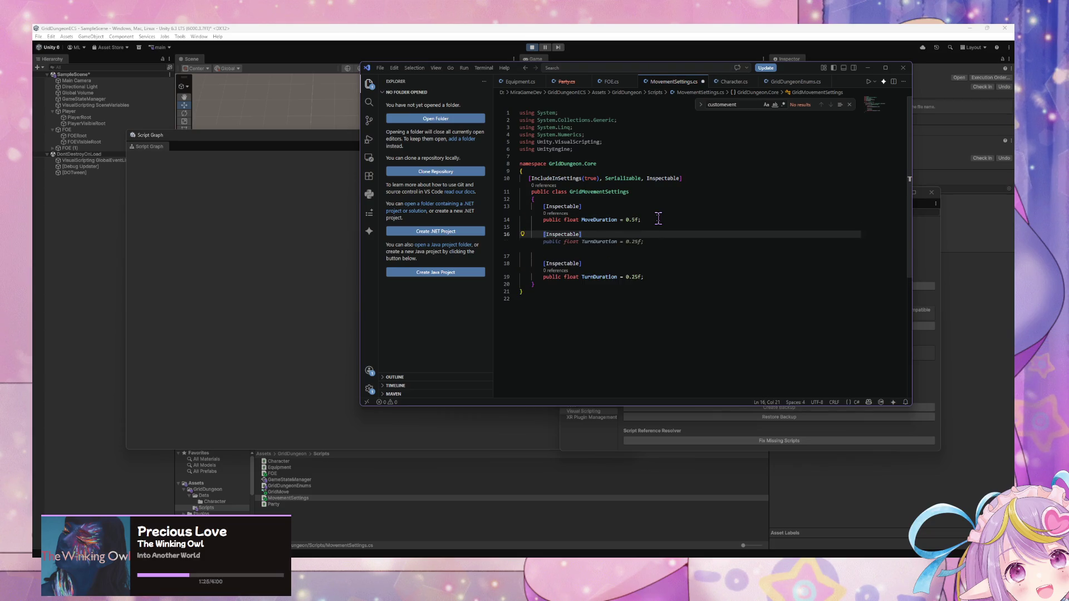
pyautogui.press('Return')
pyautogui.write('public float')
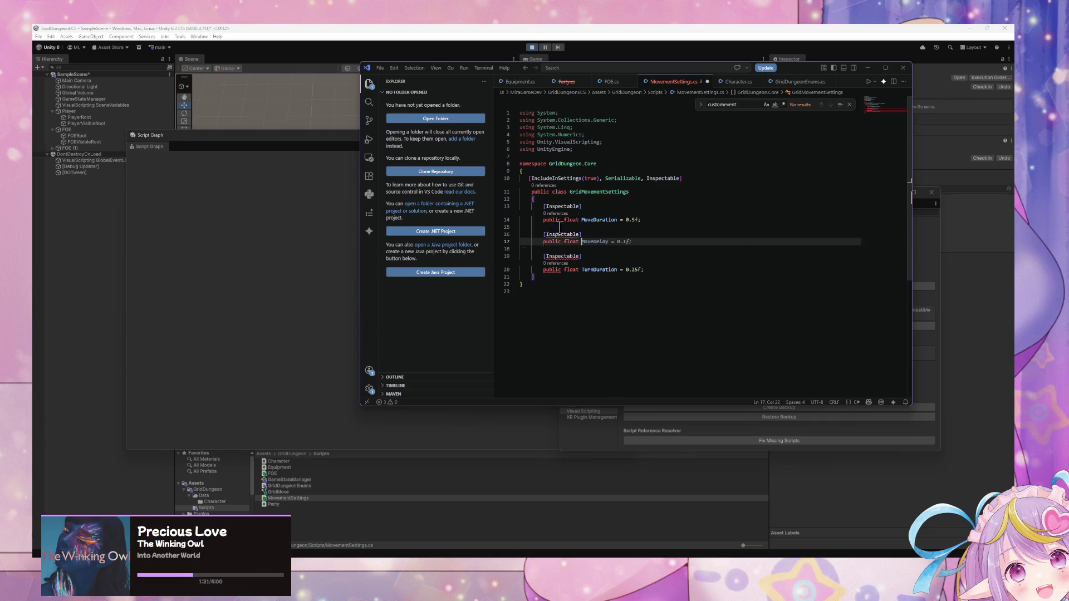
pyautogui.moveTo(646, 270); pyautogui.dragTo(487, 209)
pyautogui.press('BackSpace')
pyautogui.press('Return')
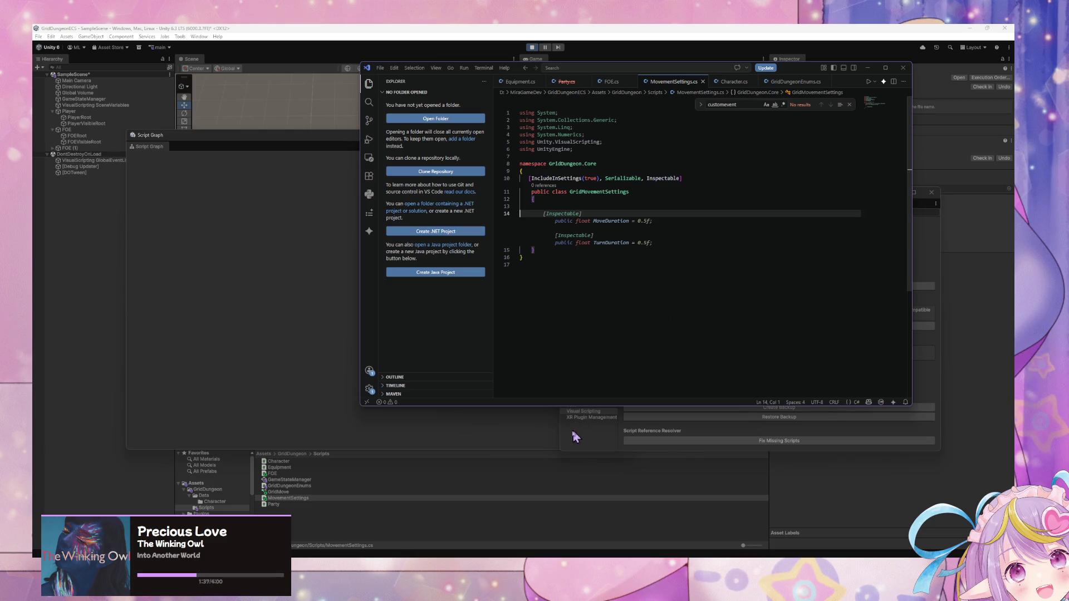
pyautogui.click(505, 457)
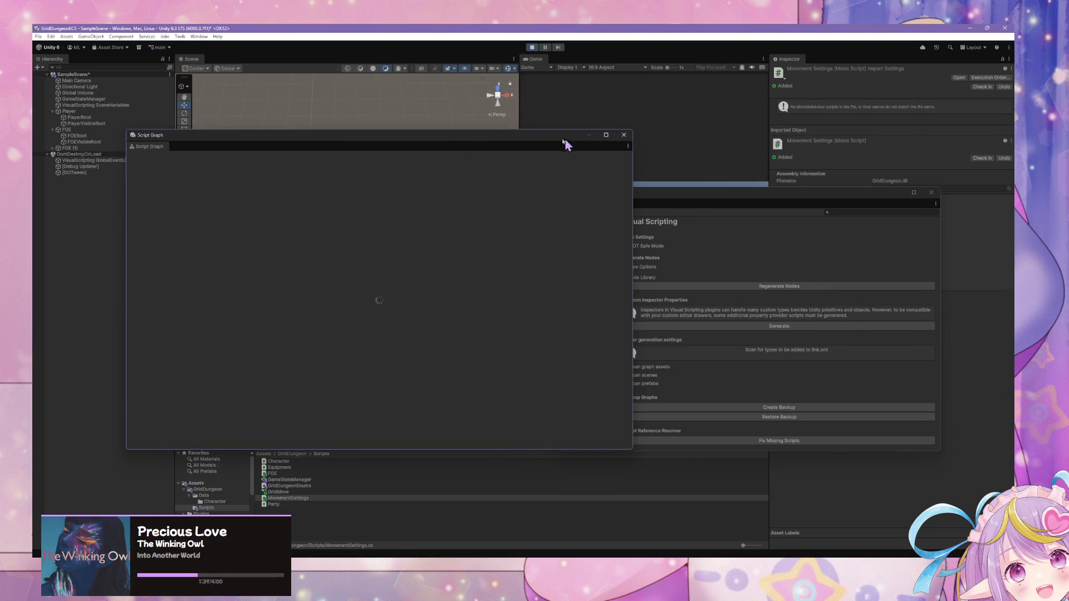
pyautogui.moveTo(436, 136); pyautogui.dragTo(747, 123)
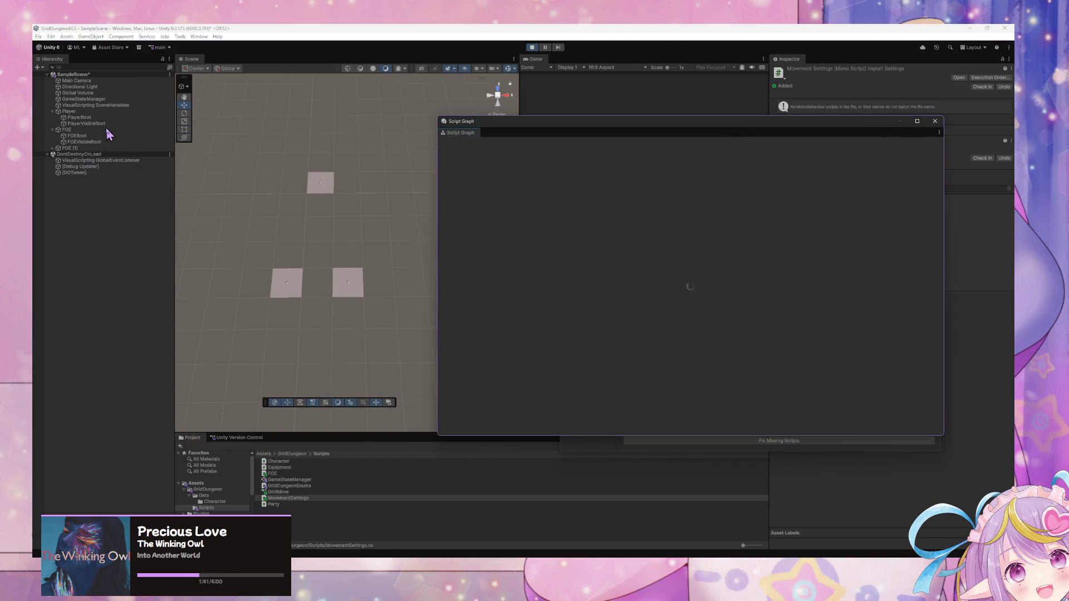
# Step: Close the stalled Script Graph window and open the GameStateManager state graph
pyautogui.click(100, 112)
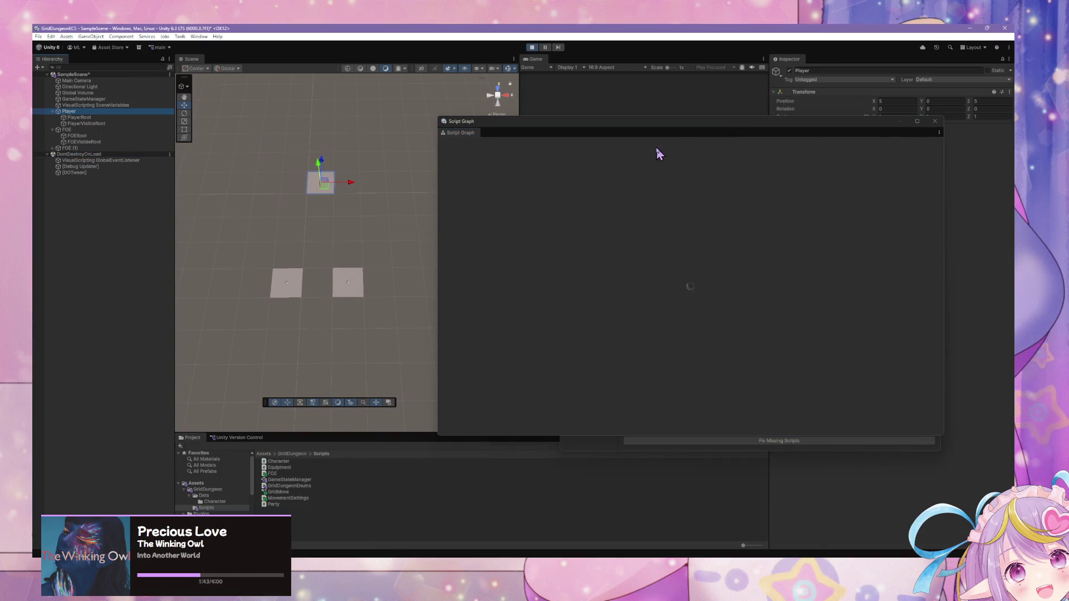
pyautogui.moveTo(679, 124)
pyautogui.mouseDown()
pyautogui.moveTo(424, 231)
pyautogui.moveTo(479, 183)
pyautogui.mouseUp()
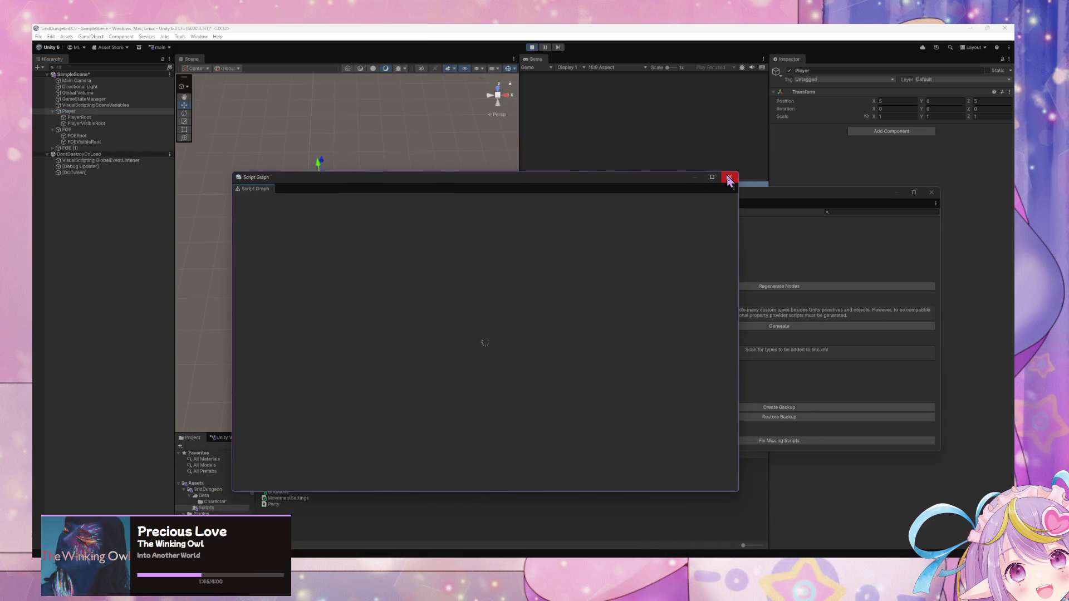
pyautogui.click(728, 177)
pyautogui.moveTo(723, 193); pyautogui.dragTo(789, 169)
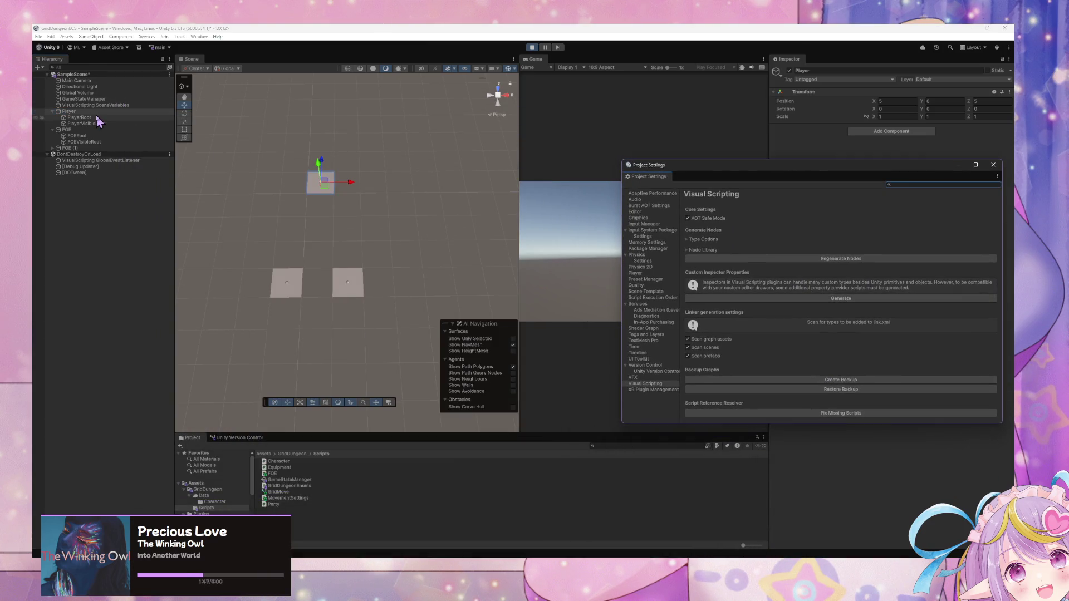
pyautogui.doubleClick(284, 482)
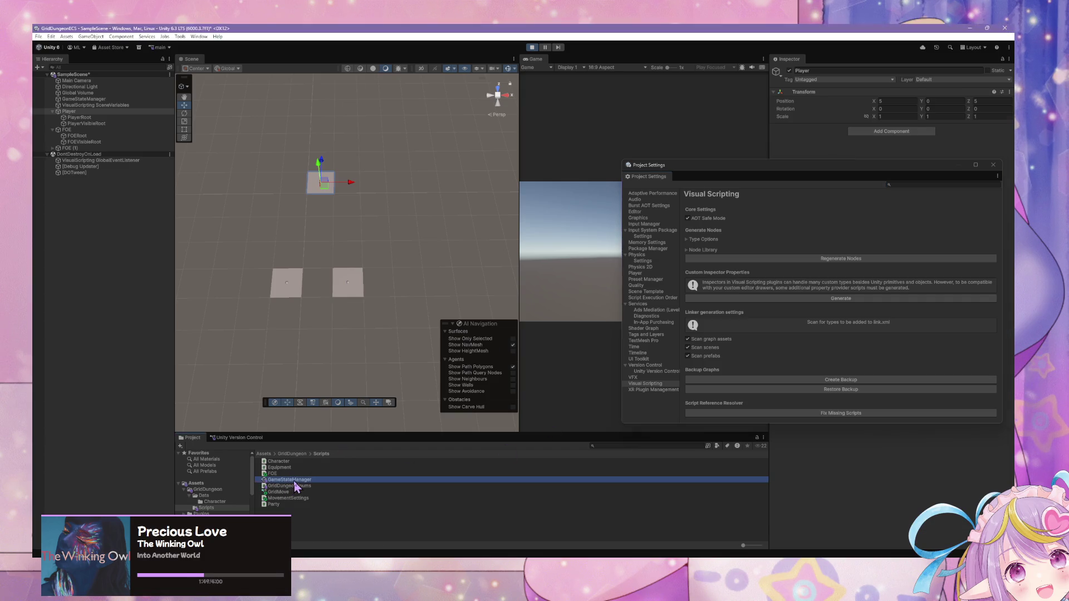
pyautogui.moveTo(351, 183); pyautogui.dragTo(499, 151)
# Step: Rename the MovementSettings script asset to GridMovementSettings
pyautogui.click(287, 498)
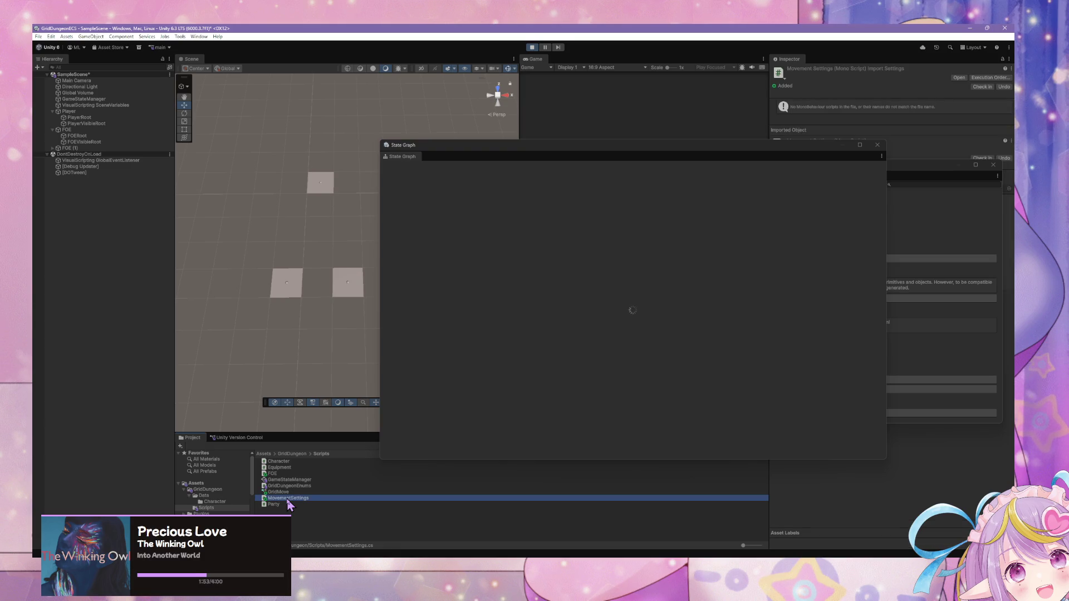
pyautogui.click(276, 498)
pyautogui.click(275, 498)
pyautogui.write('d')
pyautogui.press('Return')
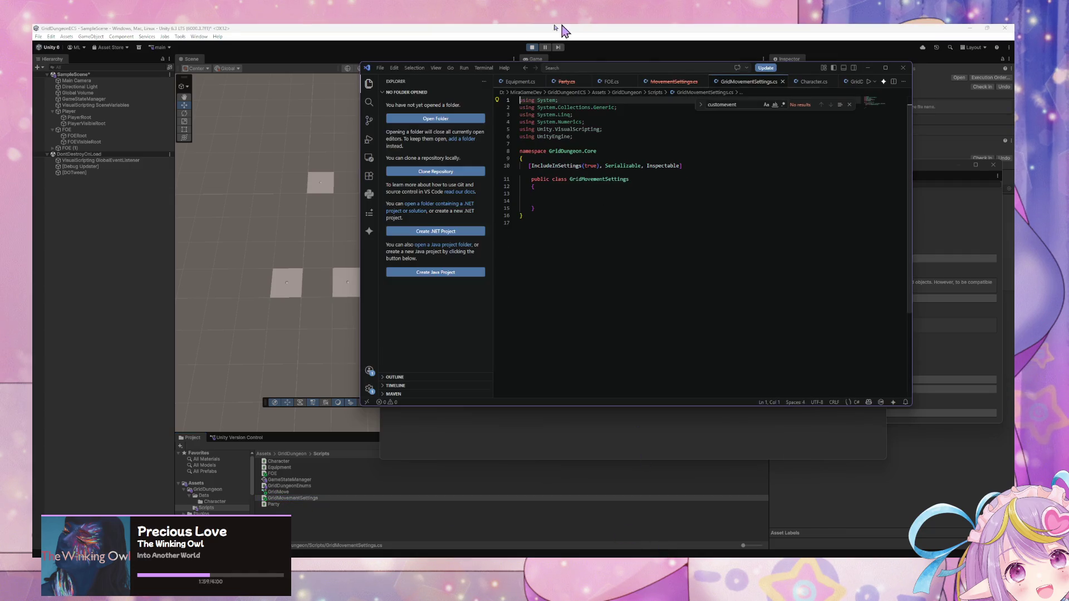
# Step: Close the Party.cs and old MovementSettings.cs files in the code editor
pyautogui.click(585, 82)
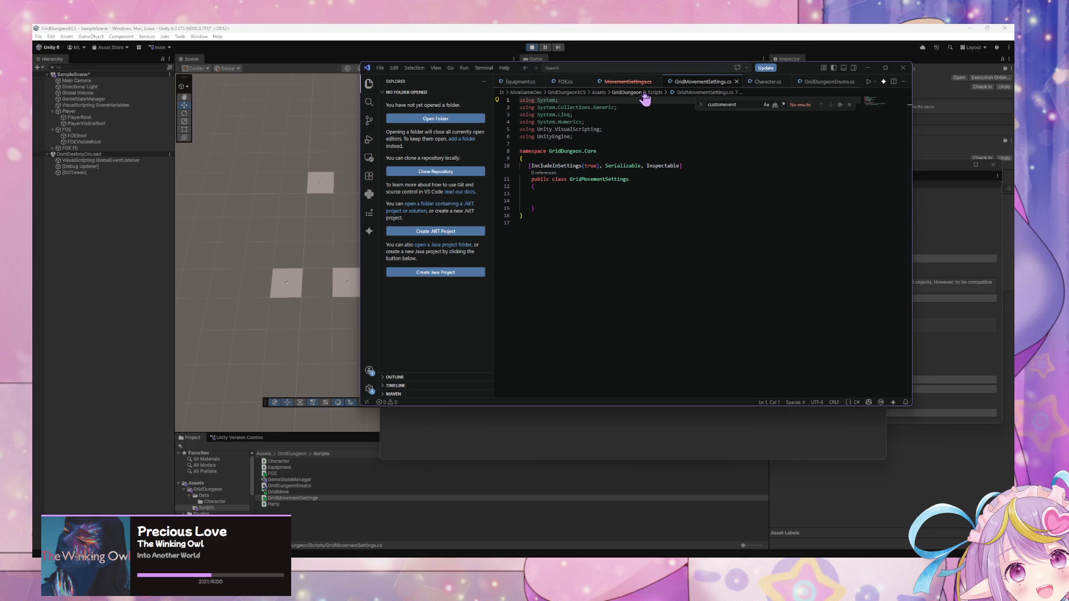
pyautogui.click(656, 82)
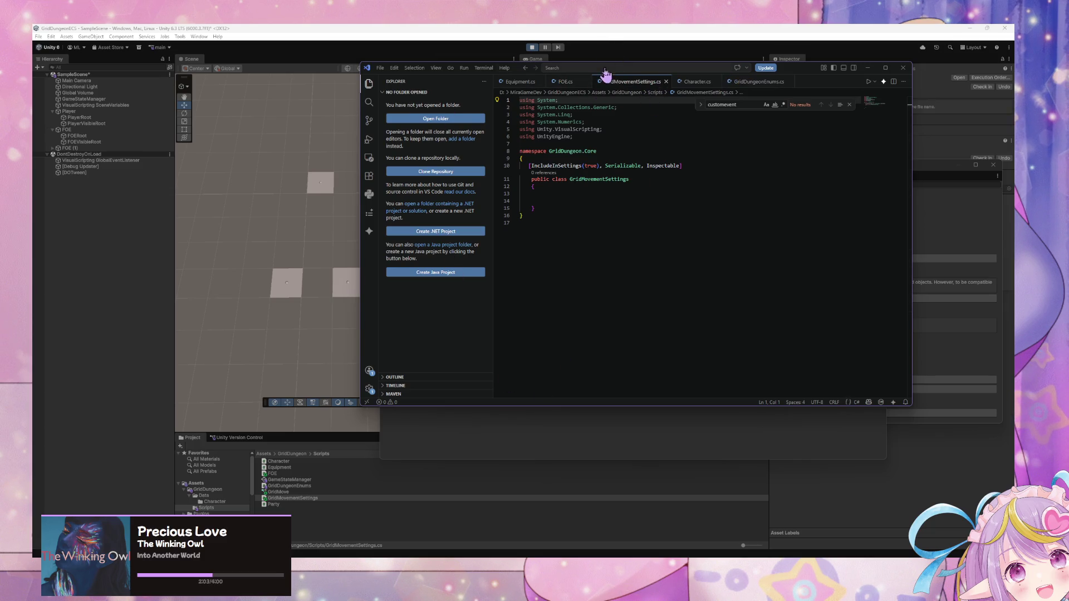
pyautogui.moveTo(799, 69)
pyautogui.mouseDown()
pyautogui.moveTo(770, 71)
pyautogui.moveTo(712, 113)
pyautogui.moveTo(790, 208)
pyautogui.moveTo(767, 222)
pyautogui.mouseUp()
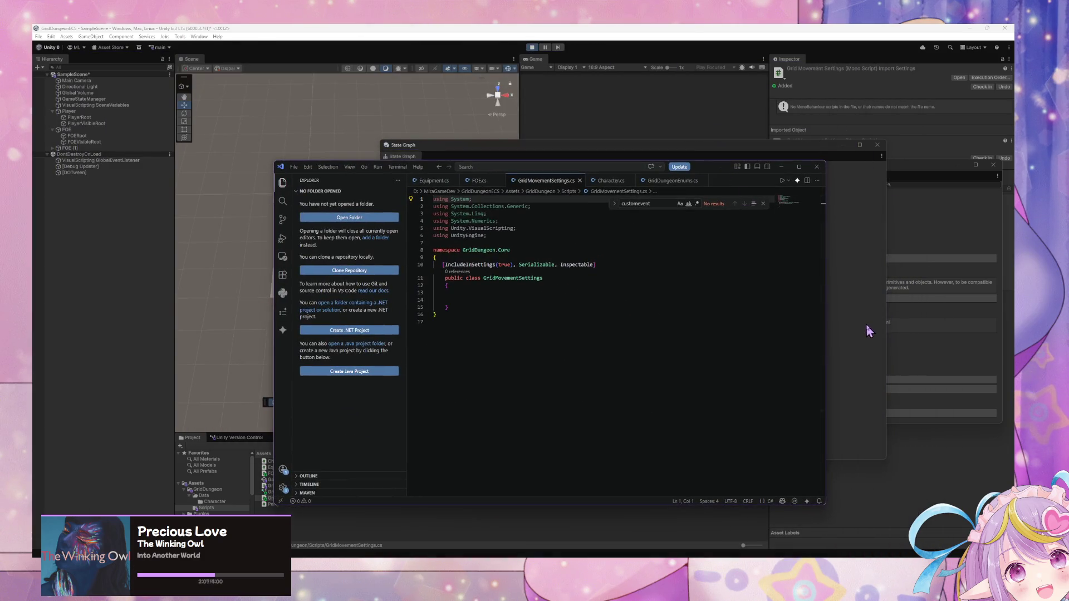
# Step: Select GameStateManager in Unity's Hierarchy and arrange the State Graph and Visual Scripting settings windows
pyautogui.click(866, 336)
pyautogui.click(106, 148)
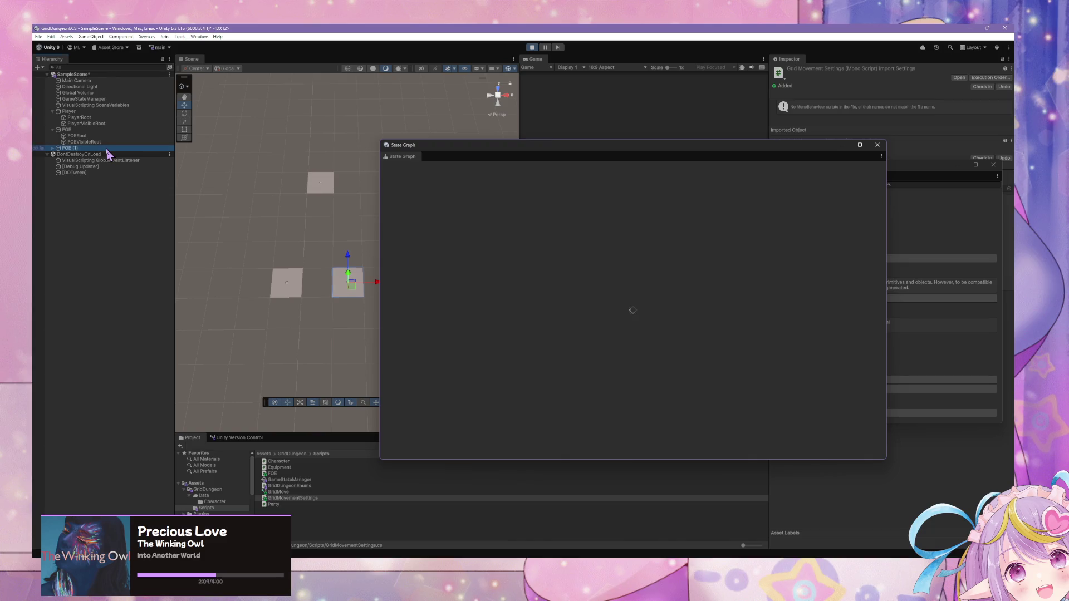
pyautogui.click(109, 113)
pyautogui.click(106, 148)
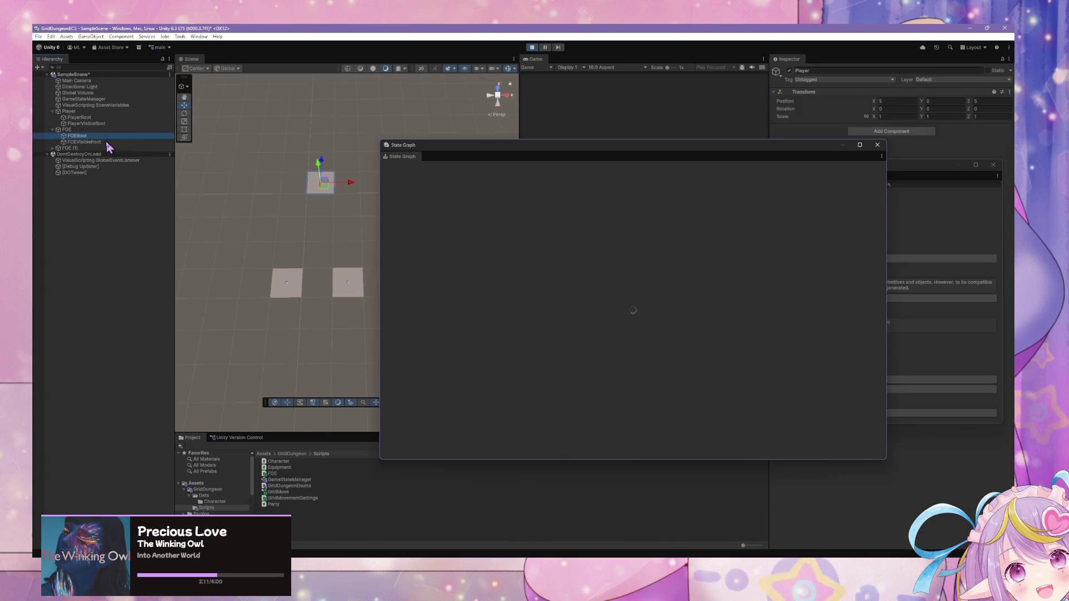
pyautogui.click(125, 99)
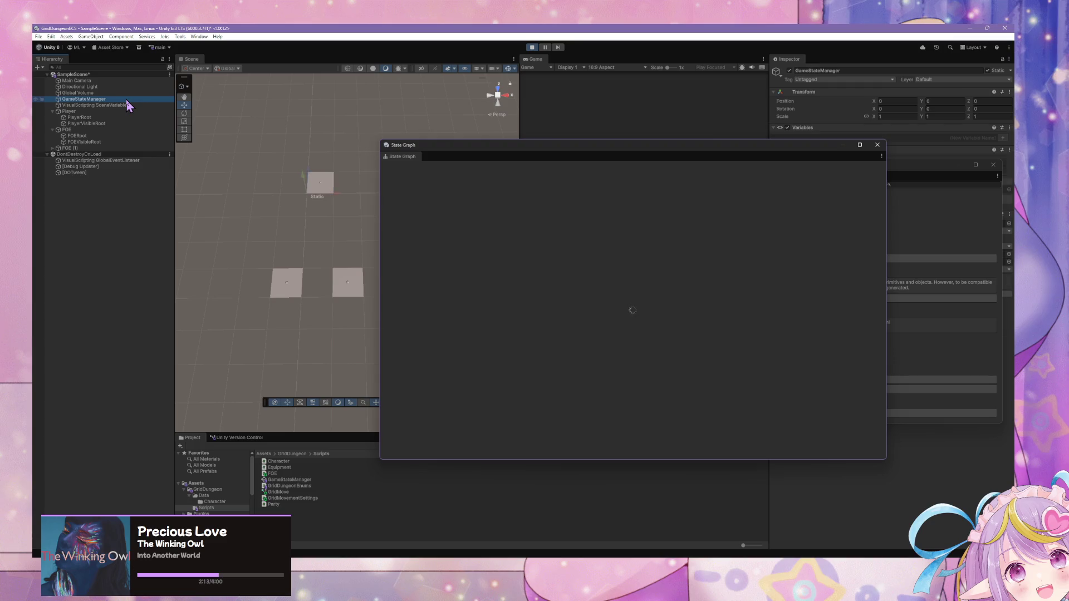
pyautogui.click(673, 155)
pyautogui.moveTo(673, 153)
pyautogui.mouseDown()
pyautogui.moveTo(334, 100)
pyautogui.moveTo(565, 158)
pyautogui.moveTo(410, 79)
pyautogui.moveTo(577, 162)
pyautogui.mouseUp()
pyautogui.moveTo(709, 164)
pyautogui.mouseDown()
pyautogui.moveTo(275, 138)
pyautogui.moveTo(538, 143)
pyautogui.moveTo(417, 198)
pyautogui.moveTo(497, 196)
pyautogui.moveTo(514, 175)
pyautogui.mouseUp()
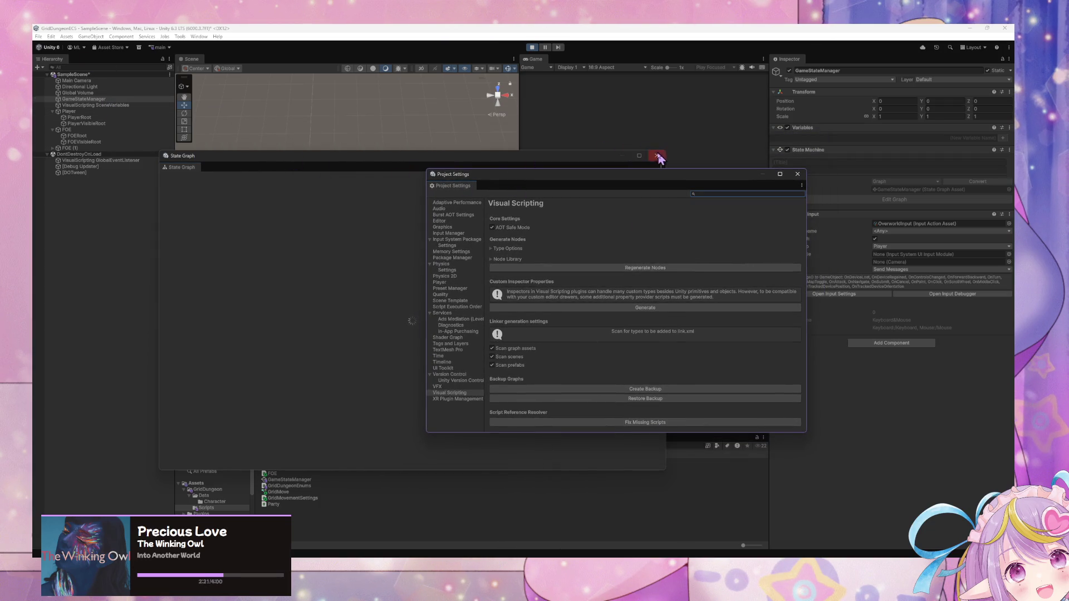
# Step: Close the State Graph, regenerate the Visual Scripting nodes, then return to GridMovementSettings.cs
pyautogui.click(656, 155)
pyautogui.click(617, 269)
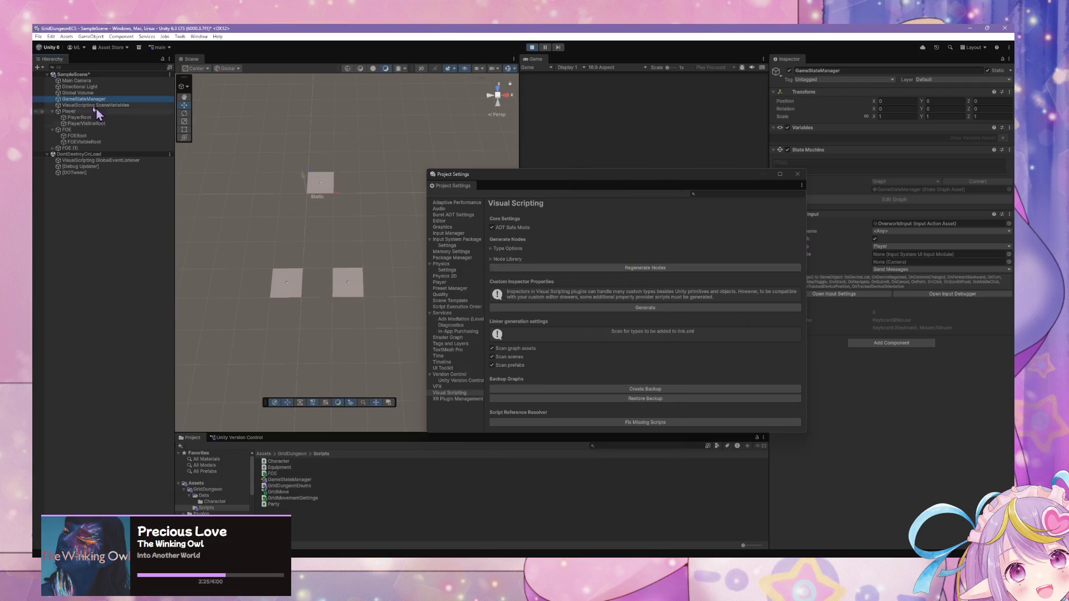
pyautogui.hotkey('ctrl', 'p')
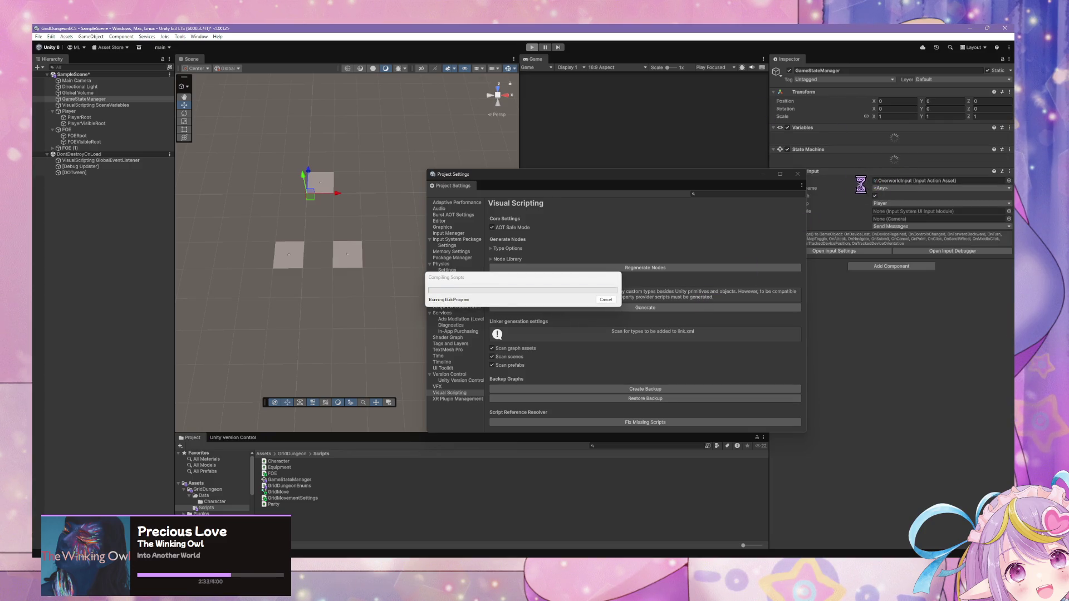
pyautogui.hotkey('alt', 'Tab')
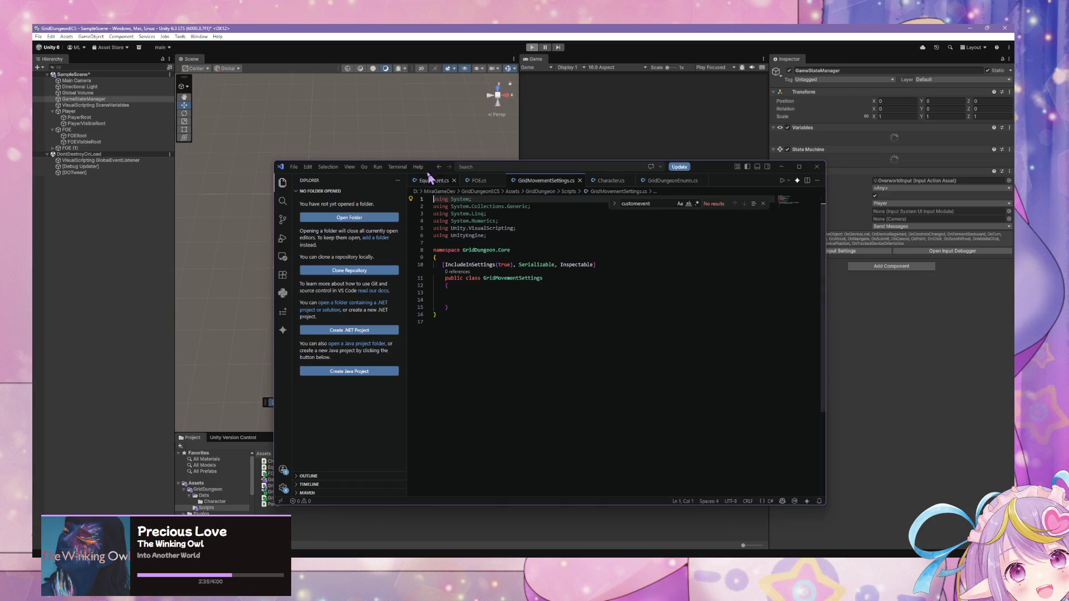
pyautogui.click(433, 182)
pyautogui.click(536, 182)
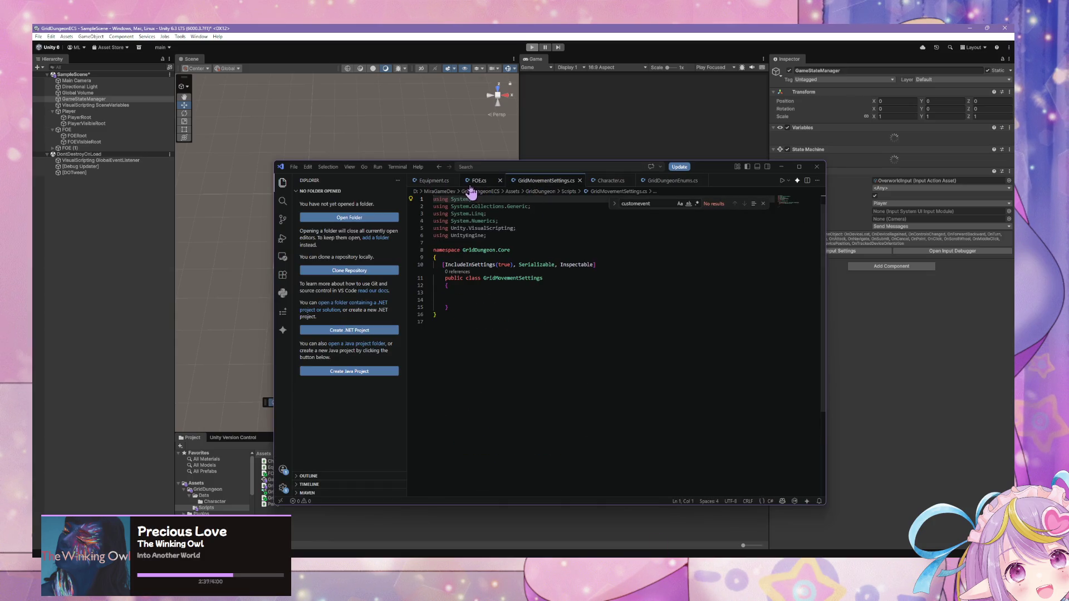
pyautogui.click(476, 182)
pyautogui.click(536, 181)
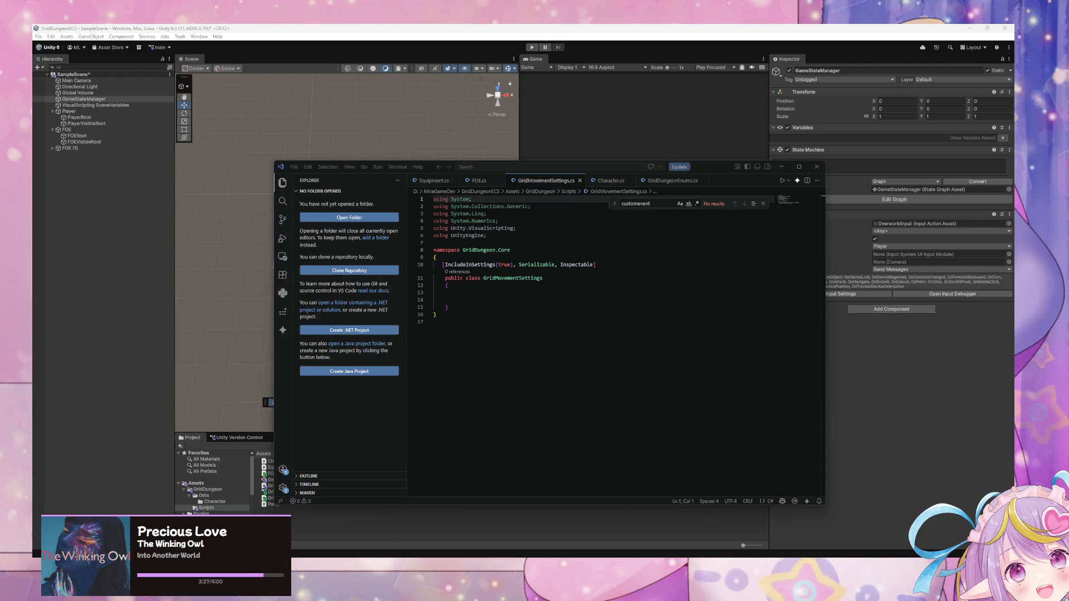
pyautogui.click(522, 399)
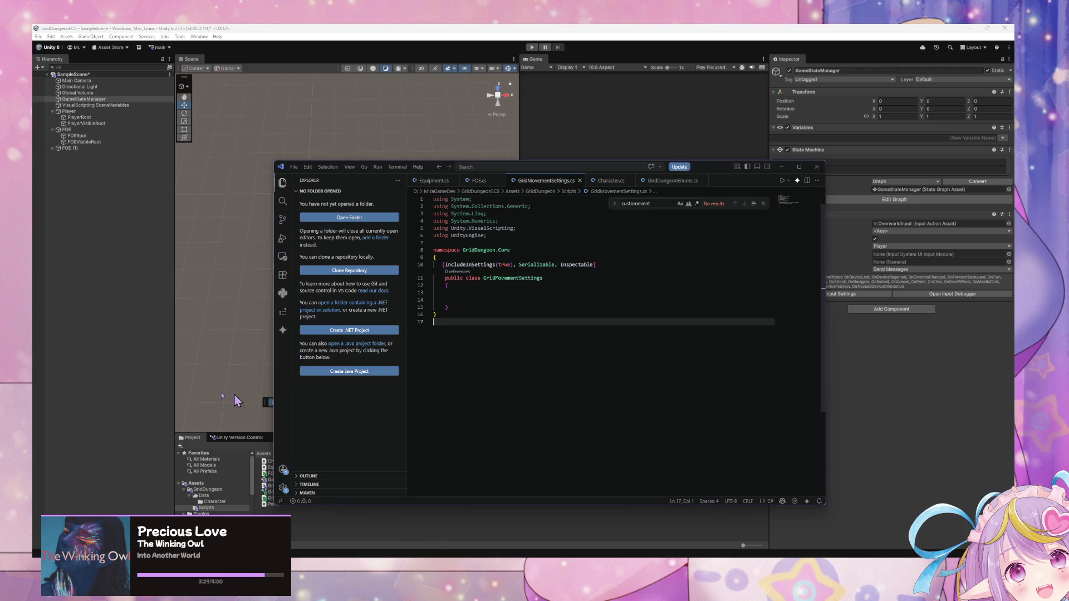
pyautogui.click(288, 31)
# Step: Open the GameStateManager state graph down to the Overworld Movement Enabled state's Player Movement Input graph
pyautogui.click(896, 189)
pyautogui.click(895, 199)
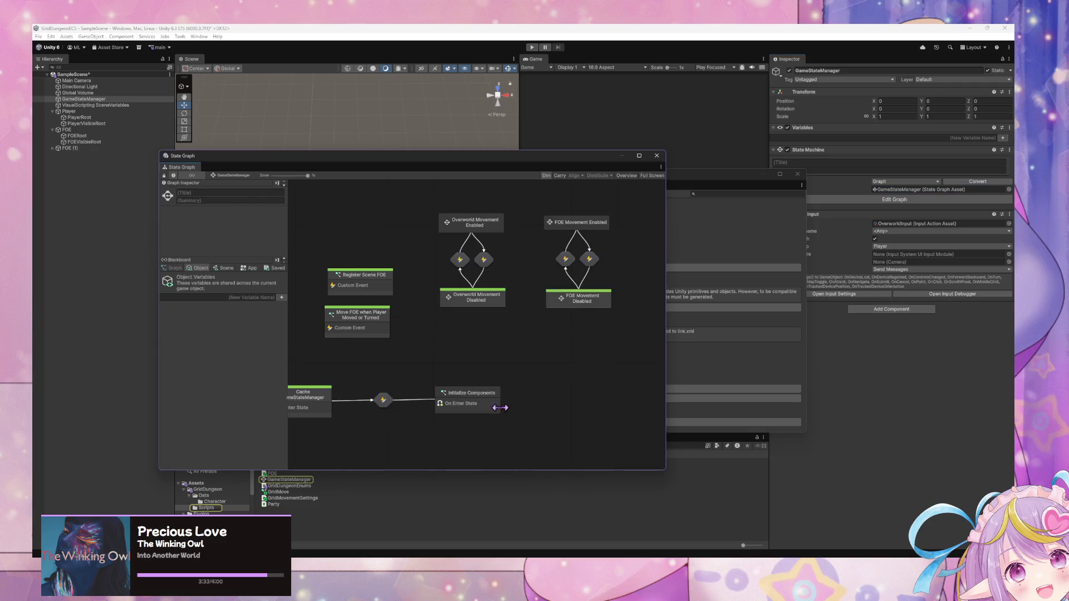
pyautogui.doubleClick(498, 237)
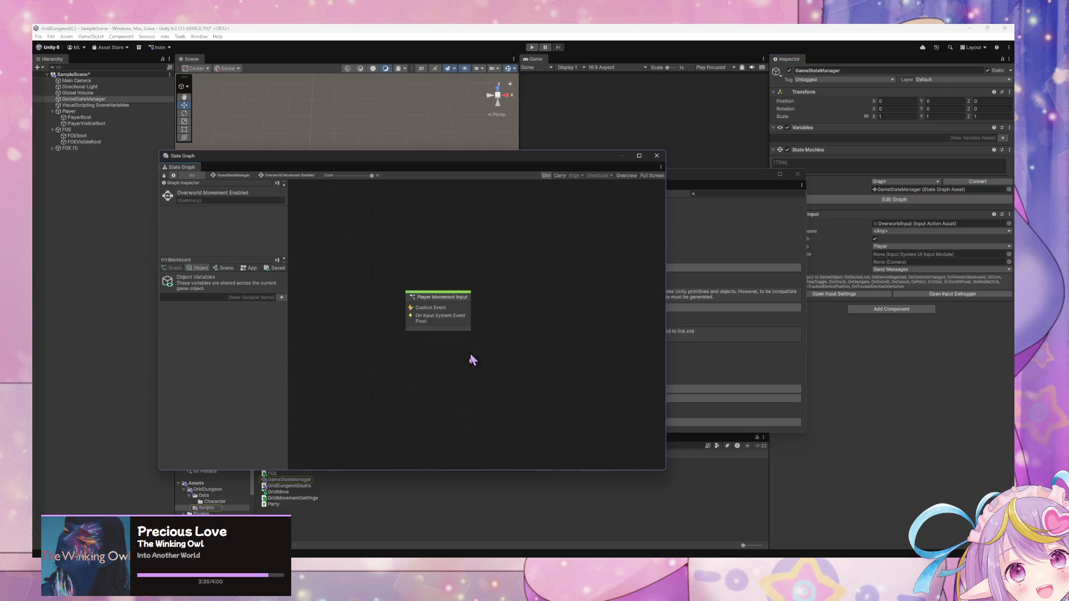
pyautogui.doubleClick(461, 312)
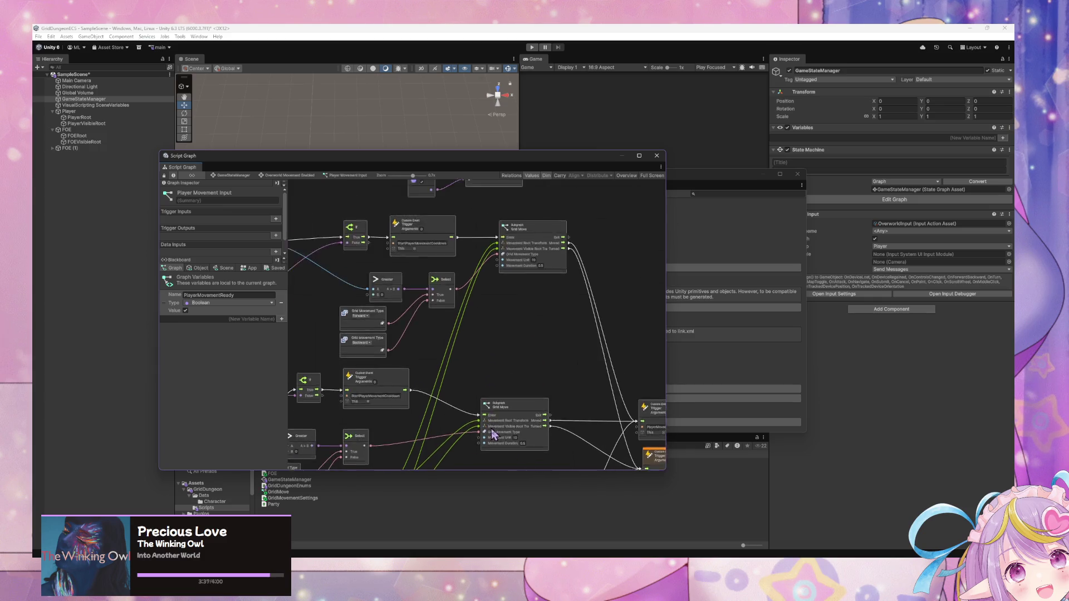
# Step: Enter the Grid Move subgraph and show its Scene variables
pyautogui.moveTo(460, 405)
pyautogui.mouseDown()
pyautogui.moveTo(579, 372)
pyautogui.moveTo(580, 322)
pyautogui.mouseUp()
pyautogui.scroll(3, 566, 406)
pyautogui.click(548, 281)
pyautogui.scroll(3, 543, 268)
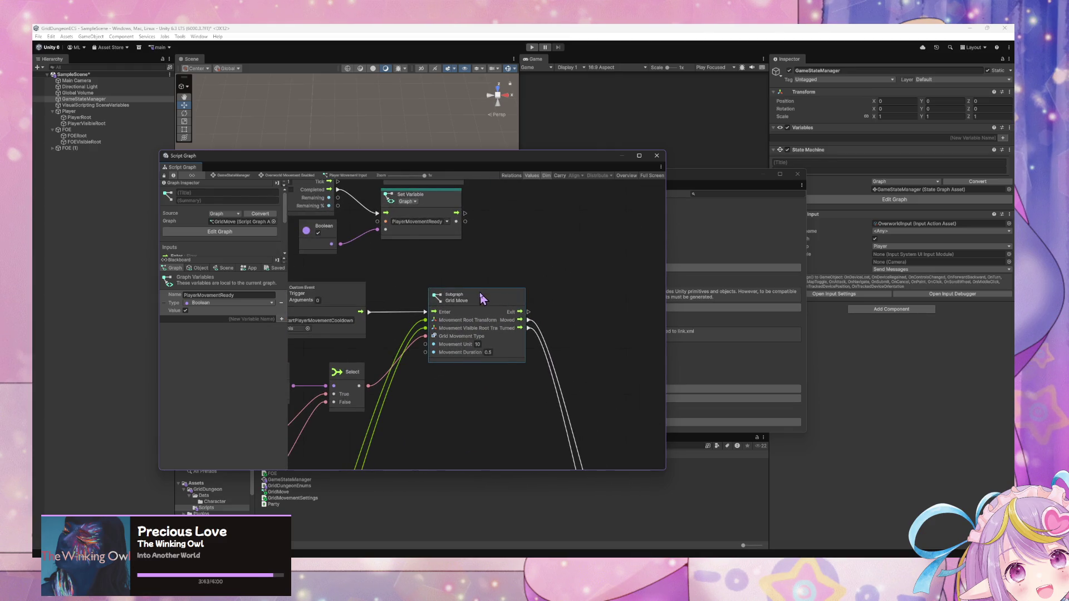
pyautogui.doubleClick(495, 295)
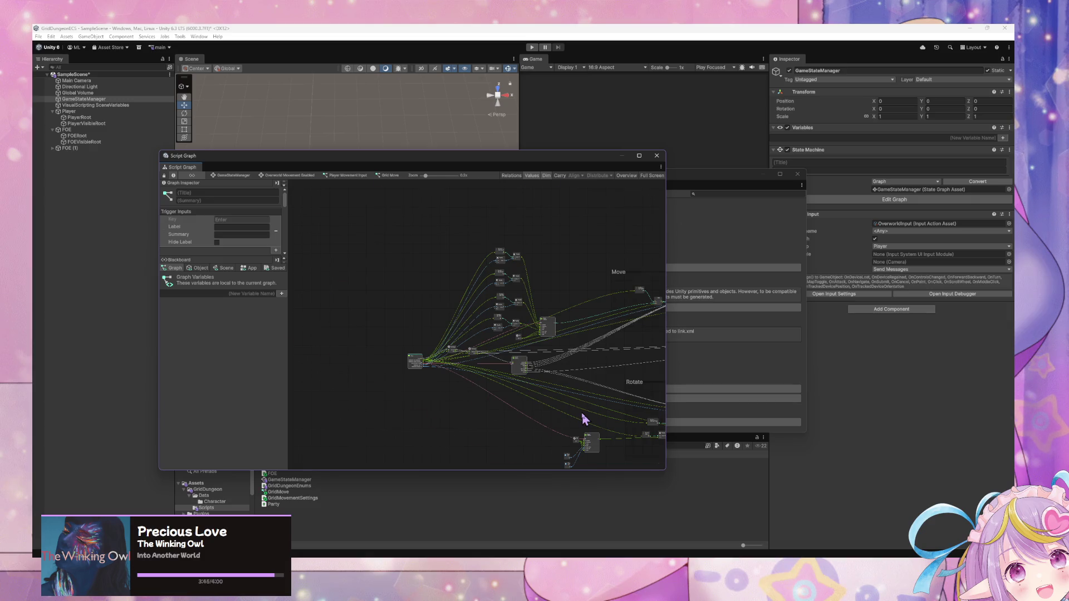
pyautogui.scroll(5, 581, 415)
pyautogui.scroll(-10, 437, 418)
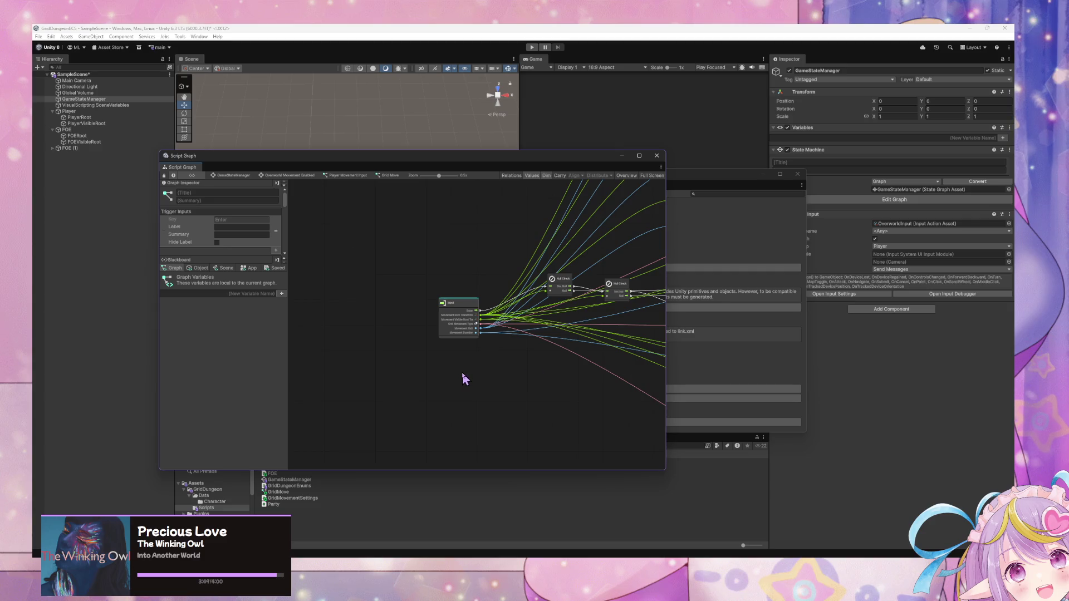
pyautogui.scroll(-2, 529, 384)
pyautogui.scroll(3, 566, 389)
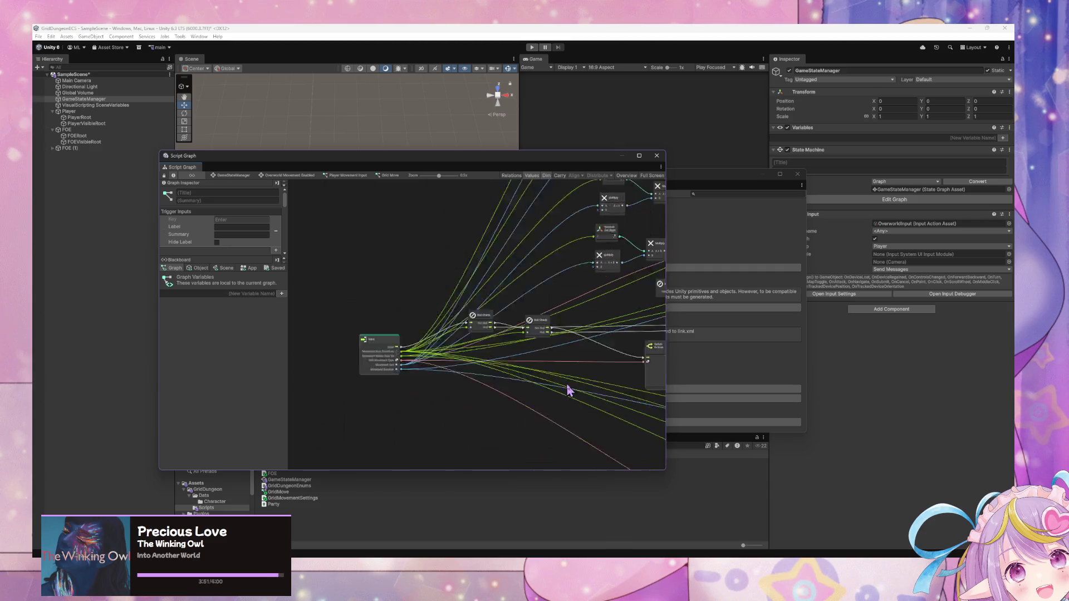
pyautogui.scroll(-10, 583, 346)
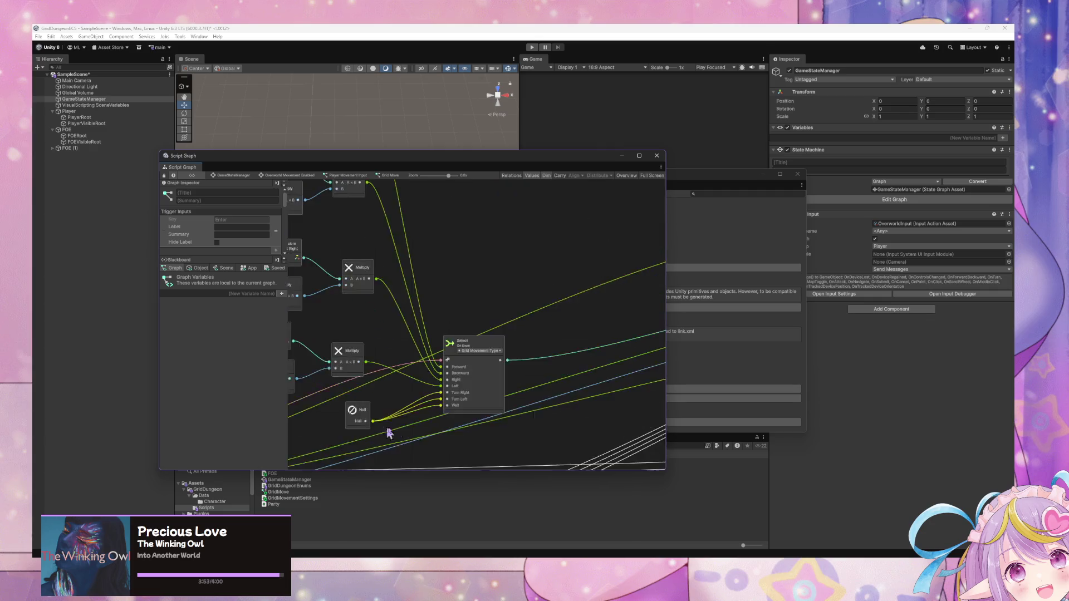
pyautogui.scroll(-5, 525, 416)
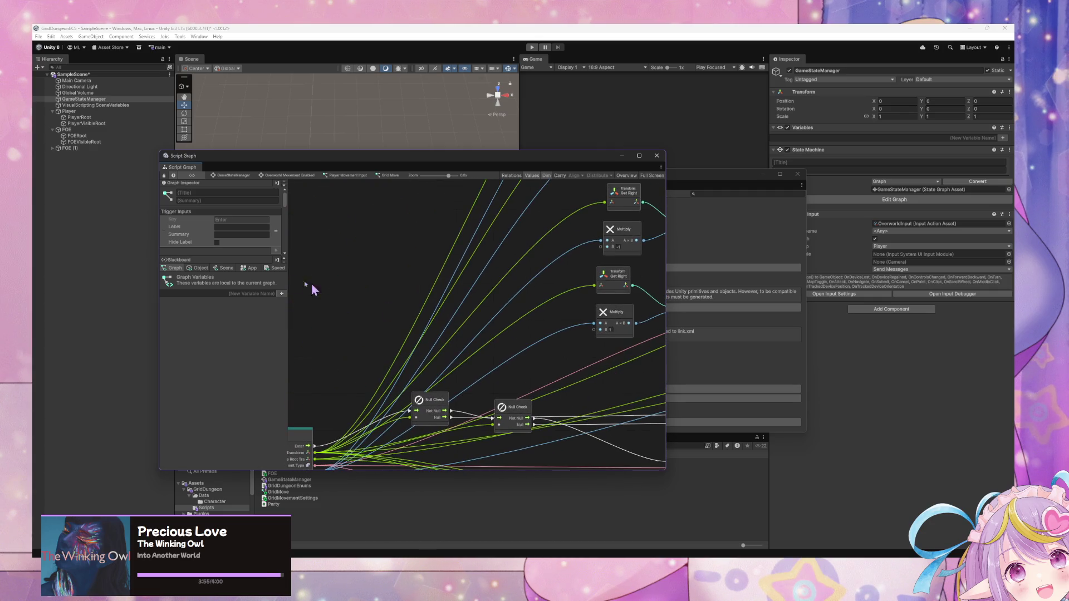
pyautogui.scroll(-5, 499, 336)
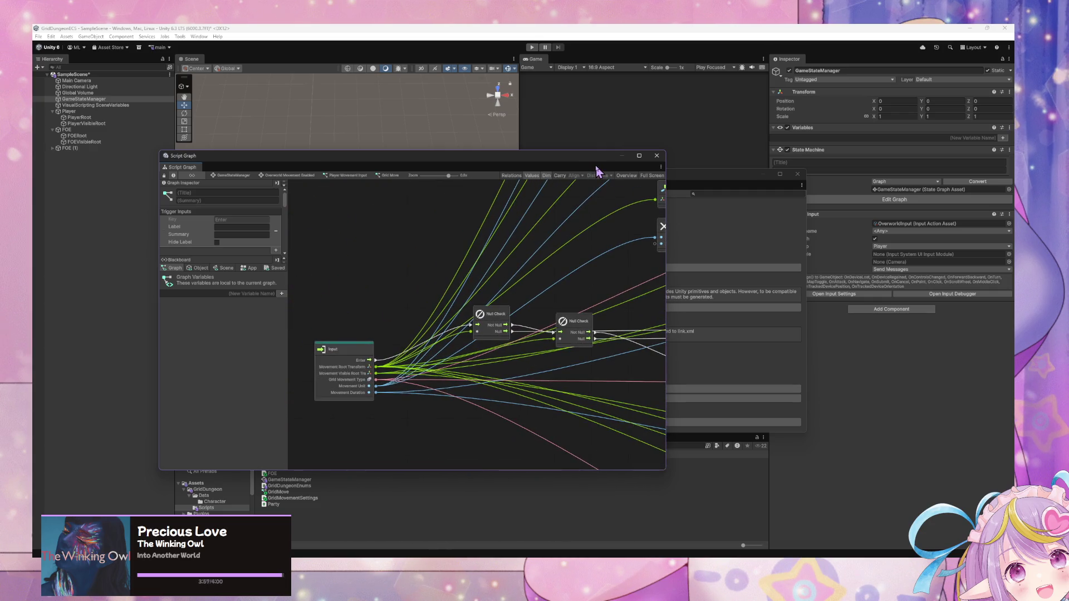
pyautogui.scroll(5, 559, 291)
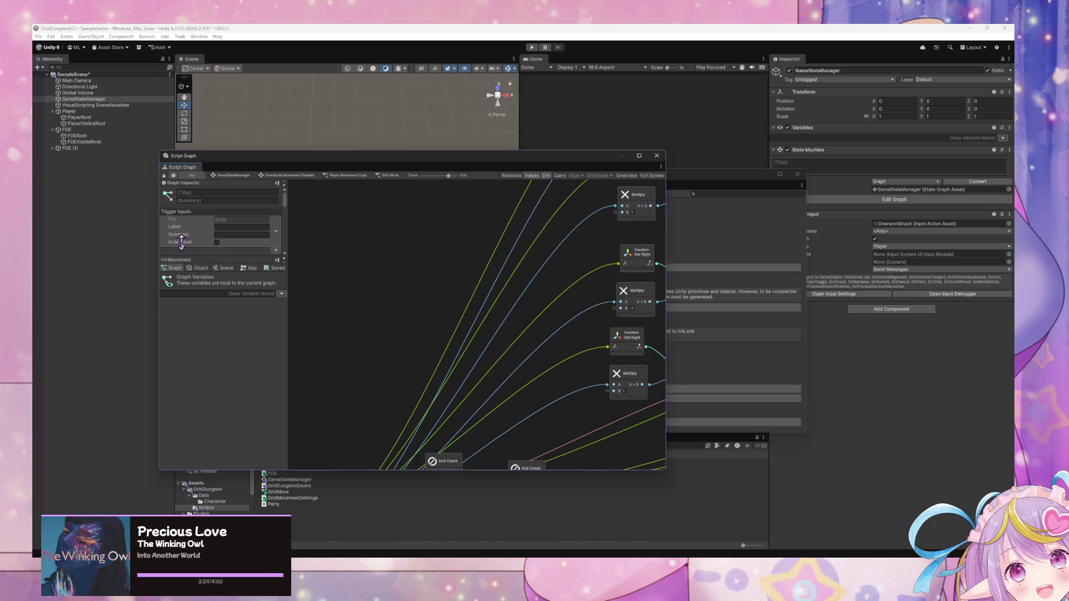
pyautogui.click(225, 269)
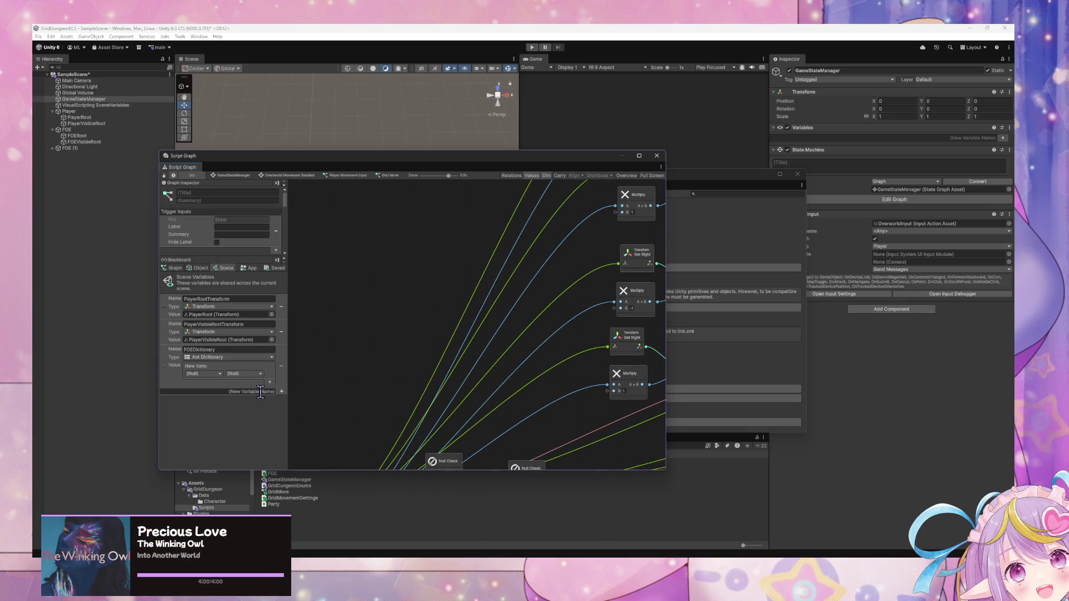
# Step: In the Blackboard's App tab, add variable GridMovementSettings and set its type to Grid Movement Settings
pyautogui.click(249, 268)
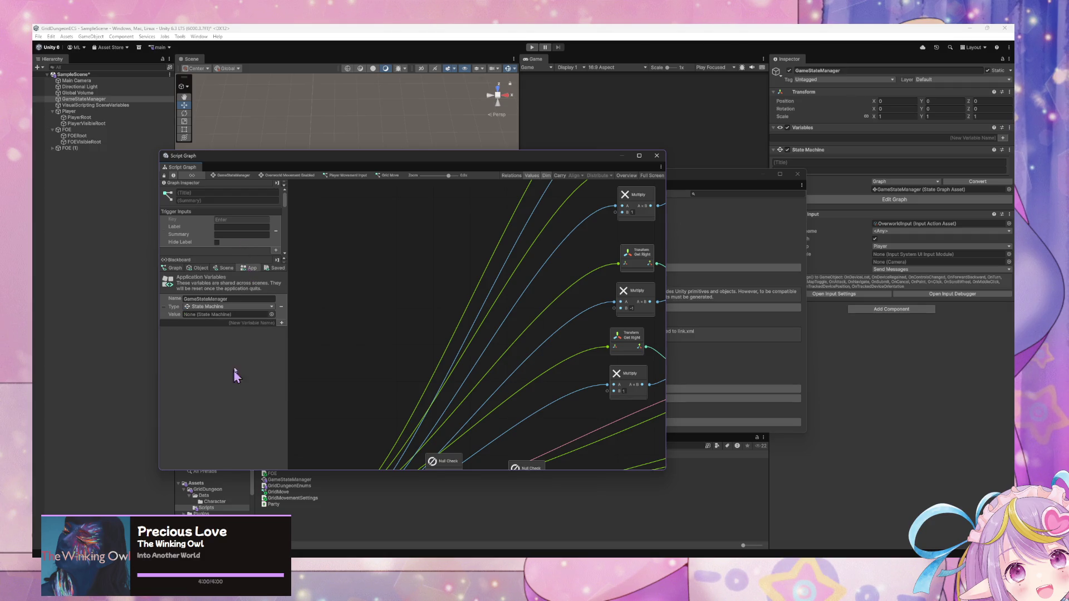
pyautogui.write('Grid')
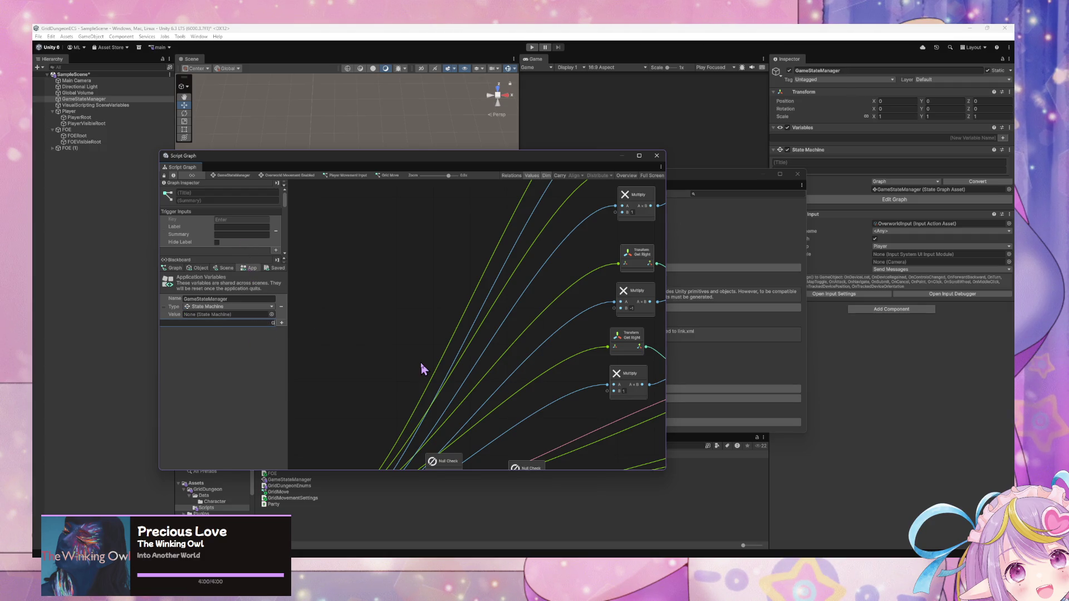
pyautogui.write('MovementSettings')
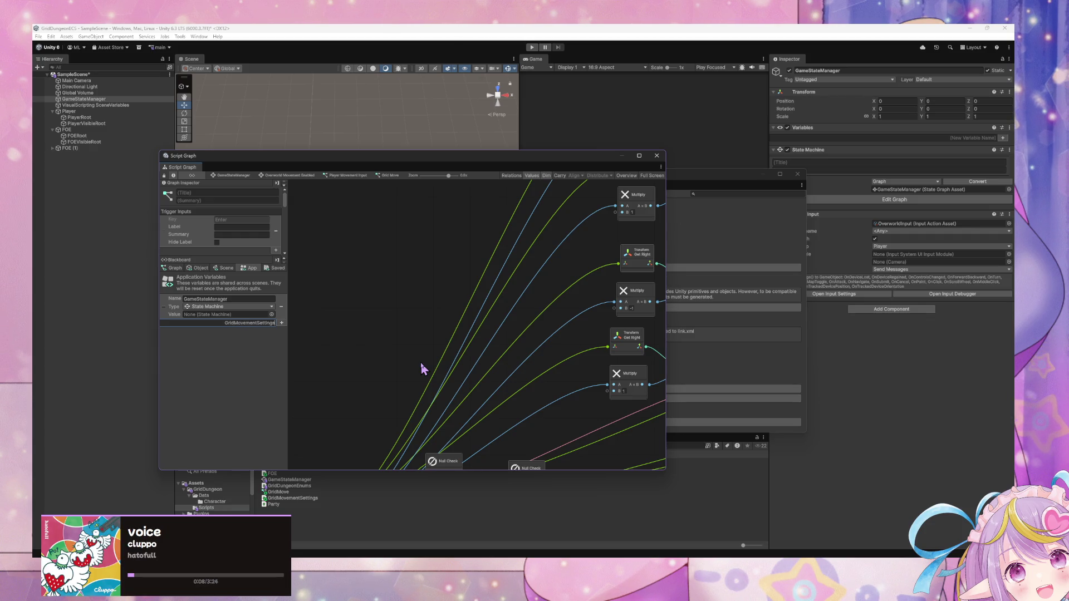
pyautogui.press('Return')
pyautogui.click(243, 331)
pyautogui.write('gr')
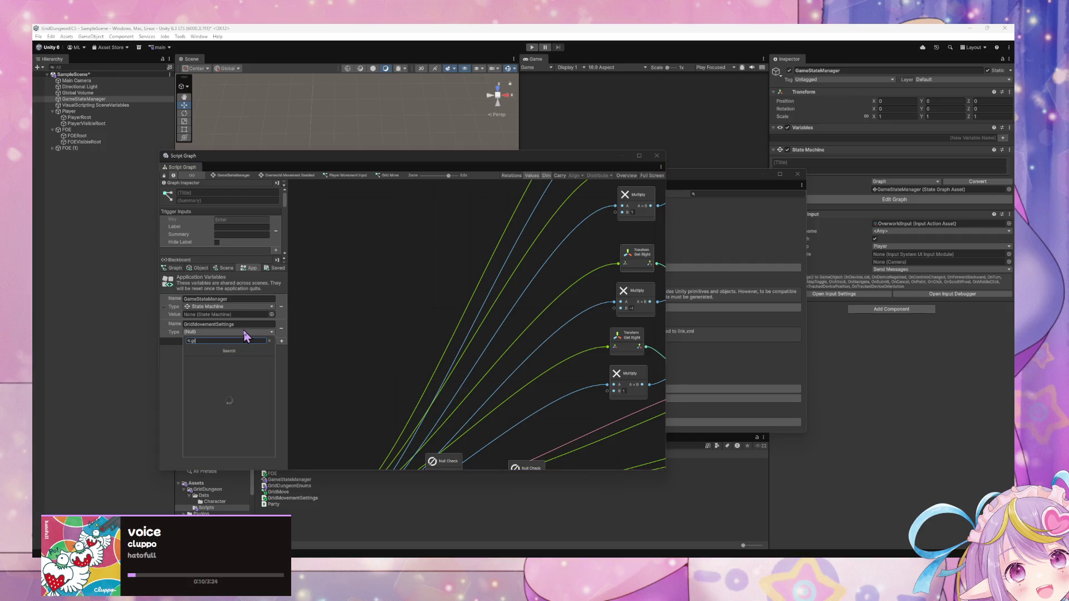
pyautogui.write('id')
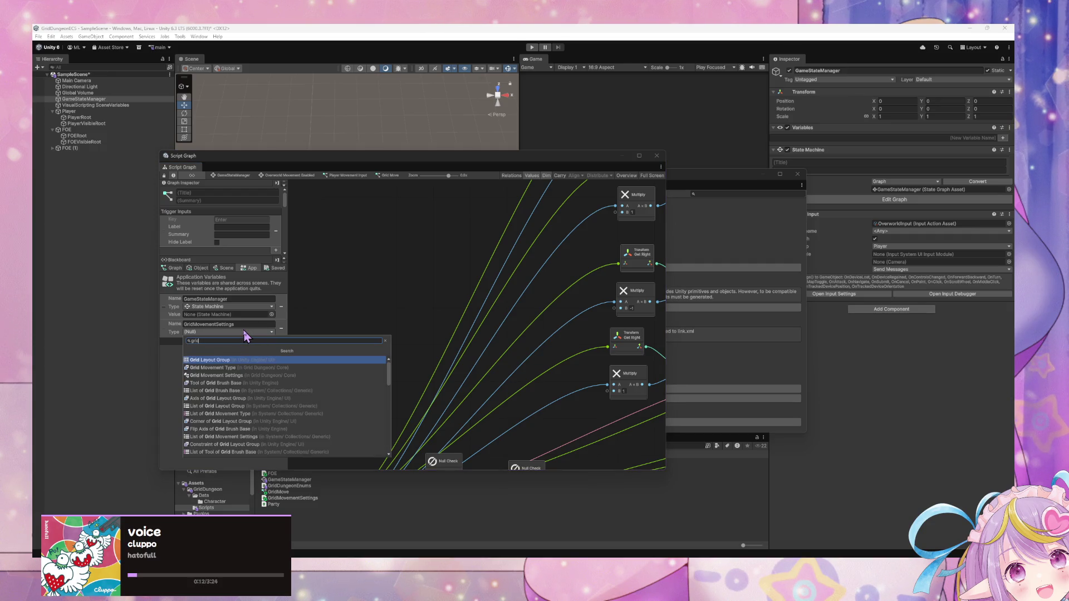
pyautogui.press('Down')
pyautogui.press('Down')
pyautogui.press('Return')
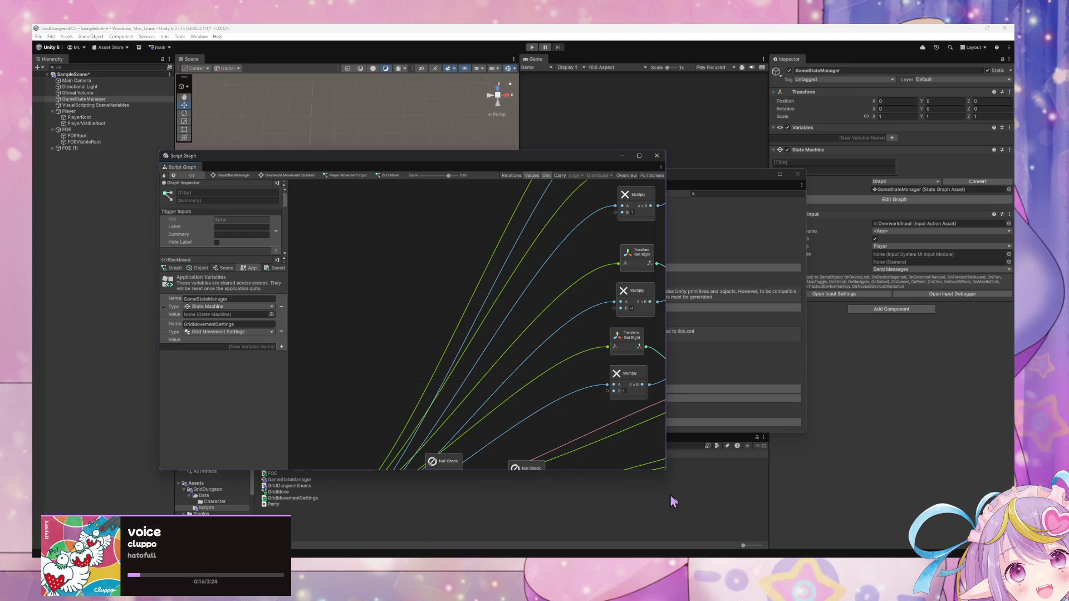
pyautogui.moveTo(563, 365)
pyautogui.mouseDown()
pyautogui.moveTo(604, 253)
pyautogui.moveTo(640, 217)
pyautogui.mouseUp()
# Step: Insert Copilot's suggested Inspectable float fields into GridMovementSettings and start renaming the first one
pyautogui.click(664, 550)
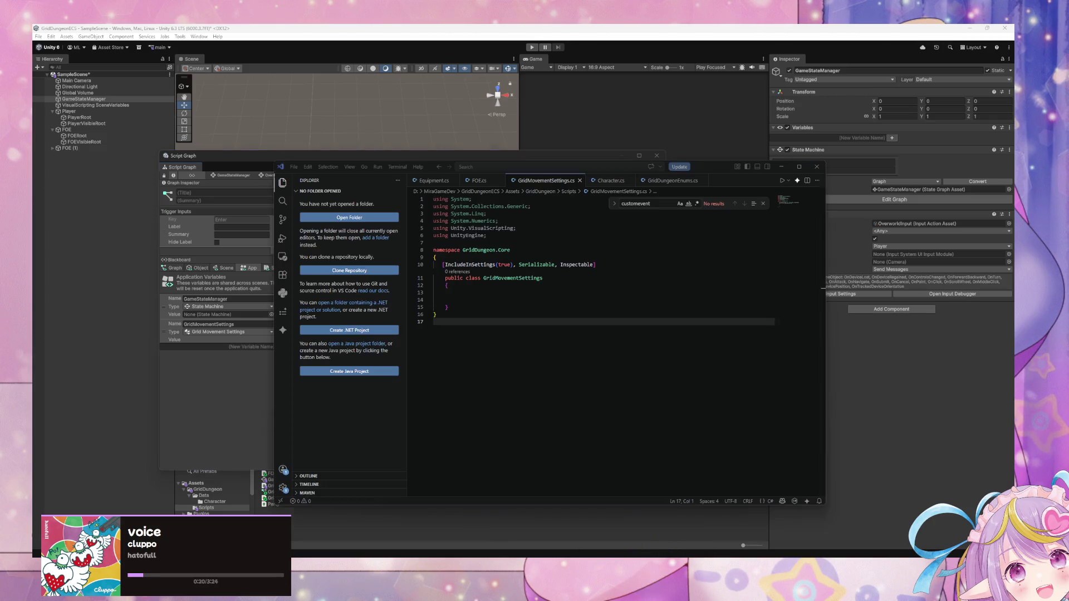
pyautogui.click(492, 301)
pyautogui.click(491, 292)
pyautogui.press('Tab')
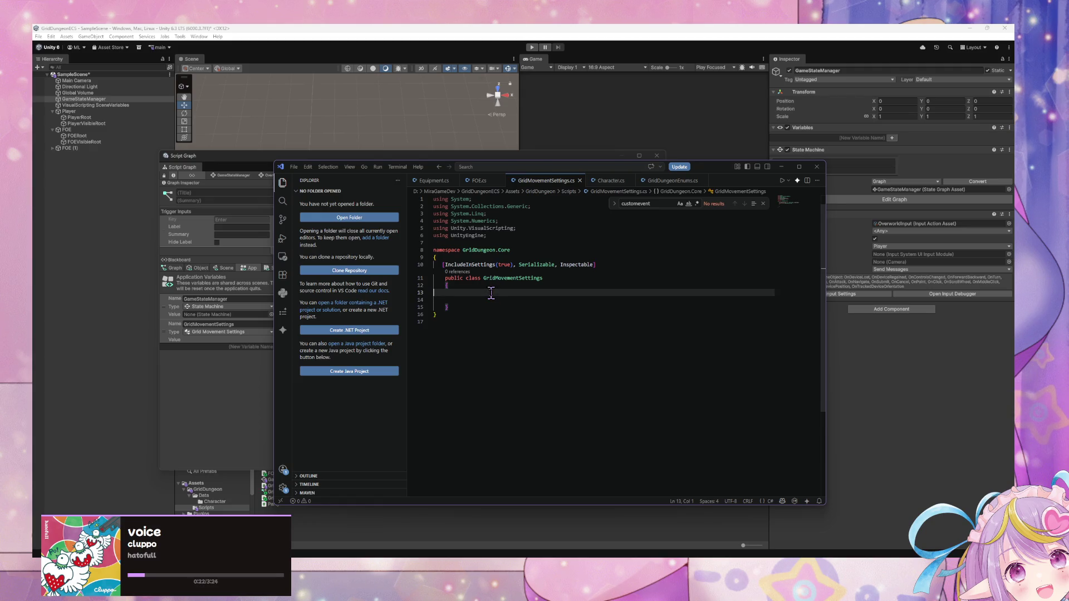
pyautogui.write('[')
pyautogui.write('Inspect')
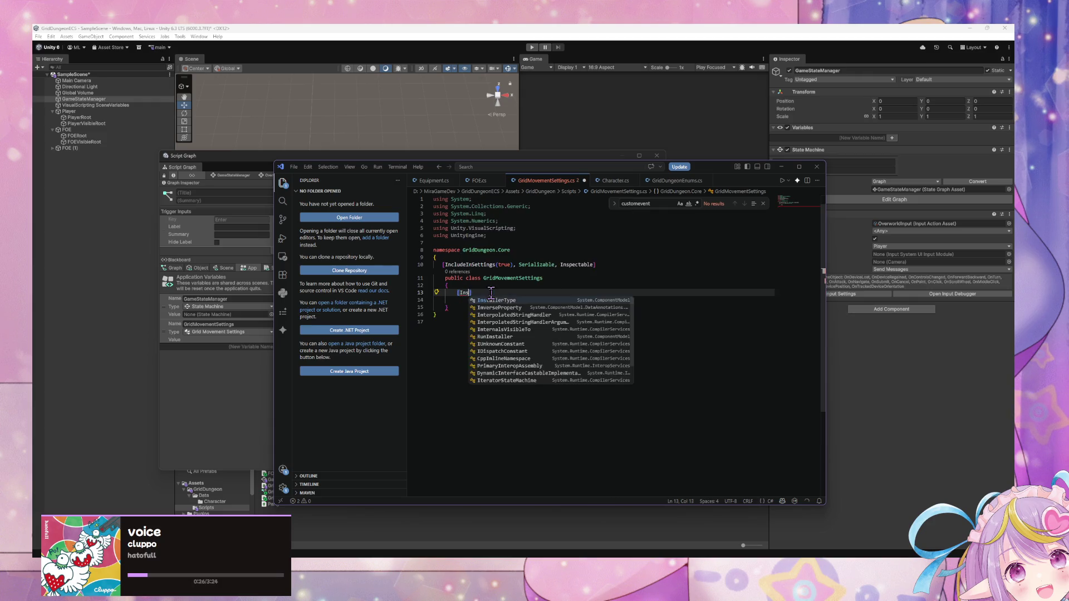
pyautogui.press('Tab')
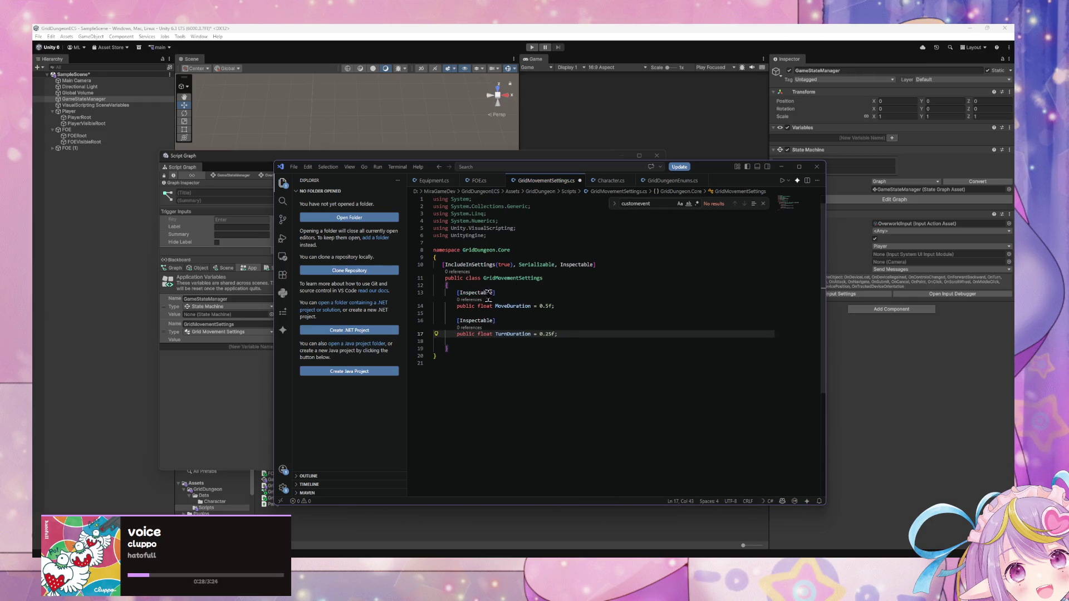
pyautogui.moveTo(495, 306); pyautogui.dragTo(534, 307)
pyautogui.write('Grid')
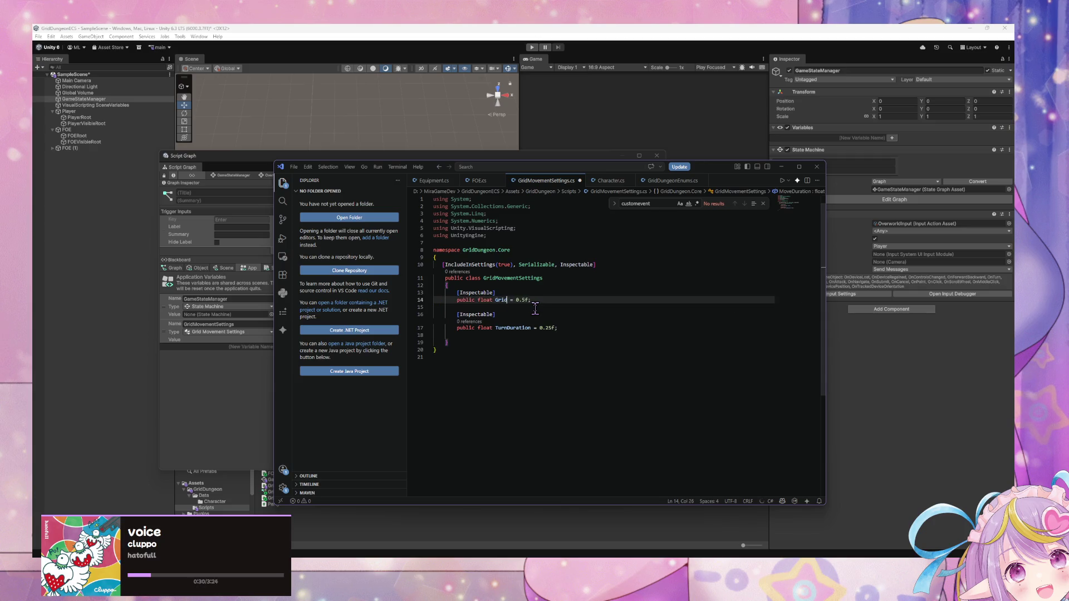
pyautogui.write('M')
pyautogui.press('BackSpace')
pyautogui.write('MovementUnitSize')
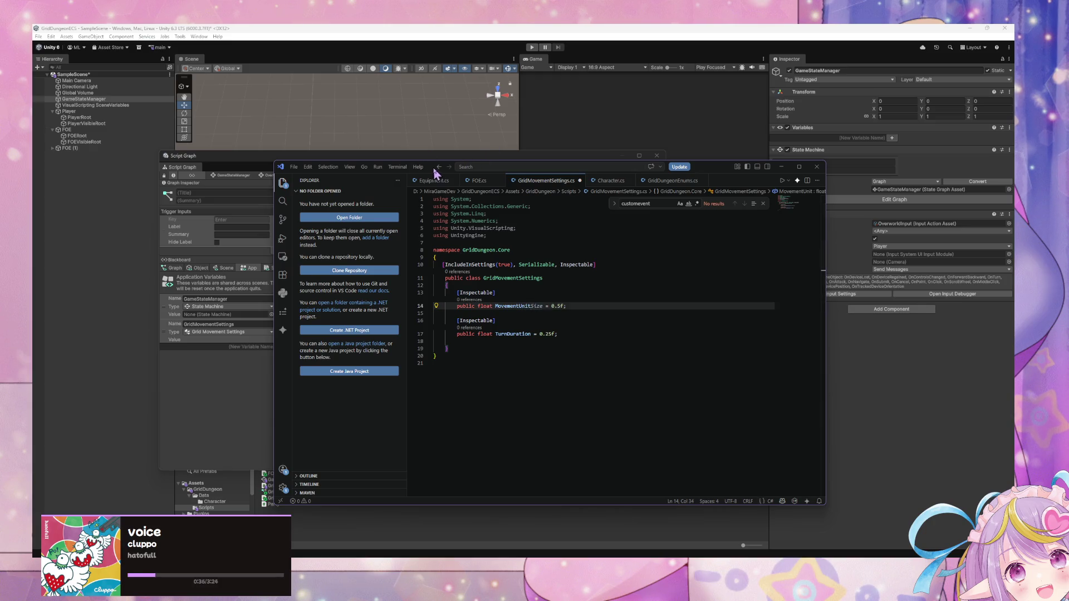
# Step: Make the fields MovementSteps = 10f and MovementStepDuration = 0.1f
pyautogui.moveTo(433, 169); pyautogui.dragTo(526, 175)
pyautogui.click(650, 307)
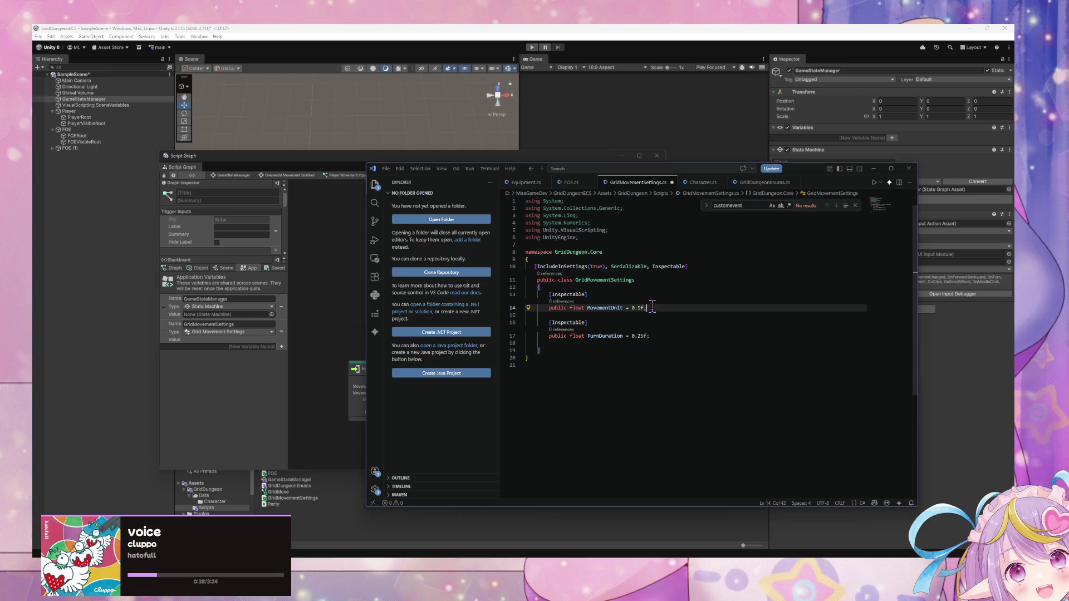
pyautogui.press('BackSpace')
pyautogui.press('BackSpace')
pyautogui.press('BackSpace')
pyautogui.press('Left')
pyautogui.press('Left')
pyautogui.press('Left')
pyautogui.press('BackSpace')
pyautogui.press('BackSpace')
pyautogui.press('BackSpace')
pyautogui.write('S')
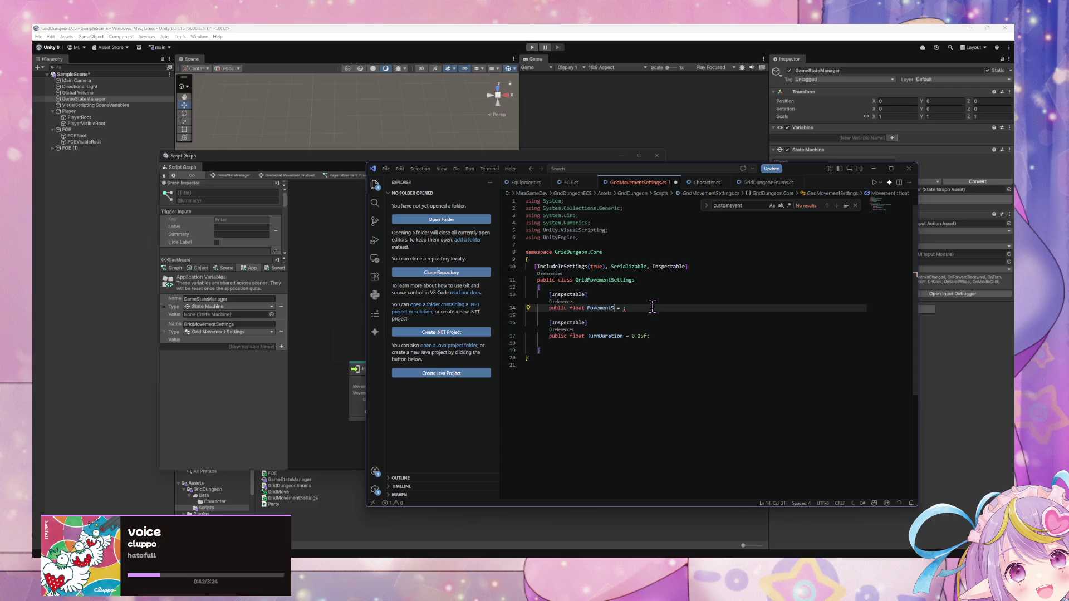
pyautogui.press('Right')
pyautogui.write('10')
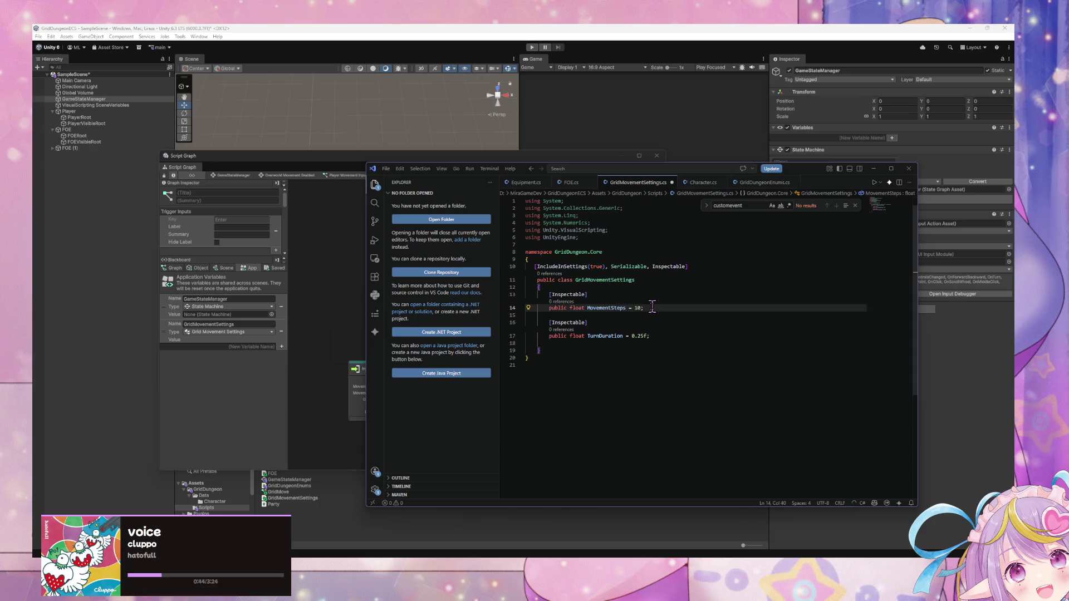
pyautogui.write('f')
pyautogui.moveTo(660, 336); pyautogui.dragTo(591, 334)
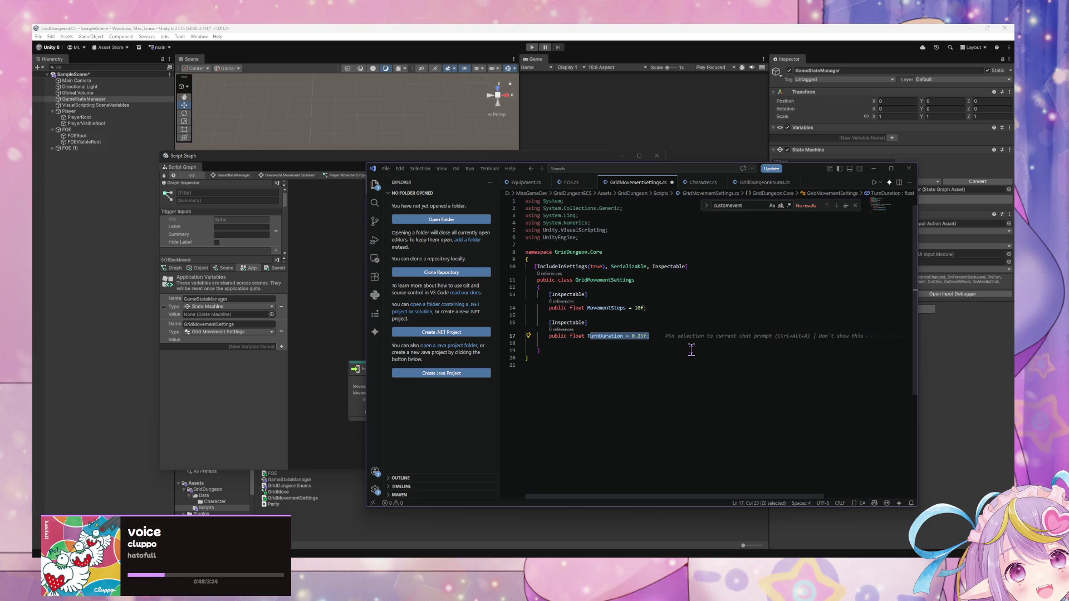
pyautogui.press('BackSpace')
pyautogui.press('BackSpace')
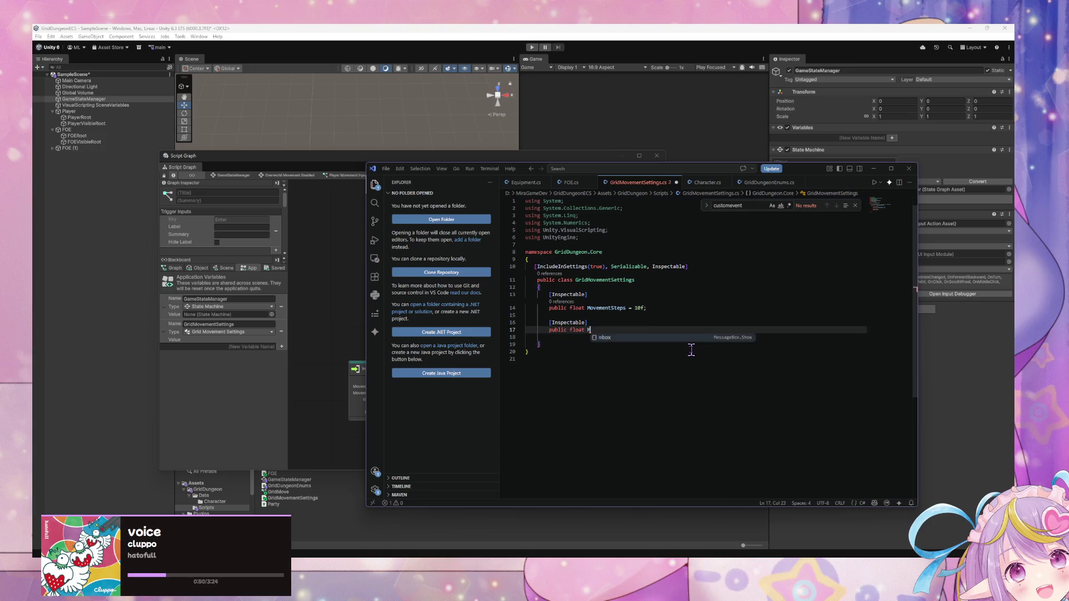
pyautogui.press('Tab')
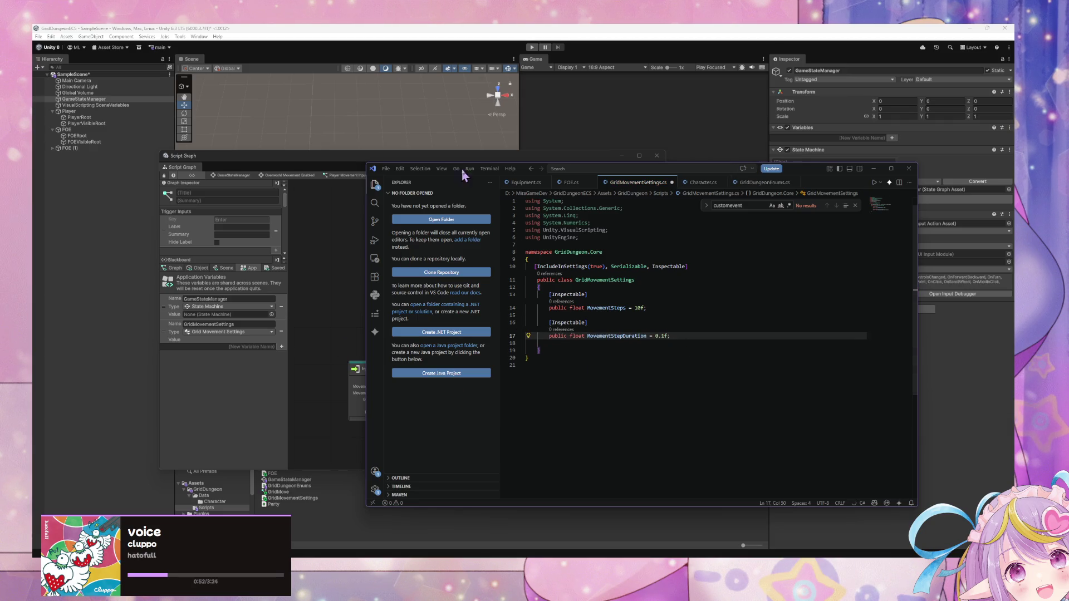
pyautogui.moveTo(521, 171)
pyautogui.mouseDown()
pyautogui.moveTo(710, 169)
pyautogui.moveTo(829, 182)
pyautogui.moveTo(791, 202)
pyautogui.mouseUp()
# Step: Bring up Unity's Grid Move graph, pan to the Transform and Multiply nodes, then return to the code
pyautogui.click(371, 340)
pyautogui.moveTo(372, 339)
pyautogui.mouseDown()
pyautogui.moveTo(503, 302)
pyautogui.moveTo(523, 308)
pyautogui.moveTo(510, 345)
pyautogui.moveTo(520, 313)
pyautogui.moveTo(500, 281)
pyautogui.moveTo(436, 270)
pyautogui.moveTo(366, 189)
pyautogui.moveTo(527, 208)
pyautogui.moveTo(508, 299)
pyautogui.moveTo(327, 306)
pyautogui.moveTo(513, 284)
pyautogui.moveTo(468, 326)
pyautogui.moveTo(443, 265)
pyautogui.moveTo(451, 256)
pyautogui.mouseUp()
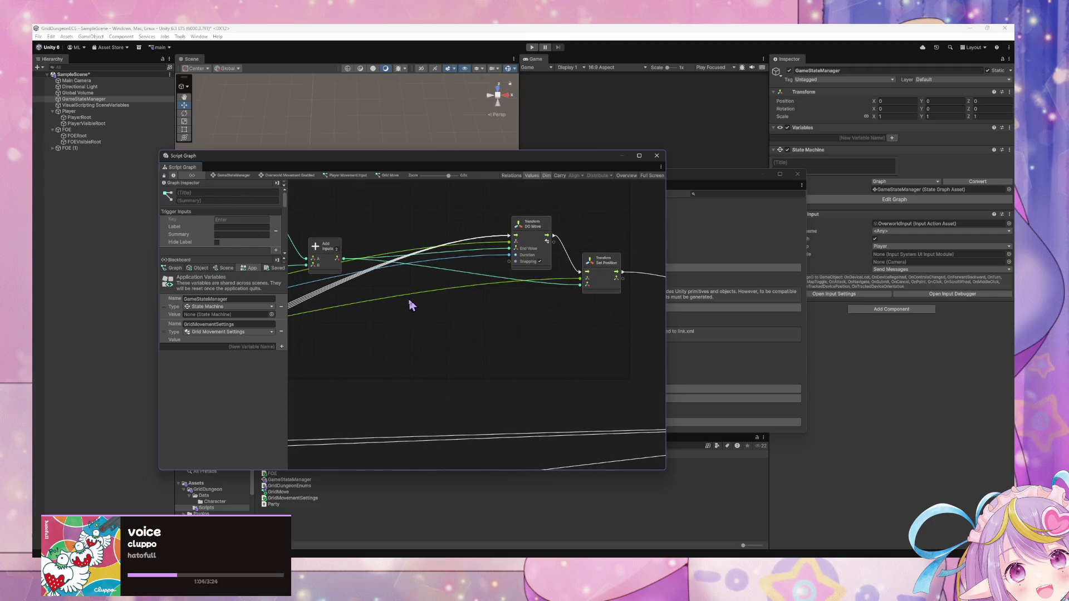
pyautogui.scroll(-6, 258, 231)
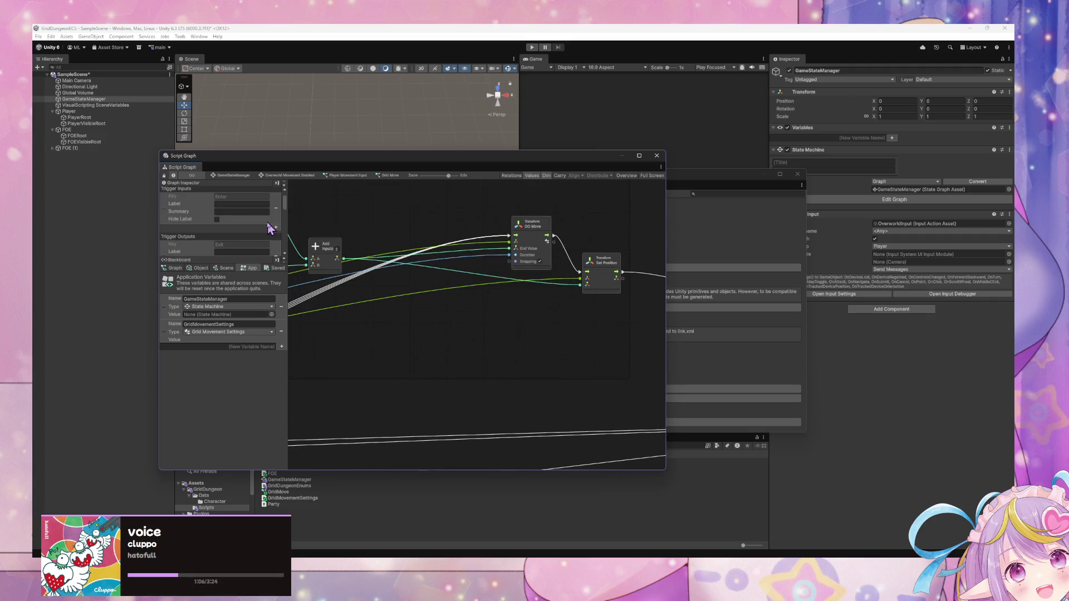
pyautogui.scroll(-3, 268, 223)
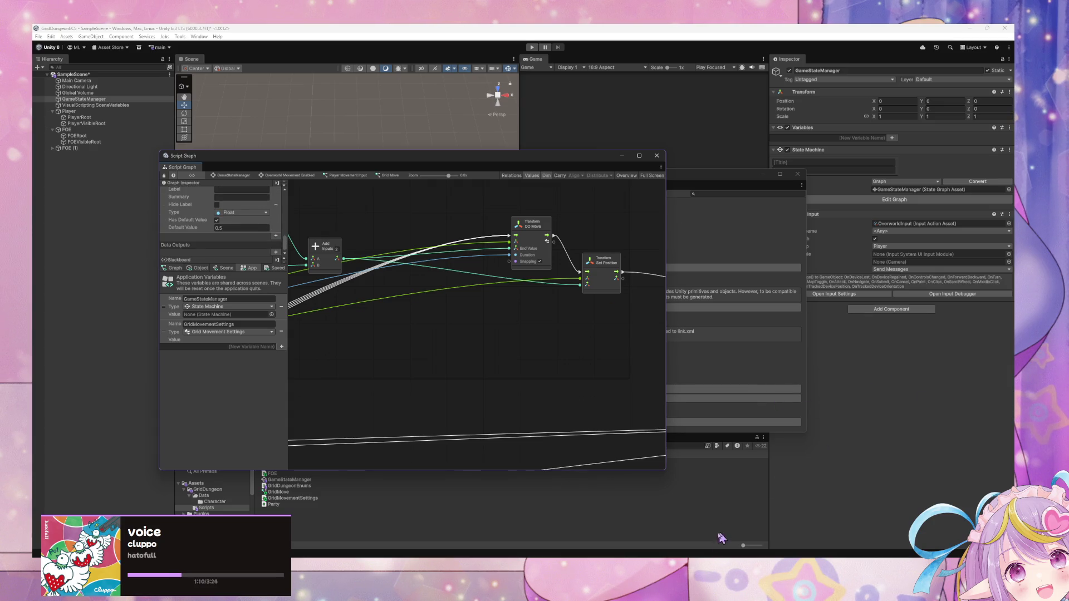
pyautogui.hotkey('alt', 'Tab')
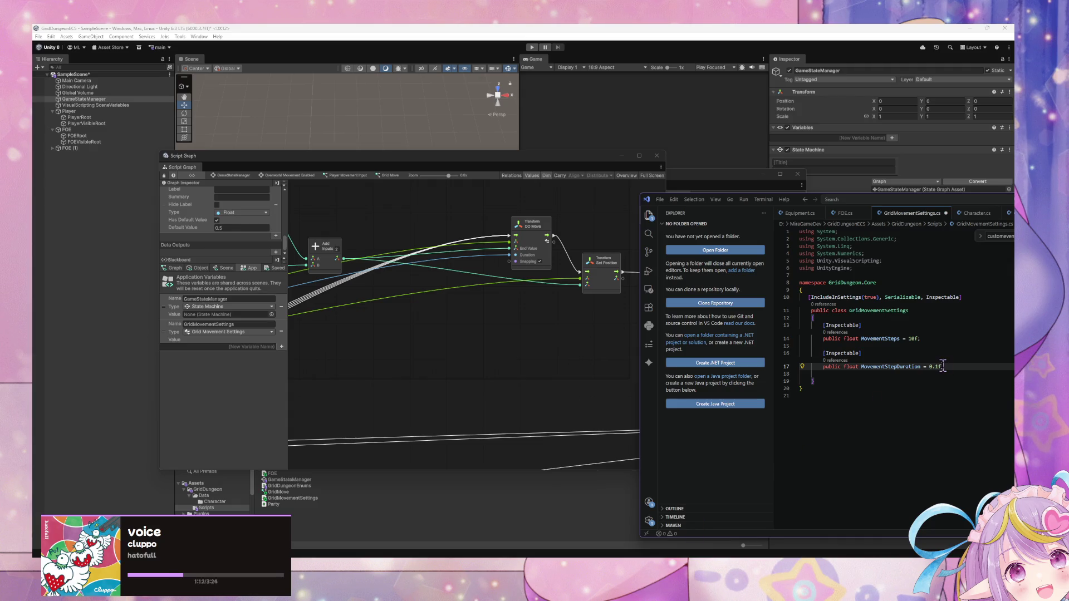
# Step: Set MovementStepDuration's default to 0.5f on line 17, then return to Unity to recompile
pyautogui.write('5')
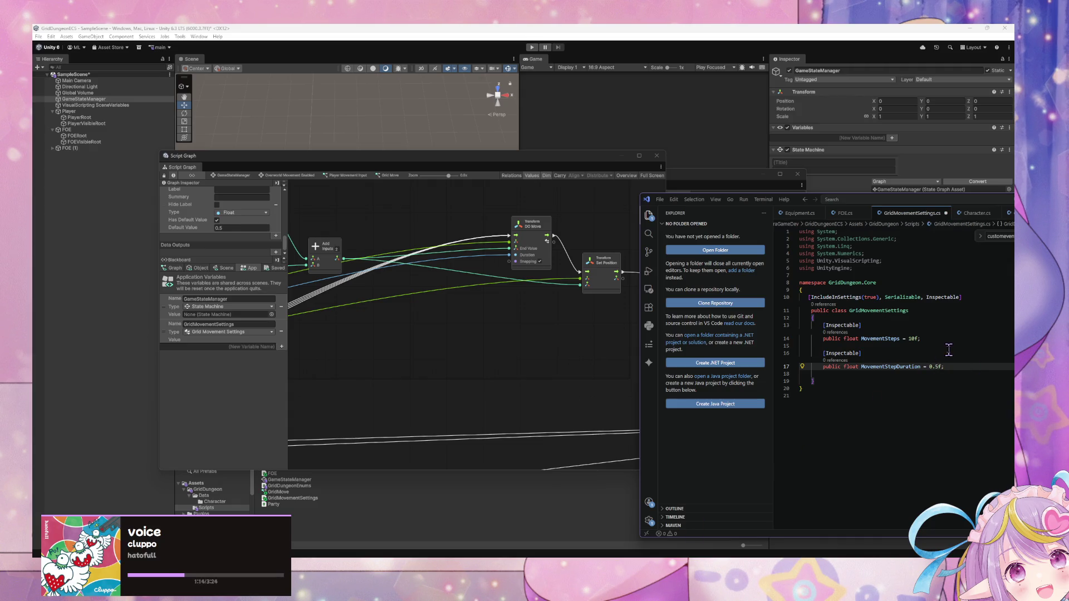
pyautogui.click(951, 367)
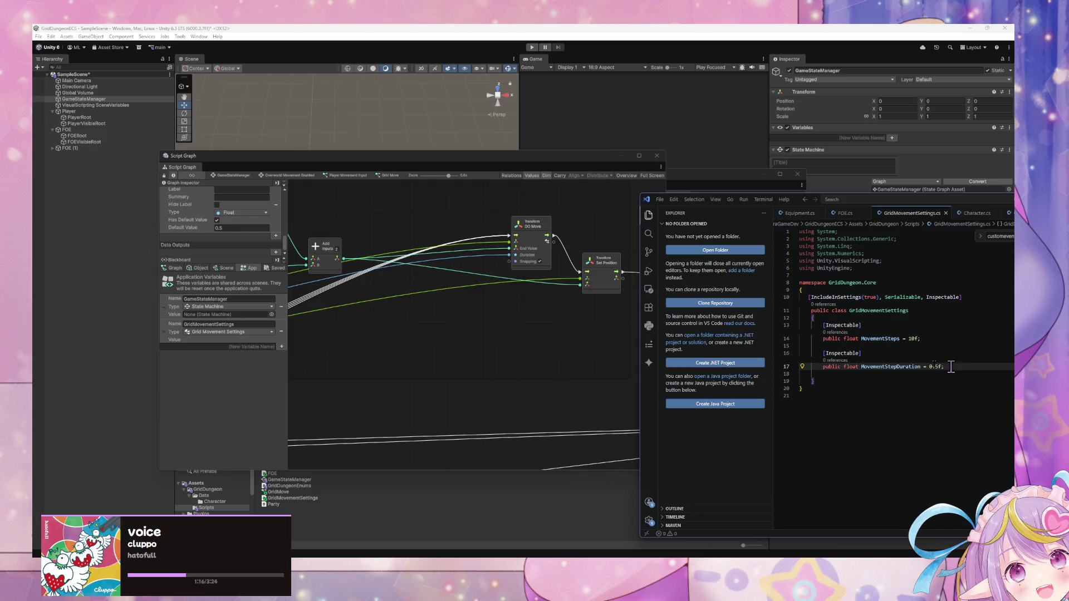
pyautogui.click(429, 331)
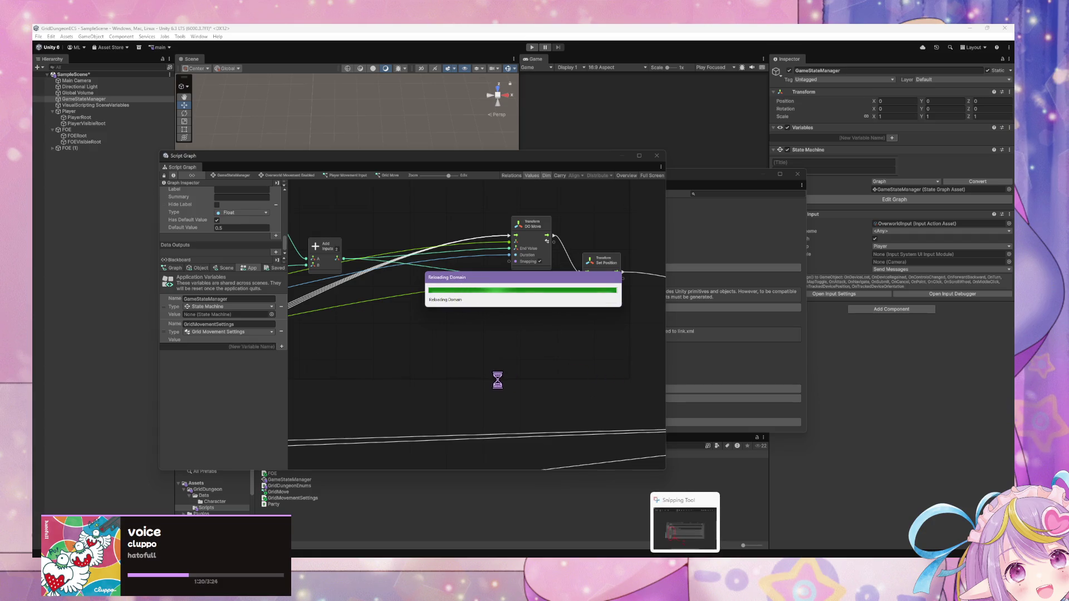
pyautogui.hotkey('alt', 'Tab')
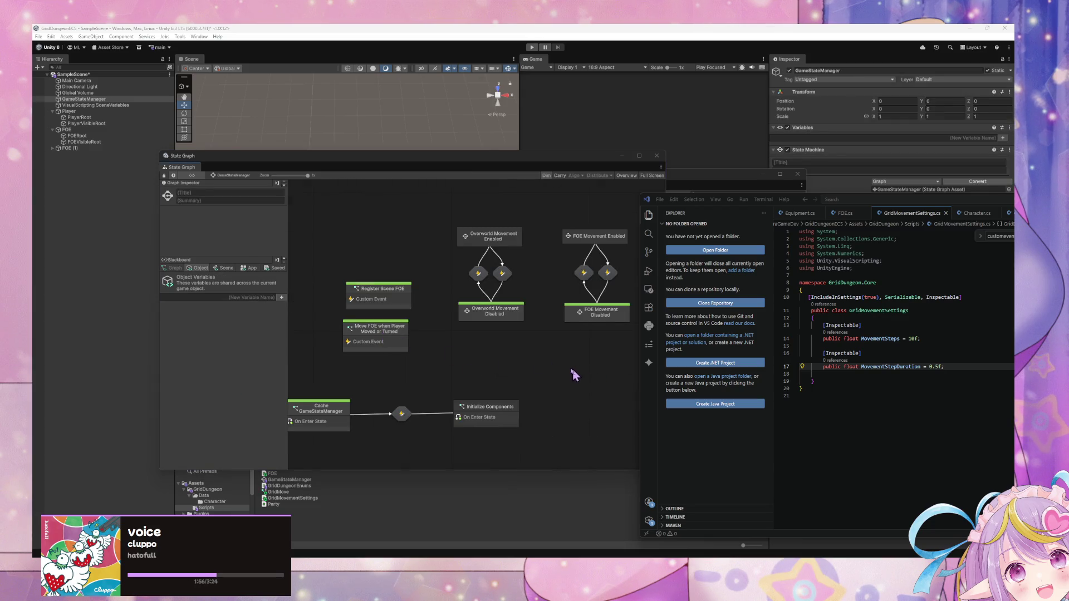
# Step: Check the scene and application variables on the state graph's Blackboard
pyautogui.click(550, 370)
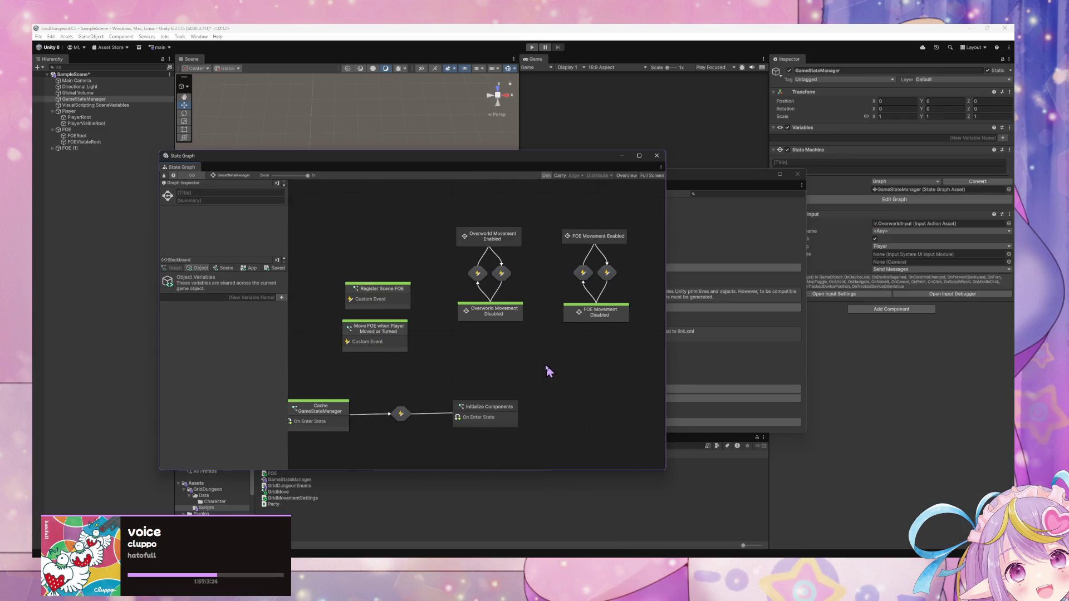
pyautogui.click(225, 268)
pyautogui.click(248, 268)
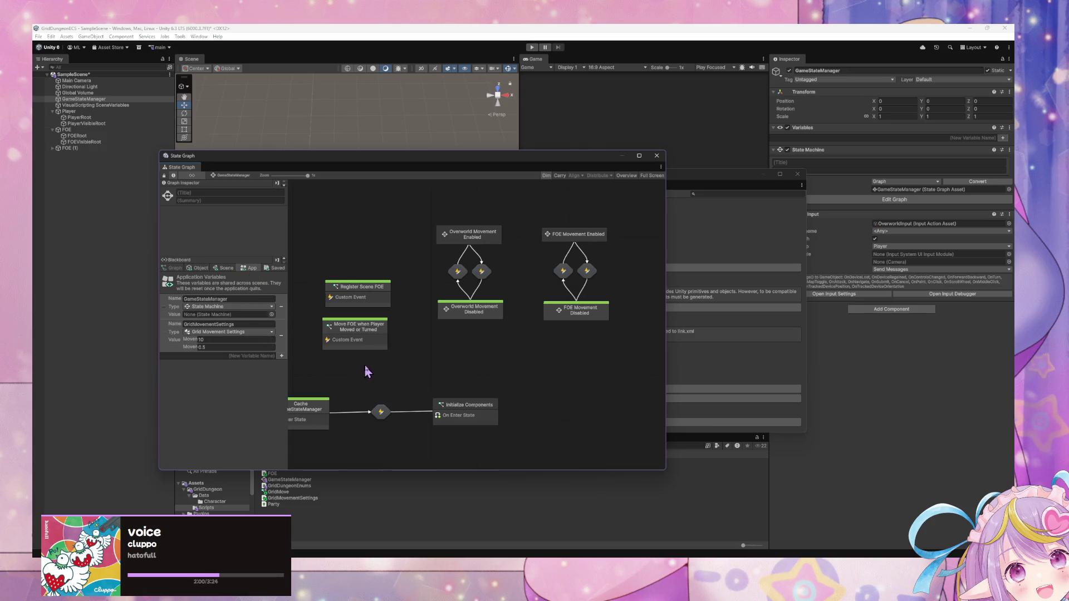
pyautogui.hscroll(-3, 362, 371)
pyautogui.scroll(2, 532, 374)
pyautogui.hscroll(3, 541, 380)
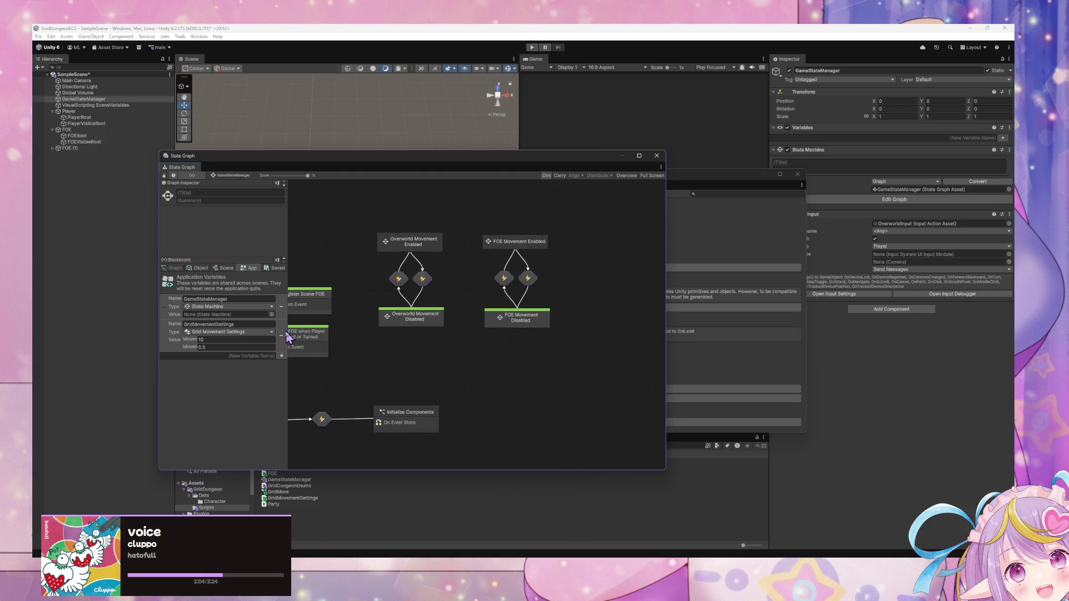
pyautogui.hscroll(-2, 428, 335)
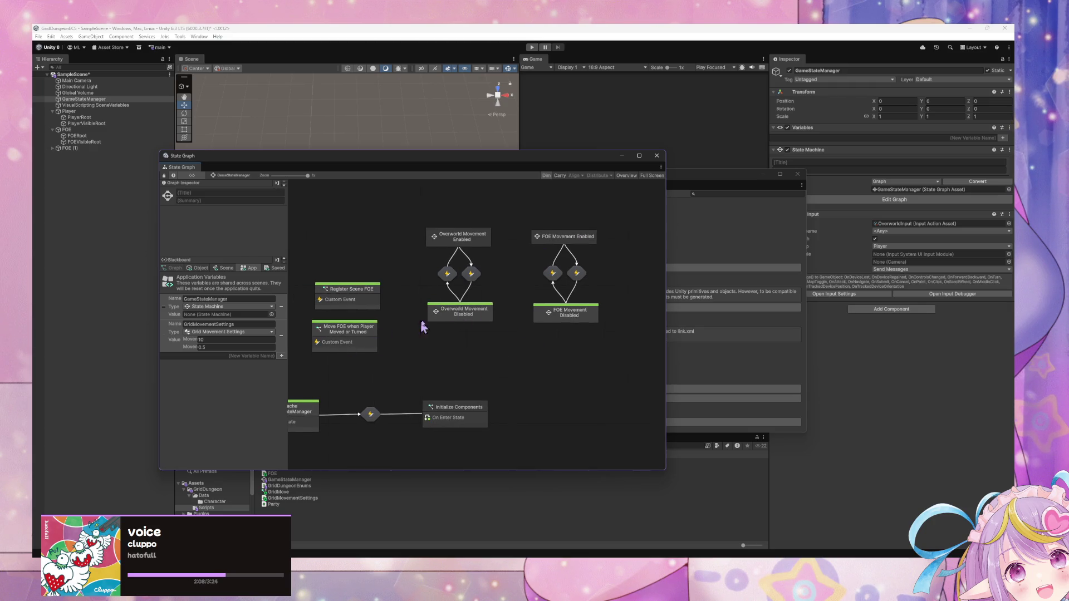
# Step: Open Overworld Movement Enabled, then Player Movement Input, then the Grid Move subgraph
pyautogui.click(479, 315)
pyautogui.doubleClick(476, 318)
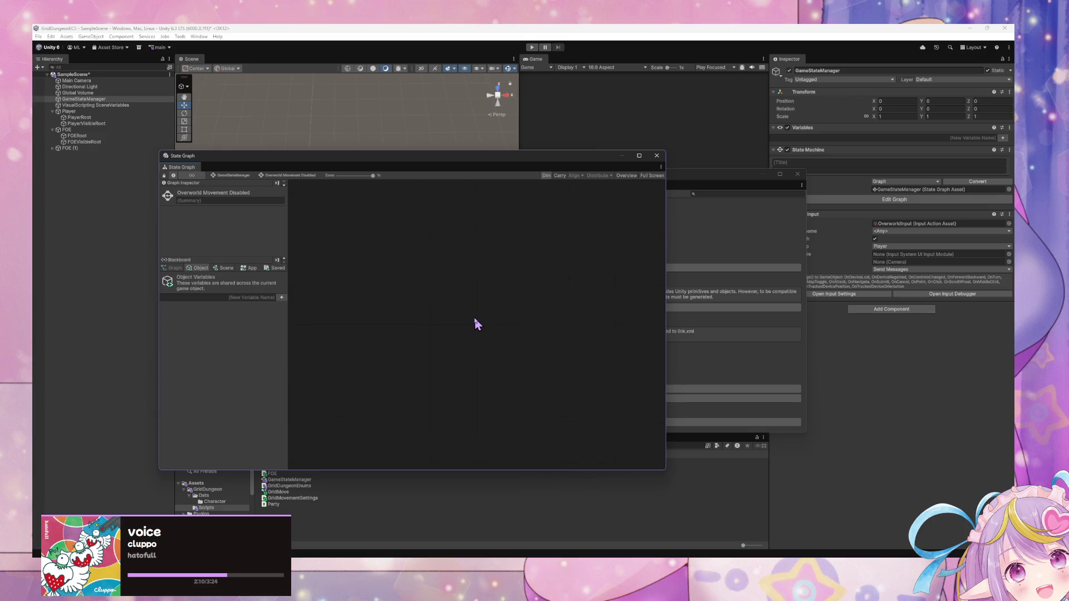
pyautogui.click(233, 176)
pyautogui.click(441, 249)
pyautogui.doubleClick(441, 248)
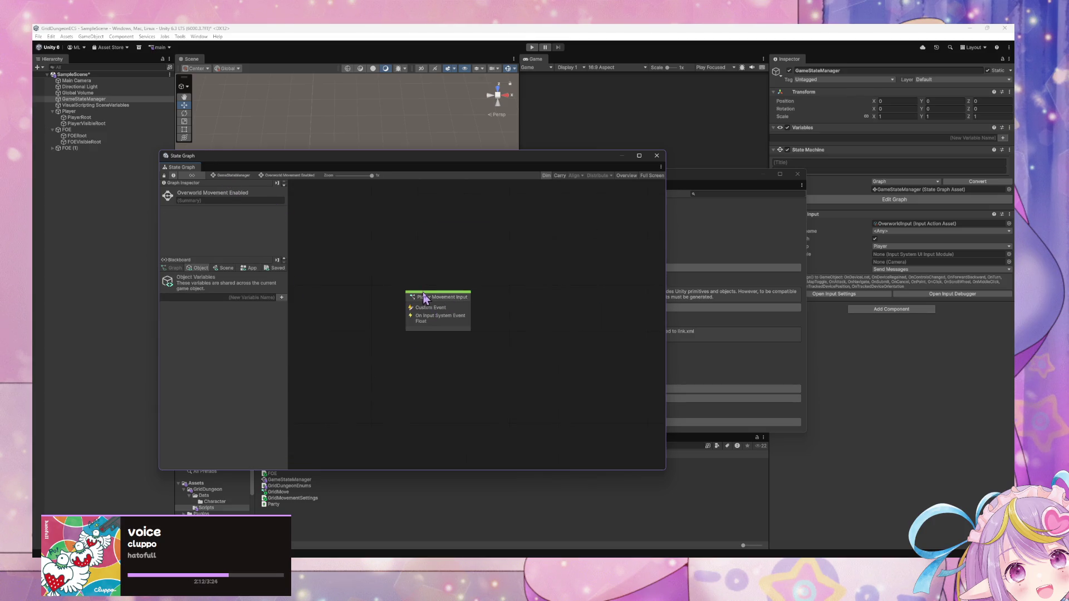
pyautogui.doubleClick(426, 299)
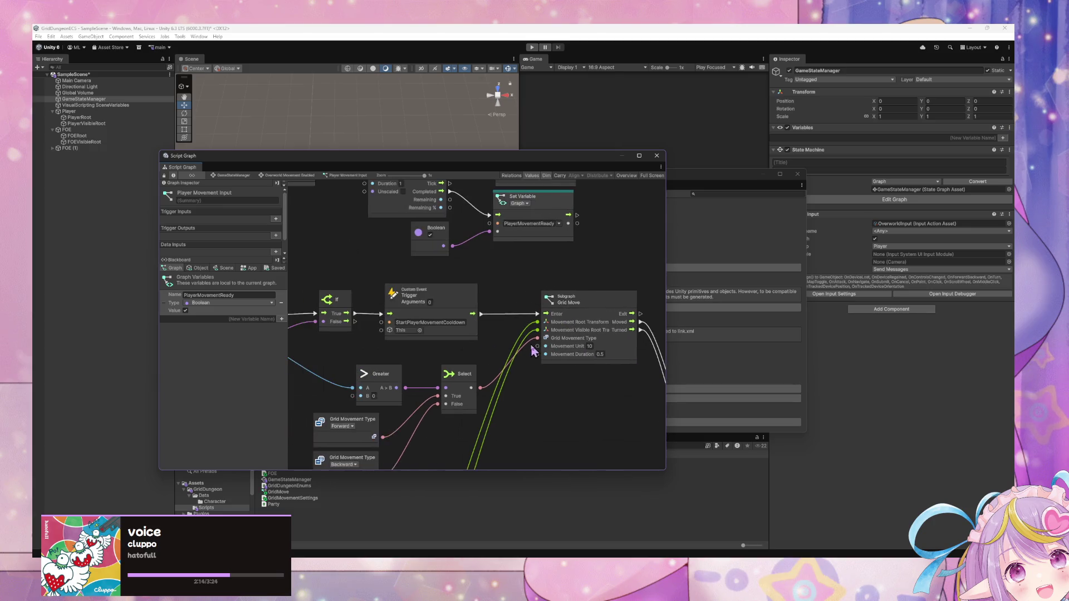
pyautogui.click(582, 295)
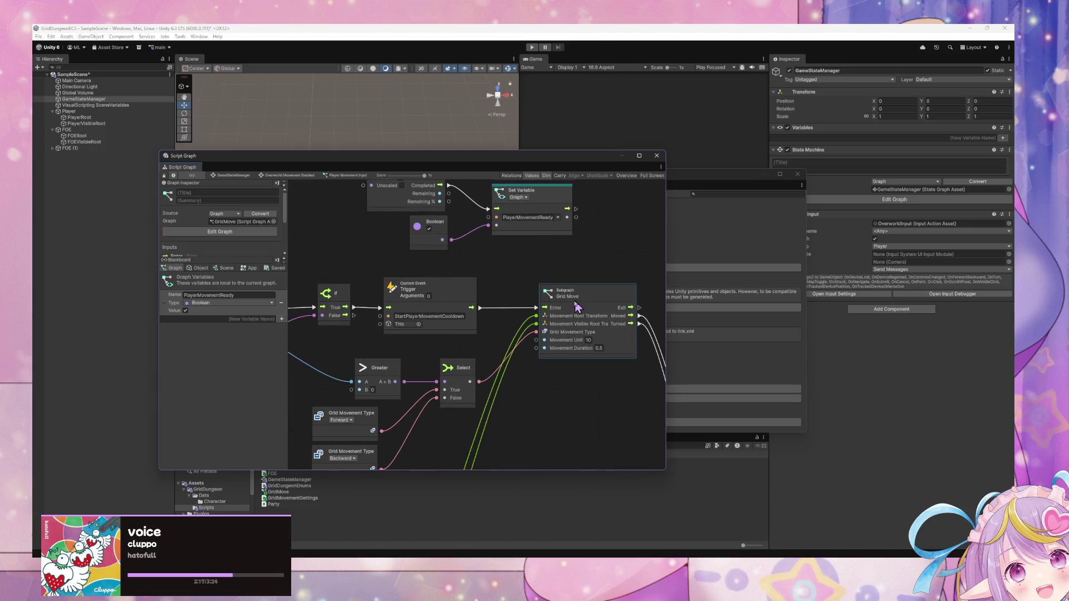
pyautogui.doubleClick(582, 297)
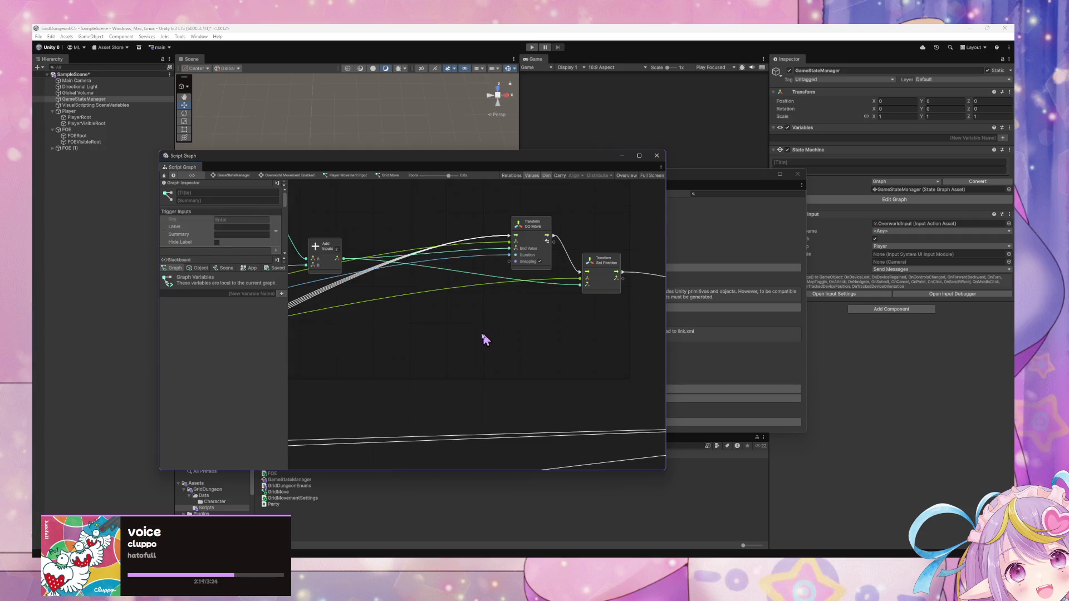
# Step: Drag GridMovementSettings from the Blackboard's App variables onto the canvas as a Get Variable node
pyautogui.click(239, 267)
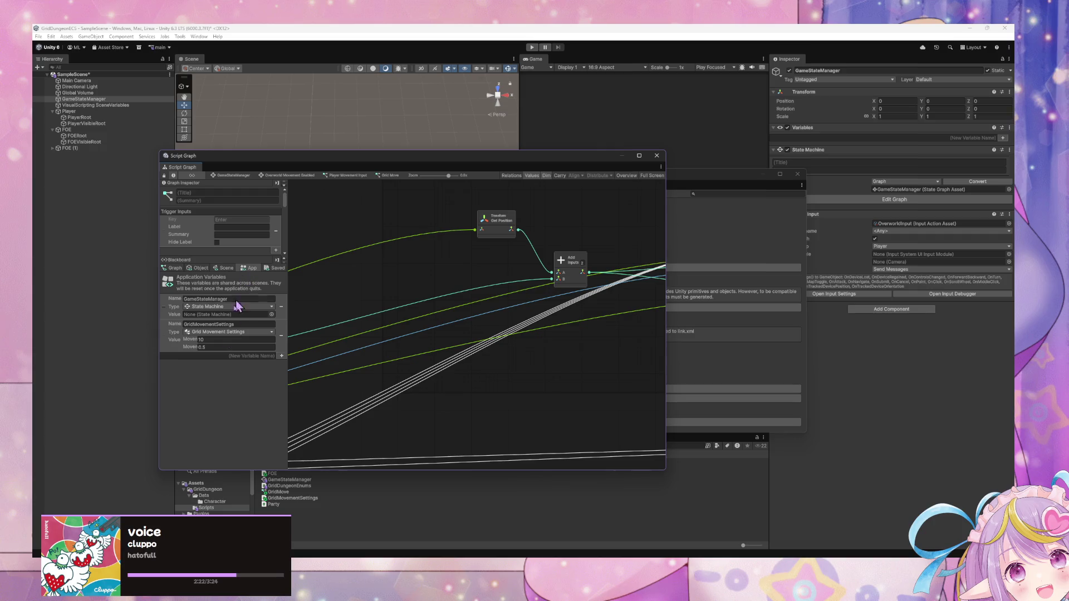
pyautogui.moveTo(168, 345)
pyautogui.mouseDown()
pyautogui.moveTo(494, 353)
pyautogui.moveTo(470, 420)
pyautogui.mouseUp()
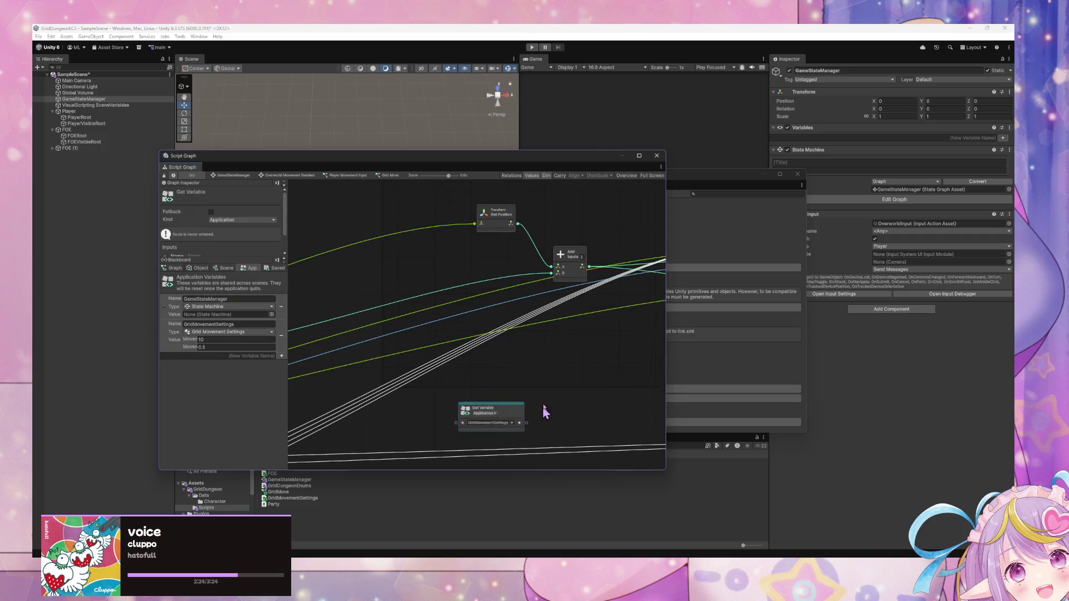
pyautogui.moveTo(538, 355); pyautogui.dragTo(622, 361)
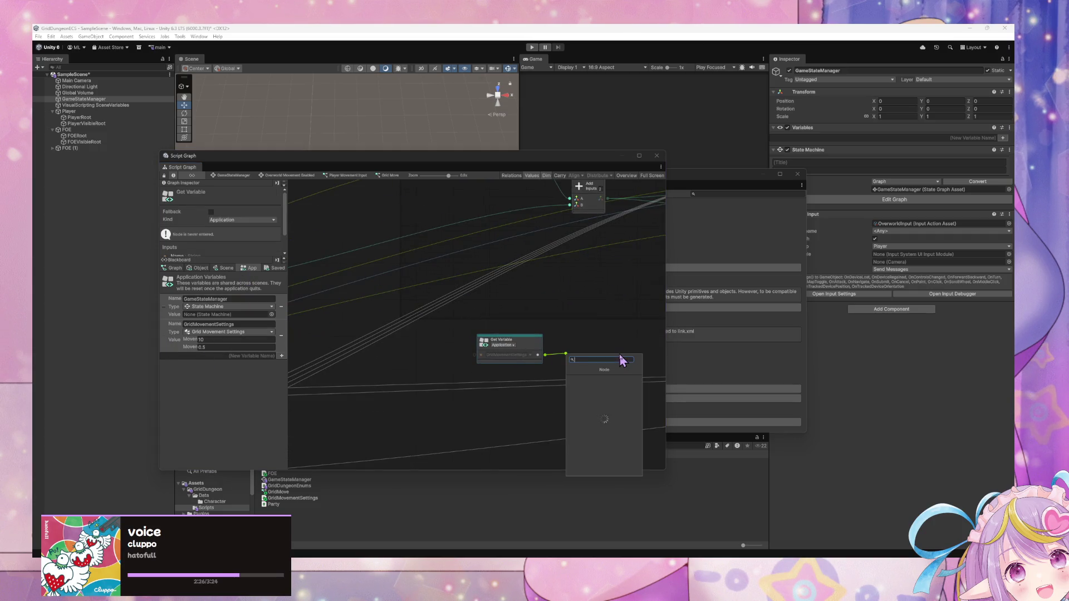
pyautogui.click(482, 382)
pyautogui.moveTo(533, 332)
pyautogui.mouseDown()
pyautogui.moveTo(608, 256)
pyautogui.moveTo(403, 357)
pyautogui.moveTo(366, 350)
pyautogui.moveTo(411, 341)
pyautogui.moveTo(470, 362)
pyautogui.mouseUp()
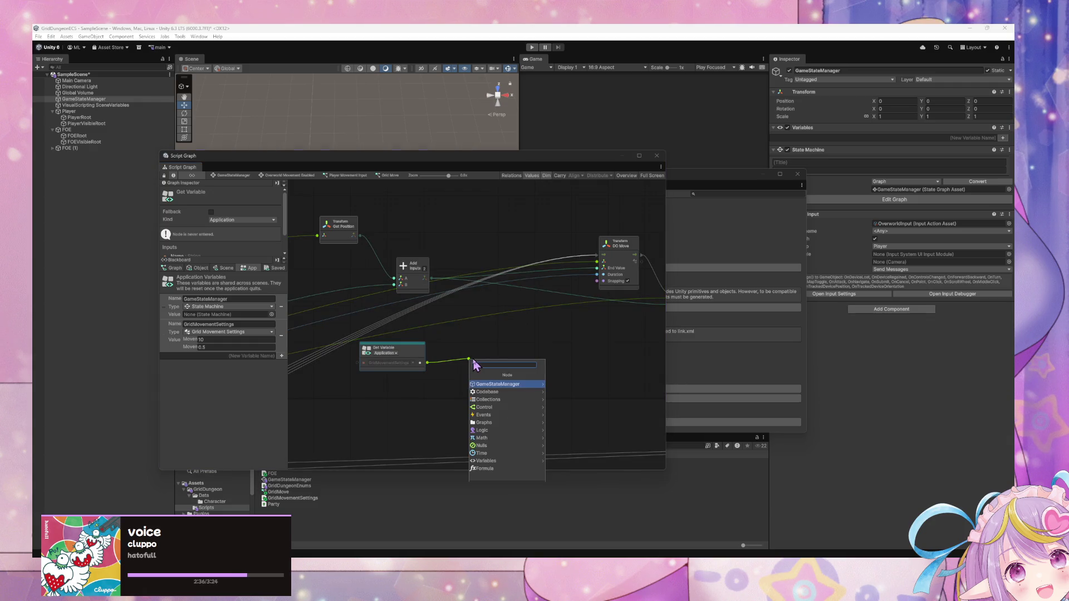
pyautogui.press('Escape')
pyautogui.moveTo(604, 341); pyautogui.dragTo(510, 346)
pyautogui.moveTo(334, 388); pyautogui.dragTo(449, 361)
# Step: Look for Grid Movement Settings under Codebase > Grid Dungeon > Core, then regenerate the Visual Scripting nodes
pyautogui.rightClick(449, 360)
pyautogui.click(470, 365)
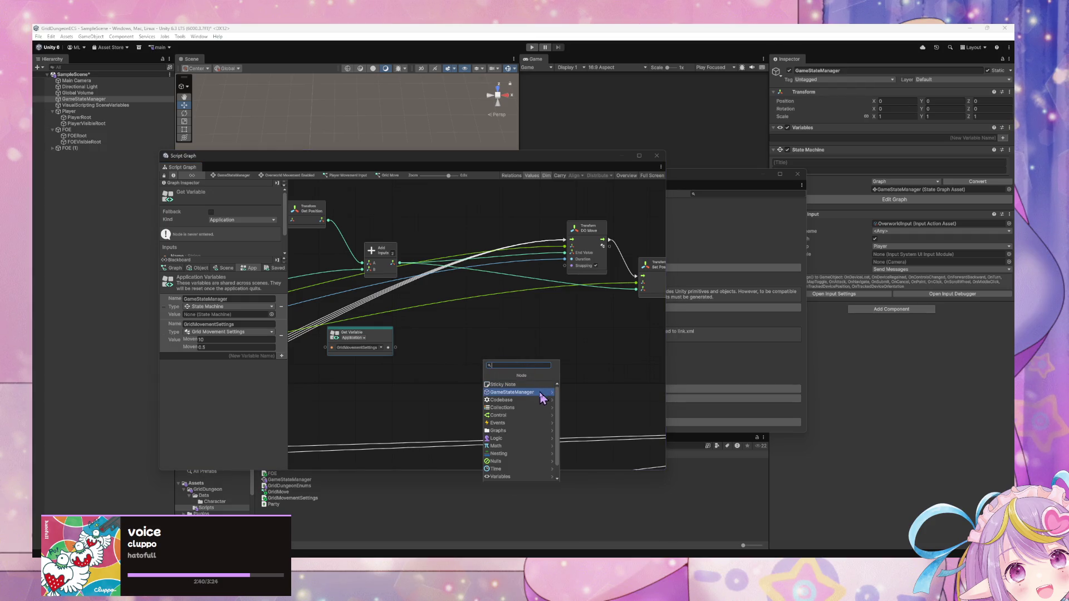
pyautogui.click(533, 399)
pyautogui.click(535, 400)
pyautogui.click(520, 385)
pyautogui.click(826, 396)
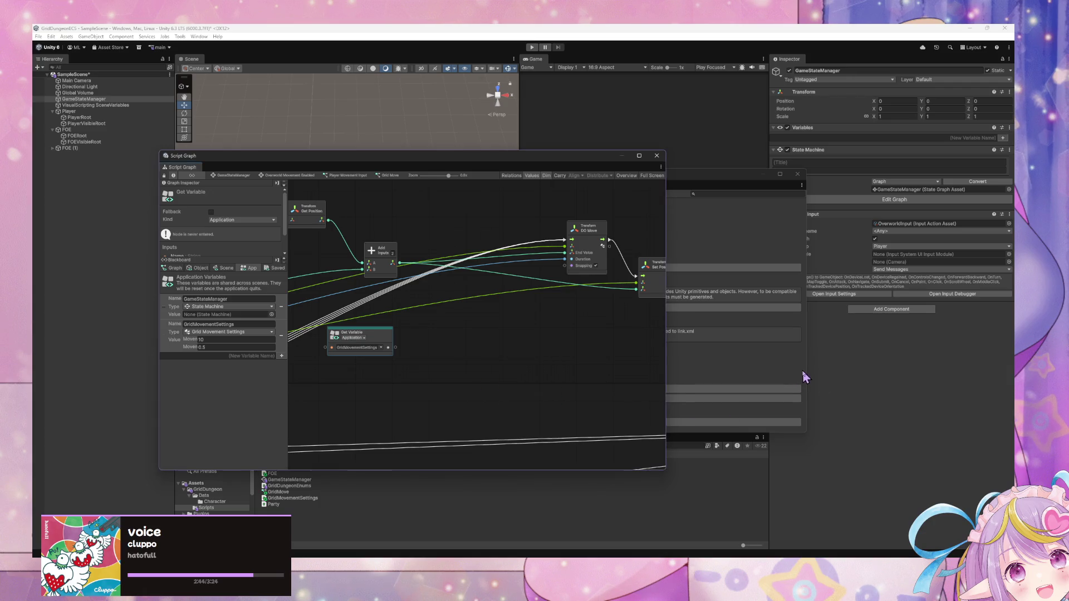
pyautogui.click(804, 375)
pyautogui.click(644, 267)
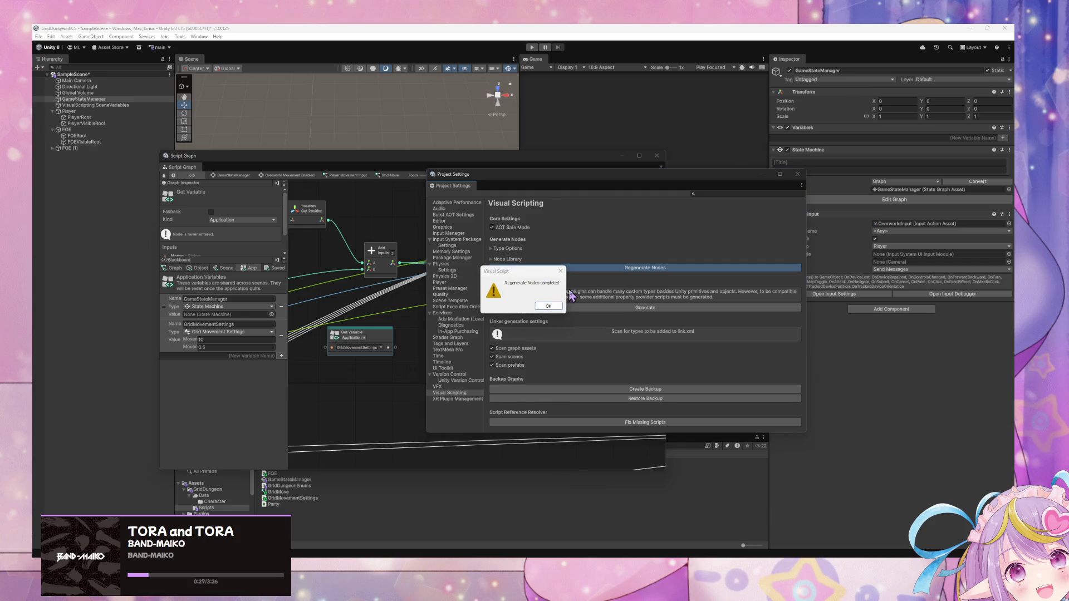
# Step: Dismiss the regeneration-complete message and return to the Grid Move script graph
pyautogui.click(551, 305)
pyautogui.click(397, 396)
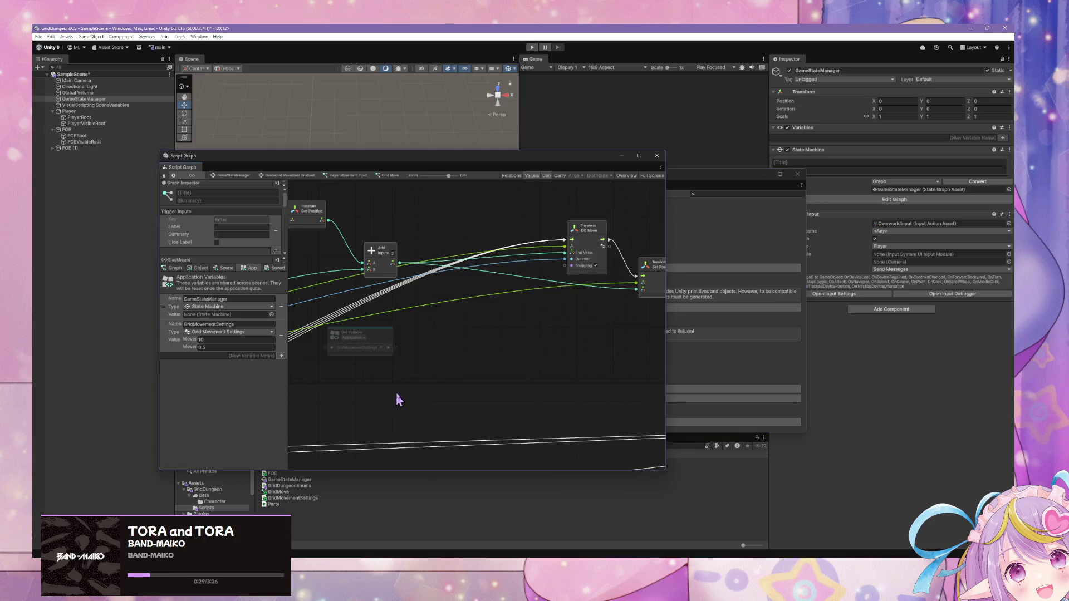
# Step: Add a Get Movement Steps node from Codebase > Grid Dungeon > Core > Grid Movement Settings
pyautogui.rightClick(457, 354)
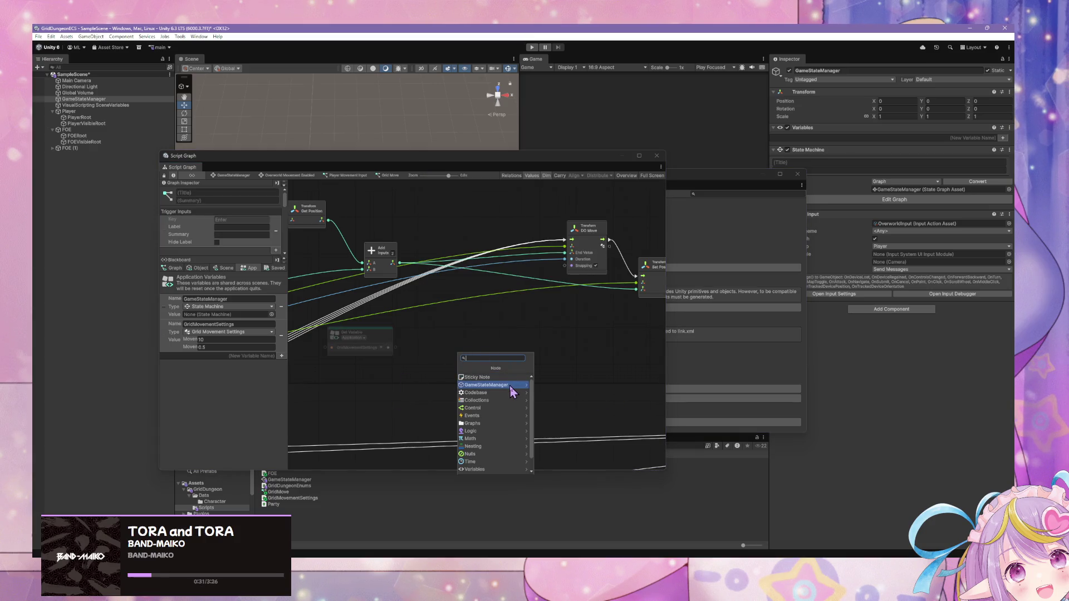
pyautogui.click(516, 385)
pyautogui.click(462, 368)
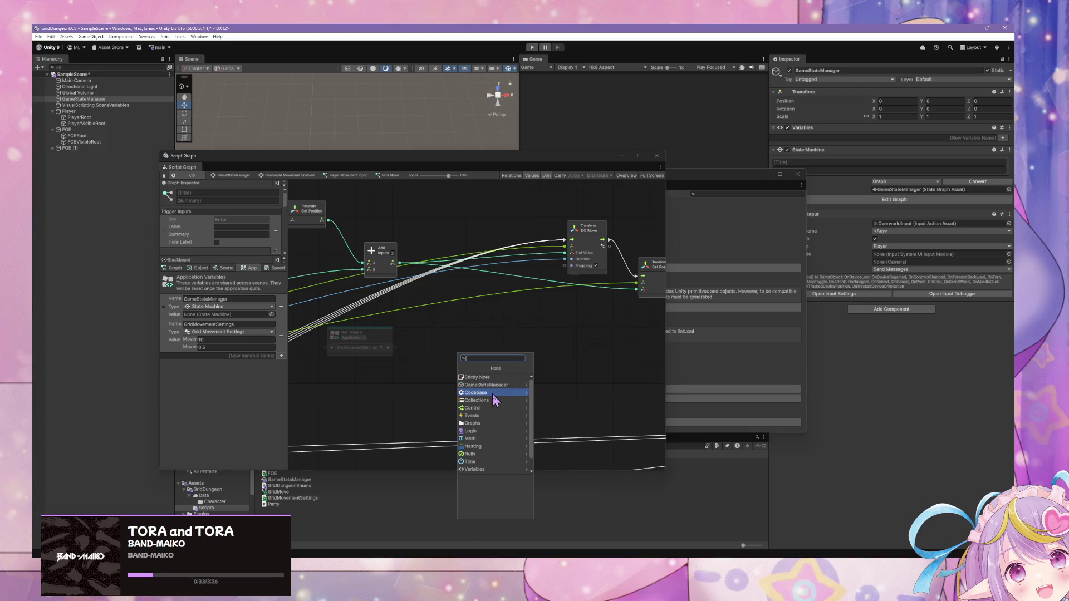
pyautogui.click(526, 393)
pyautogui.click(506, 392)
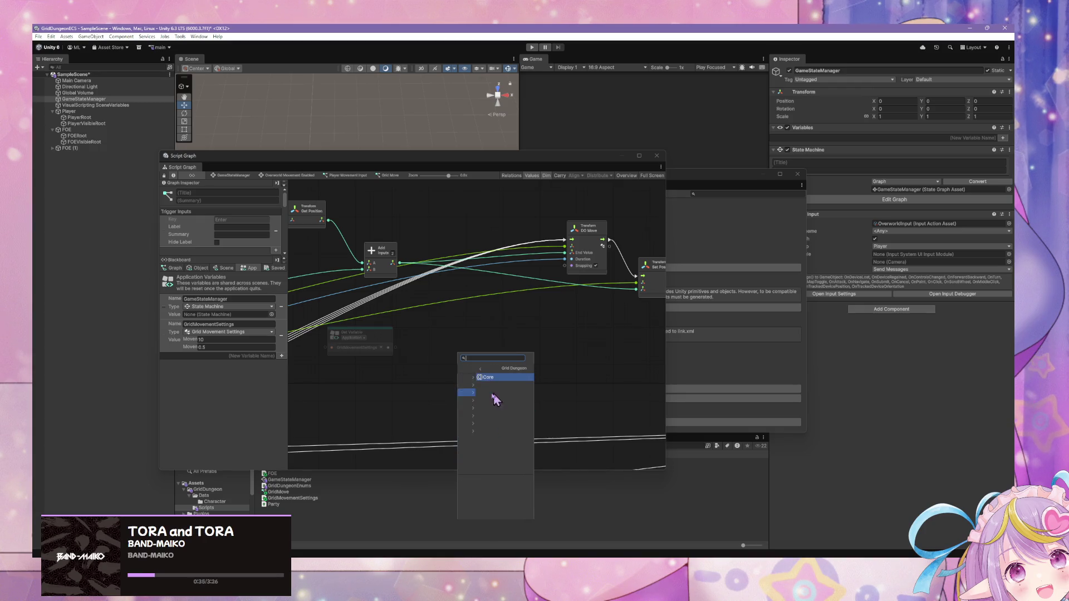
pyautogui.click(489, 377)
pyautogui.click(504, 409)
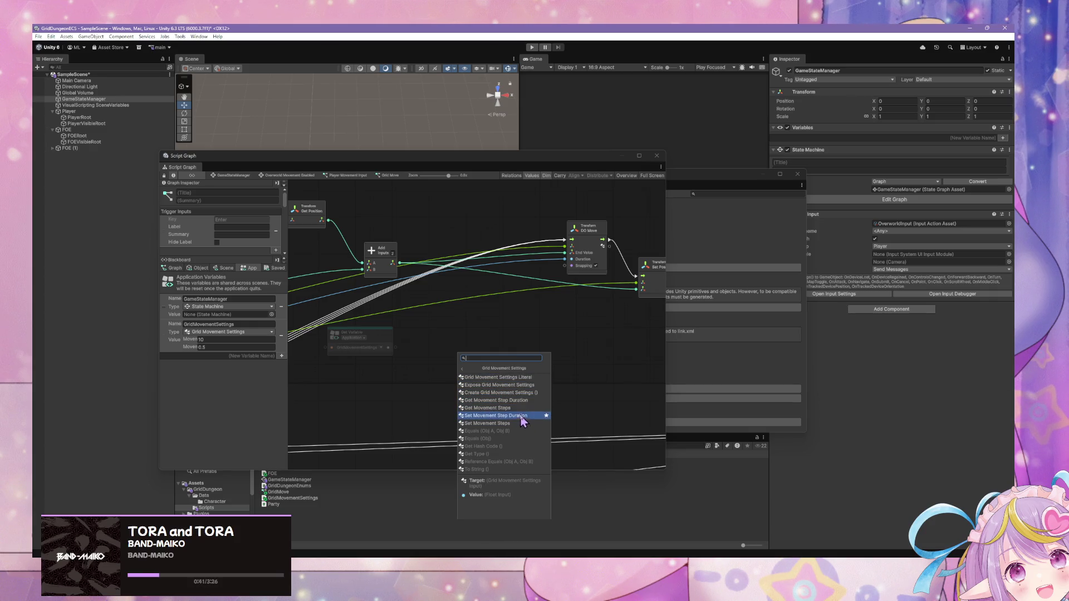
pyautogui.click(521, 409)
# Step: Place Get Movement Steps beside Get Variable and wire GridMovementSettings into it
pyautogui.moveTo(469, 358)
pyautogui.mouseDown()
pyautogui.moveTo(448, 339)
pyautogui.moveTo(434, 350)
pyautogui.mouseUp()
pyautogui.click(400, 348)
pyautogui.moveTo(554, 353)
pyautogui.mouseDown()
pyautogui.moveTo(415, 363)
pyautogui.moveTo(537, 347)
pyautogui.moveTo(334, 331)
pyautogui.moveTo(525, 358)
pyautogui.moveTo(534, 338)
pyautogui.mouseUp()
pyautogui.scroll(-2, 534, 338)
pyautogui.scroll(-3, 579, 329)
pyautogui.scroll(2, 437, 340)
pyautogui.moveTo(437, 340)
pyautogui.mouseDown()
pyautogui.moveTo(498, 322)
pyautogui.moveTo(401, 351)
pyautogui.moveTo(515, 351)
pyautogui.moveTo(579, 326)
pyautogui.mouseUp()
pyautogui.scroll(2, 406, 348)
pyautogui.scroll(2, 561, 328)
pyautogui.moveTo(508, 331); pyautogui.dragTo(599, 348)
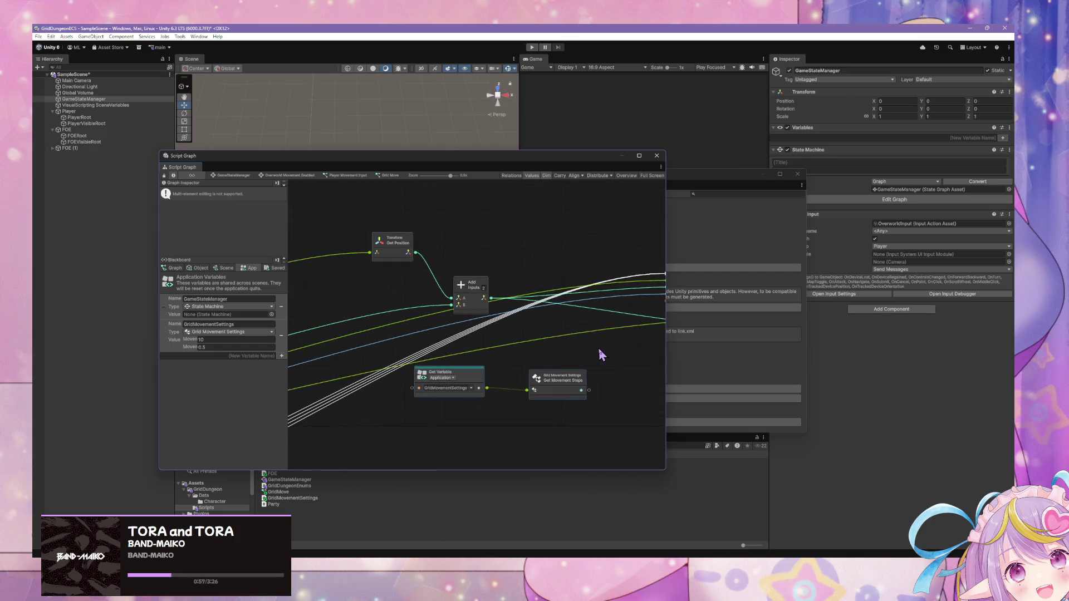
pyautogui.moveTo(574, 384)
pyautogui.mouseDown()
pyautogui.moveTo(512, 348)
pyautogui.moveTo(658, 285)
pyautogui.moveTo(573, 306)
pyautogui.moveTo(640, 274)
pyautogui.moveTo(529, 353)
pyautogui.moveTo(490, 358)
pyautogui.mouseUp()
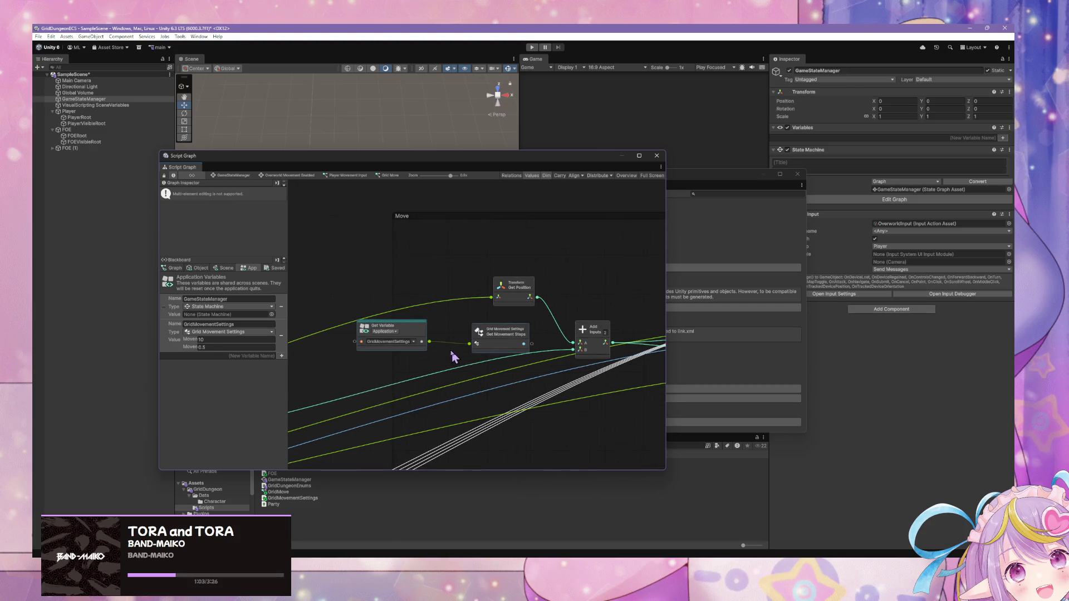